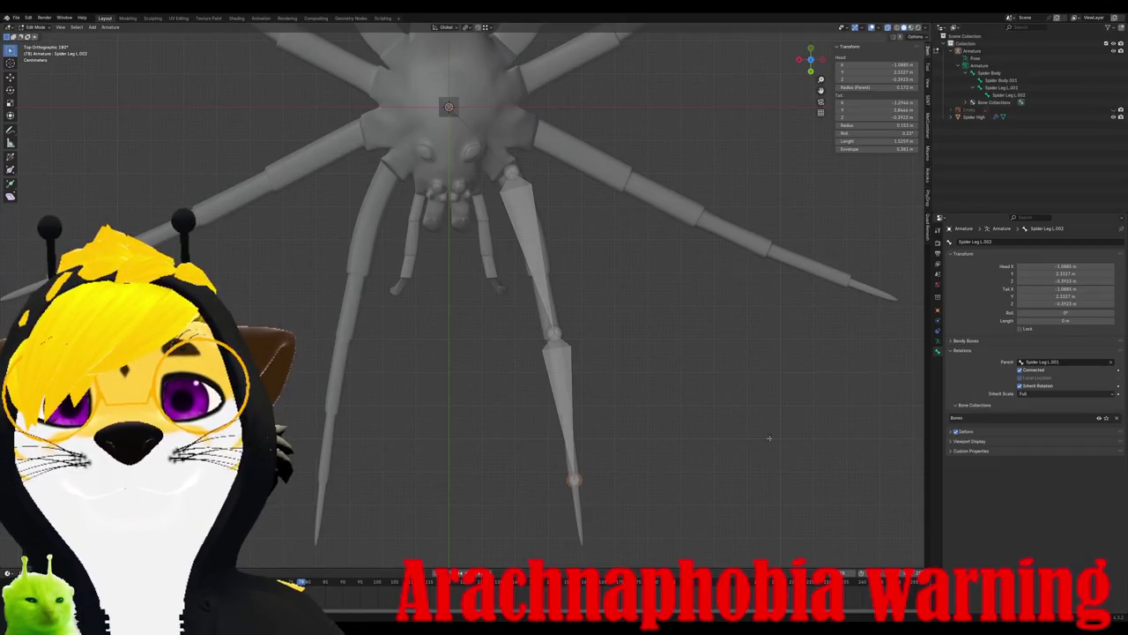
- Extrude one more bone from the front leg's tip joint down to the leg's end
{"action": "key", "text": "e"}
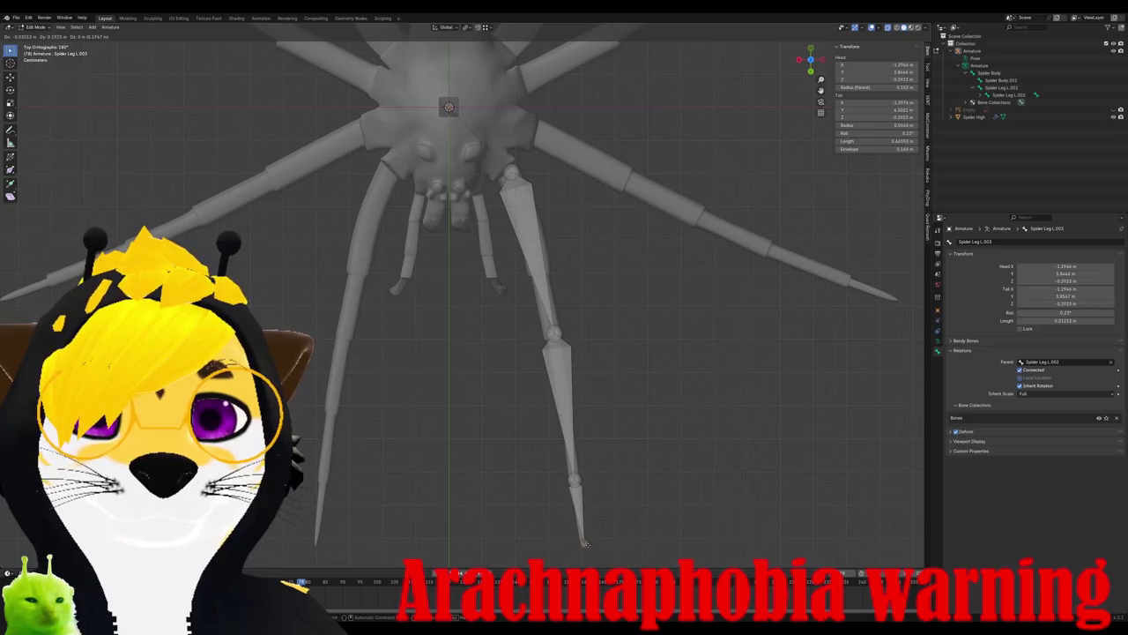
{"action": "left_click", "coordinate": [581, 544]}
{"action": "left_click", "coordinate": [528, 215]}
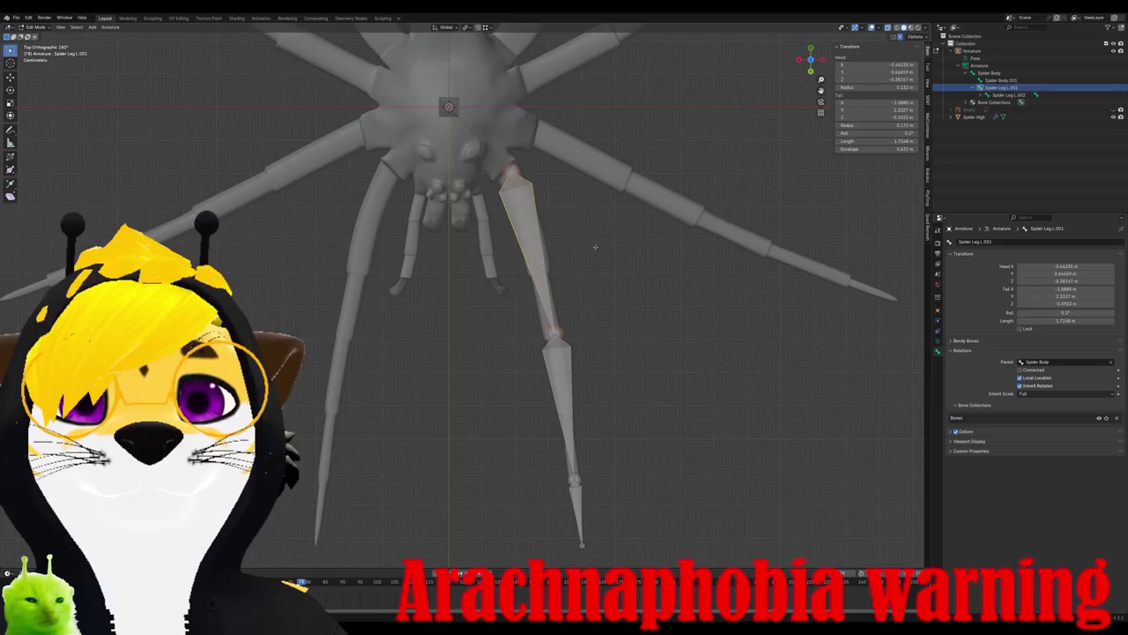
{"action": "key", "text": "alt+a"}
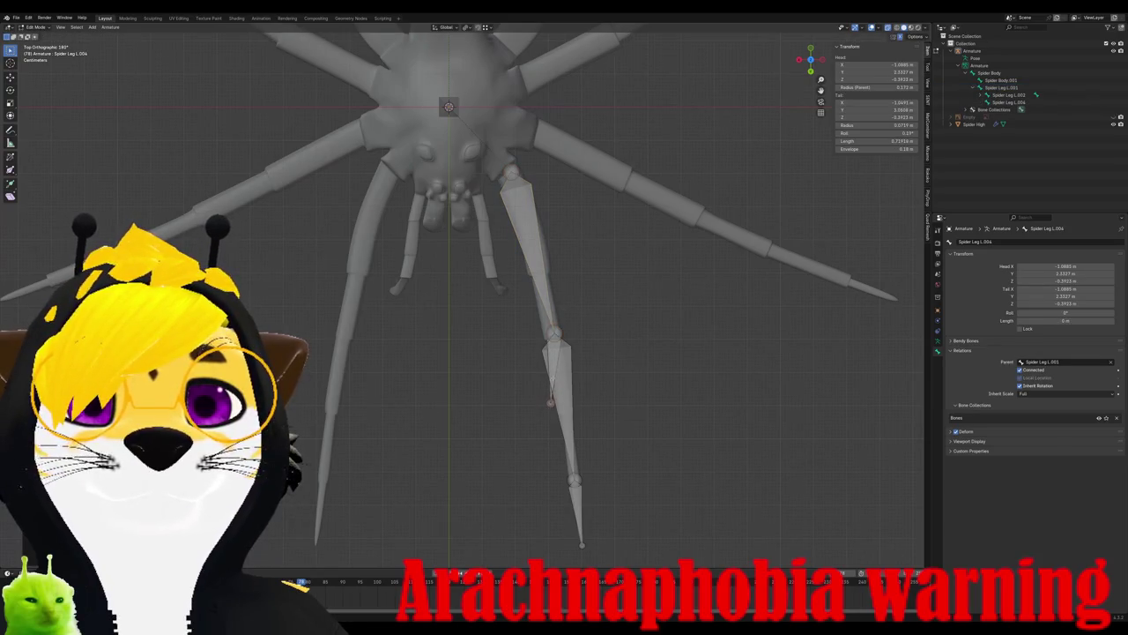
- Duplicate the upper leg bone and rotate the copy to lie along the next leg
{"action": "left_click", "coordinate": [531, 204]}
{"action": "key", "text": "shift+d"}
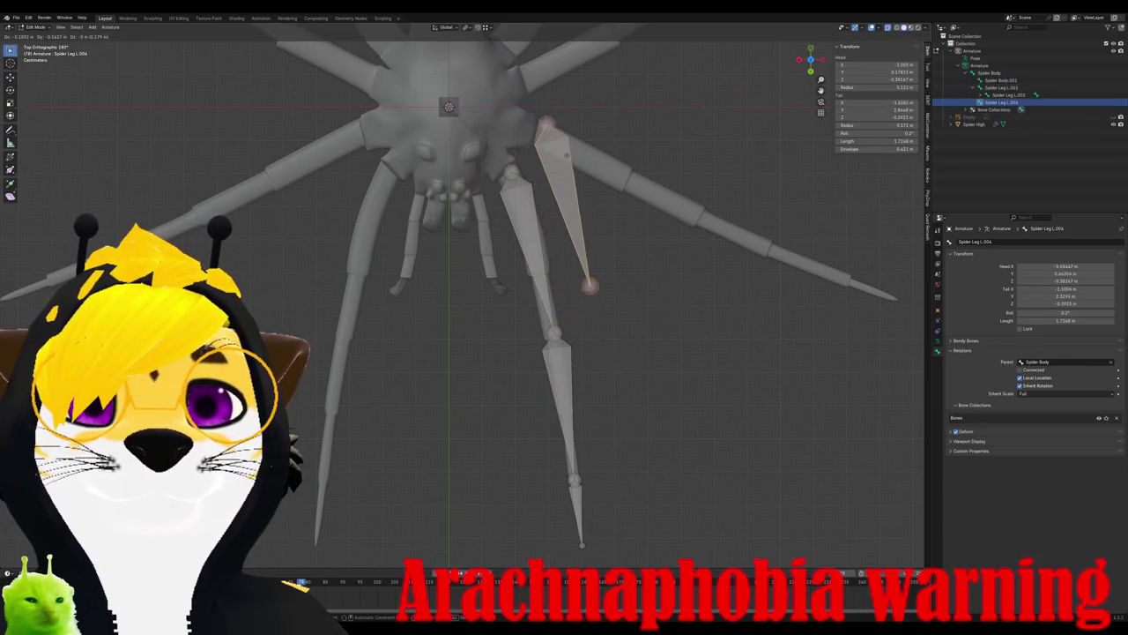
{"action": "key", "text": "r"}
{"action": "left_click", "coordinate": [626, 131]}
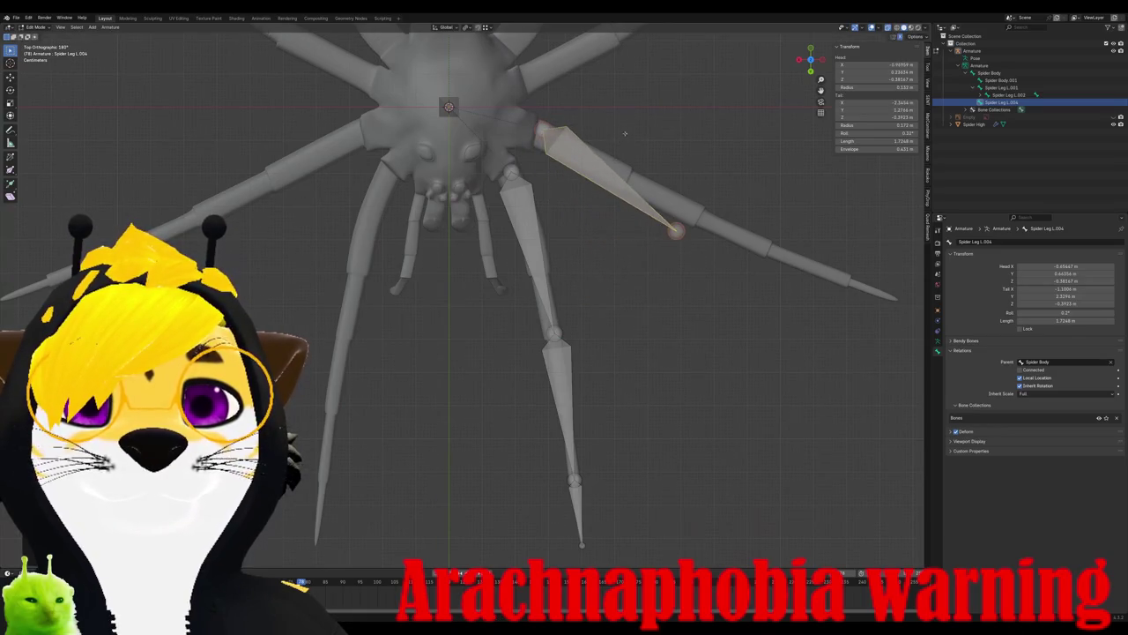
{"action": "key", "text": "r"}
{"action": "left_click", "coordinate": [644, 133]}
{"action": "key", "text": "r"}
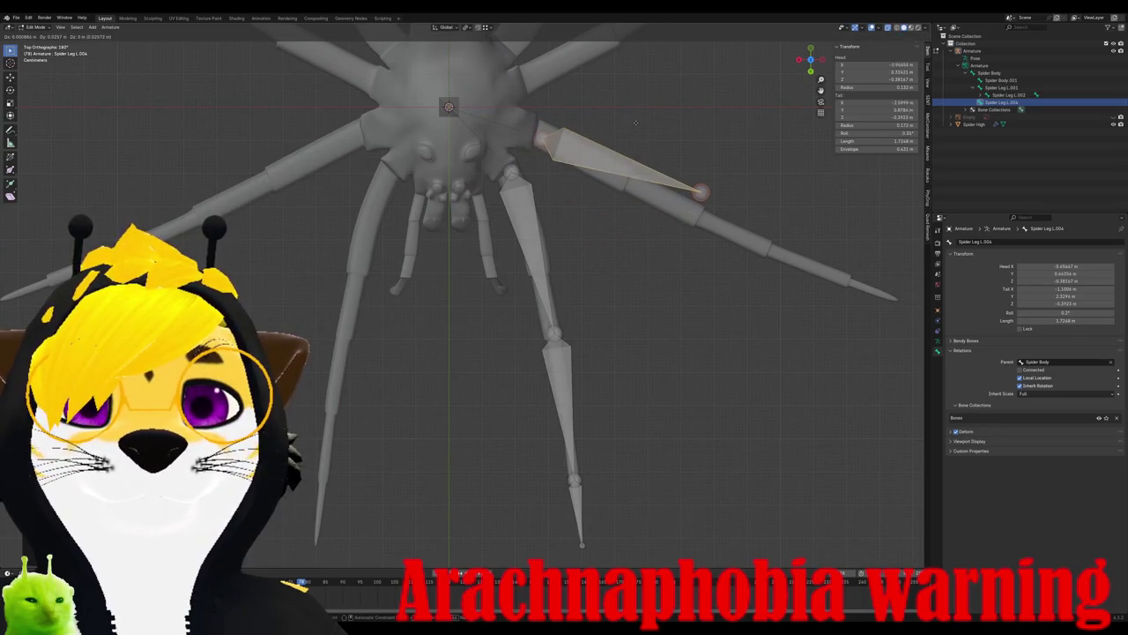
{"action": "left_click", "coordinate": [652, 123]}
{"action": "key", "text": "r"}
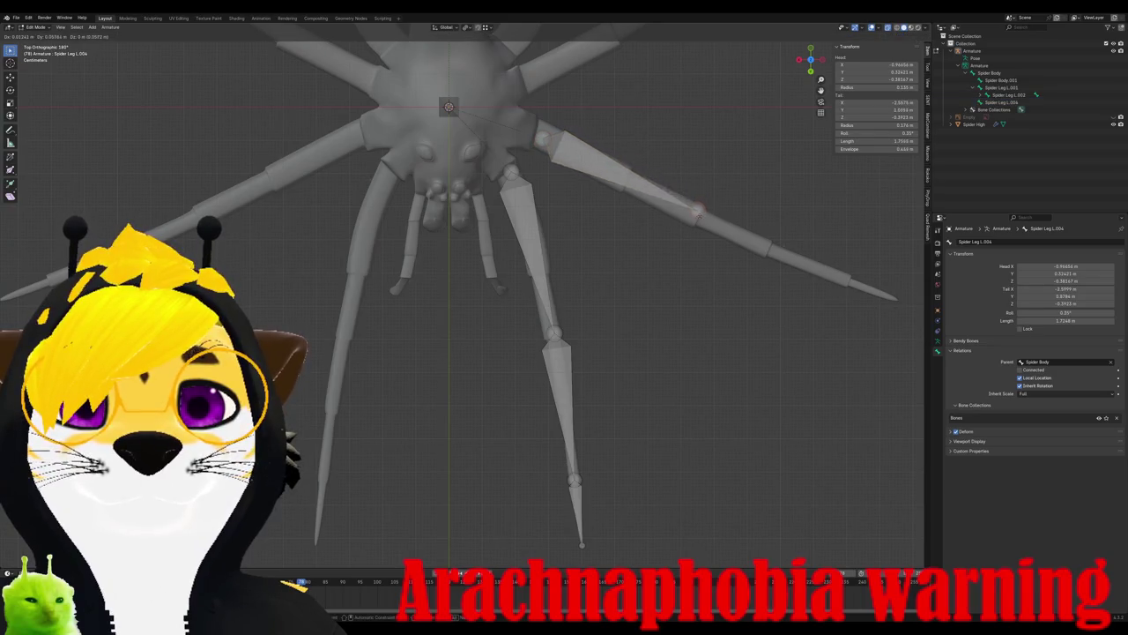
{"action": "left_click", "coordinate": [696, 217]}
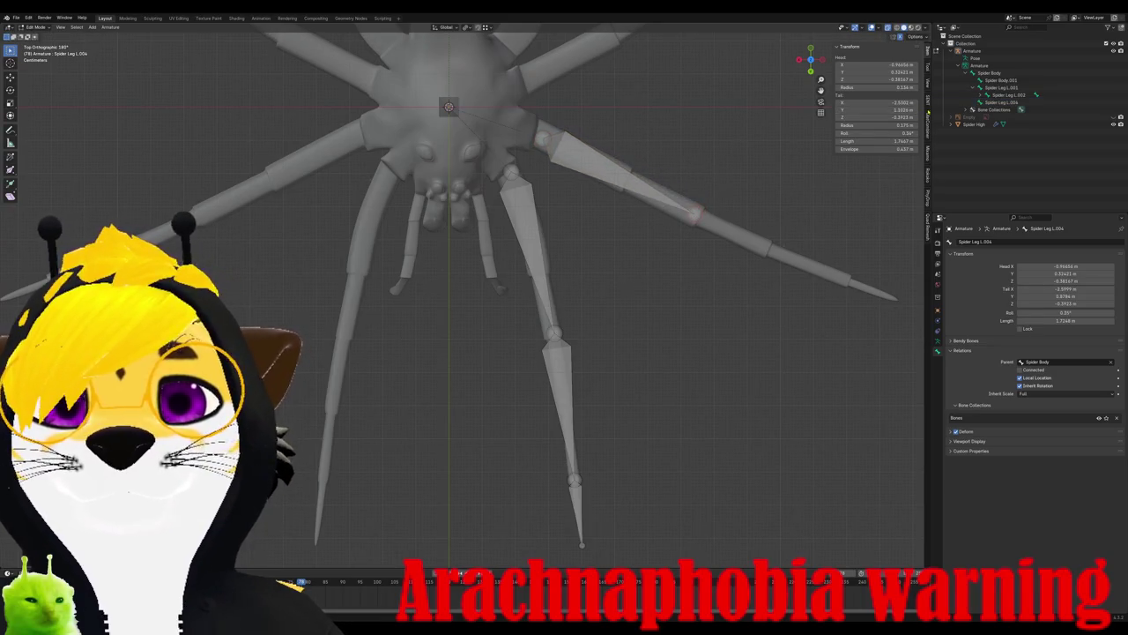
- Rename the copy Spider Leg L 2.001 and extrude two more bones out to the leg tip
{"action": "left_click", "coordinate": [1004, 102]}
{"action": "type", "text": "2.003"}
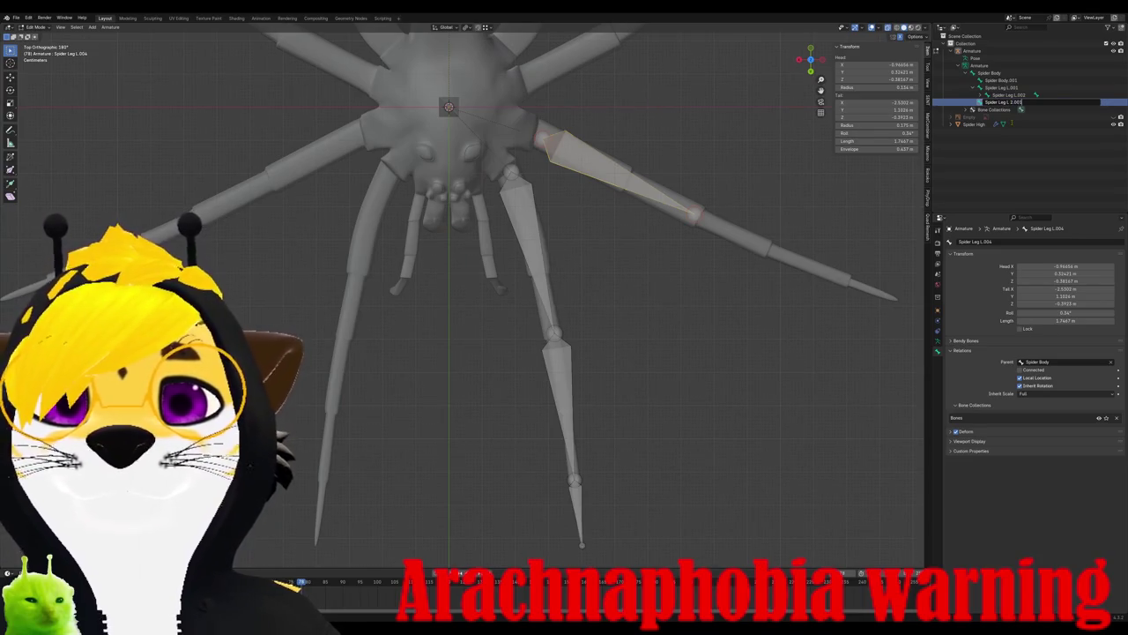
{"action": "key", "text": "Return"}
{"action": "left_click", "coordinate": [699, 216]}
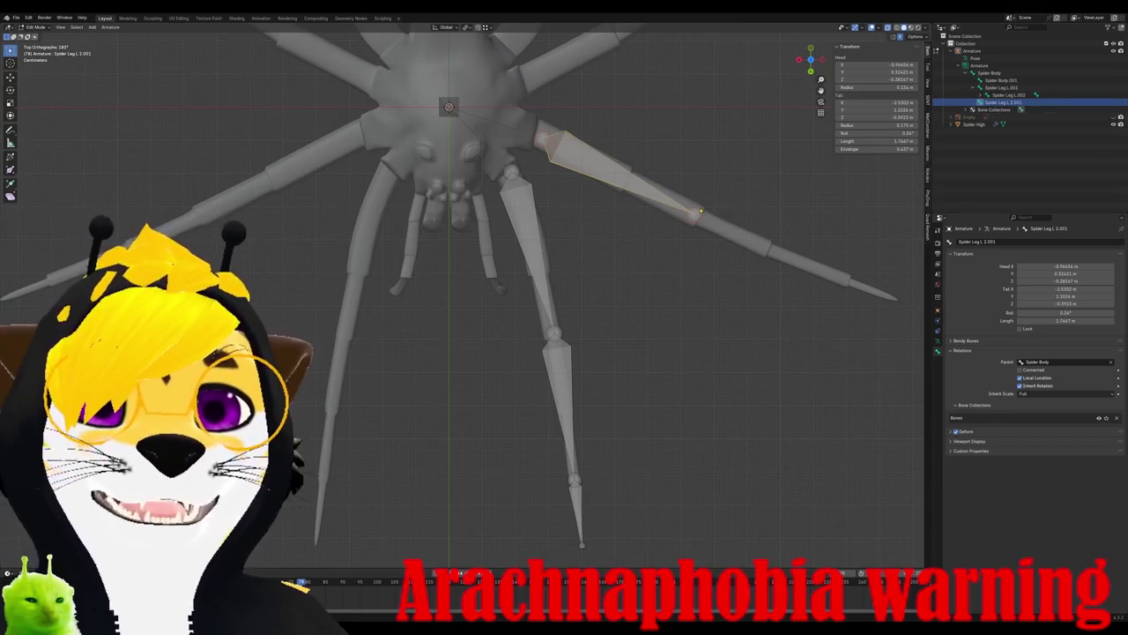
{"action": "key", "text": "e"}
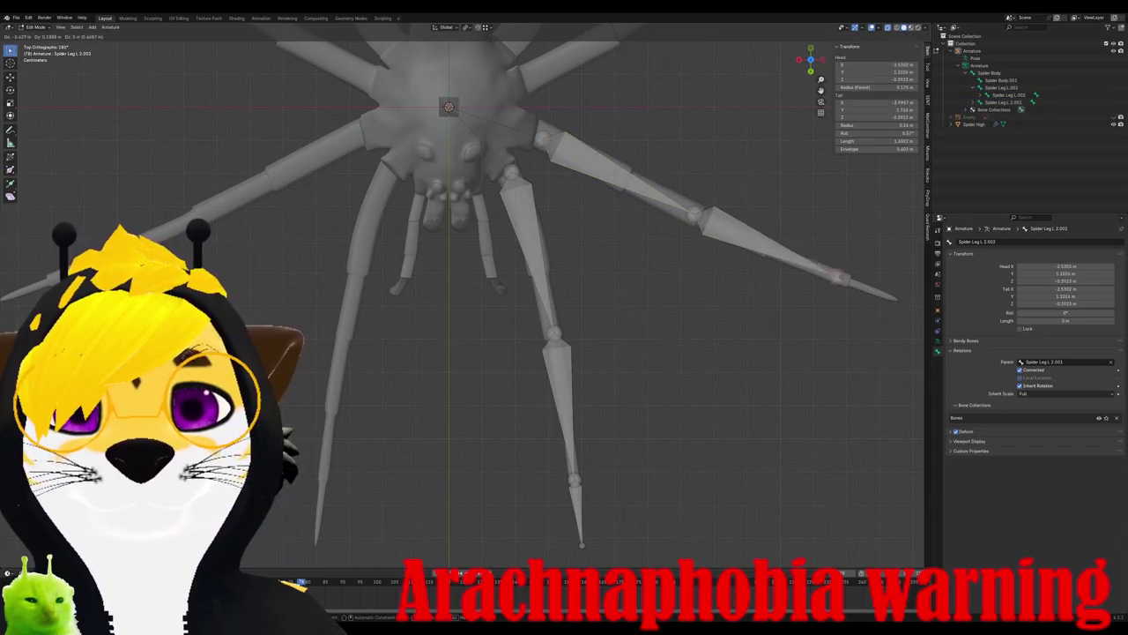
{"action": "left_click", "coordinate": [849, 280]}
{"action": "key", "text": "e"}
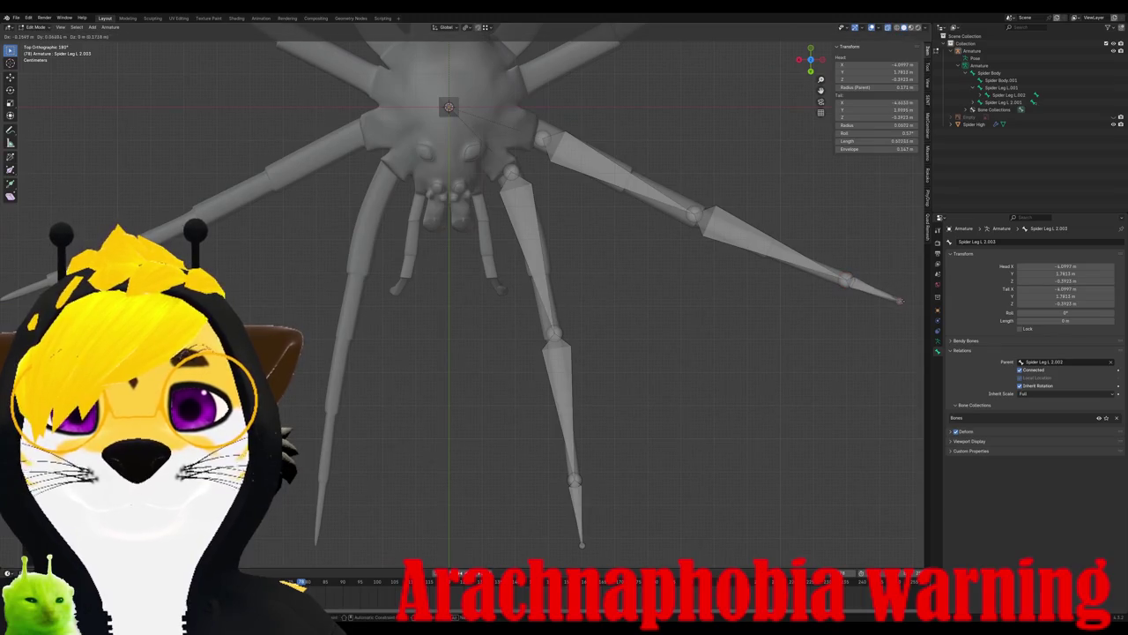
{"action": "left_click", "coordinate": [901, 302]}
{"action": "left_click", "coordinate": [578, 144]}
{"action": "middle_click_drag", "start_coordinate": [590, 113], "coordinate": [532, 266], "text": "shift"}
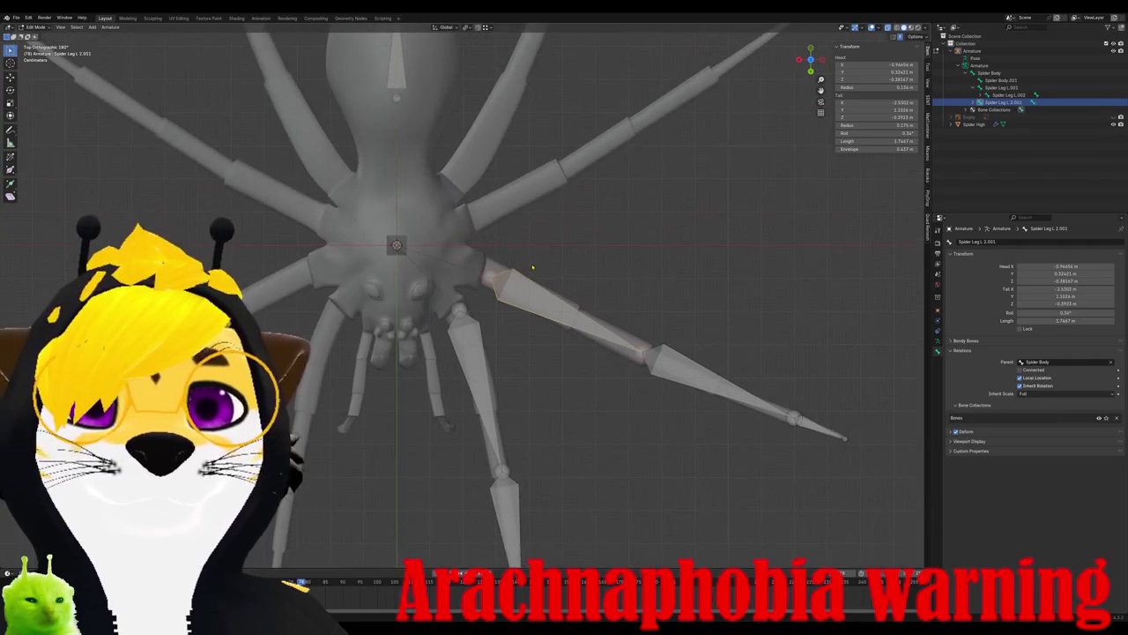
- Duplicate Spider Leg L 2.001, rotate it onto the next leg, and rename it Spider Leg L 3.001
{"action": "key", "text": "shift+d"}
{"action": "left_click", "coordinate": [544, 207]}
{"action": "key", "text": "r"}
{"action": "left_click", "coordinate": [532, 124]}
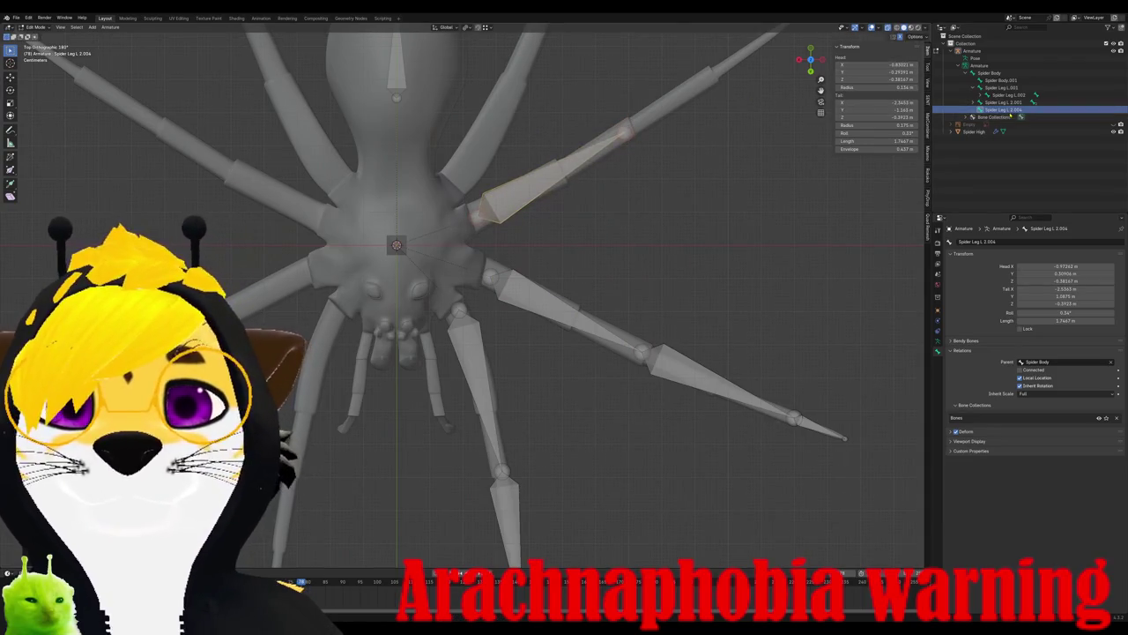
{"action": "double_click", "coordinate": [1005, 109]}
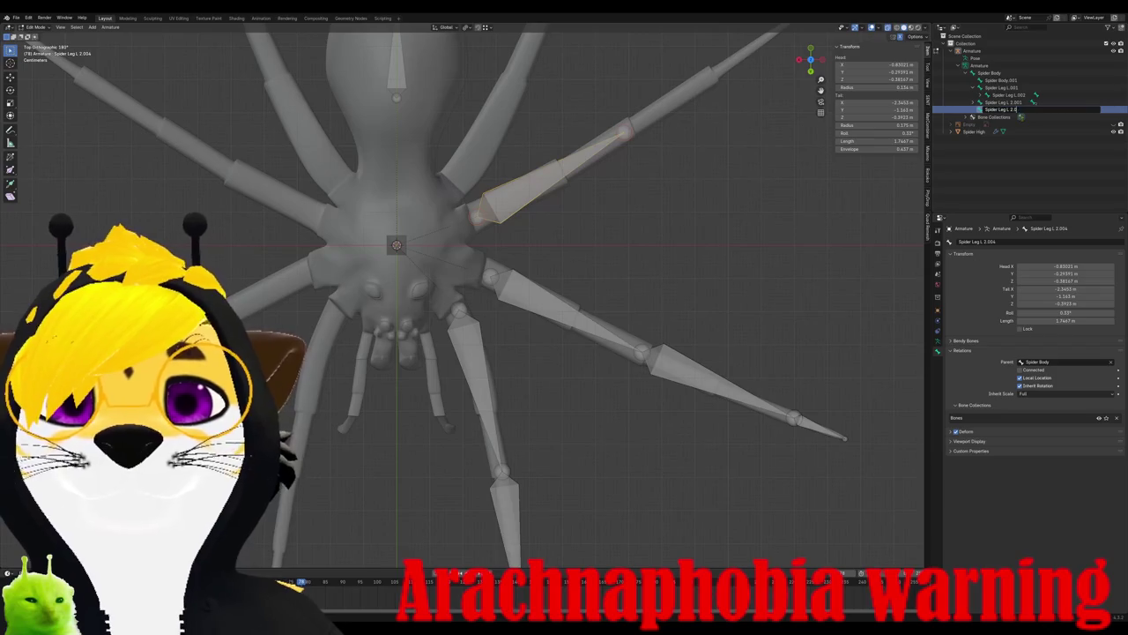
{"action": "type", "text": ".003"}
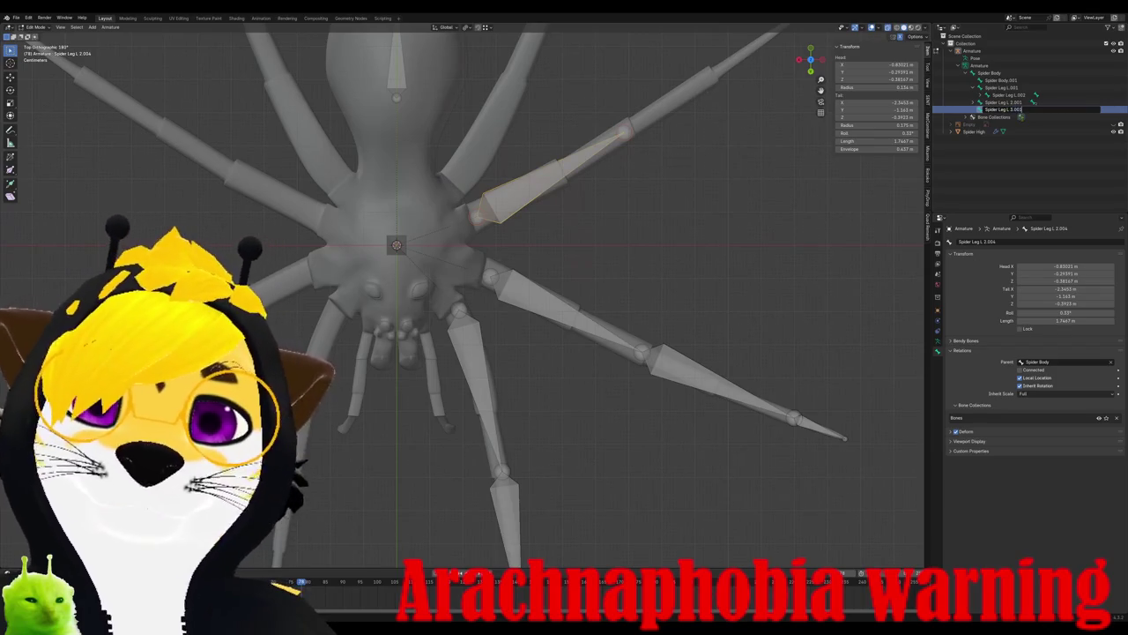
{"action": "key", "text": "Return"}
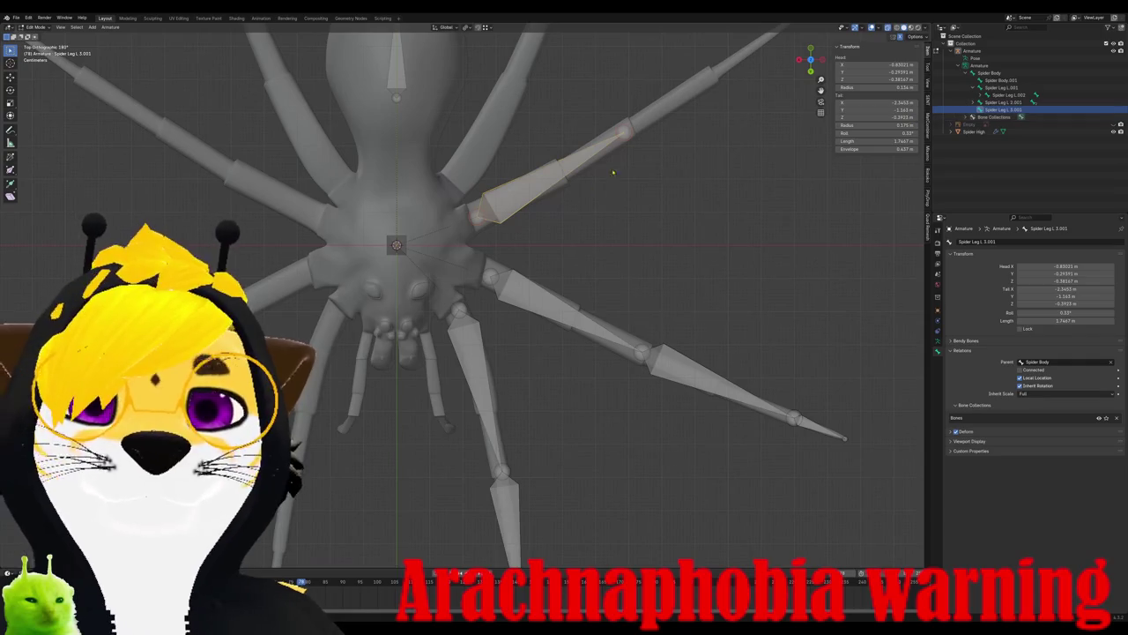
- Extrude two more bones along the third leg to its tip, then return to top view
{"action": "key", "text": "e"}
{"action": "scroll", "coordinate": [594, 239], "scroll_direction": "up", "scroll_amount": 2}
{"action": "scroll", "coordinate": [575, 251], "scroll_direction": "up", "scroll_amount": 2}
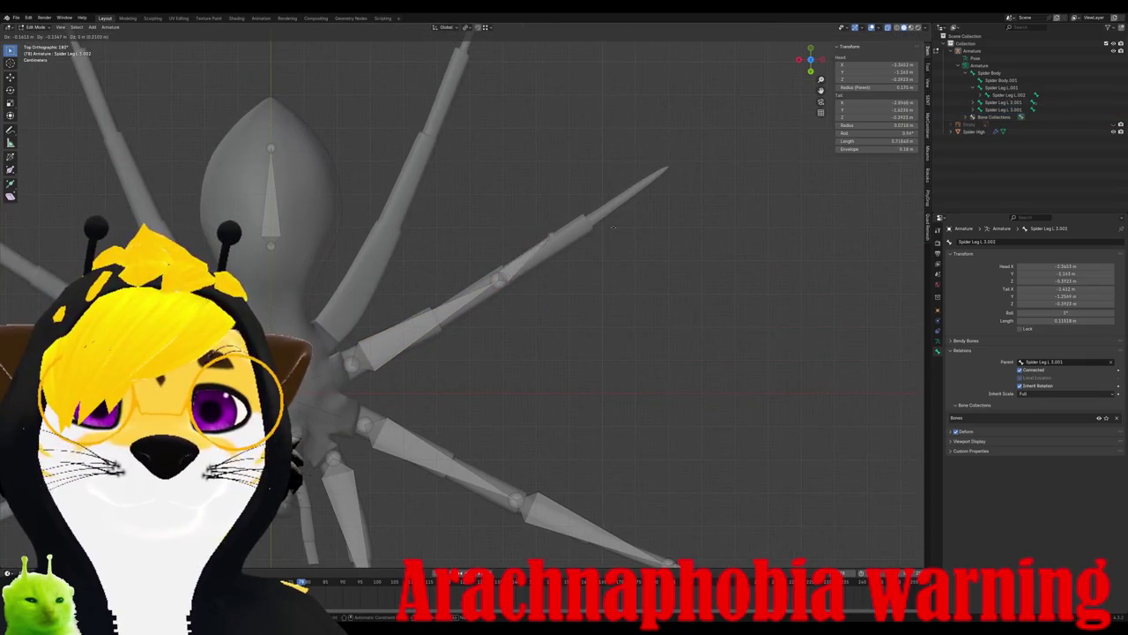
{"action": "left_click", "coordinate": [645, 219]}
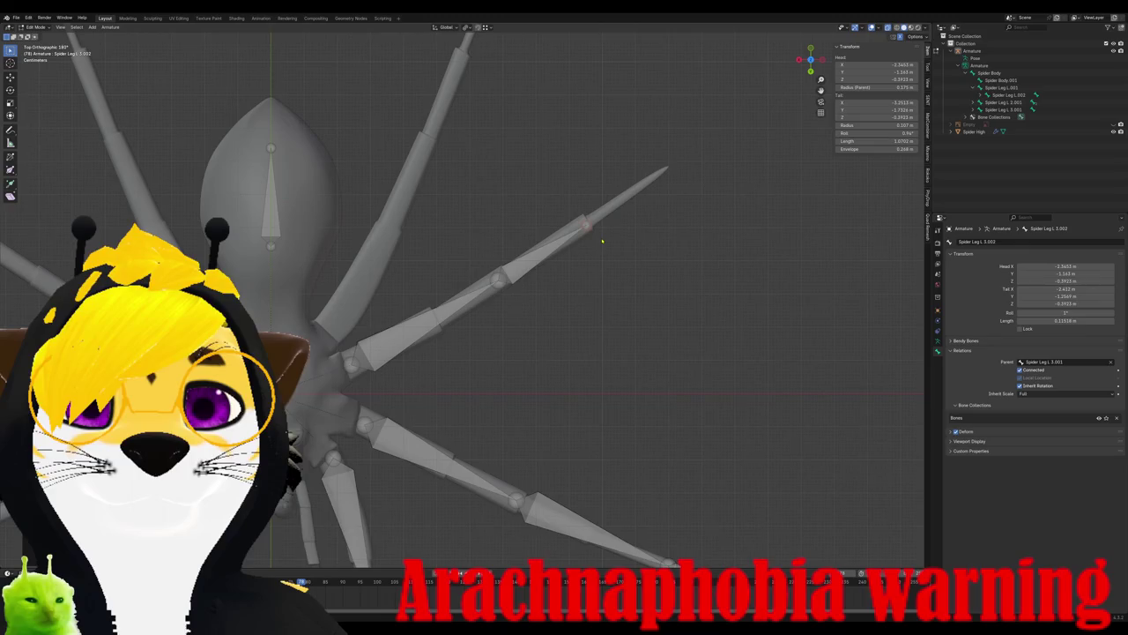
{"action": "key", "text": "e"}
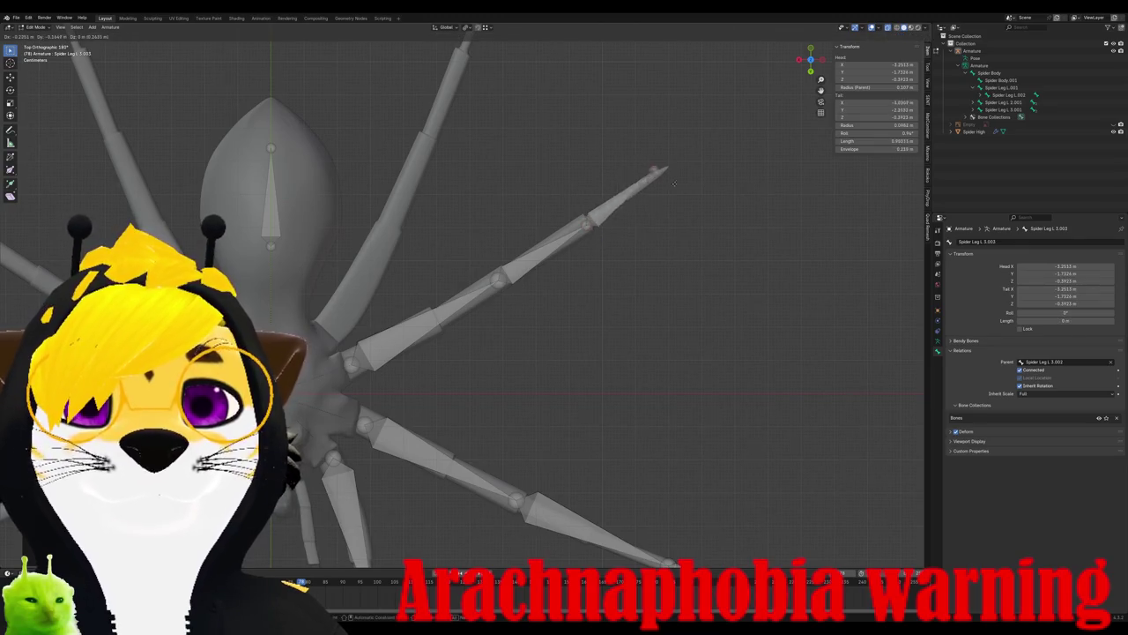
{"action": "left_click", "coordinate": [679, 181]}
{"action": "mouse_move", "coordinate": [662, 200]}
{"action": "middle_mouse_down"}
{"action": "mouse_move", "coordinate": [570, 276]}
{"action": "mouse_move", "coordinate": [542, 212]}
{"action": "mouse_move", "coordinate": [503, 379]}
{"action": "middle_mouse_up"}
{"action": "key", "text": "KP_7"}
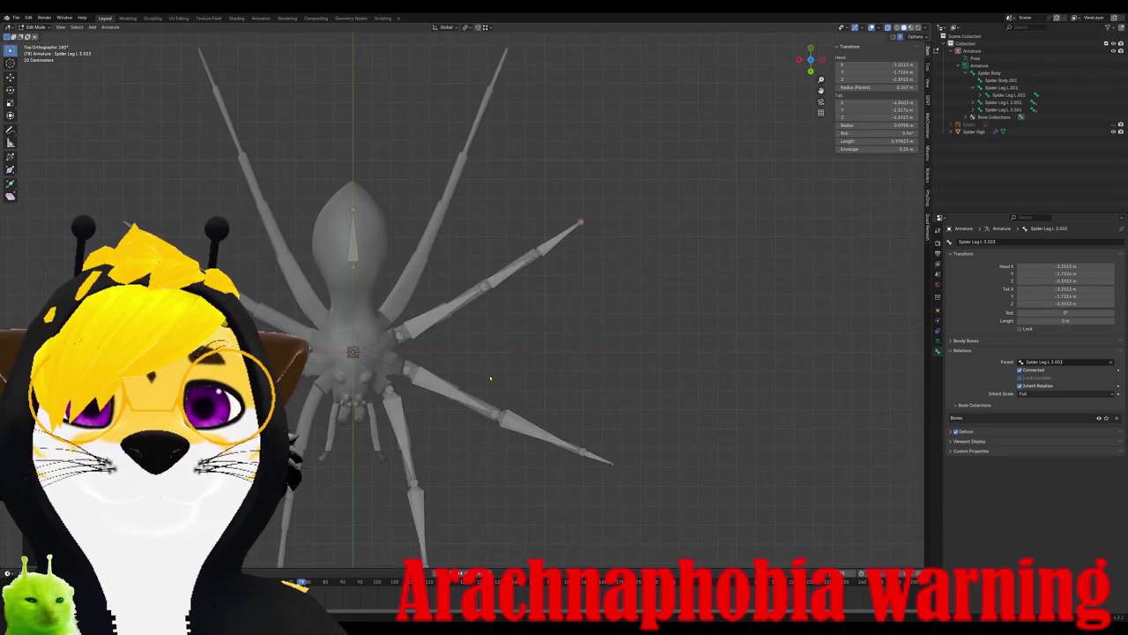
{"action": "scroll", "coordinate": [488, 366], "scroll_direction": "up", "scroll_amount": 3}
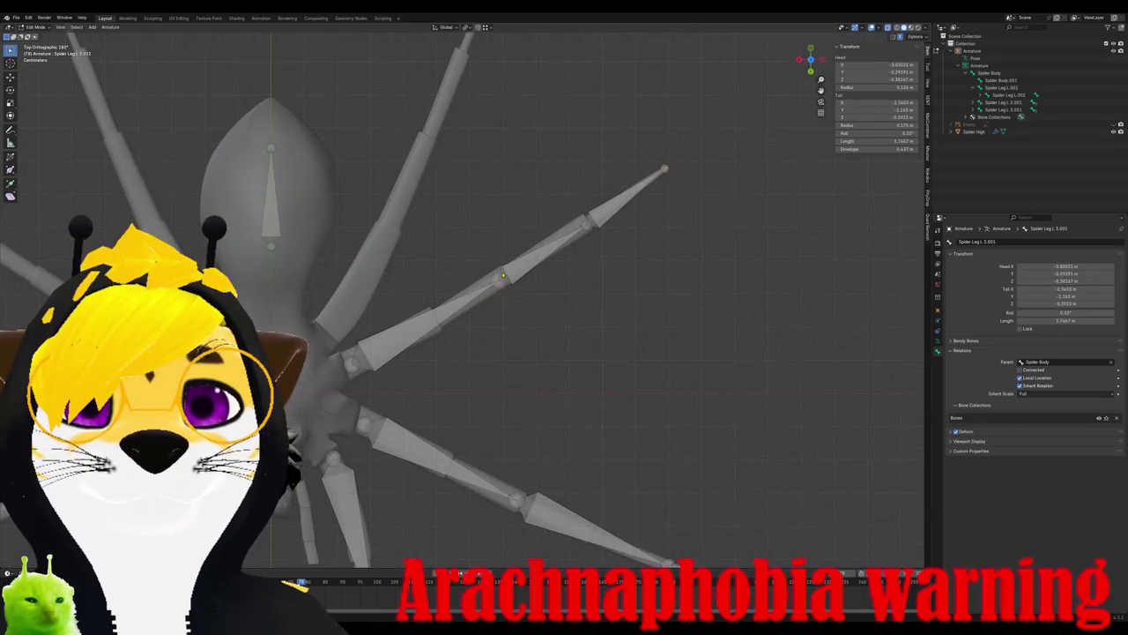
- Copy the third leg's upper bone onto the fourth leg and name it Spider Leg L.4.001
{"action": "key", "text": "e"}
{"action": "left_click", "coordinate": [512, 269]}
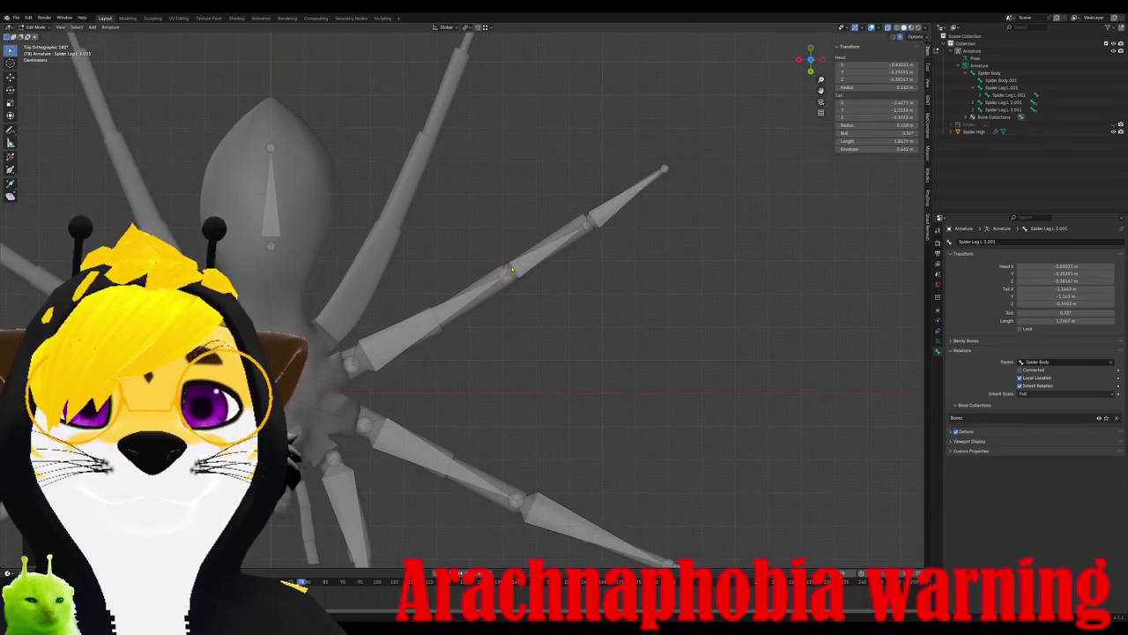
{"action": "left_click", "coordinate": [392, 343]}
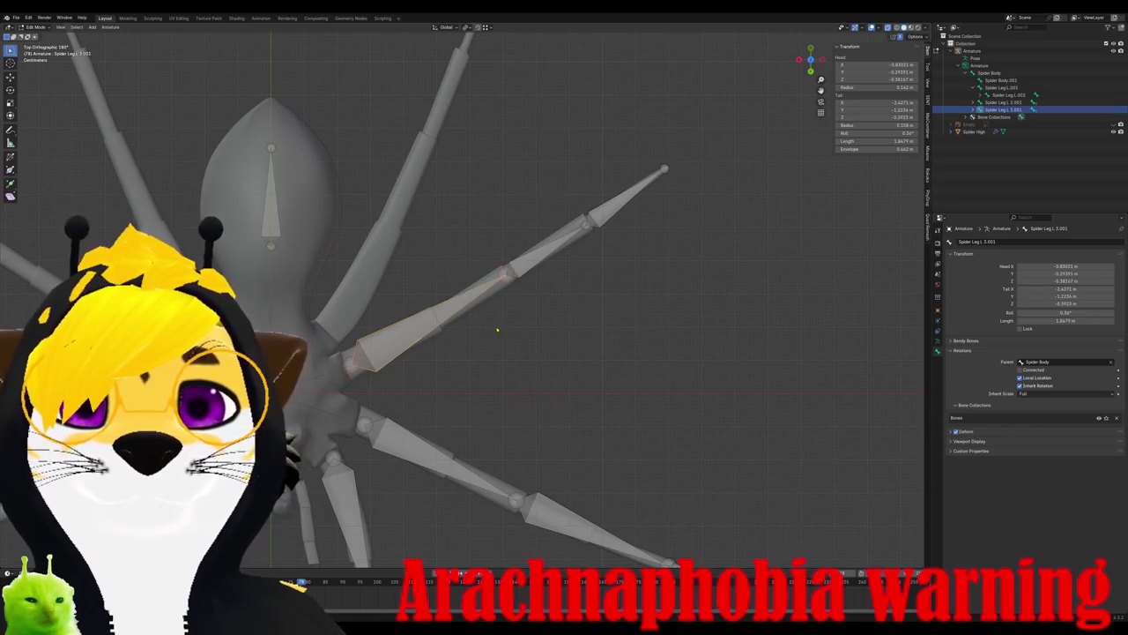
{"action": "key", "text": "shift+d"}
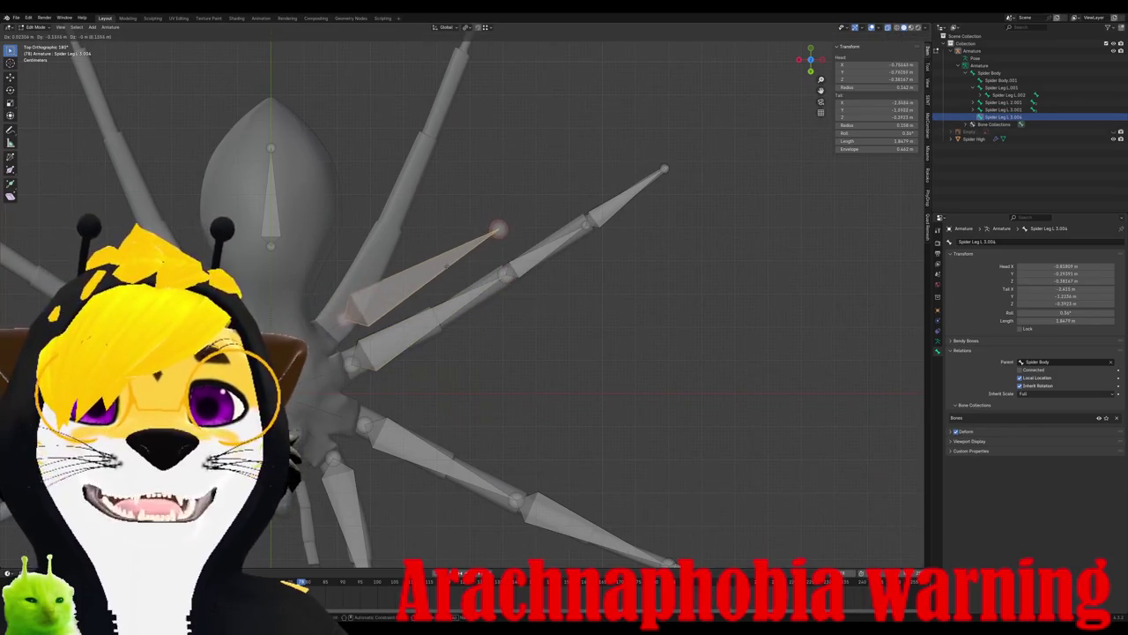
{"action": "left_click", "coordinate": [494, 234]}
{"action": "key", "text": "r"}
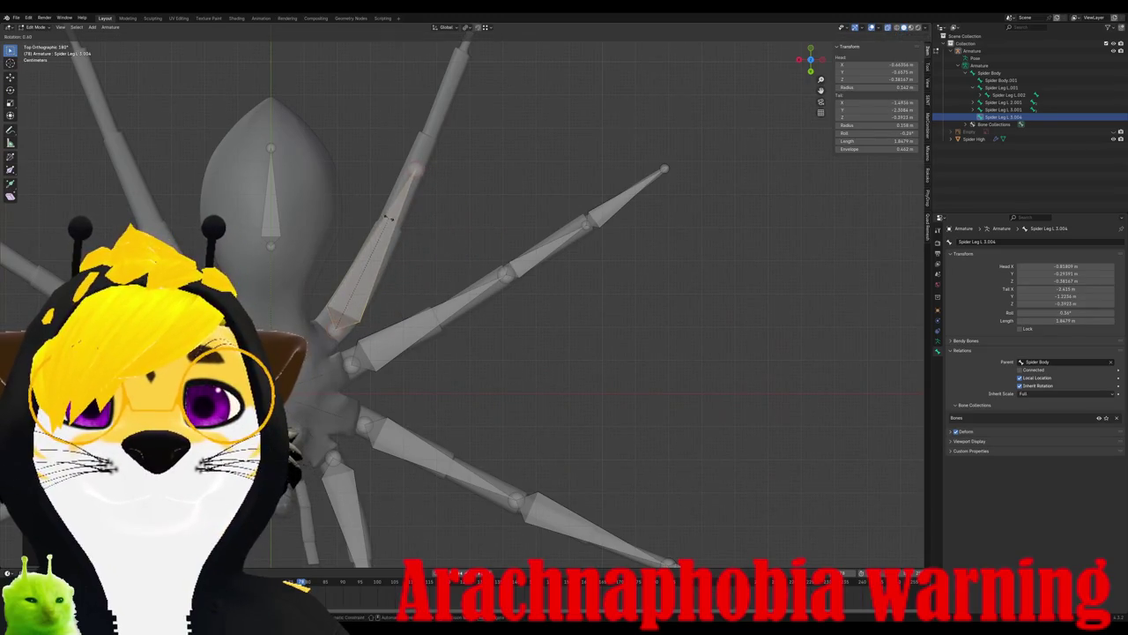
{"action": "left_click", "coordinate": [421, 178]}
{"action": "key", "text": "g"}
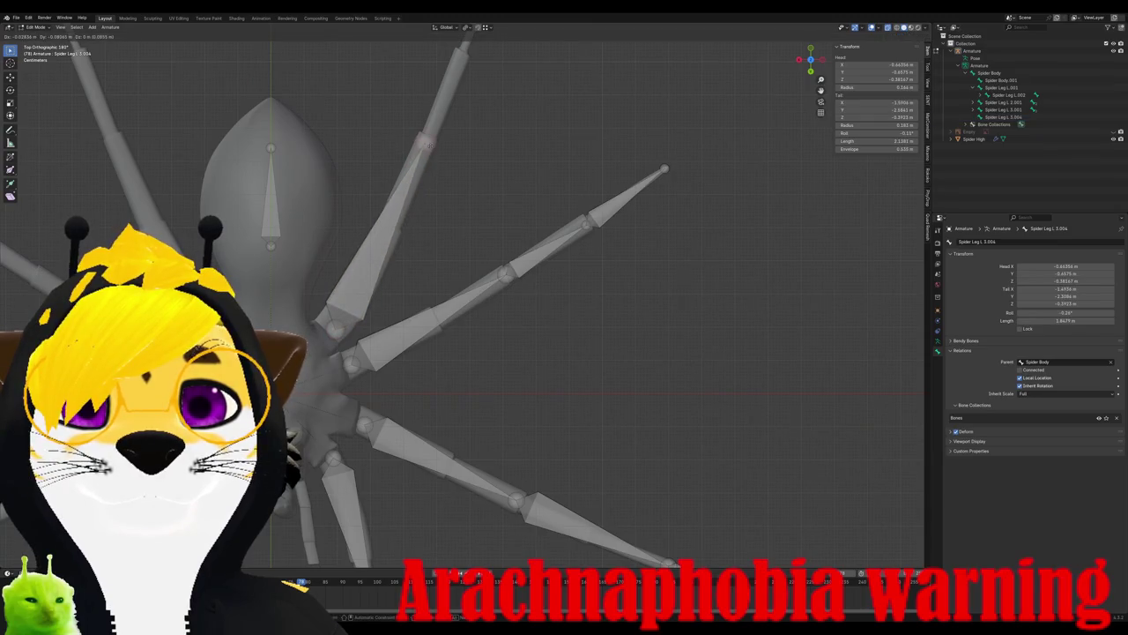
{"action": "left_click", "coordinate": [424, 143]}
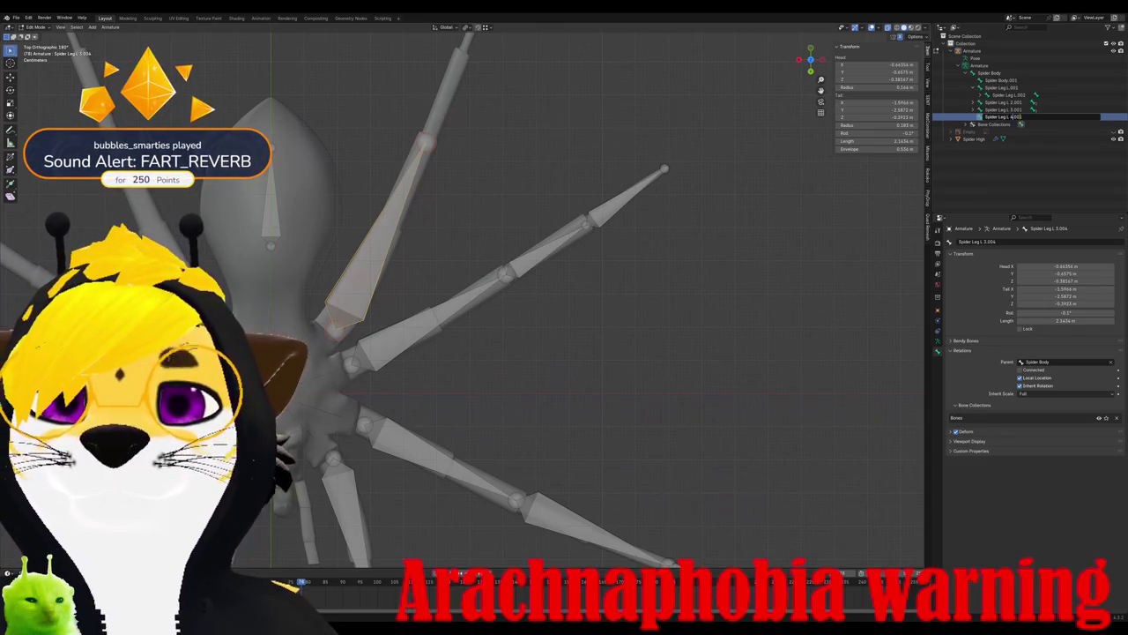
{"action": "key", "text": "Return"}
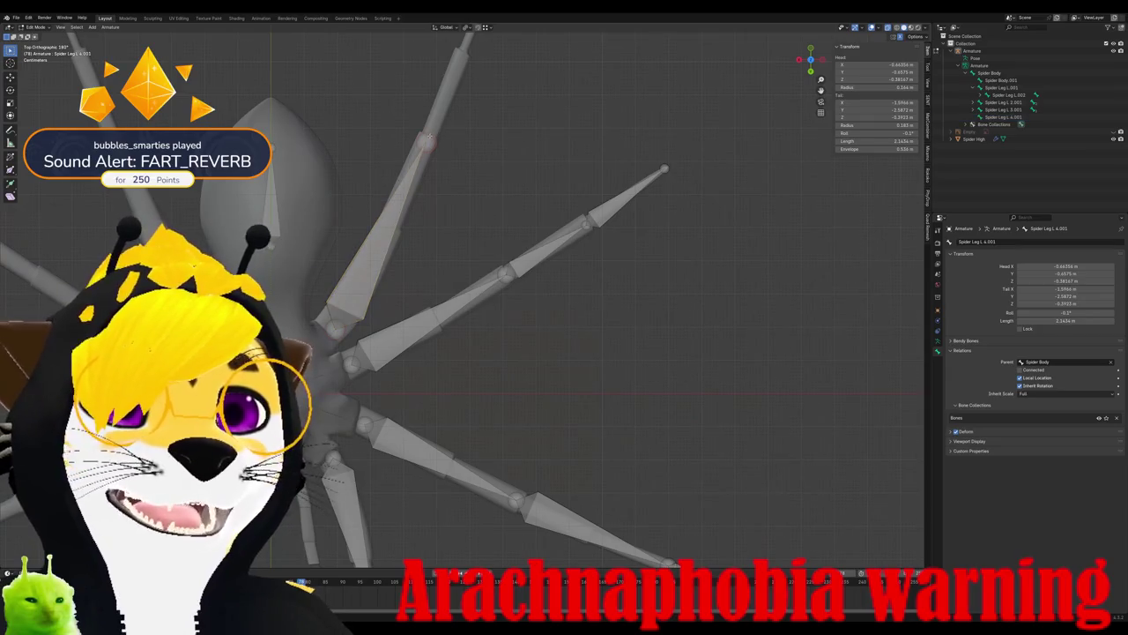
- Extrude bones up the fourth leg to Spider Leg L.4.003 and collapse its Outliner hierarchy
{"action": "middle_click_drag", "start_coordinate": [447, 130], "coordinate": [450, 272], "text": "shift"}
{"action": "key", "text": "e"}
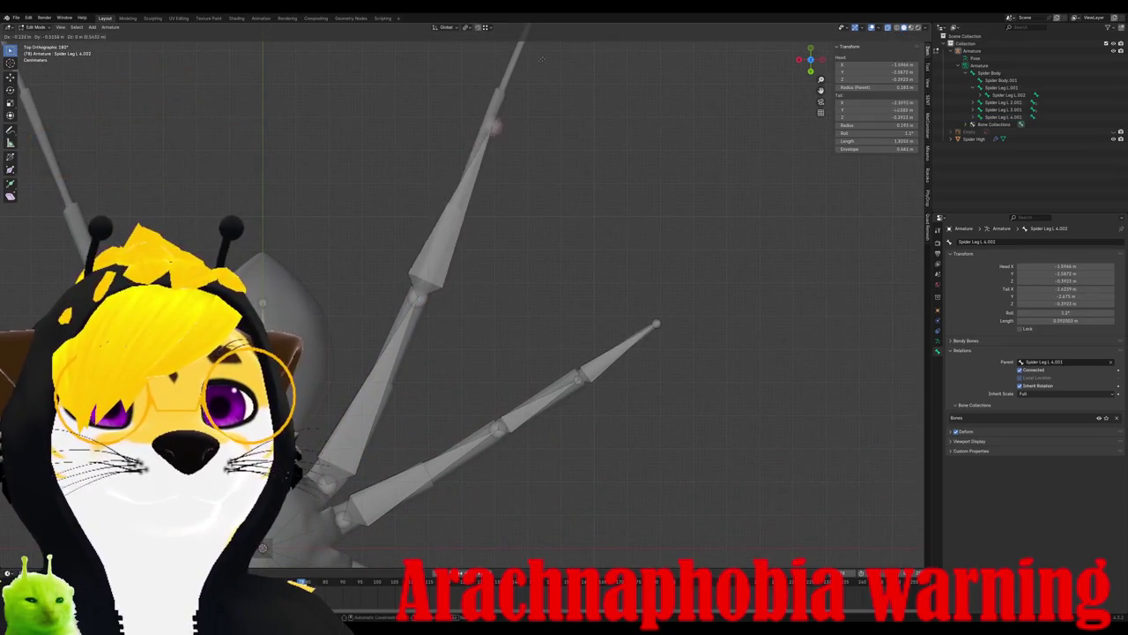
{"action": "left_click", "coordinate": [545, 33]}
{"action": "middle_click_drag", "start_coordinate": [531, 119], "coordinate": [467, 328], "text": "shift"}
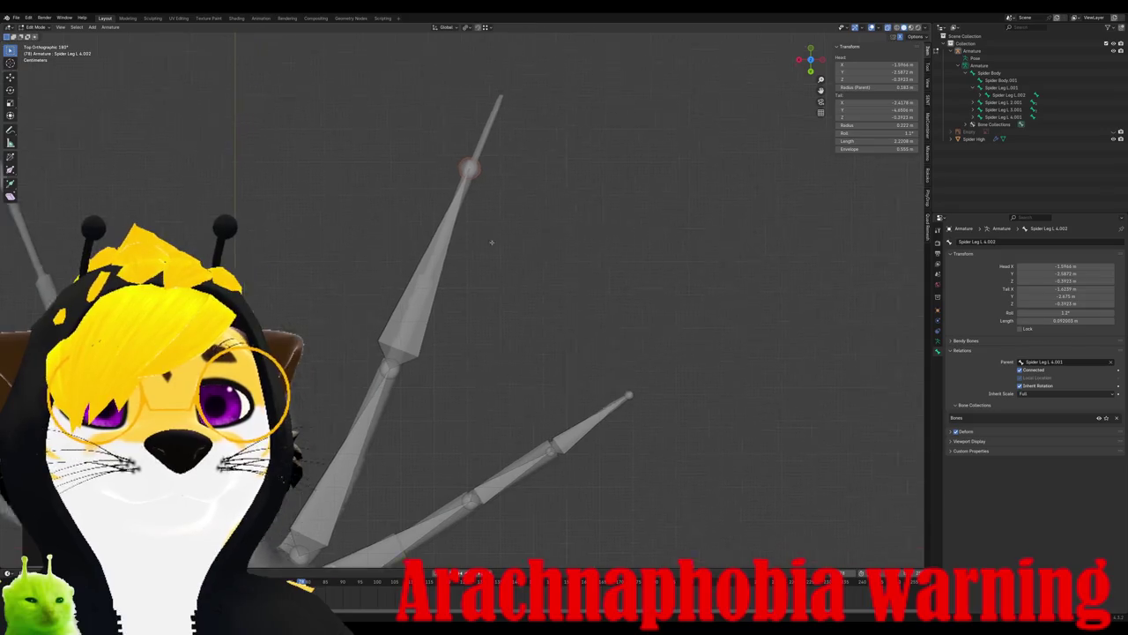
{"action": "key", "text": "e"}
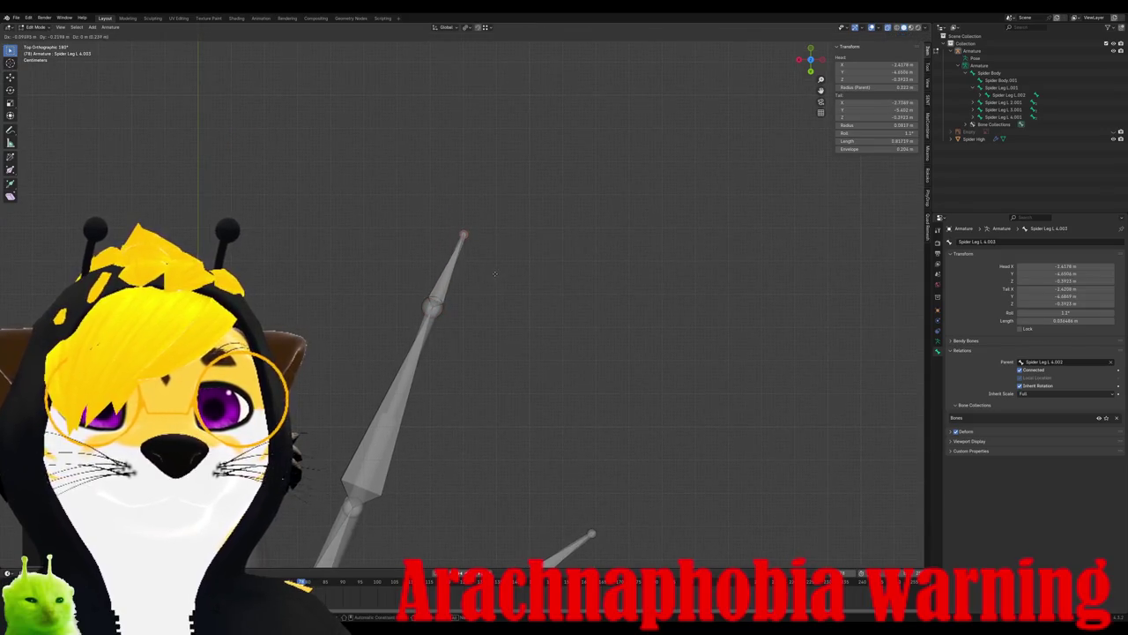
{"action": "left_click", "coordinate": [494, 274]}
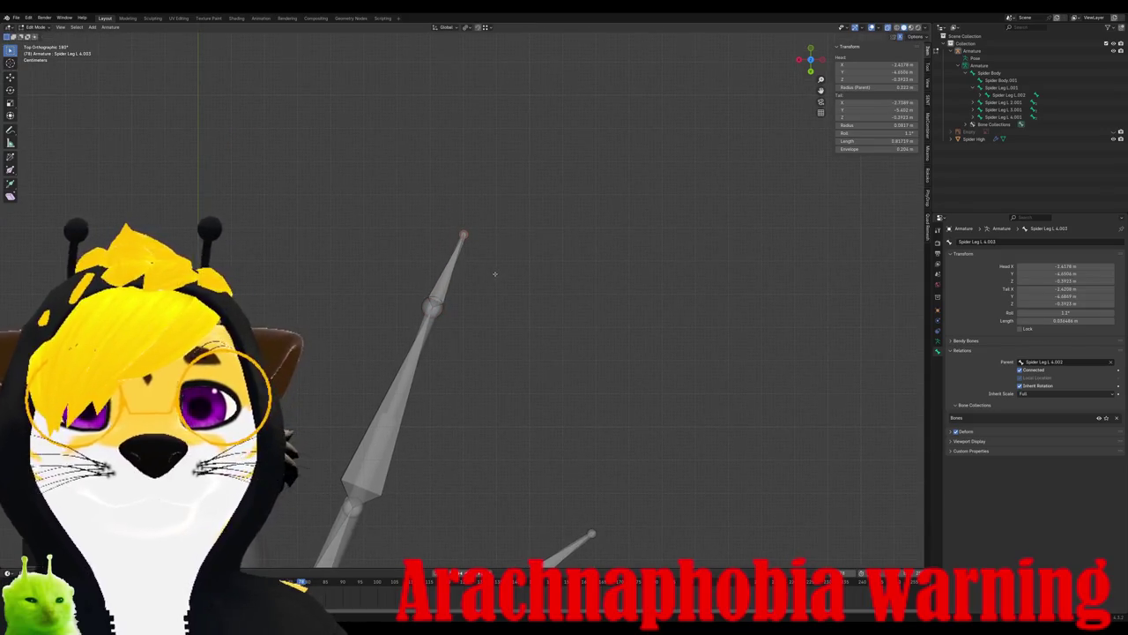
{"action": "left_click", "coordinate": [974, 118]}
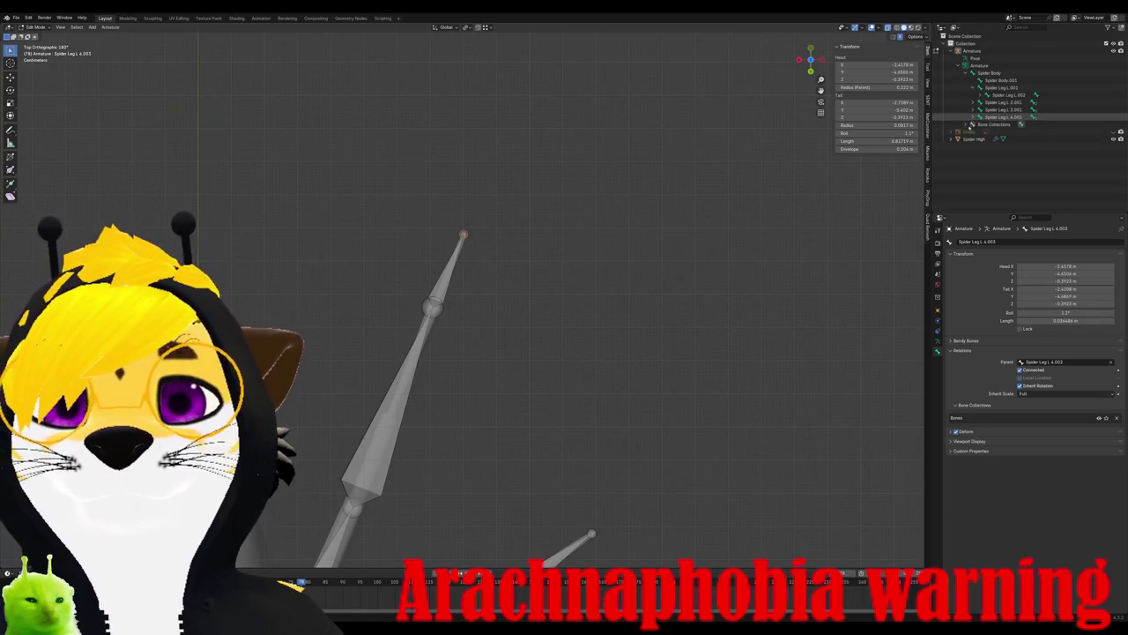
{"action": "scroll", "coordinate": [531, 267], "scroll_direction": "down", "scroll_amount": 3}
{"action": "scroll", "coordinate": [532, 267], "scroll_direction": "down", "scroll_amount": 4}
{"action": "scroll", "coordinate": [531, 267], "scroll_direction": "down", "scroll_amount": 1}
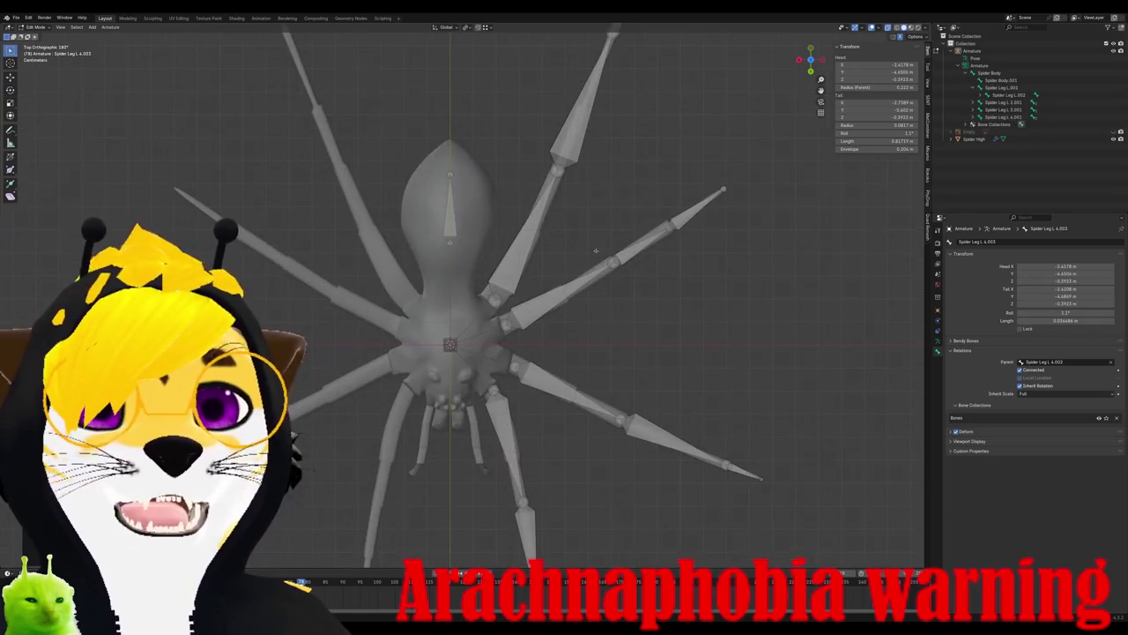
- Duplicate Spider Leg L.4.001, rotate it outward, and rename it Spider Leg R 4.001
{"action": "left_click", "coordinate": [527, 263]}
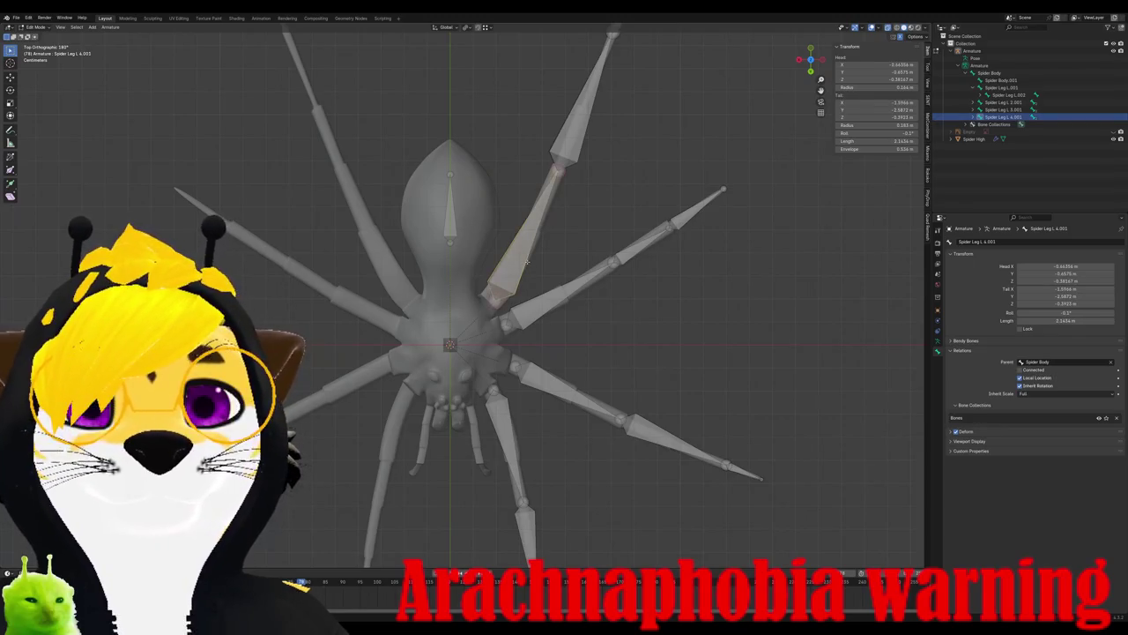
{"action": "key", "text": "shift+d"}
{"action": "left_click", "coordinate": [404, 216]}
{"action": "key", "text": "r"}
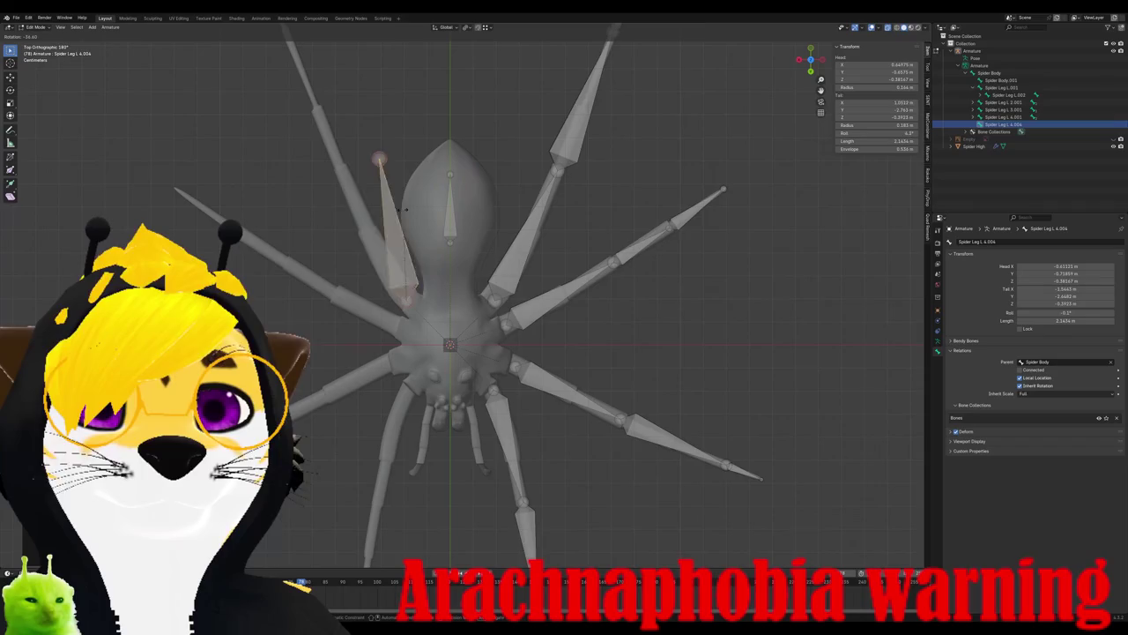
{"action": "left_click", "coordinate": [379, 216]}
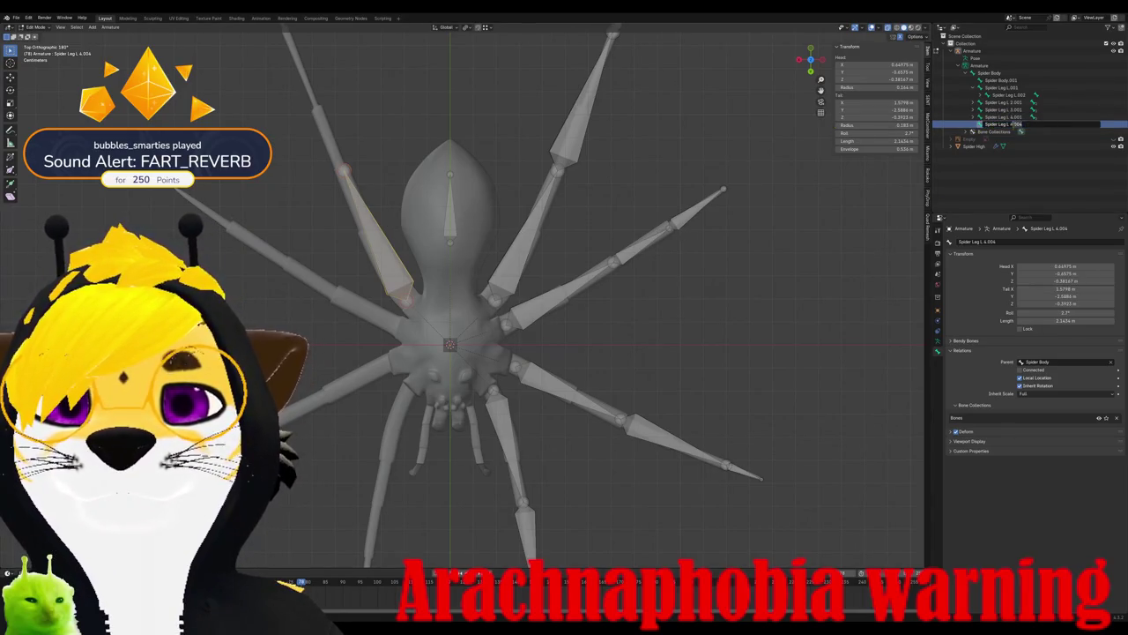
{"action": "key", "text": "BackSpace"}
{"action": "key", "text": "BackSpace"}
{"action": "key", "text": "BackSpace"}
{"action": "type", "text": "R.4"}
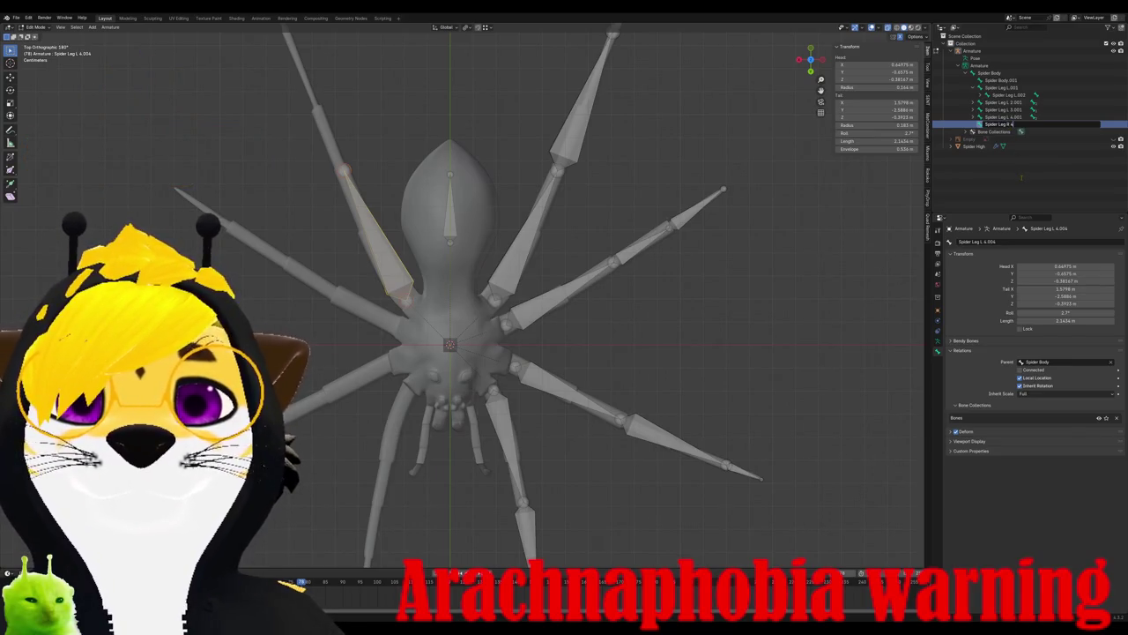
{"action": "key", "text": "Return"}
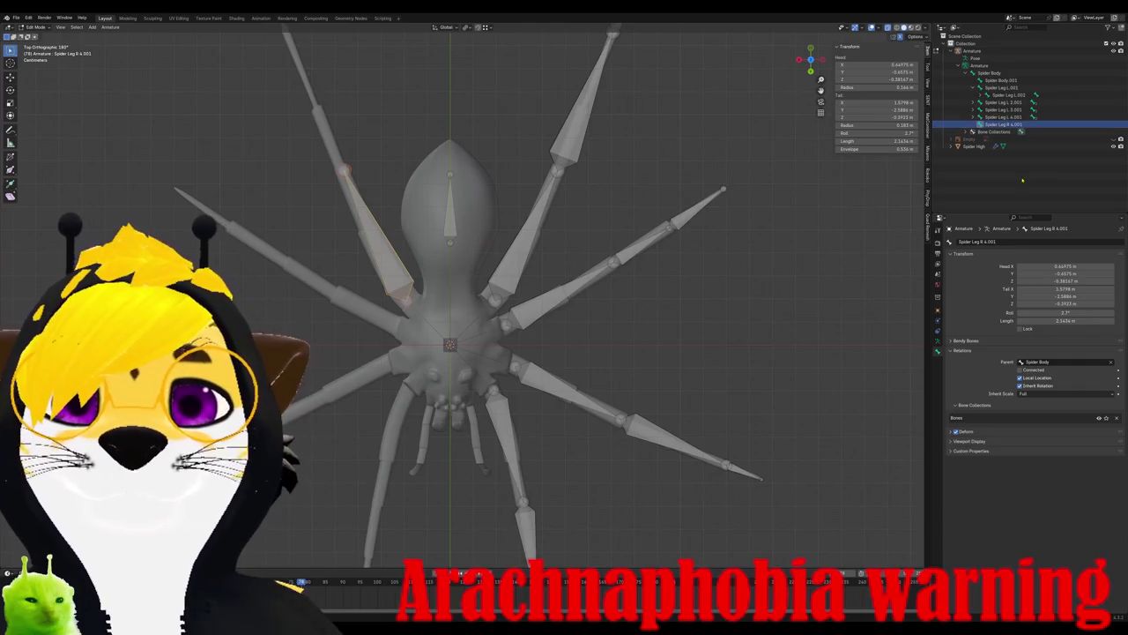
{"action": "middle_click_drag", "start_coordinate": [345, 168], "coordinate": [449, 289], "text": "shift"}
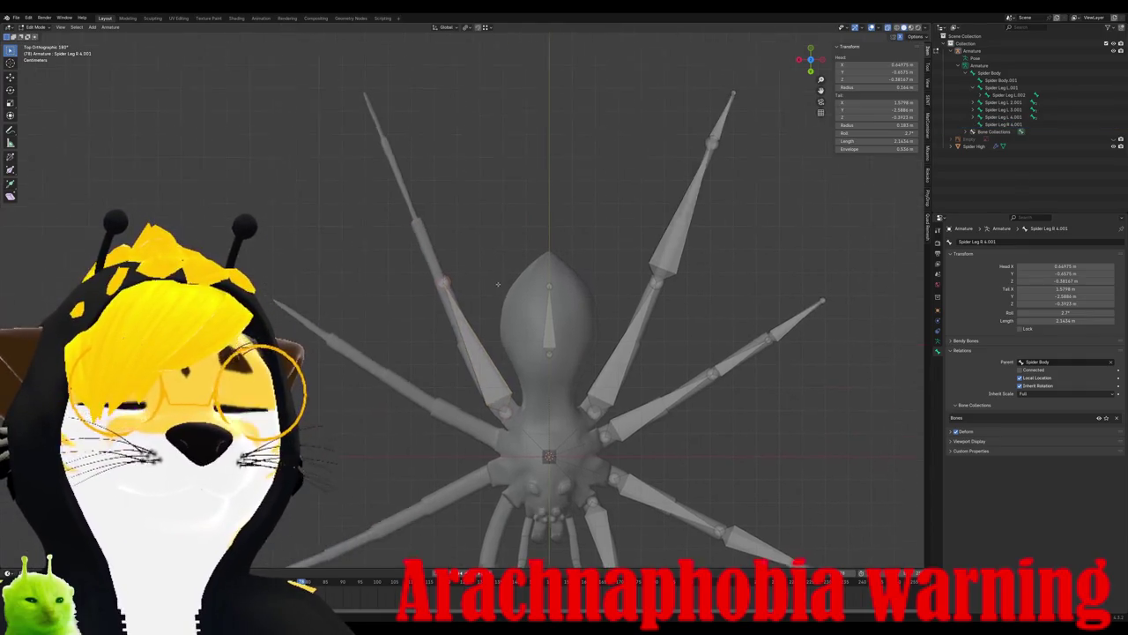
{"action": "key", "text": "e"}
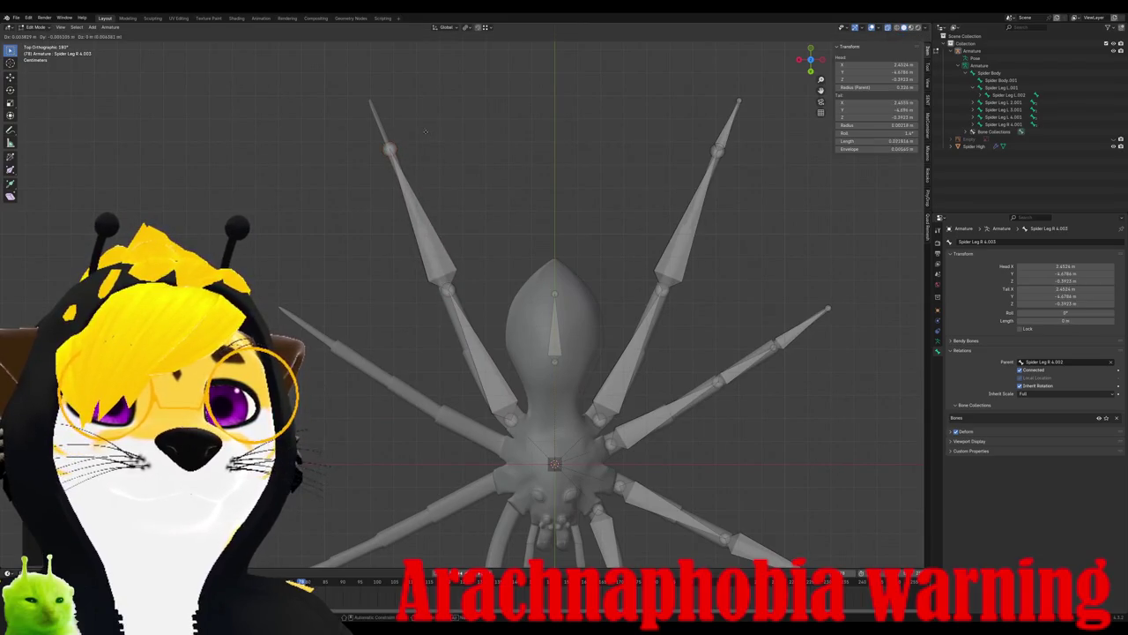
{"action": "left_click", "coordinate": [408, 90]}
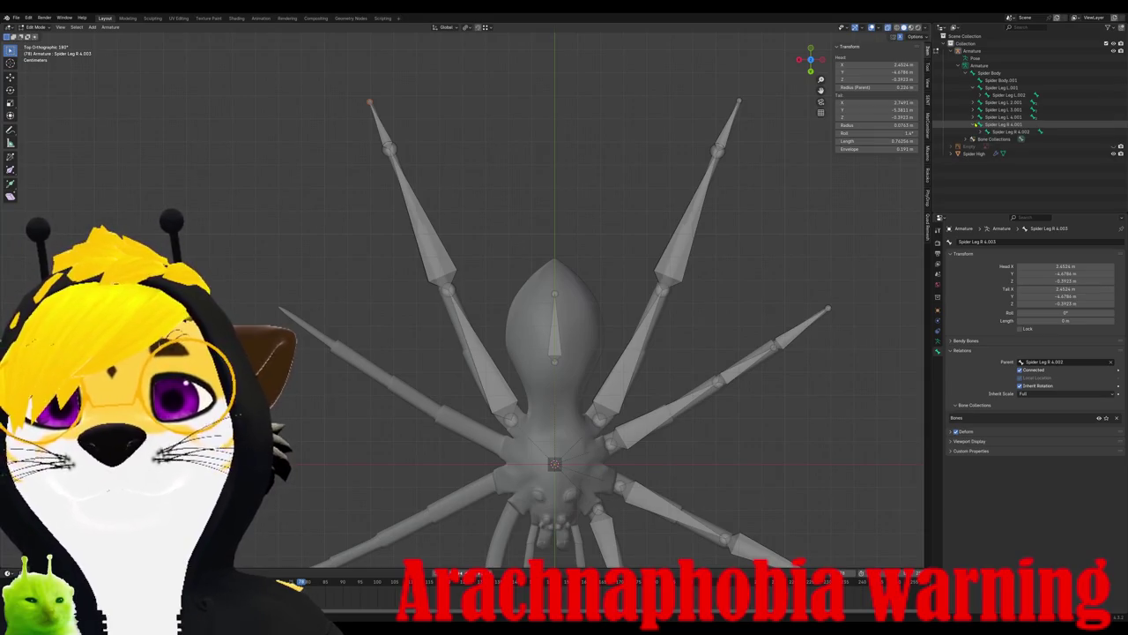
{"action": "key", "text": "ctrl+z"}
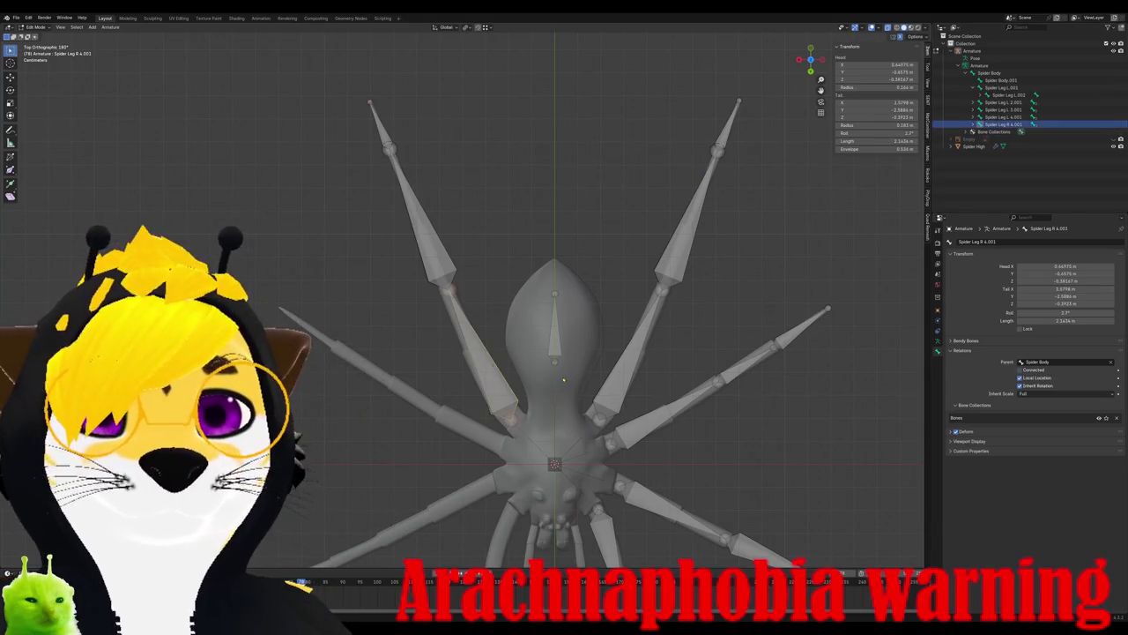
- Duplicate and angle another leg bone, rename it Spider Leg R 3.001, and extrude its chain
{"action": "key", "text": "shift+d"}
{"action": "key", "text": "r"}
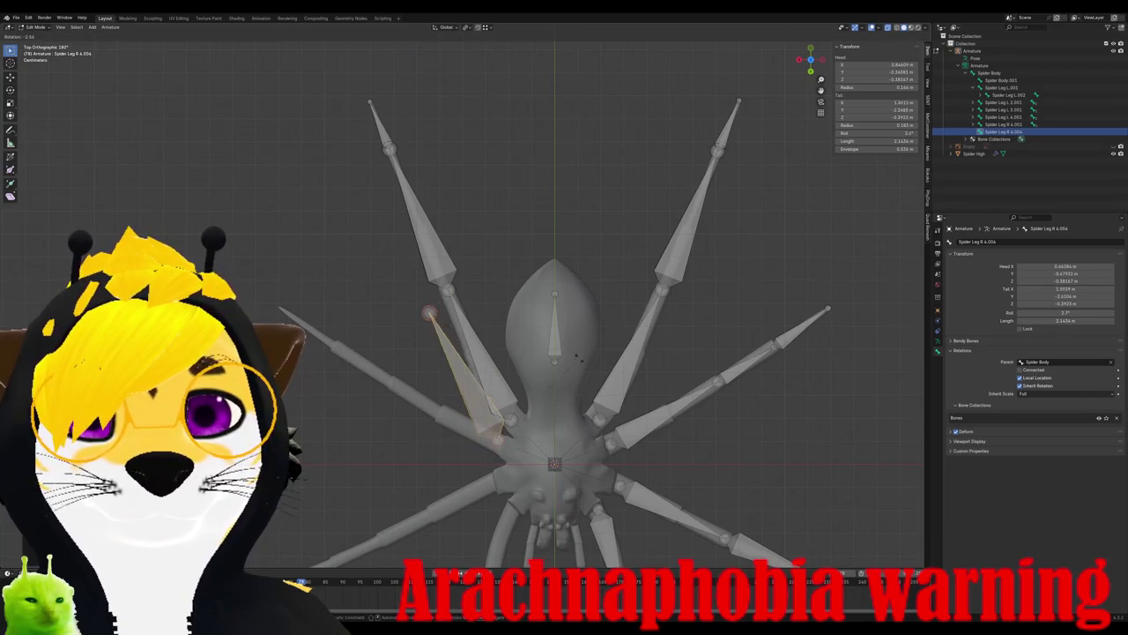
{"action": "left_click", "coordinate": [529, 283]}
{"action": "left_click_drag", "start_coordinate": [374, 364], "coordinate": [393, 386]}
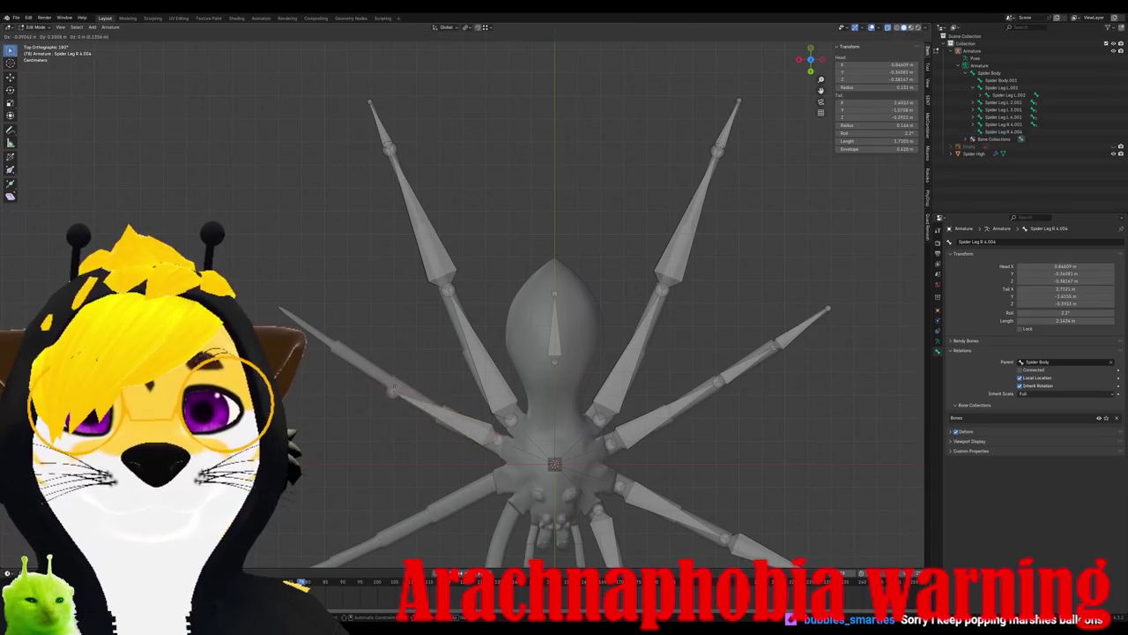
{"action": "left_click", "coordinate": [396, 378]}
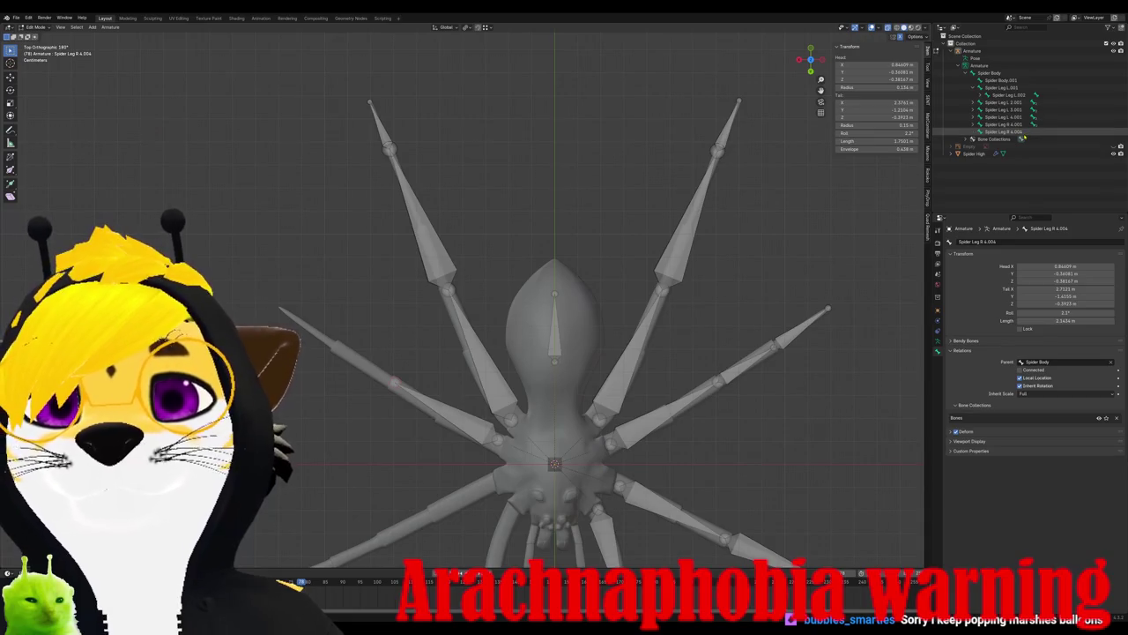
{"action": "left_click", "coordinate": [1014, 131]}
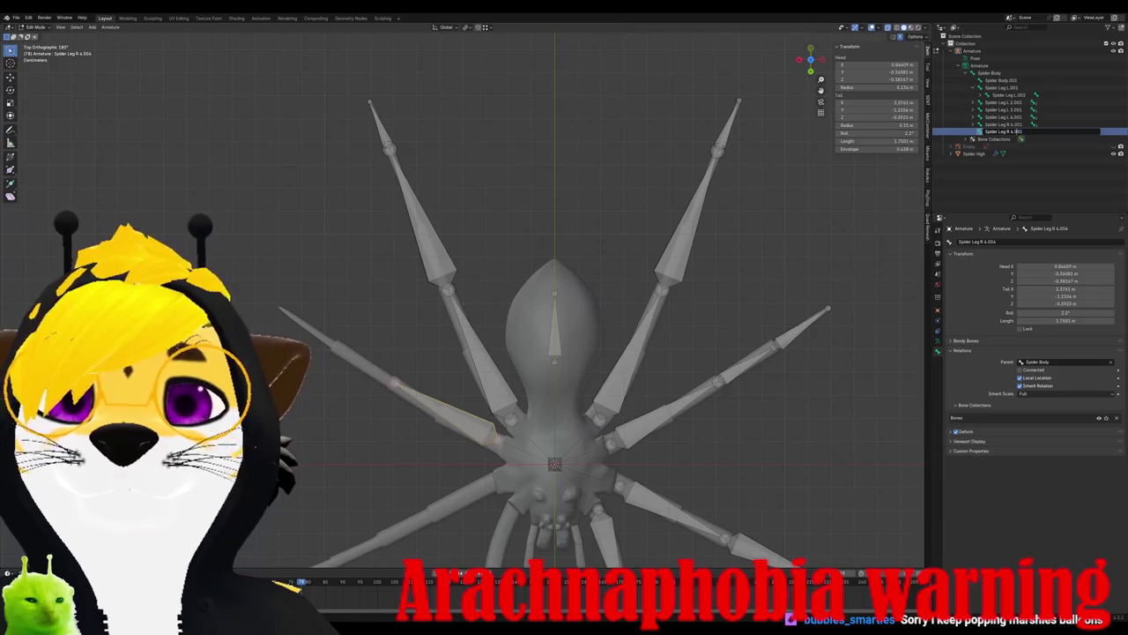
{"action": "key", "text": "Return"}
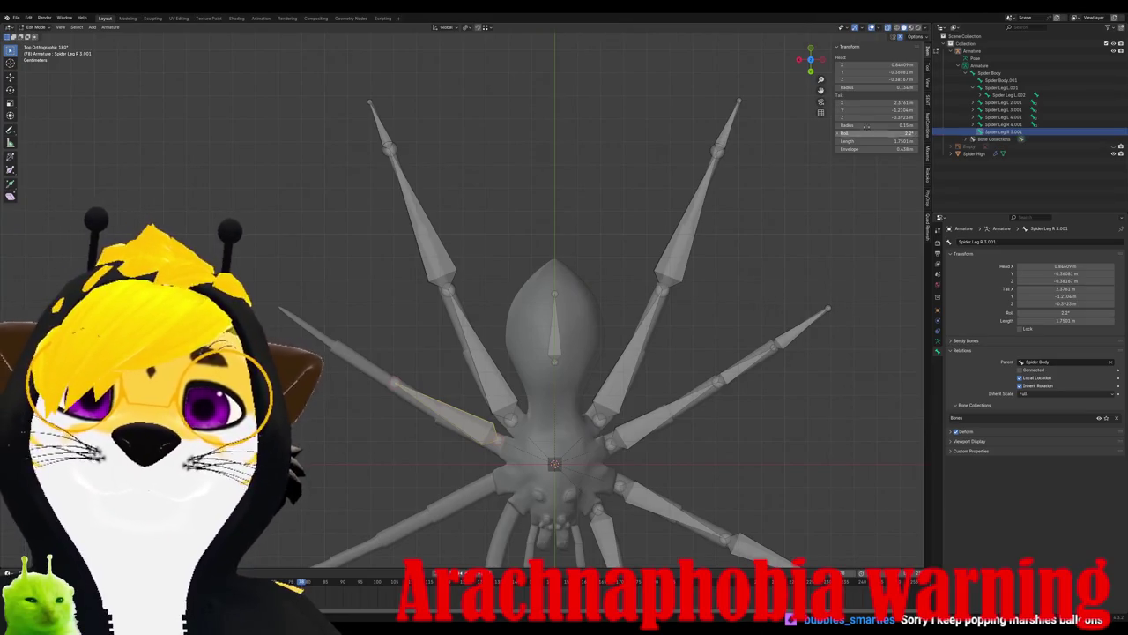
{"action": "key", "text": "e"}
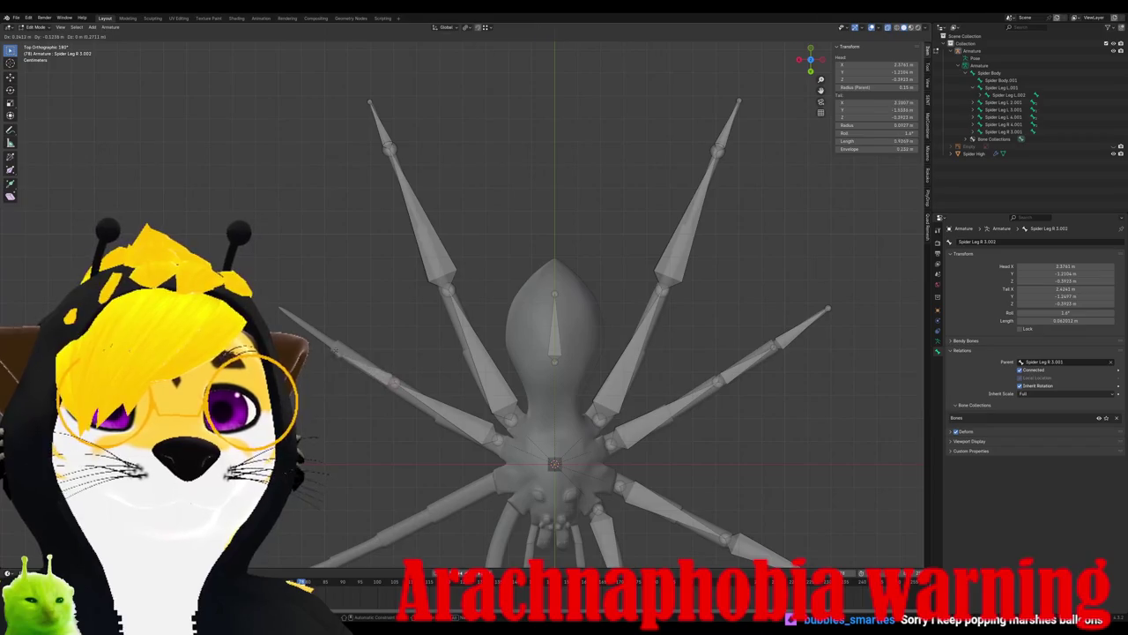
{"action": "left_click", "coordinate": [278, 309]}
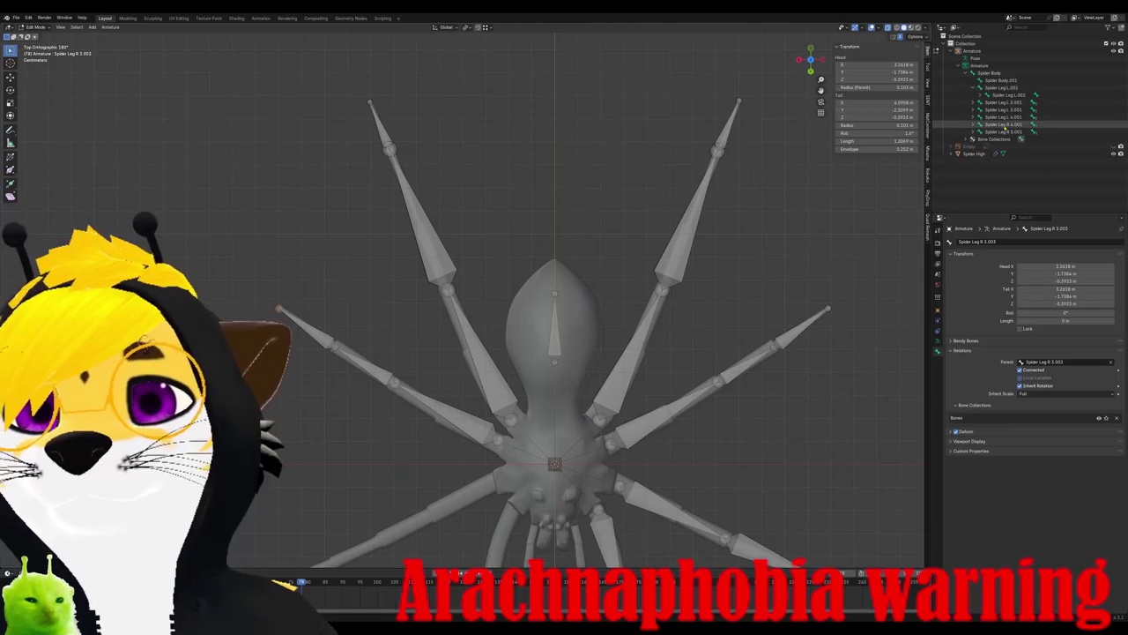
{"action": "middle_click_drag", "start_coordinate": [526, 443], "coordinate": [582, 329], "text": "shift"}
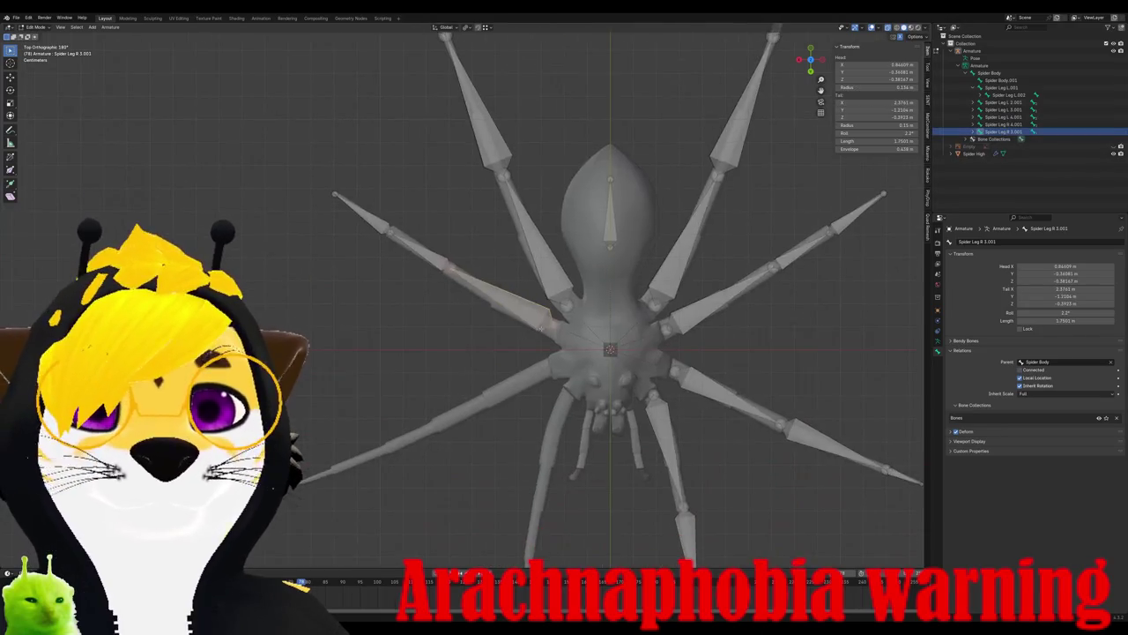
- Duplicate the leg bone, rotate it toward the lower left, and rename it Spider Leg R 2.001
{"action": "key", "text": "shift+d"}
{"action": "left_click", "coordinate": [577, 387]}
{"action": "key", "text": "r"}
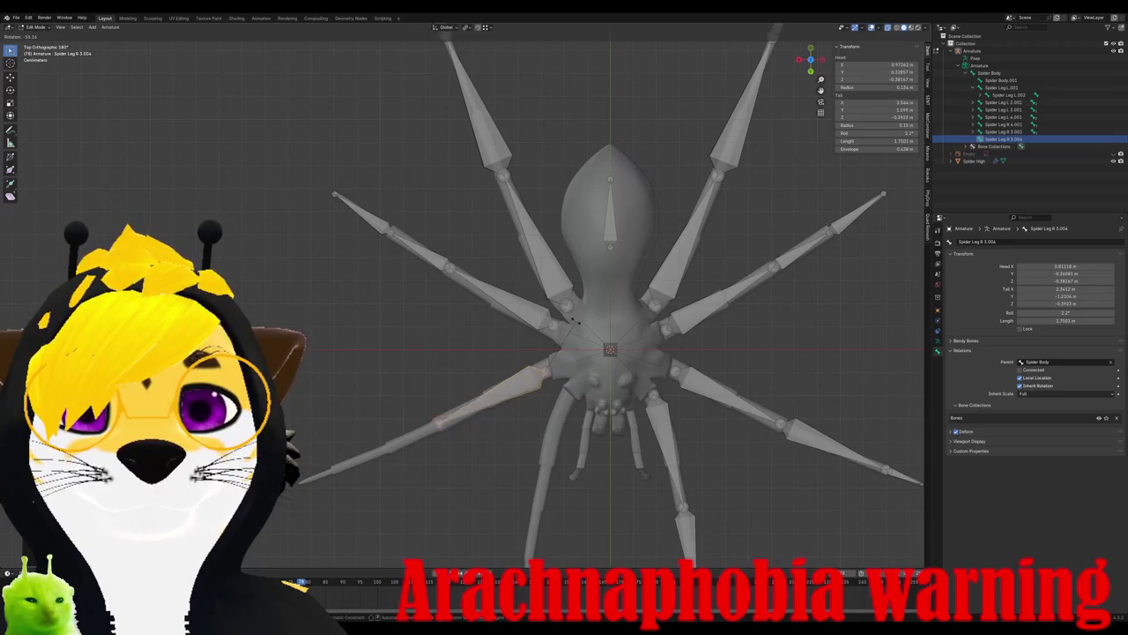
{"action": "left_click", "coordinate": [574, 328]}
{"action": "double_click", "coordinate": [1043, 139]}
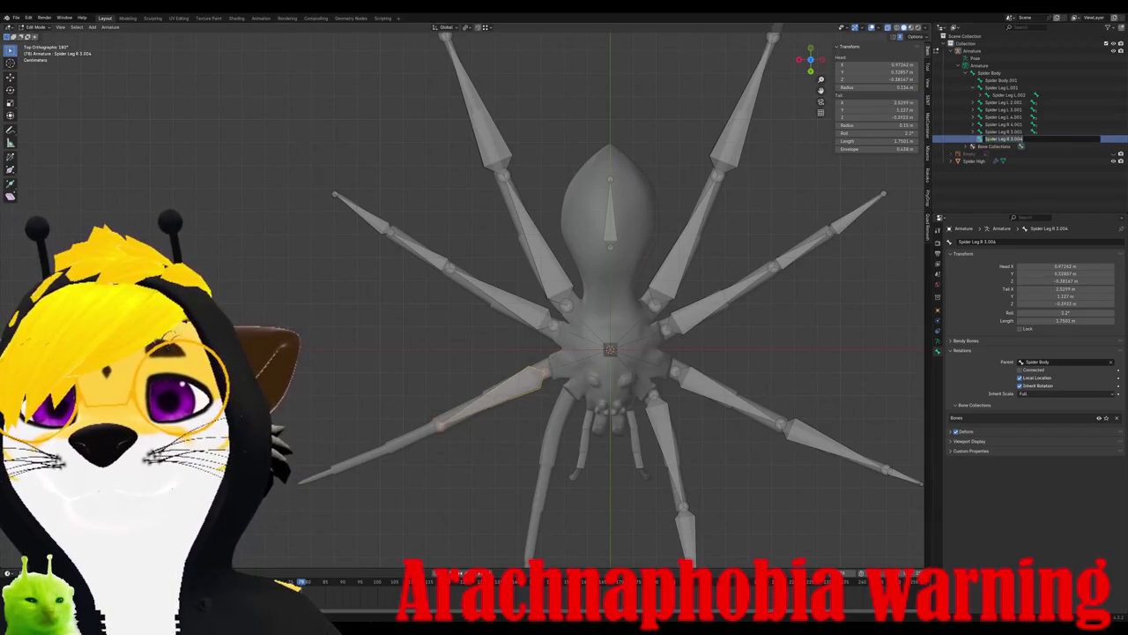
{"action": "key", "text": "BackSpace"}
{"action": "key", "text": "BackSpace"}
{"action": "key", "text": "BackSpace"}
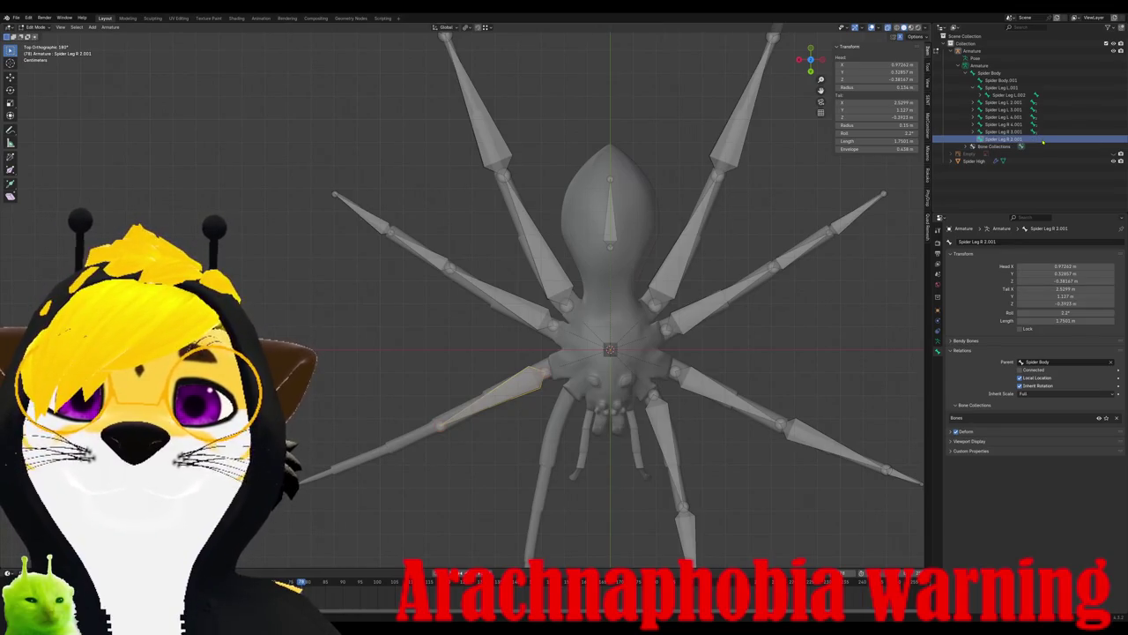
{"action": "key", "text": "alt+a"}
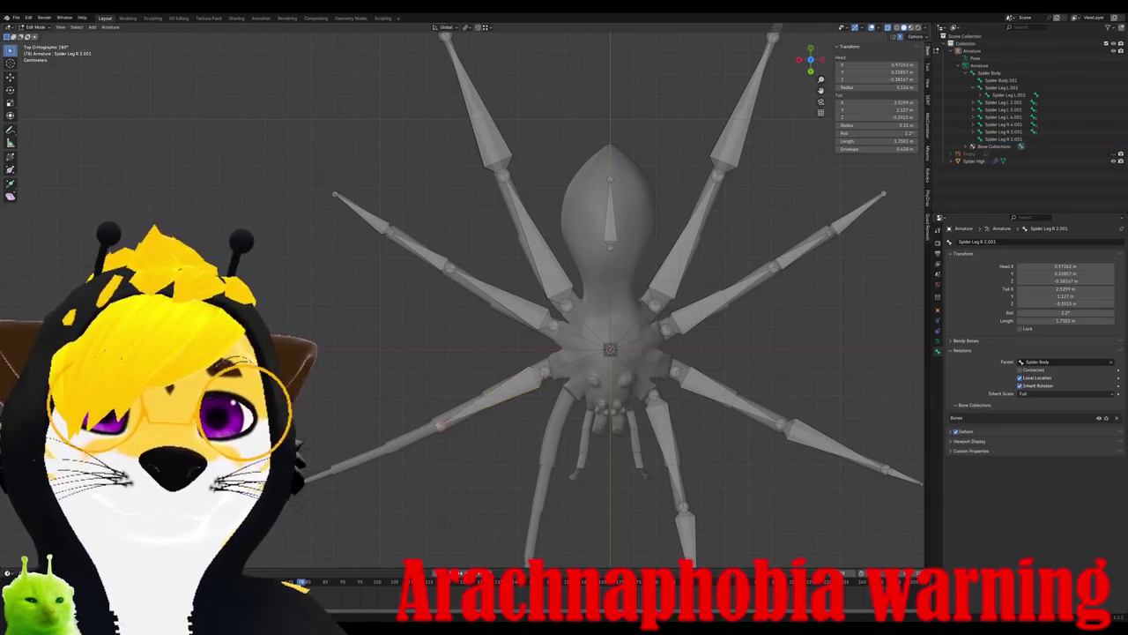
- Extrude the Spider Leg R 2 chain's remaining segments down-left to the leg tip
{"action": "left_click", "coordinate": [439, 424]}
{"action": "key", "text": "e"}
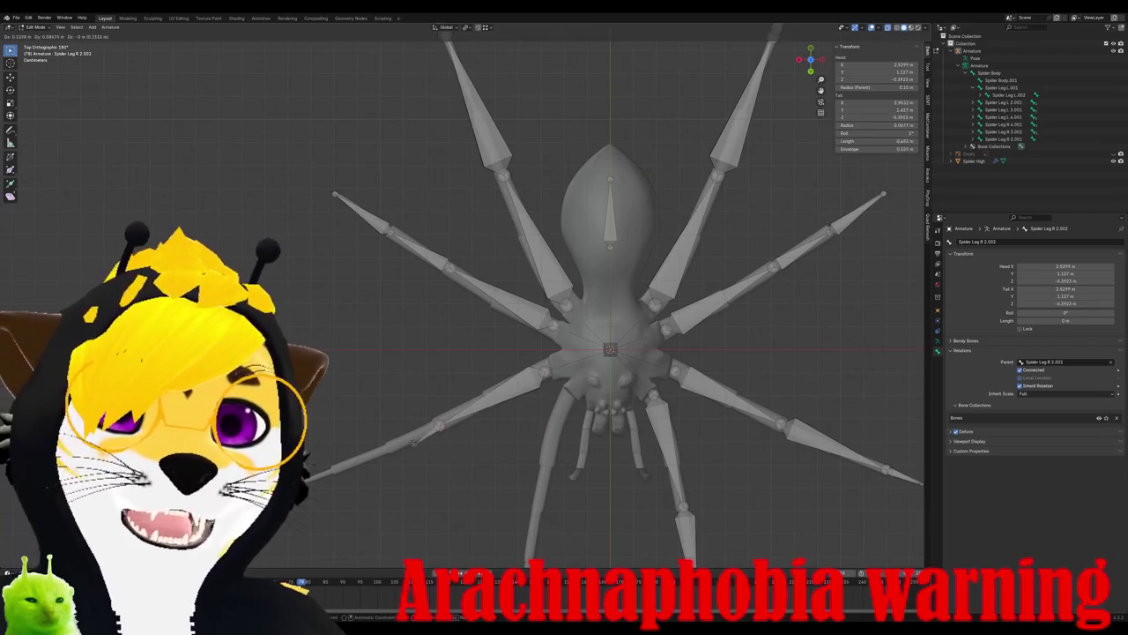
{"action": "left_click", "coordinate": [386, 447]}
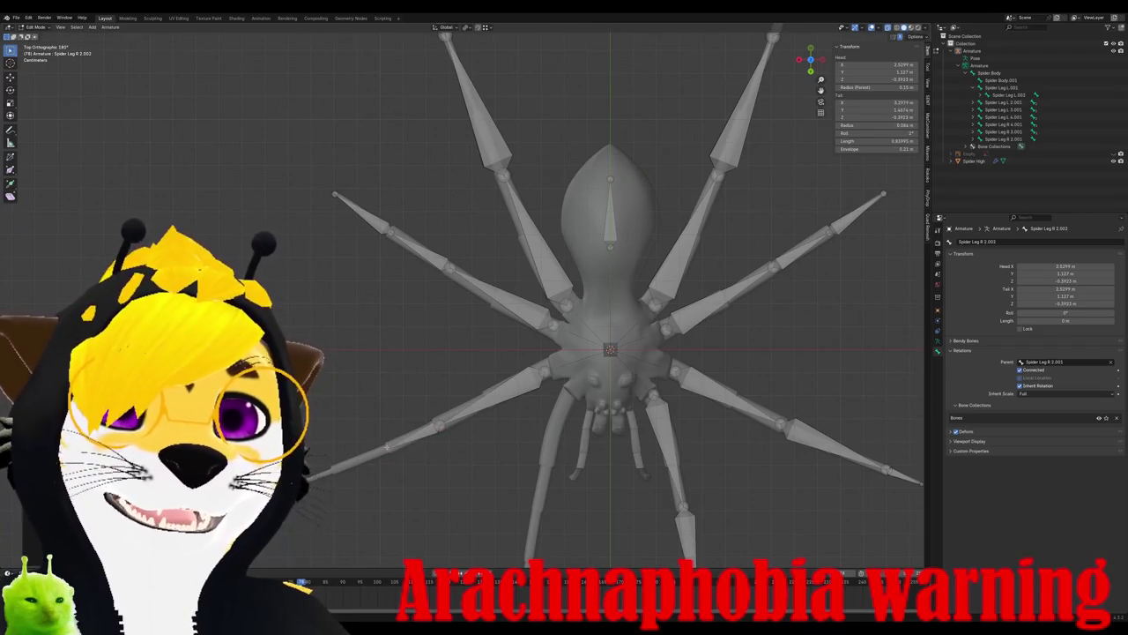
{"action": "key", "text": "g"}
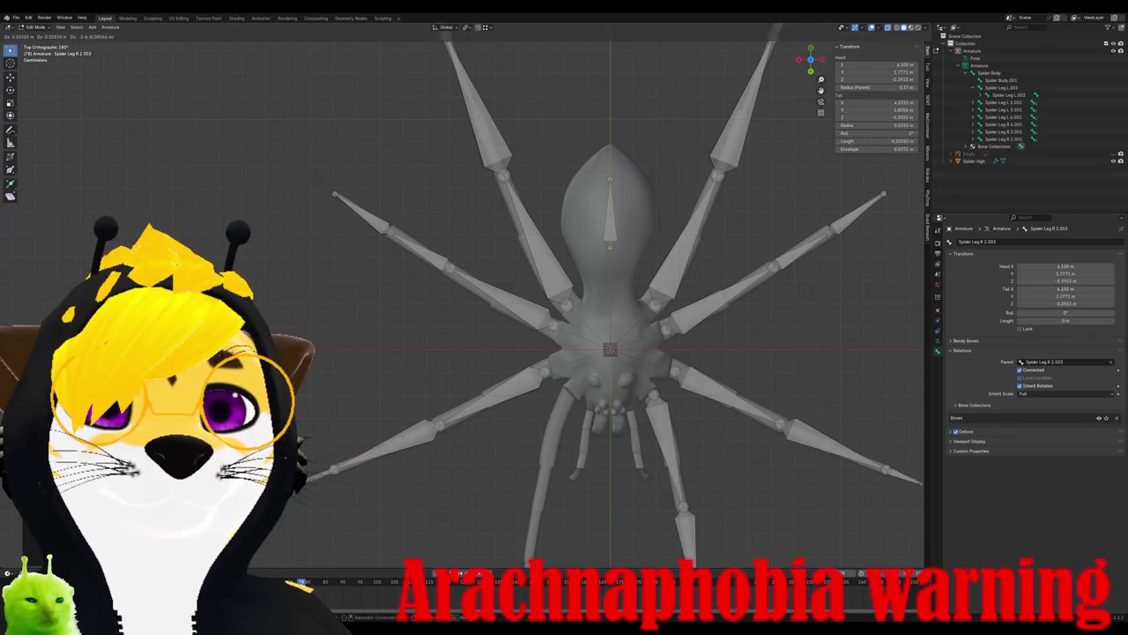
{"action": "key", "text": "Return"}
{"action": "middle_click_drag", "start_coordinate": [563, 407], "coordinate": [481, 368], "text": "shift"}
- Duplicate Spider Leg R 2.001 as Spider Leg R 1.001, hanging downward onto the last leg
{"action": "left_click", "coordinate": [482, 368]}
{"action": "key", "text": "shift+d"}
{"action": "key", "text": "r"}
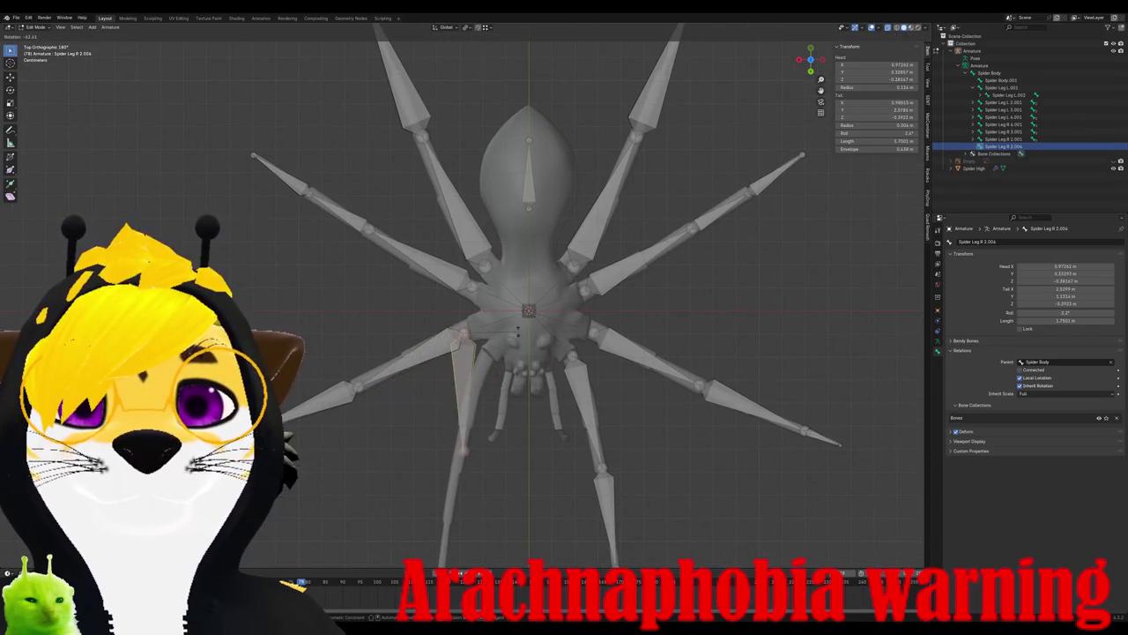
{"action": "key", "text": "Return"}
{"action": "key", "text": "g"}
{"action": "key", "text": "Return"}
{"action": "key", "text": "g"}
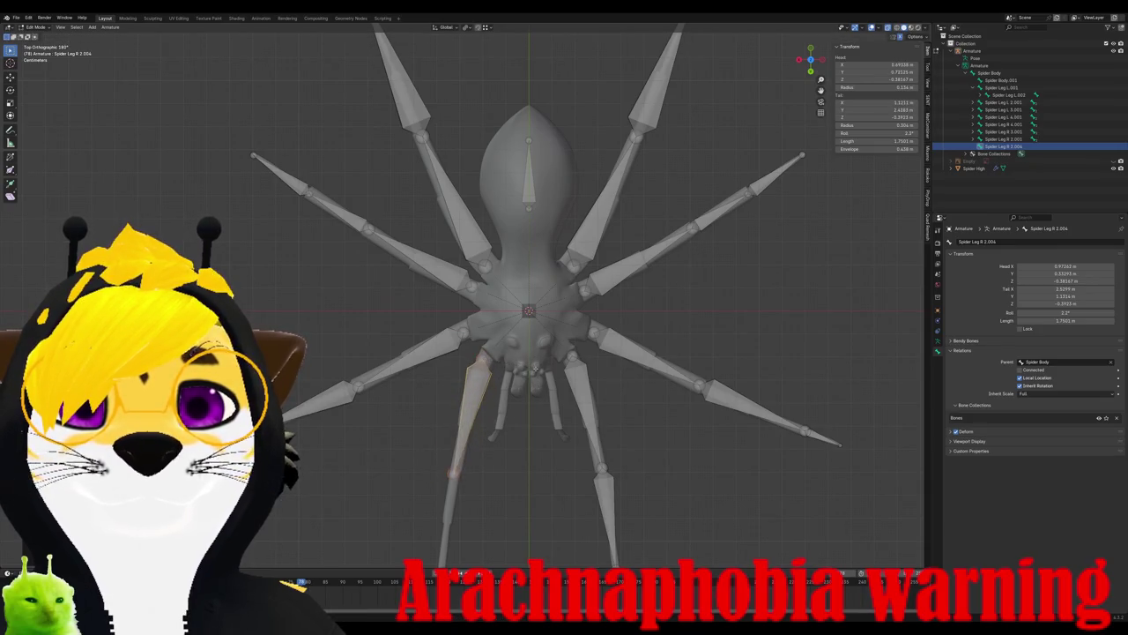
{"action": "key", "text": "Return"}
{"action": "middle_click_drag", "start_coordinate": [494, 454], "coordinate": [501, 416], "text": "shift"}
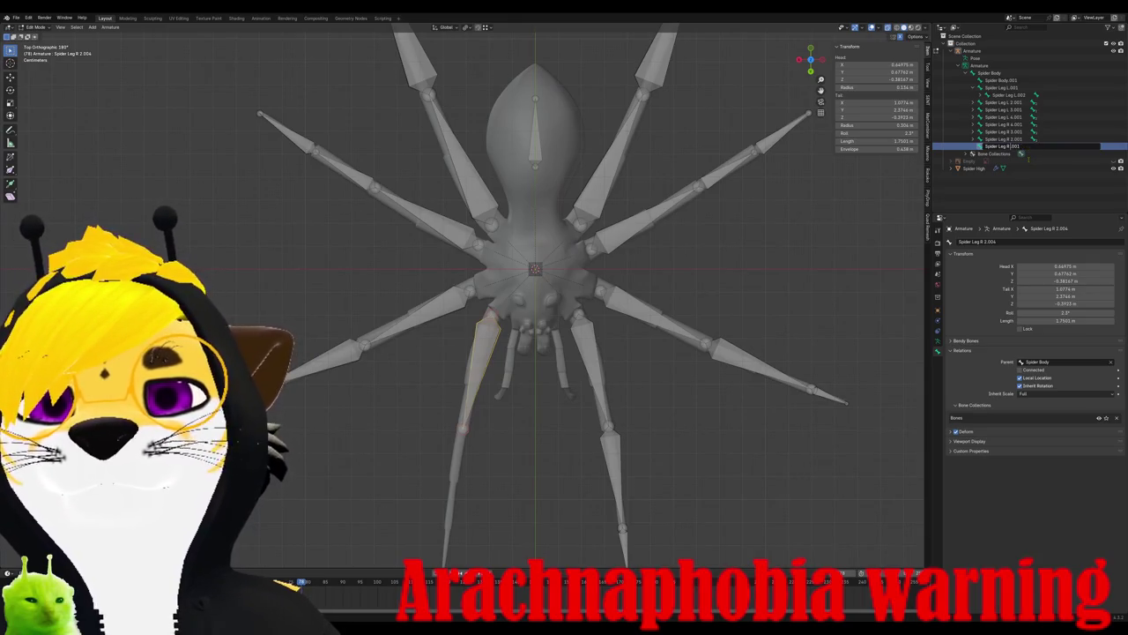
{"action": "key", "text": "ctrl+z"}
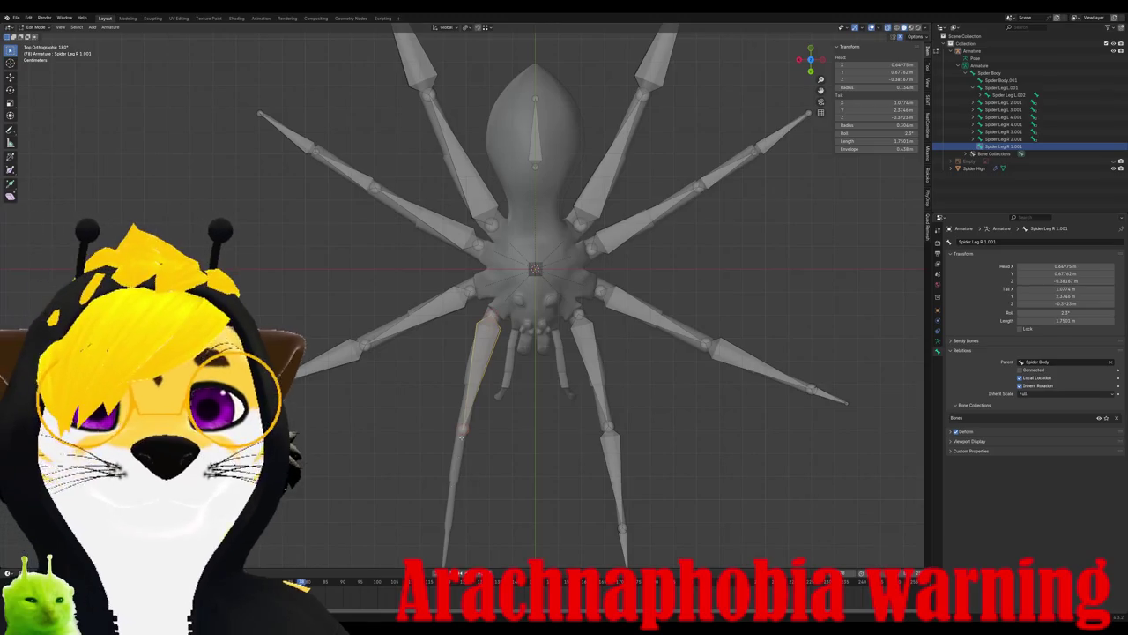
- Extrude Z-constrained bones Spider Leg R 1.002 and 1.003 to the leg tip and orbit to check
{"action": "key", "text": "e"}
{"action": "middle_click_drag", "start_coordinate": [491, 473], "coordinate": [494, 388], "text": "shift"}
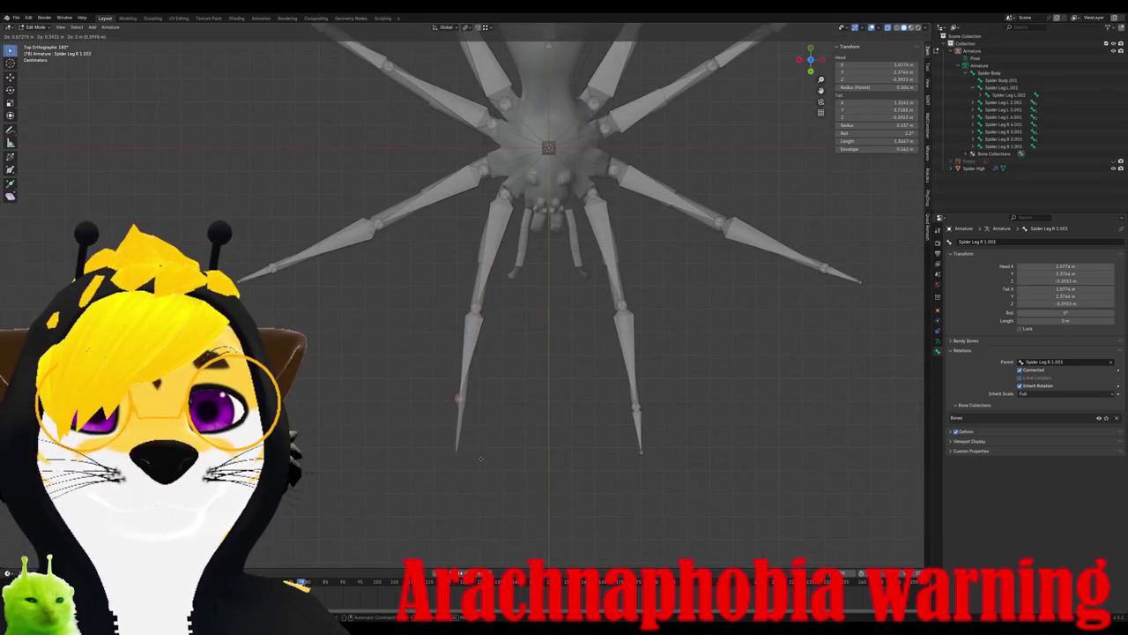
{"action": "key", "text": "z"}
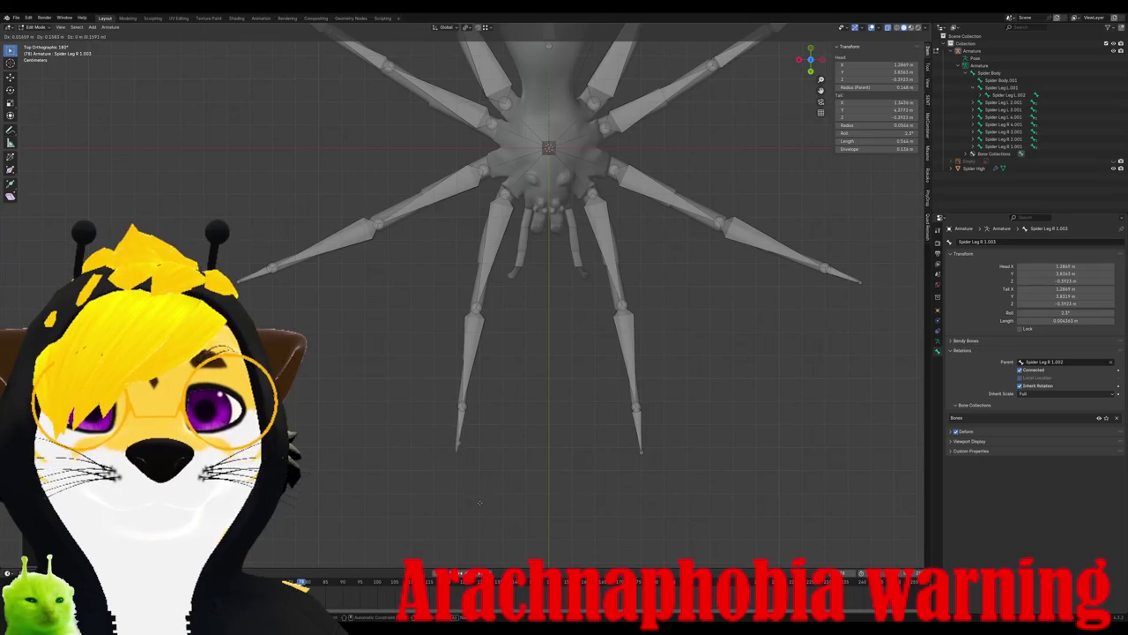
{"action": "left_click", "coordinate": [476, 510]}
{"action": "middle_click_drag", "start_coordinate": [476, 509], "coordinate": [573, 235]}
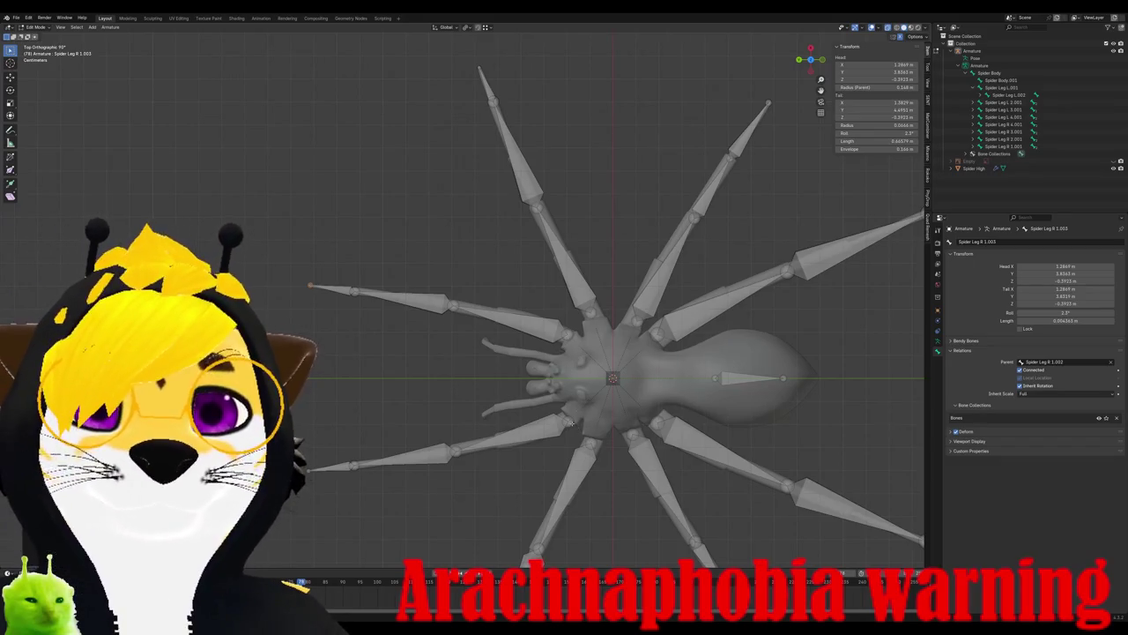
{"action": "middle_click_drag", "start_coordinate": [562, 441], "coordinate": [566, 460]}
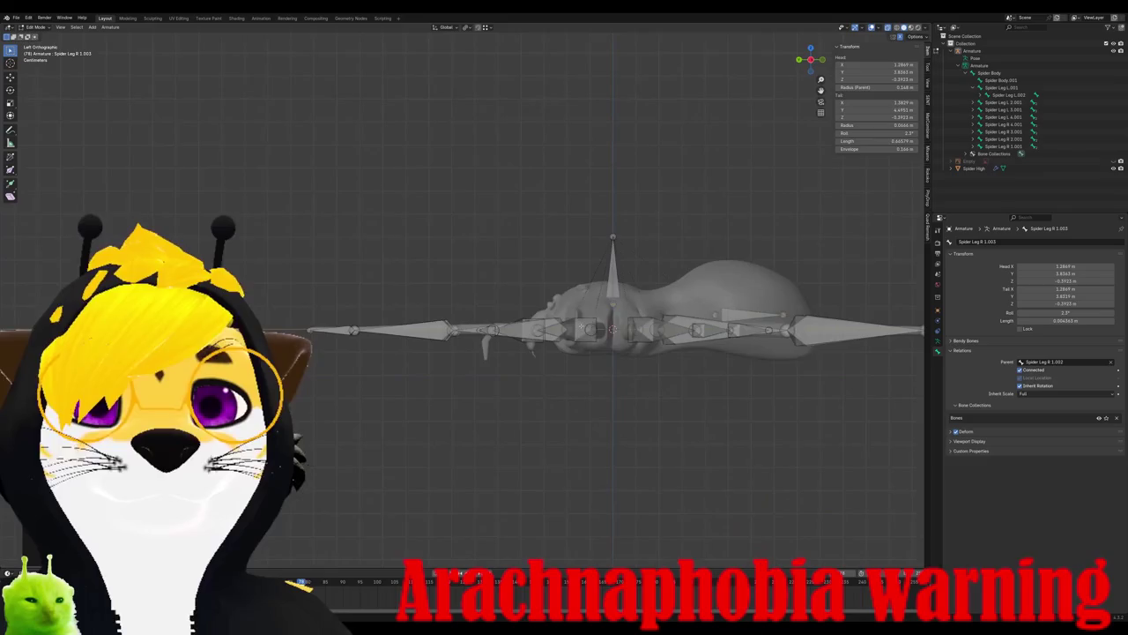
{"action": "left_click", "coordinate": [549, 336]}
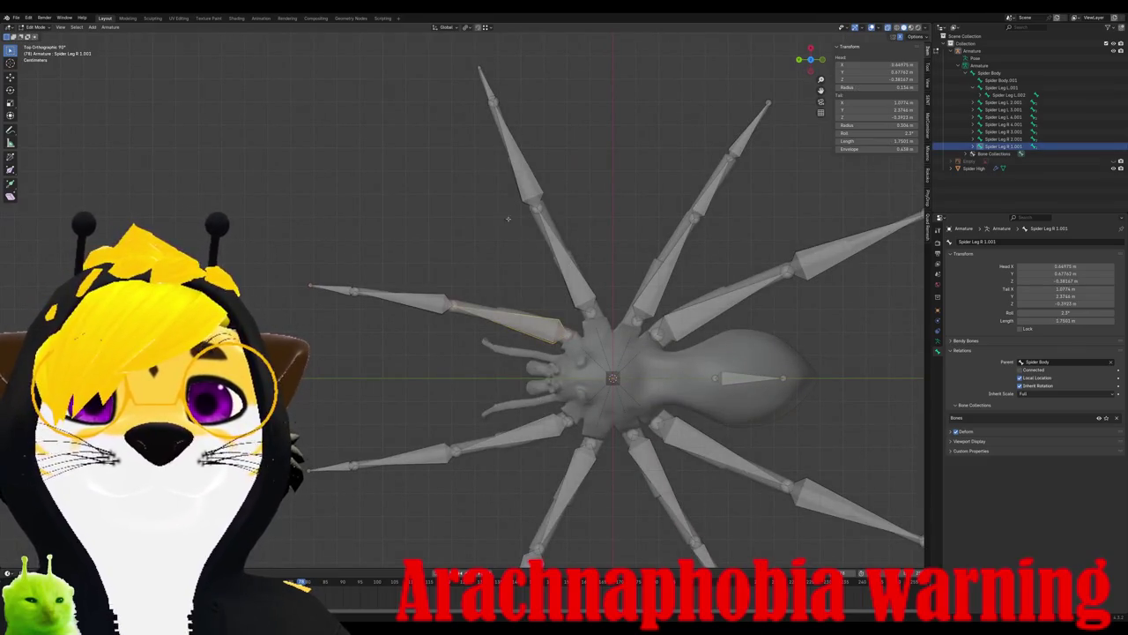
{"action": "middle_click_drag", "start_coordinate": [505, 227], "coordinate": [532, 459]}
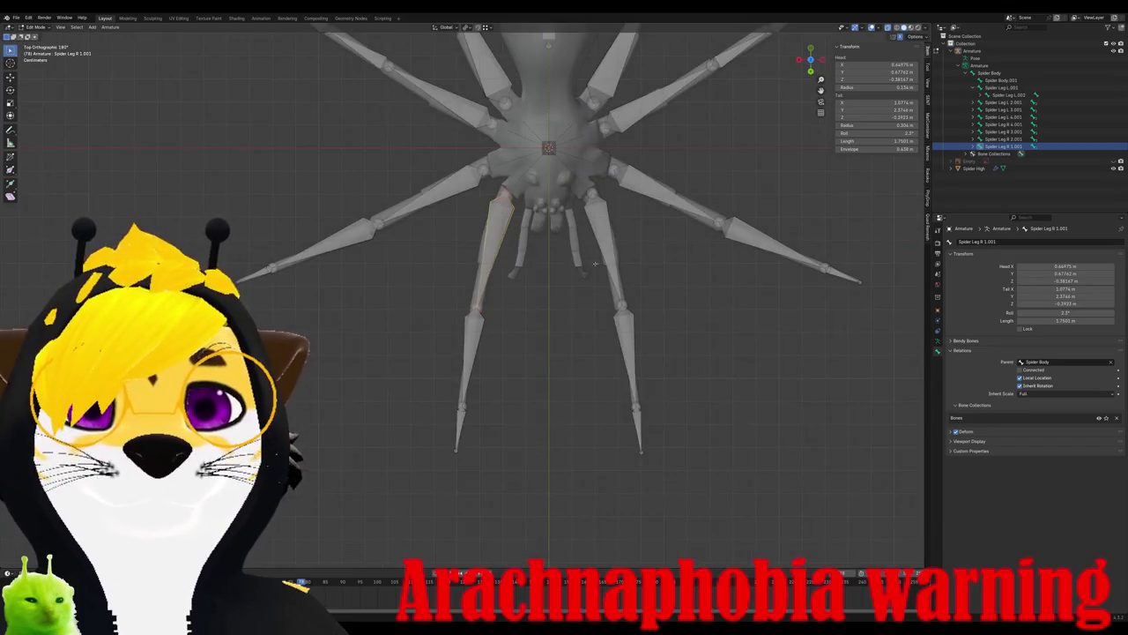
- Duplicate the leg bone as Spider Leg R 1.004, scaled shorter and rotated to a new angle
{"action": "scroll", "coordinate": [590, 271], "scroll_direction": "up", "scroll_amount": 3}
{"action": "key", "text": "shift+d"}
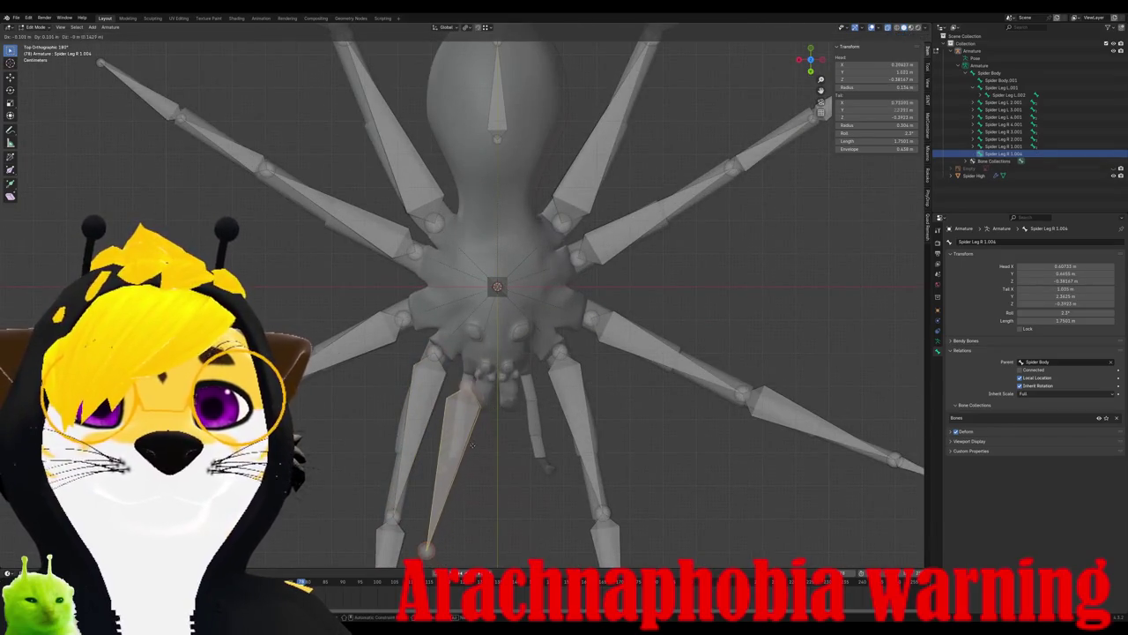
{"action": "left_click", "coordinate": [471, 445]}
{"action": "key", "text": "s"}
{"action": "left_click", "coordinate": [483, 414]}
{"action": "key", "text": "r"}
{"action": "left_click", "coordinate": [494, 406]}
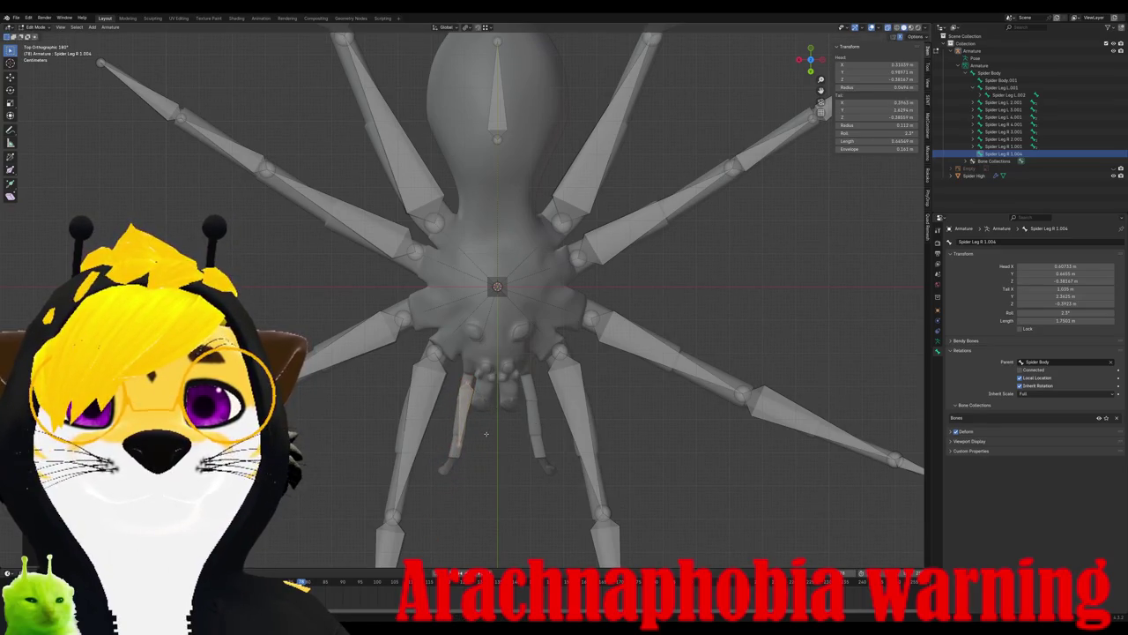
{"action": "key", "text": "KP_1"}
{"action": "key", "text": "KP_7"}
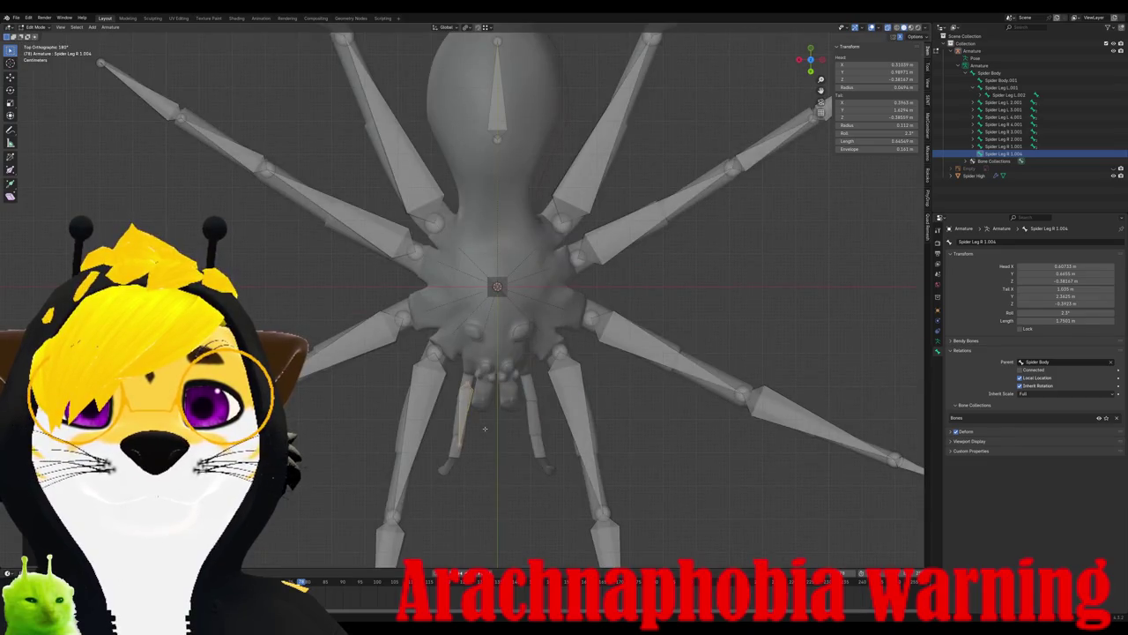
- Move Spider Leg R 1.004 onto the small front appendage and adjust its tail end
{"action": "key", "text": "g"}
{"action": "left_click", "coordinate": [483, 426]}
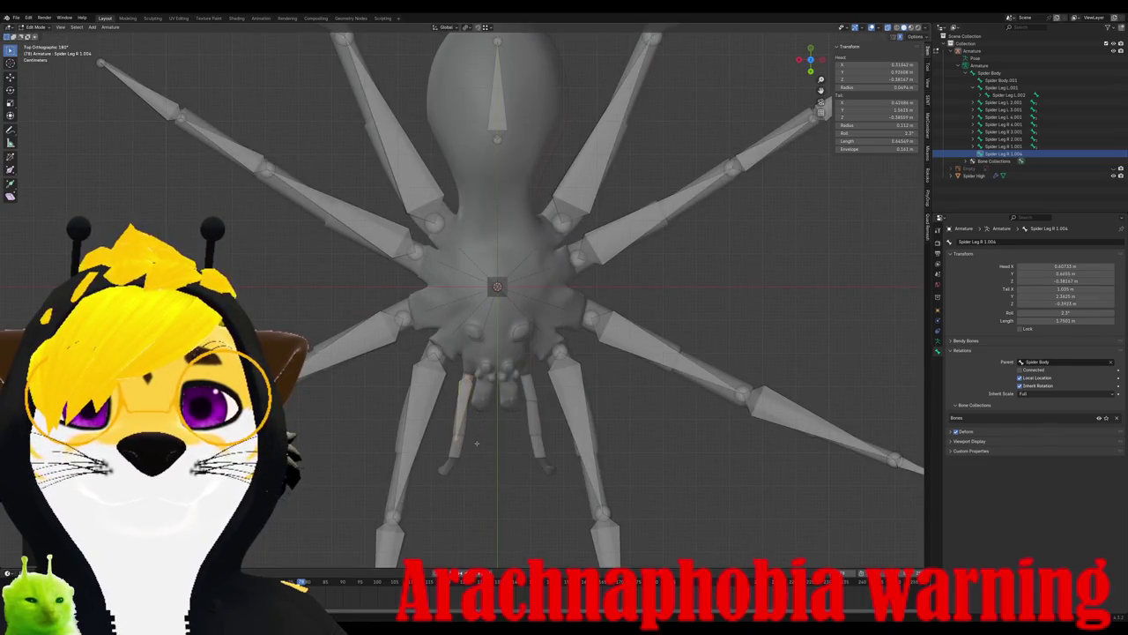
{"action": "middle_click_drag", "start_coordinate": [456, 446], "coordinate": [489, 345]}
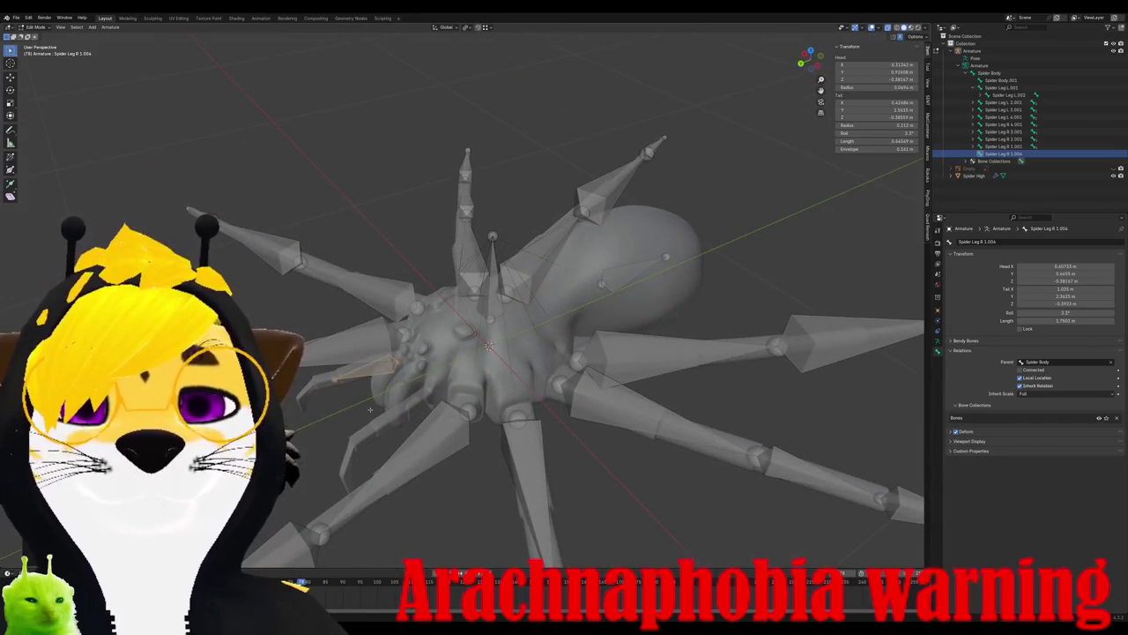
{"action": "key", "text": "g"}
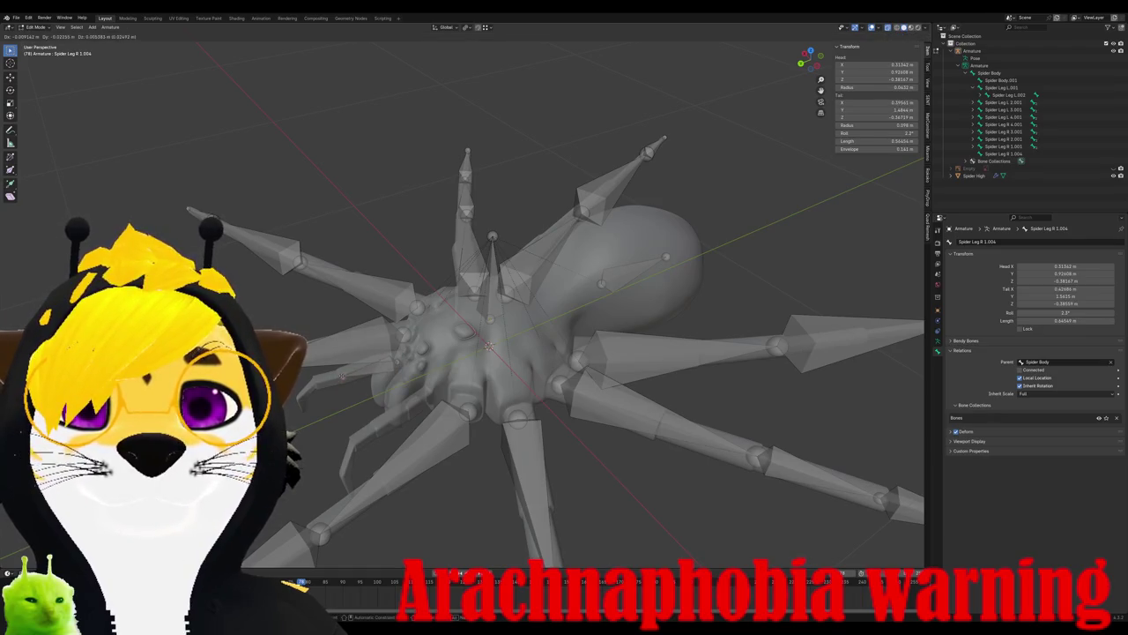
{"action": "left_click", "coordinate": [342, 376]}
{"action": "key", "text": "KP_7"}
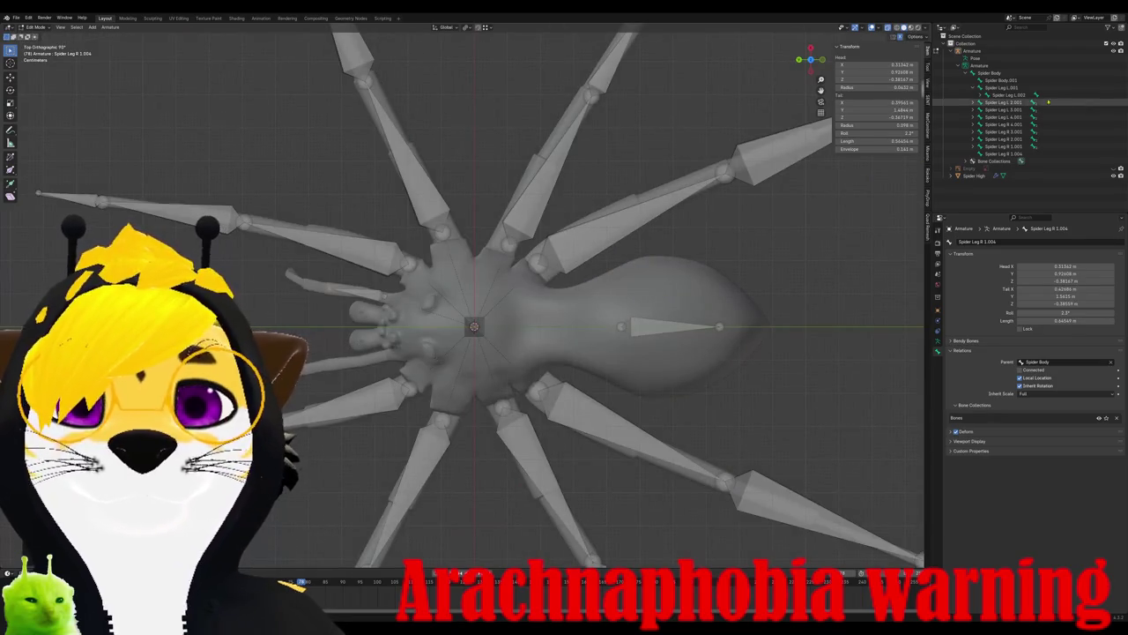
- Rename the Spider Leg R 1.004 bone to Spider Leg R Peta
{"action": "left_click", "coordinate": [1003, 154]}
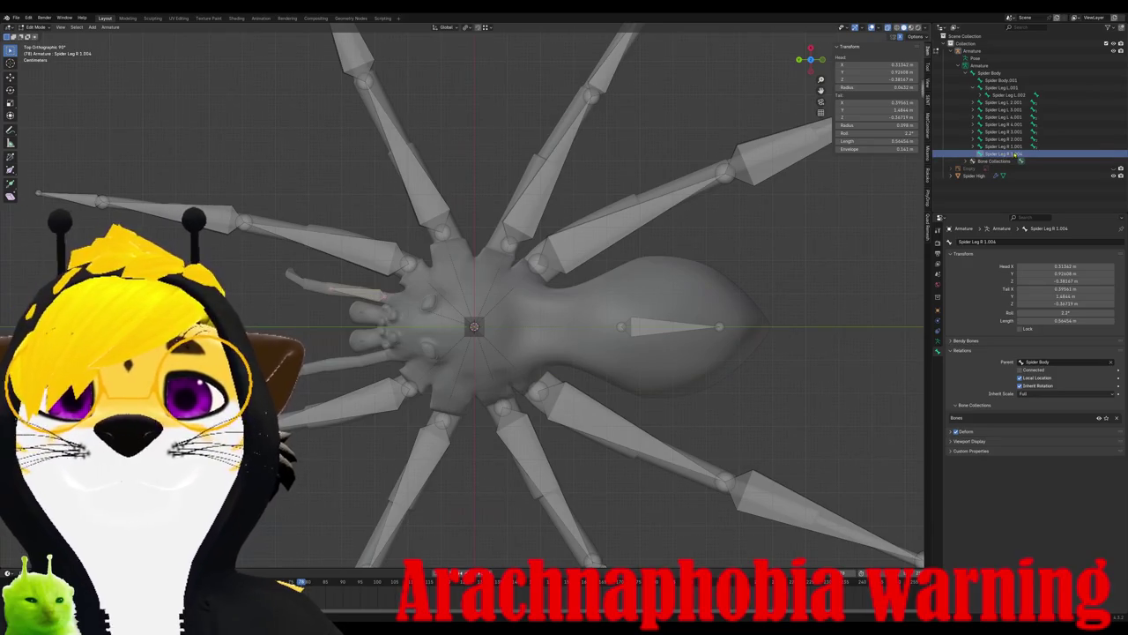
{"action": "double_click", "coordinate": [1005, 154]}
{"action": "key", "text": "BackSpace"}
{"action": "key", "text": "BackSpace"}
{"action": "key", "text": "BackSpace"}
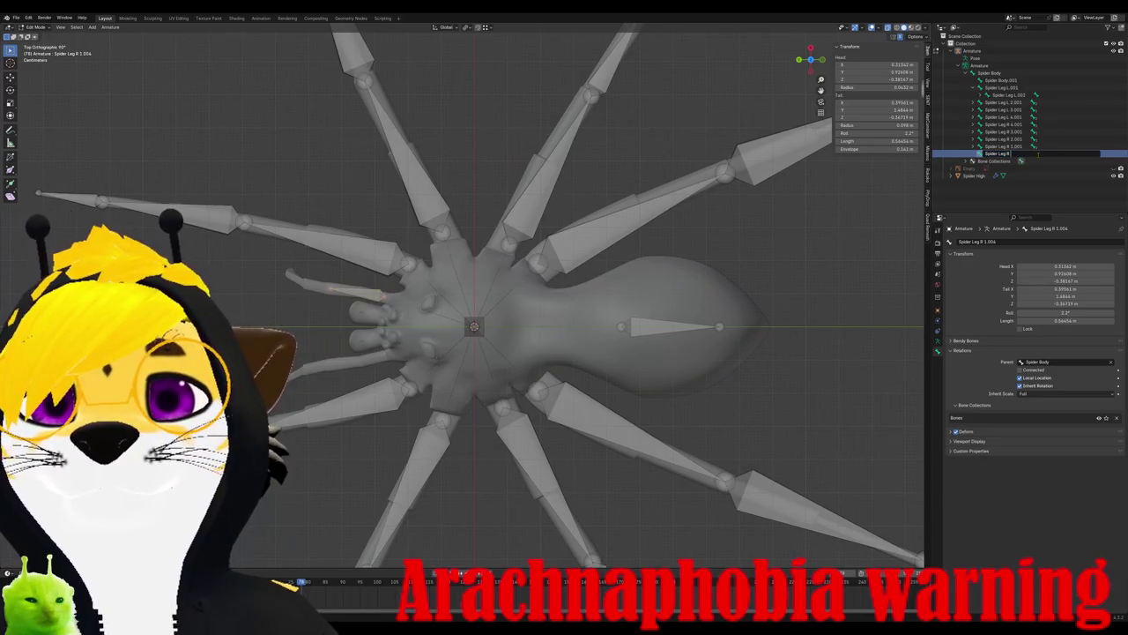
{"action": "type", "text": "Fem"}
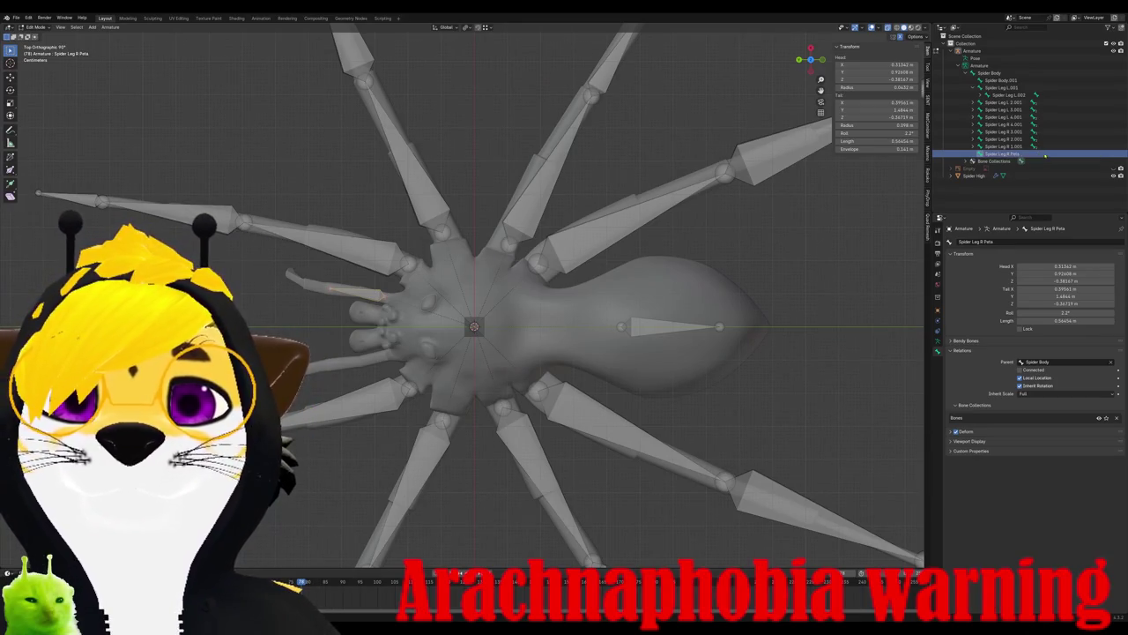
{"action": "key", "text": "Return"}
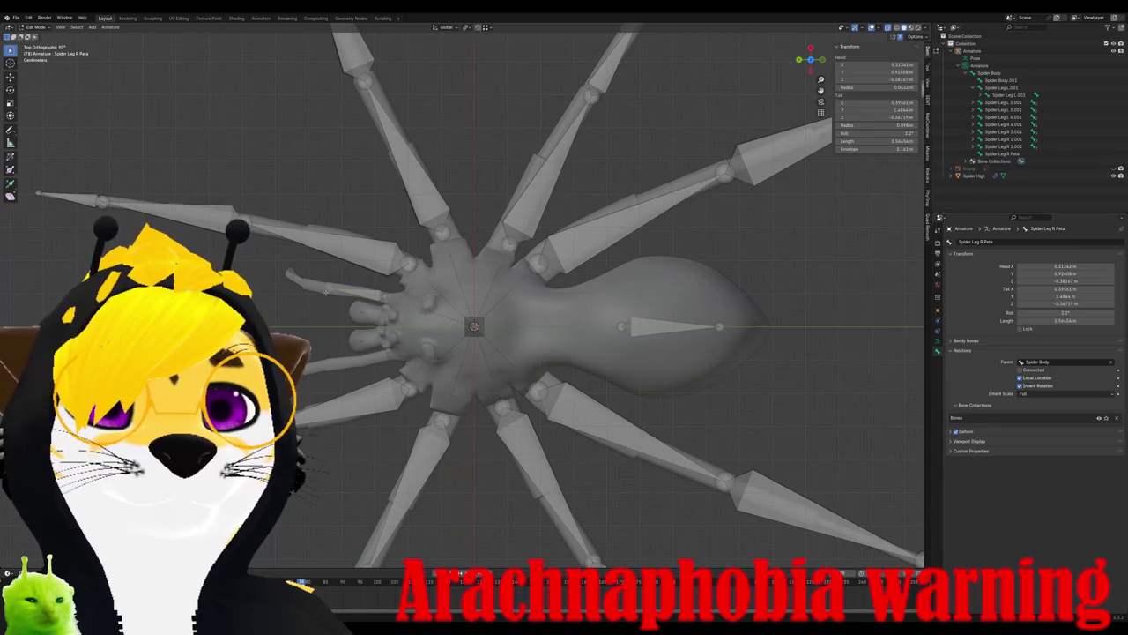
- Extrude Peta.001 and Peta.002 down the appendage and fit the last bone's tip
{"action": "key", "text": "e"}
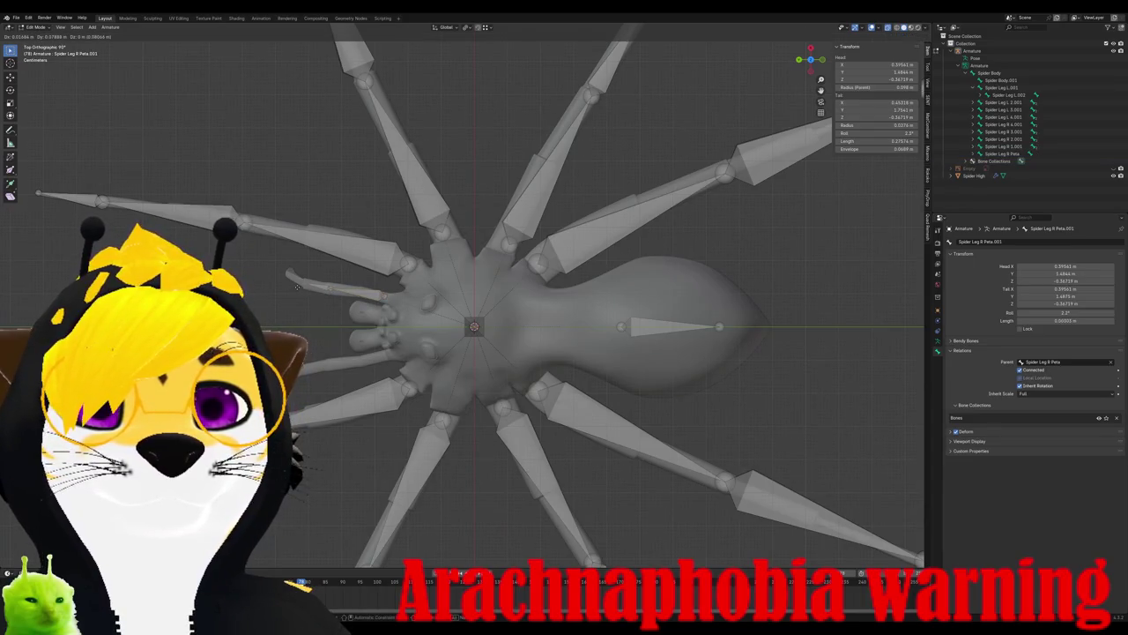
{"action": "left_click", "coordinate": [297, 286]}
{"action": "key", "text": "ctrl+KP_1"}
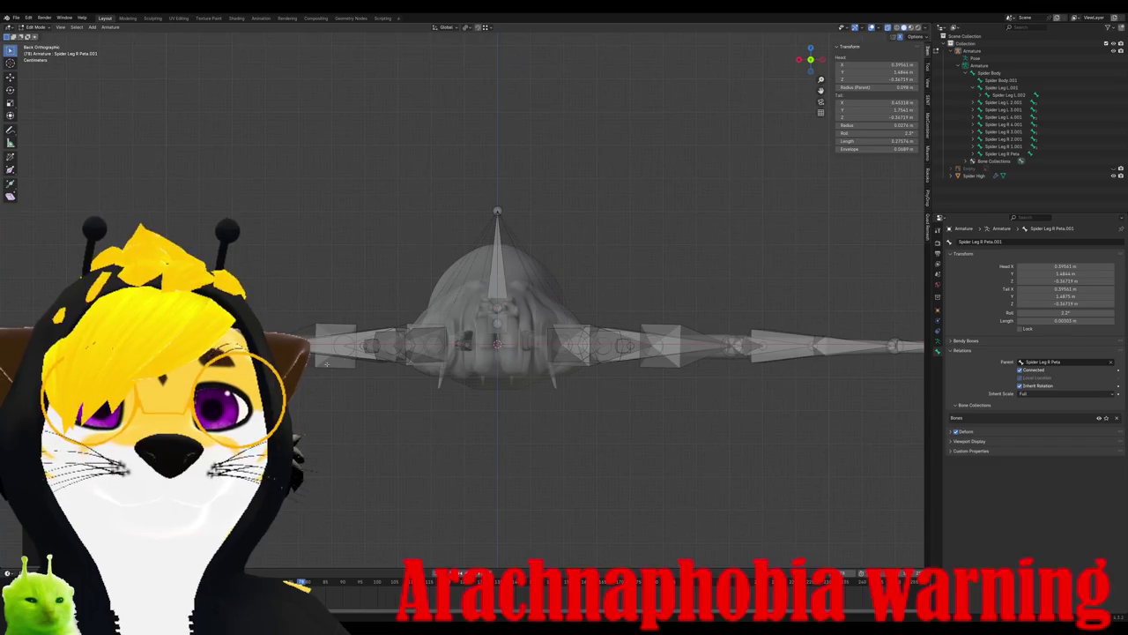
{"action": "middle_click_drag", "start_coordinate": [415, 379], "coordinate": [422, 381]}
{"action": "key", "text": "e"}
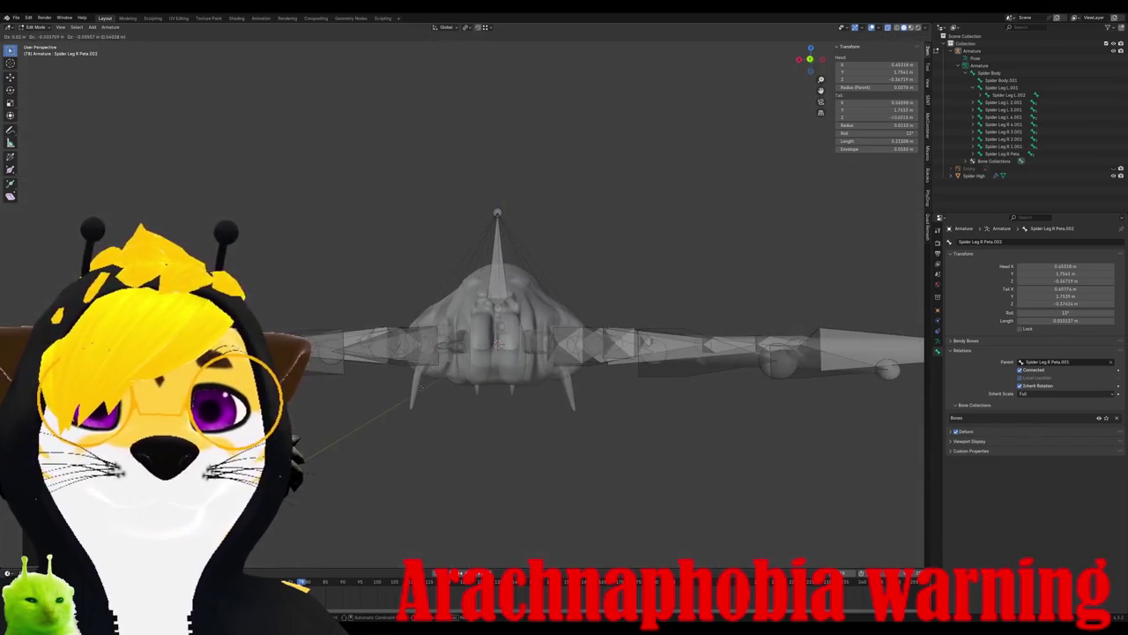
{"action": "left_click", "coordinate": [410, 424]}
{"action": "mouse_move", "coordinate": [411, 424]}
{"action": "middle_mouse_down"}
{"action": "mouse_move", "coordinate": [502, 376]}
{"action": "mouse_move", "coordinate": [448, 306]}
{"action": "mouse_move", "coordinate": [454, 372]}
{"action": "mouse_move", "coordinate": [519, 336]}
{"action": "middle_mouse_up"}
{"action": "key", "text": "g"}
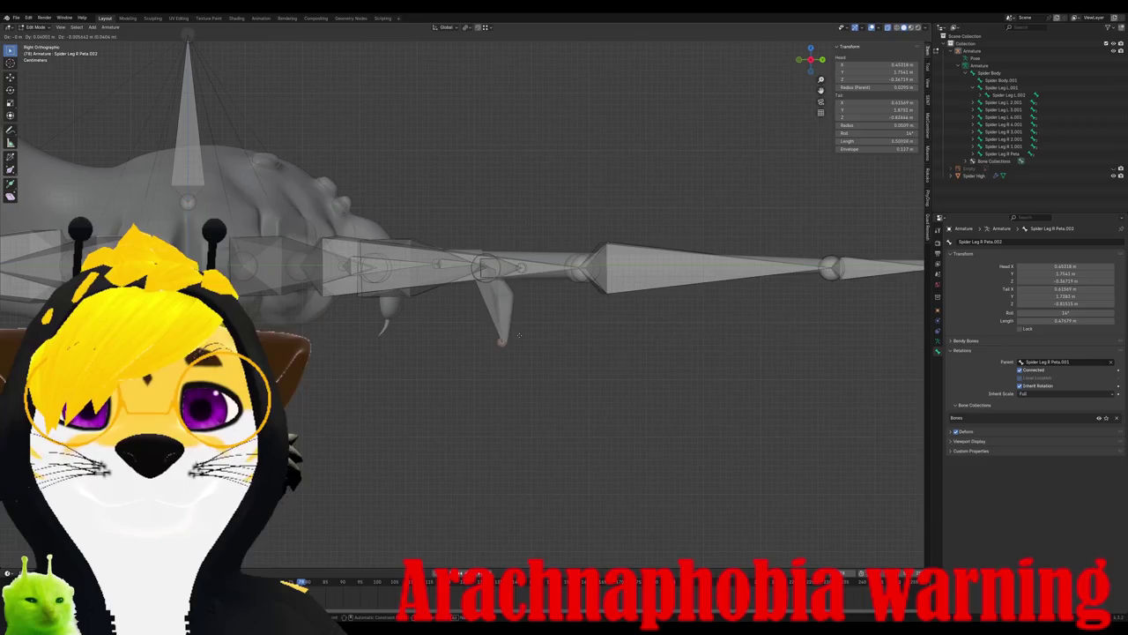
{"action": "left_click", "coordinate": [521, 330]}
- In top view, duplicate the Spider Leg R Peta bone and move the copy onto the left pedipalp
{"action": "key", "text": "KP_7"}
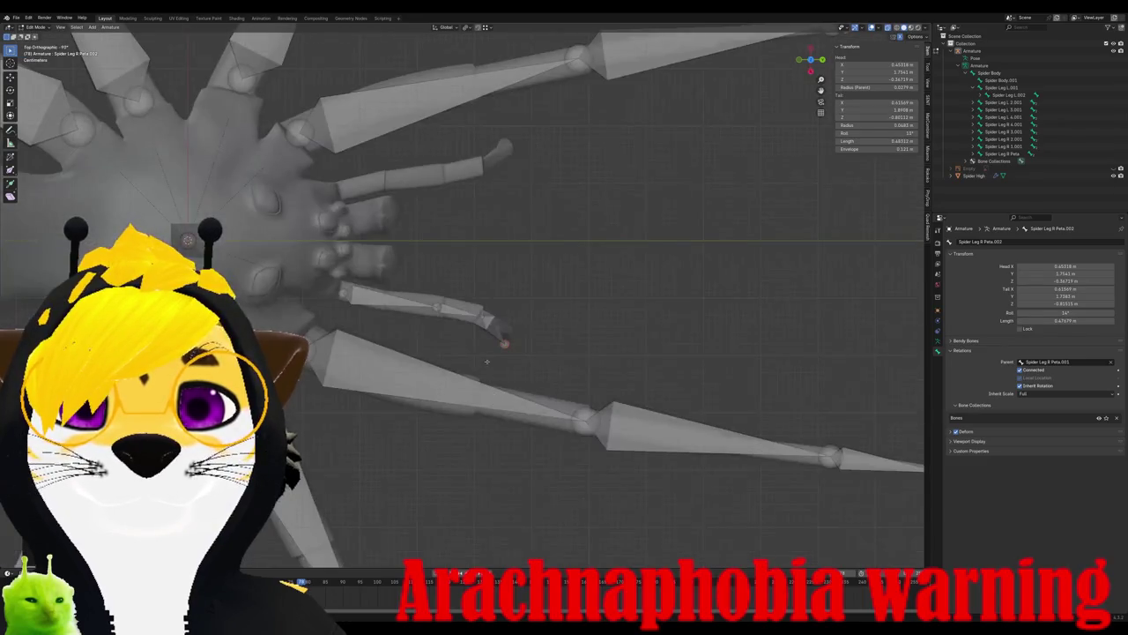
{"action": "key", "text": "shift+d"}
{"action": "key", "text": "r"}
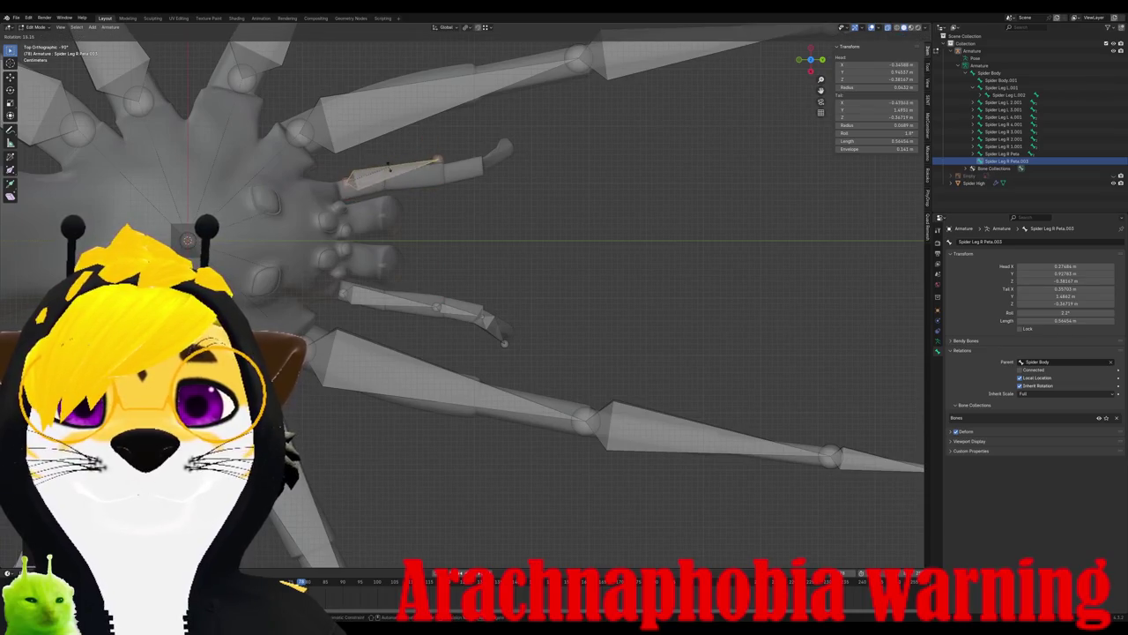
{"action": "left_click", "coordinate": [390, 173]}
{"action": "key", "text": "g"}
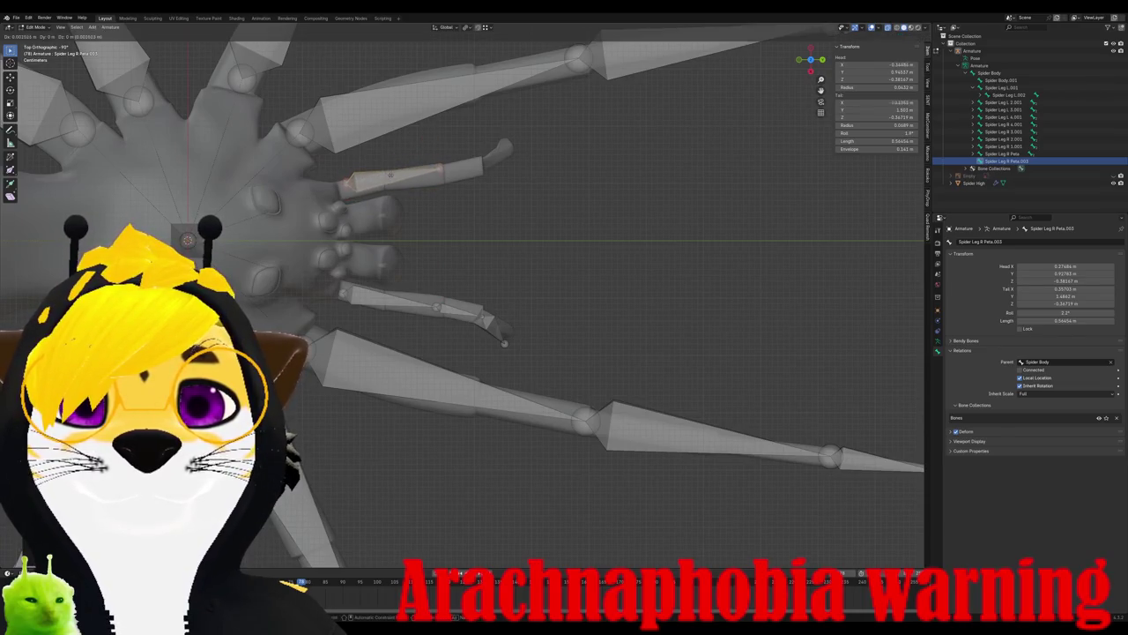
{"action": "left_click", "coordinate": [389, 179]}
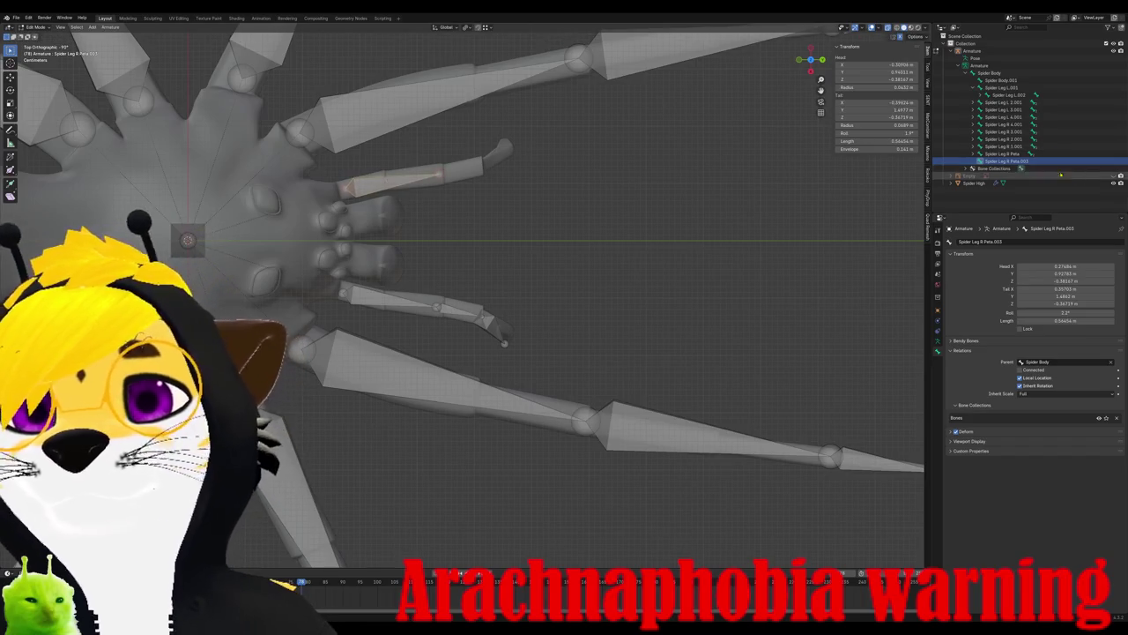
- Rename the copied bone from Spider Leg R Peta.003 to Spider Leg L Peta
{"action": "double_click", "coordinate": [1013, 161]}
{"action": "key", "text": "BackSpace"}
{"action": "key", "text": "BackSpace"}
{"action": "key", "text": "BackSpace"}
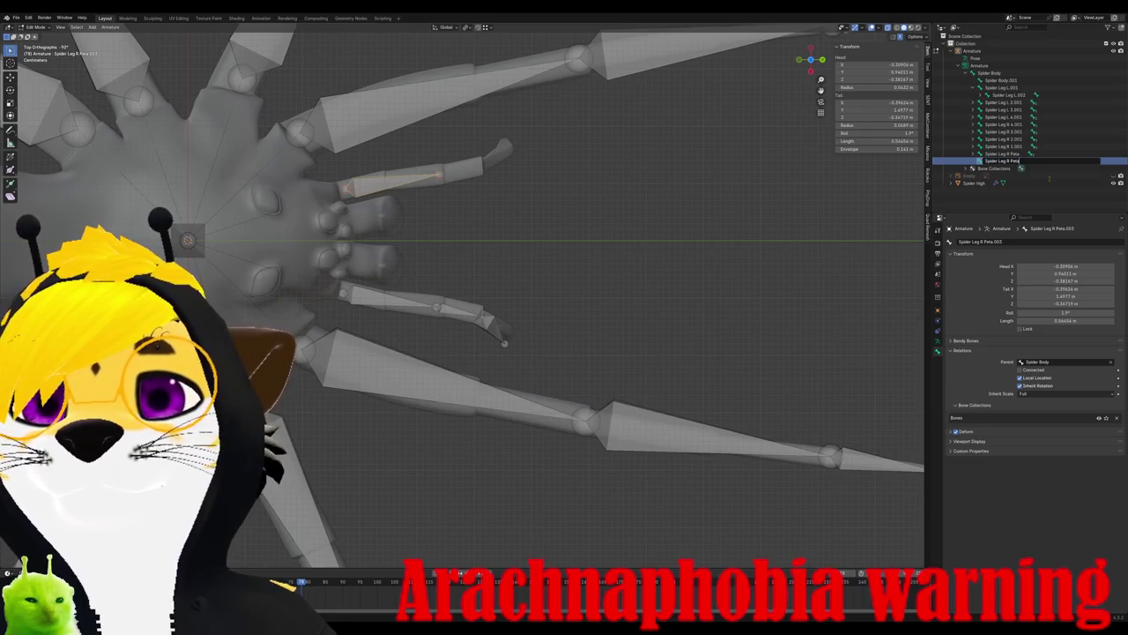
{"action": "key", "text": "Left"}
{"action": "key", "text": "Left"}
{"action": "key", "text": "Left"}
{"action": "key", "text": "BackSpace"}
{"action": "type", "text": "L"}
{"action": "key", "text": "Return"}
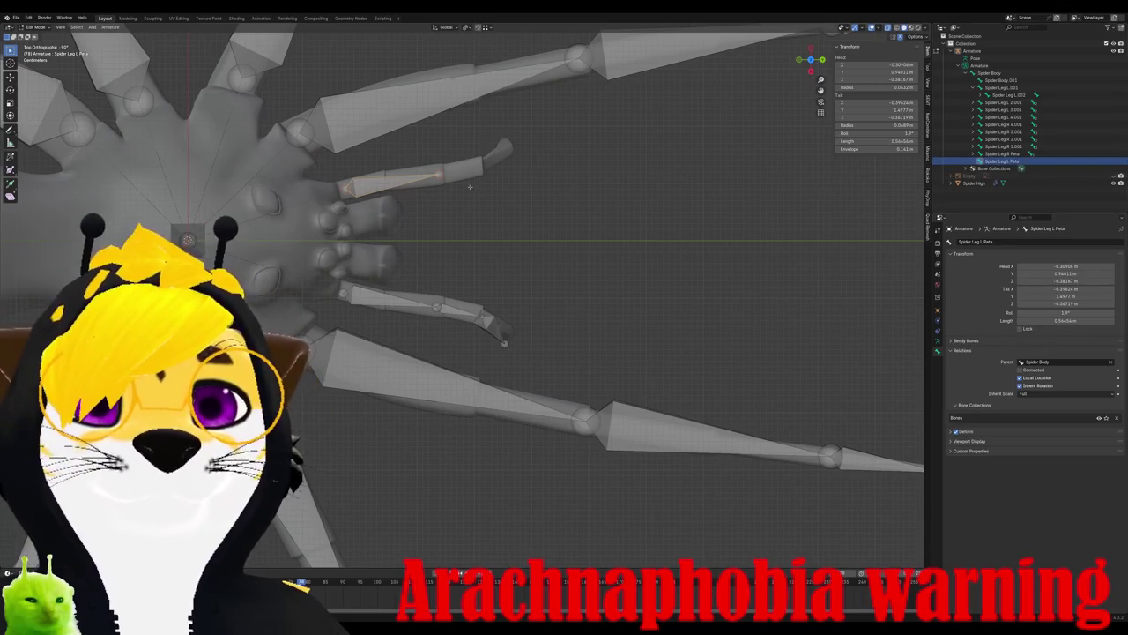
- Extrude bones down the left pedipalp through Spider Leg L Peta.002 to its tip
{"action": "key", "text": "e"}
{"action": "right_click", "coordinate": [483, 166]}
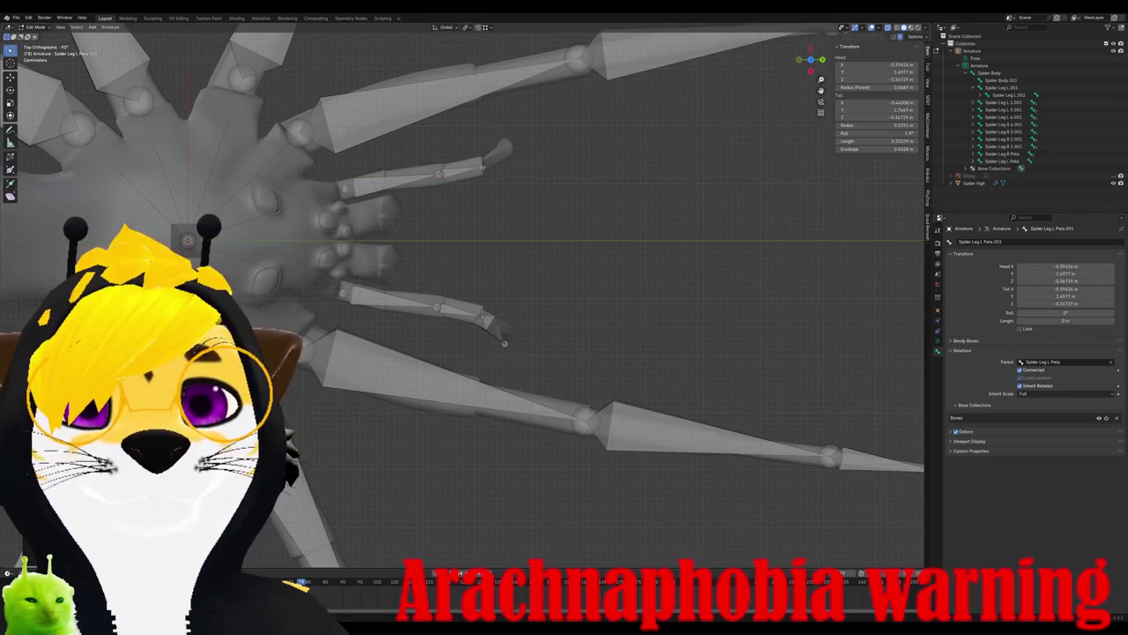
{"action": "key", "text": "e"}
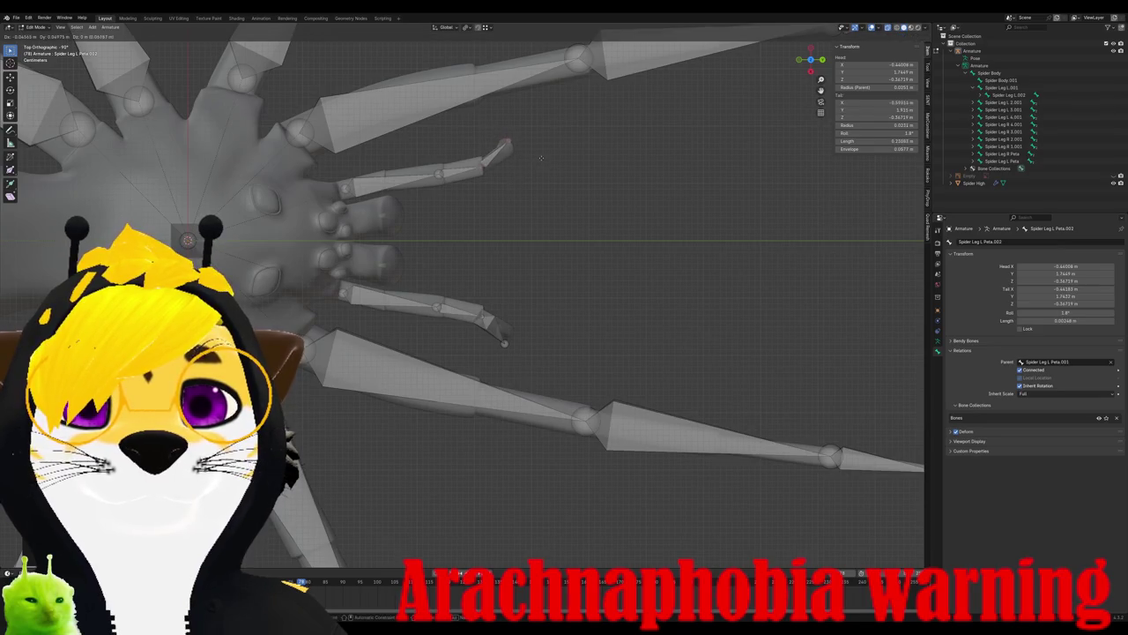
{"action": "left_click", "coordinate": [538, 160]}
{"action": "key", "text": "KP_3"}
{"action": "key", "text": "e"}
{"action": "left_click", "coordinate": [504, 334]}
{"action": "mouse_move", "coordinate": [503, 334]}
{"action": "middle_mouse_down"}
{"action": "mouse_move", "coordinate": [456, 355]}
{"action": "mouse_move", "coordinate": [463, 379]}
{"action": "middle_mouse_up"}
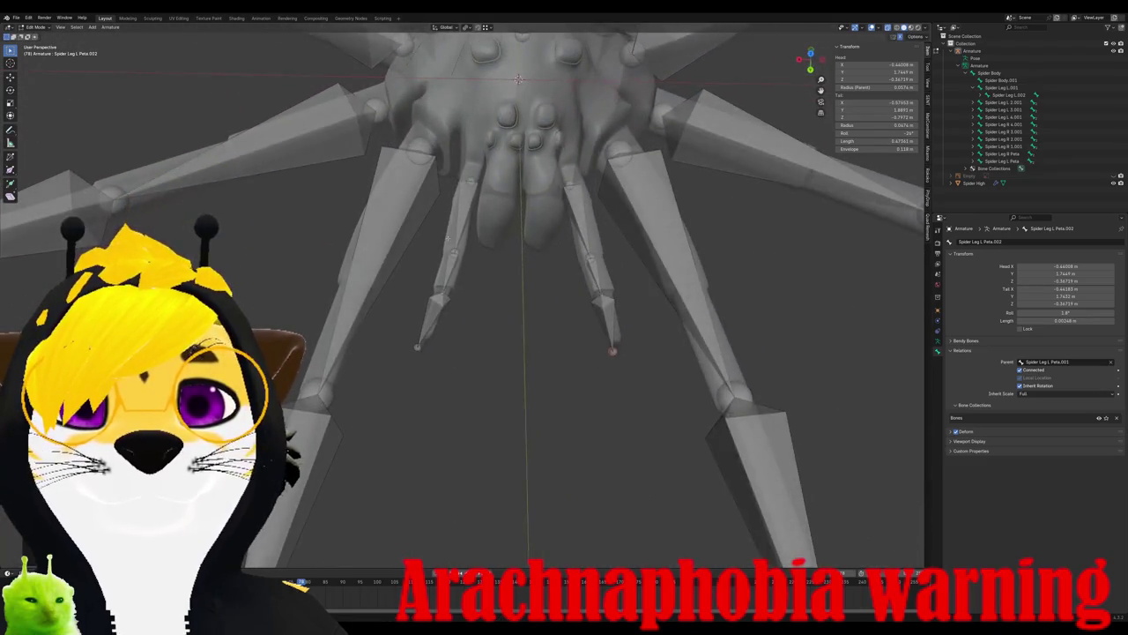
{"action": "left_click", "coordinate": [480, 211]}
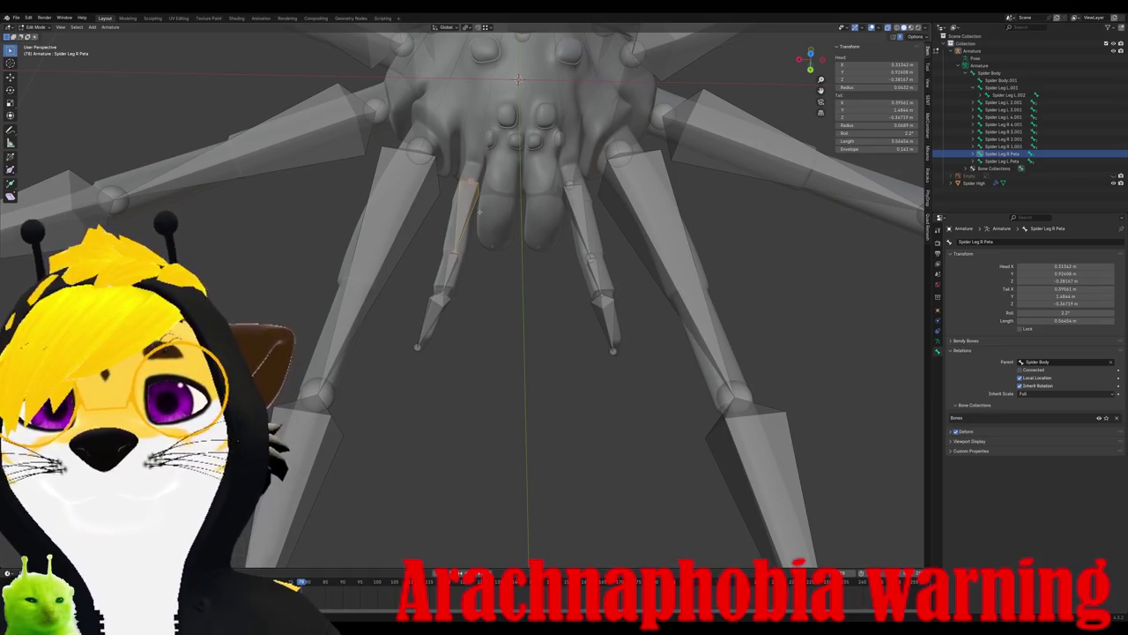
- Create a new bone from the right pedipalp and rotate it to point downward as a fang
{"action": "key", "text": "e"}
{"action": "left_click", "coordinate": [494, 210]}
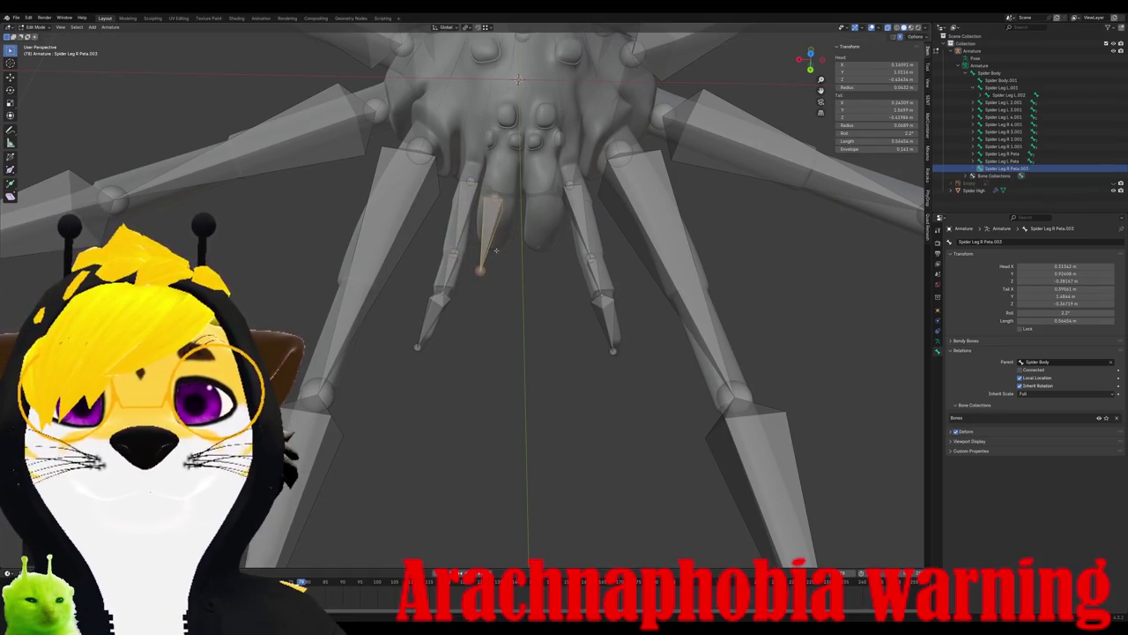
{"action": "key", "text": "ctrl+KP_1"}
{"action": "key", "text": "KP_7"}
{"action": "key", "text": "ctrl+KP_1"}
{"action": "key", "text": "KP_3"}
{"action": "key", "text": "r"}
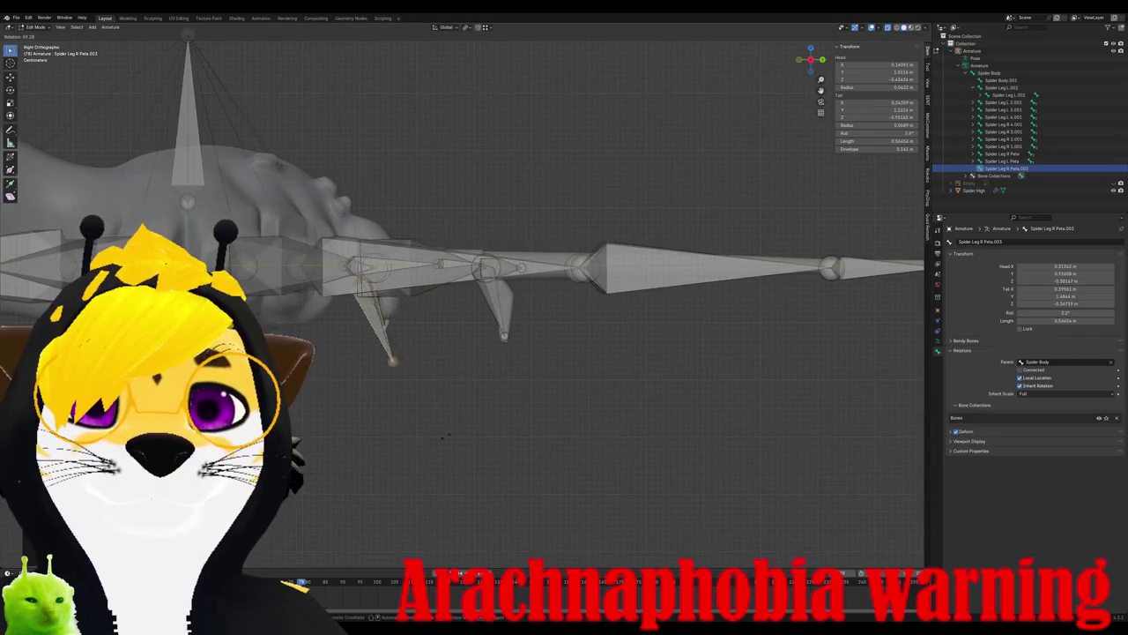
{"action": "left_click", "coordinate": [385, 400]}
{"action": "key", "text": "r"}
{"action": "left_click", "coordinate": [398, 422]}
- Move the fang bone into place at the mouth and name it Spider Leg R Fang
{"action": "key", "text": "KP_7"}
{"action": "key", "text": "KP_3"}
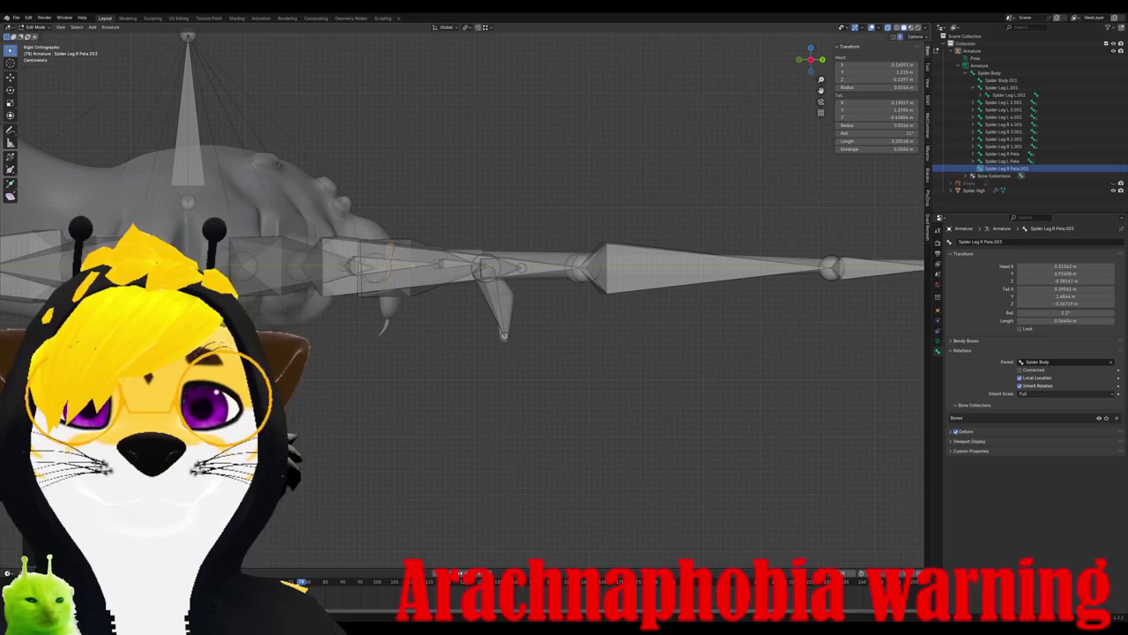
{"action": "key", "text": "KP_7"}
{"action": "key", "text": "KP_3"}
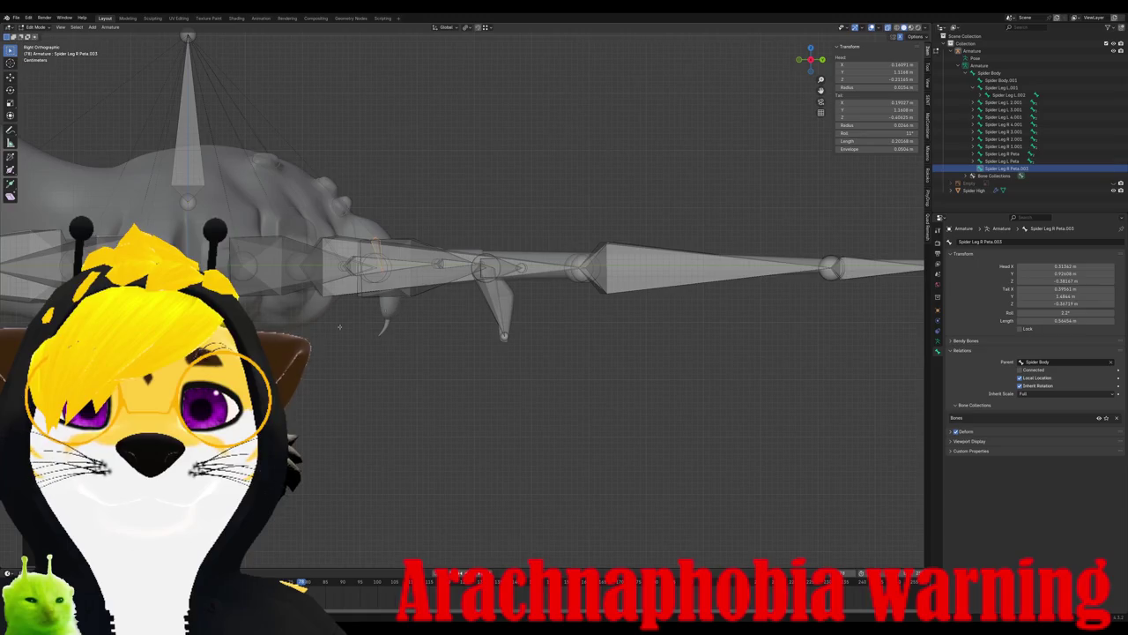
{"action": "key", "text": "KP_7"}
{"action": "key", "text": "g"}
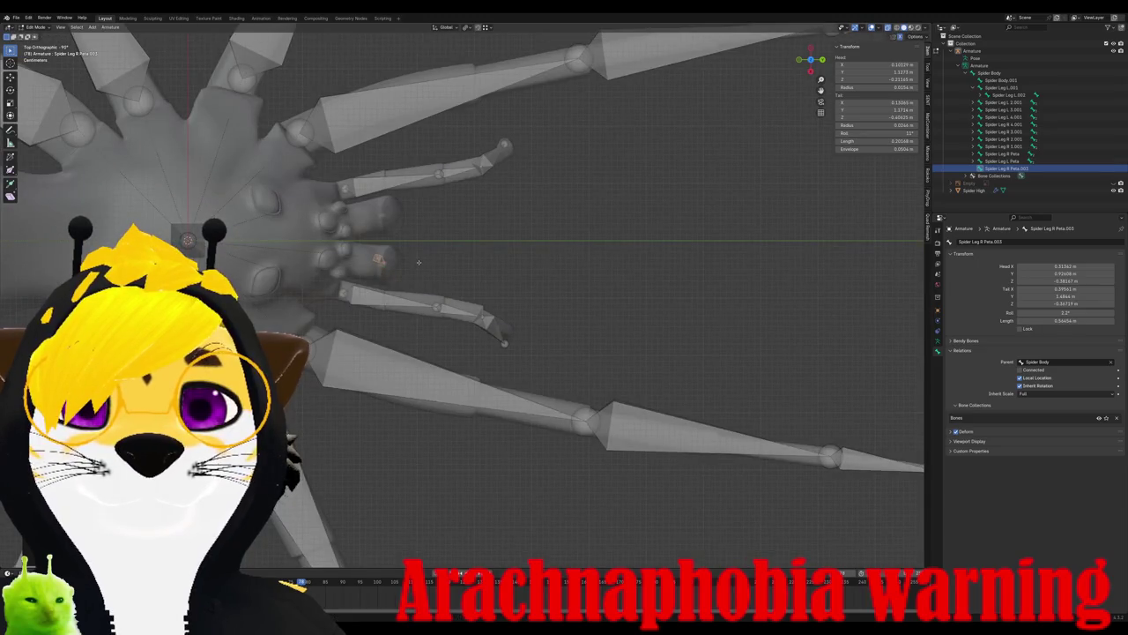
{"action": "left_click", "coordinate": [415, 262]}
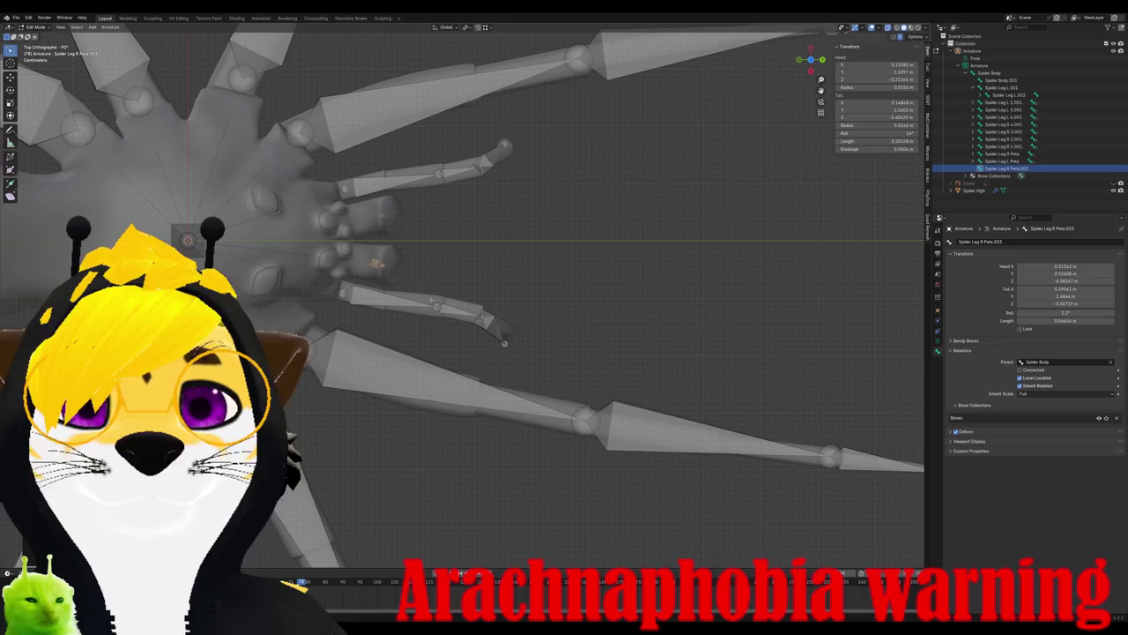
{"action": "double_click", "coordinate": [1040, 167]}
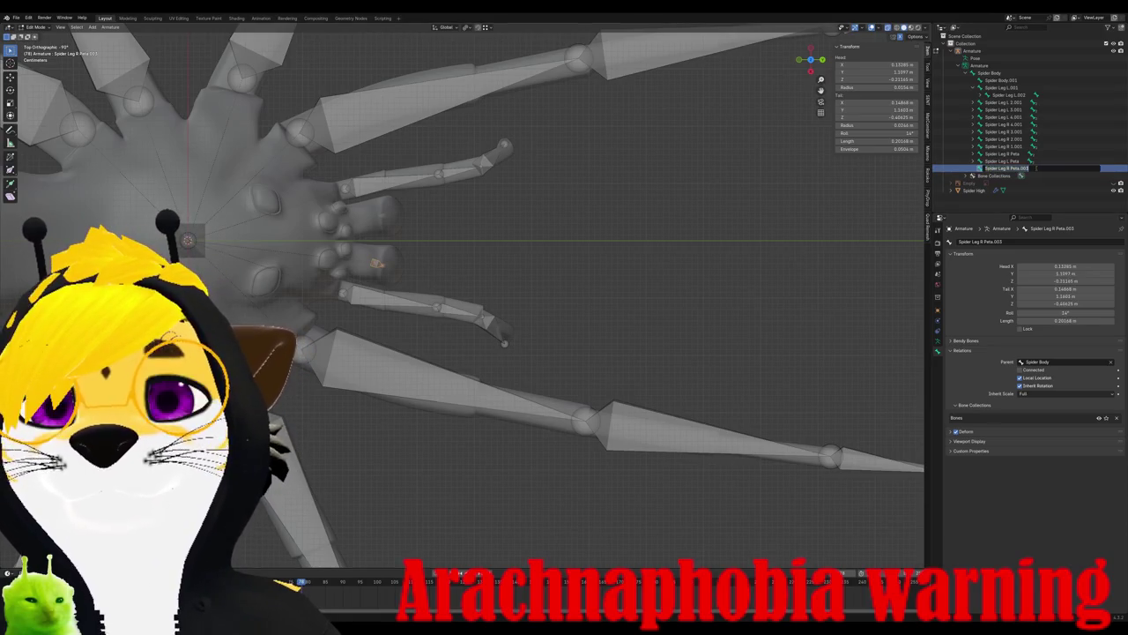
{"action": "key", "text": "BackSpace"}
{"action": "key", "text": "BackSpace"}
{"action": "key", "text": "BackSpace"}
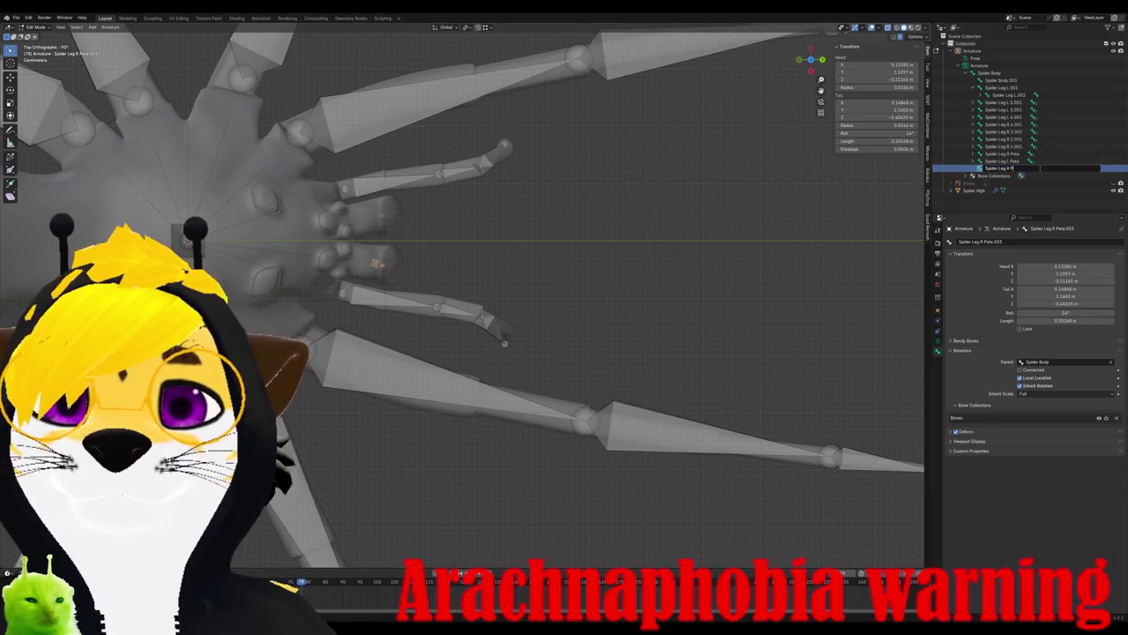
{"action": "type", "text": "Fang"}
{"action": "key", "text": "Return"}
- Extrude a second bone downward from the Spider Leg R Fang tip
{"action": "key", "text": "KP_3"}
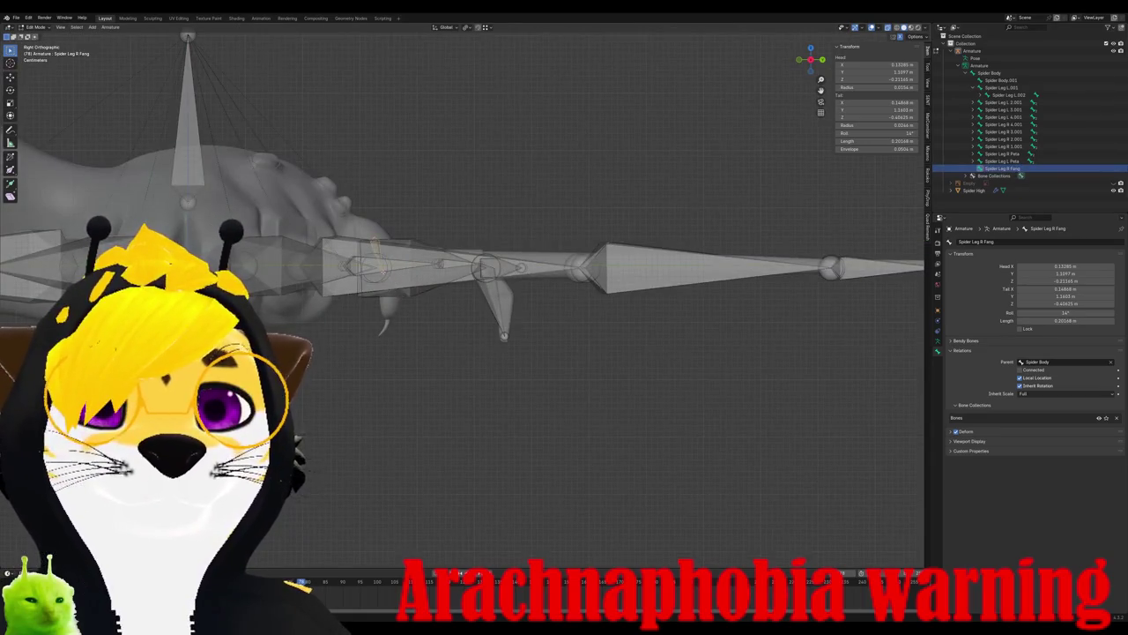
{"action": "left_click", "coordinate": [376, 245]}
{"action": "middle_click_drag", "start_coordinate": [375, 245], "coordinate": [264, 227]}
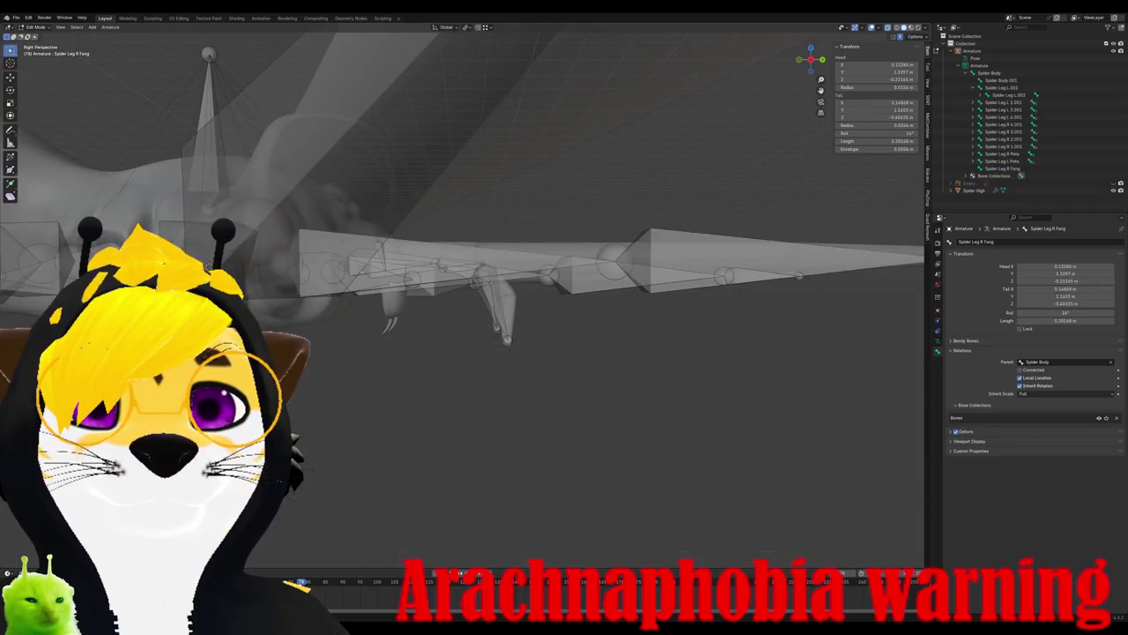
{"action": "middle_click_drag", "start_coordinate": [391, 284], "coordinate": [494, 291]}
{"action": "key", "text": "KP_3"}
{"action": "key", "text": "e"}
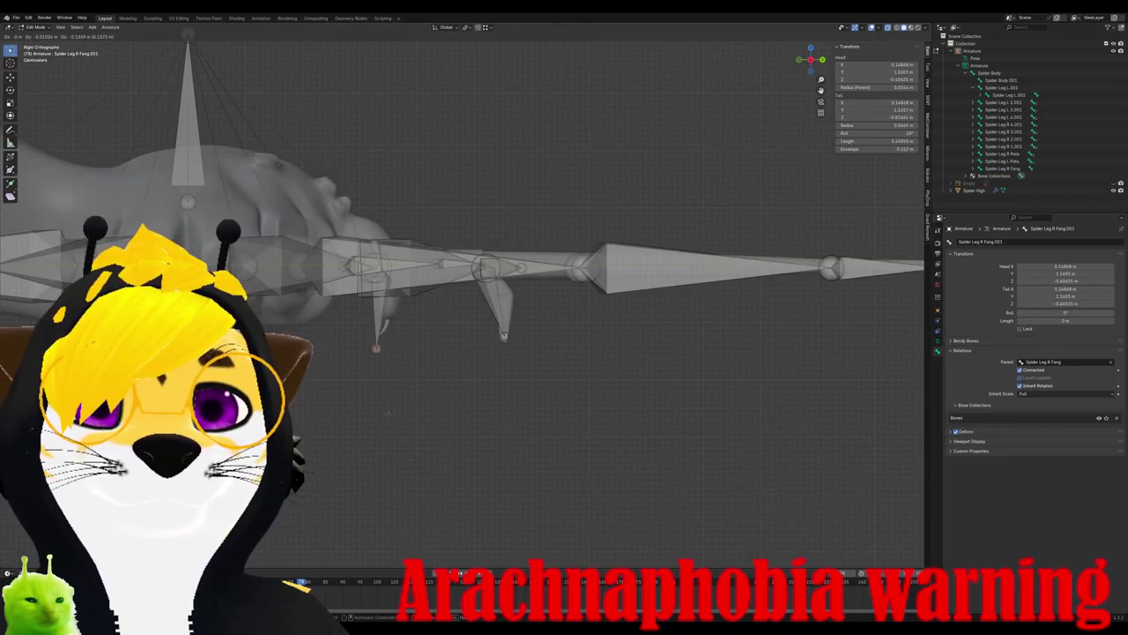
{"action": "left_click", "coordinate": [391, 405]}
{"action": "key", "text": "KP_7"}
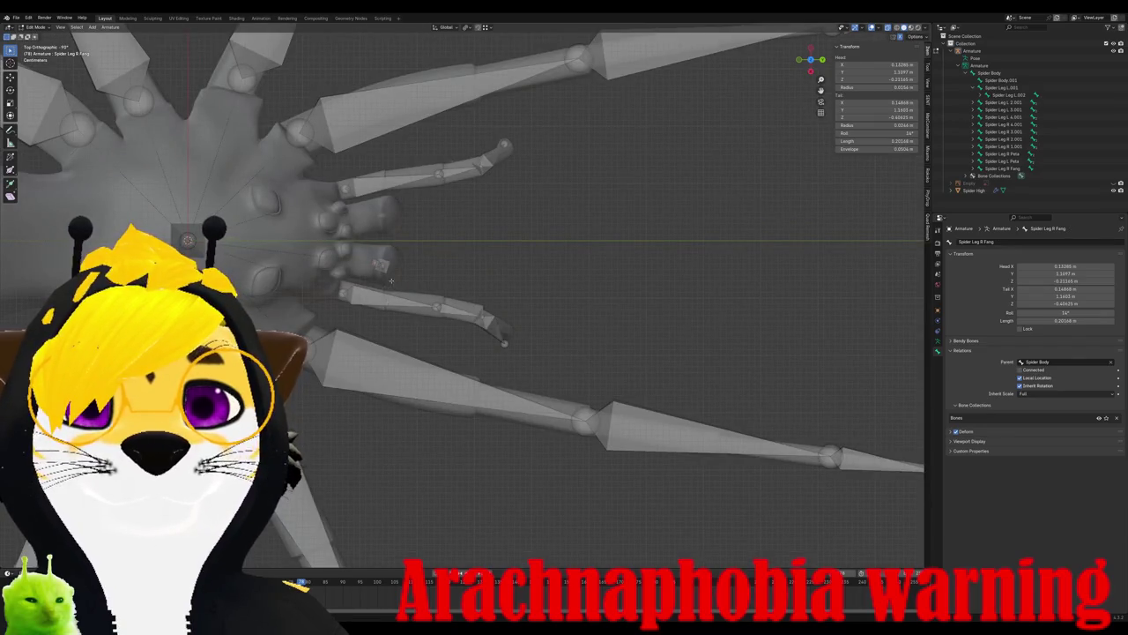
- Extrude a bone from the fang tip for the left side and name it Spider Leg L Fang
{"action": "scroll", "coordinate": [390, 282], "scroll_direction": "up", "scroll_amount": 1}
{"action": "left_click_drag", "start_coordinate": [379, 273], "coordinate": [379, 271]}
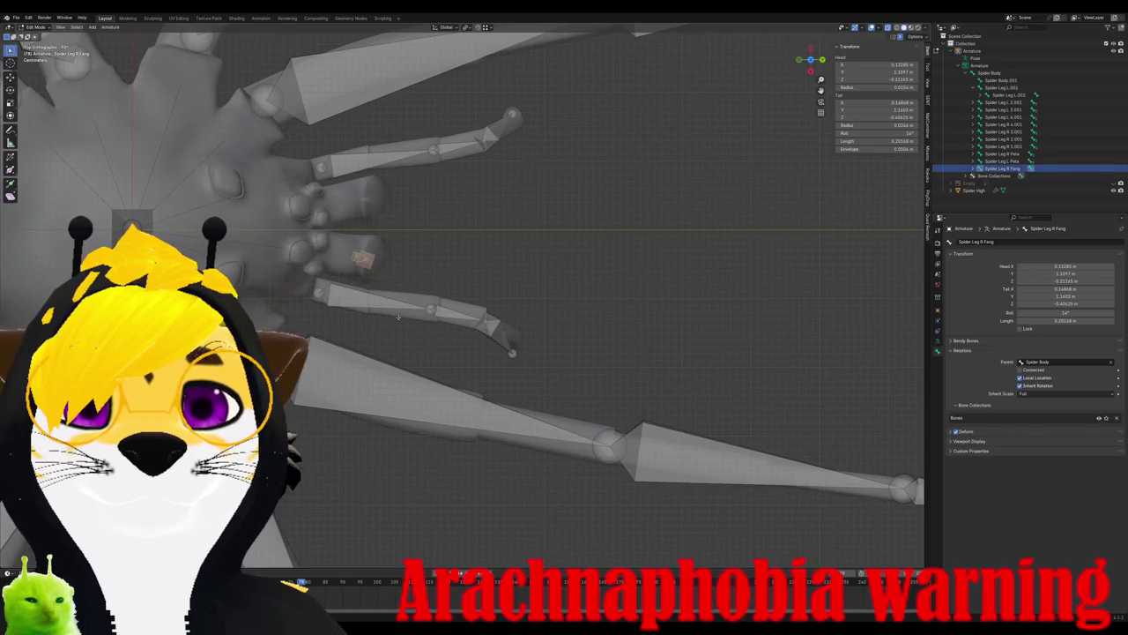
{"action": "key", "text": "e"}
{"action": "left_click", "coordinate": [381, 207]}
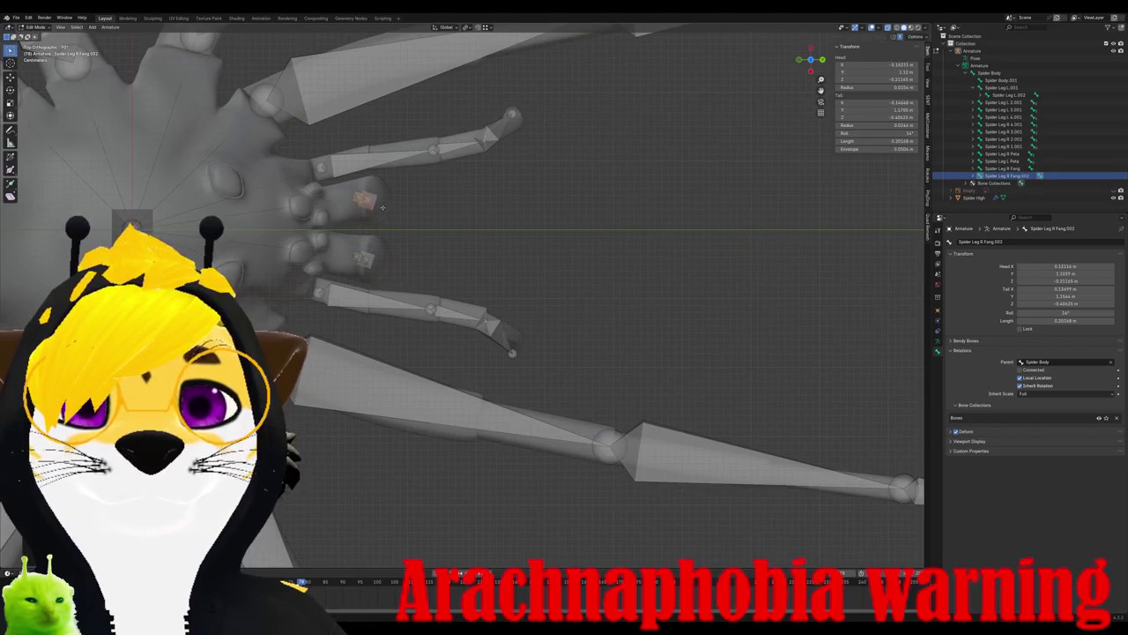
{"action": "key", "text": "KP_3"}
{"action": "middle_click_drag", "start_coordinate": [417, 270], "coordinate": [727, 212]}
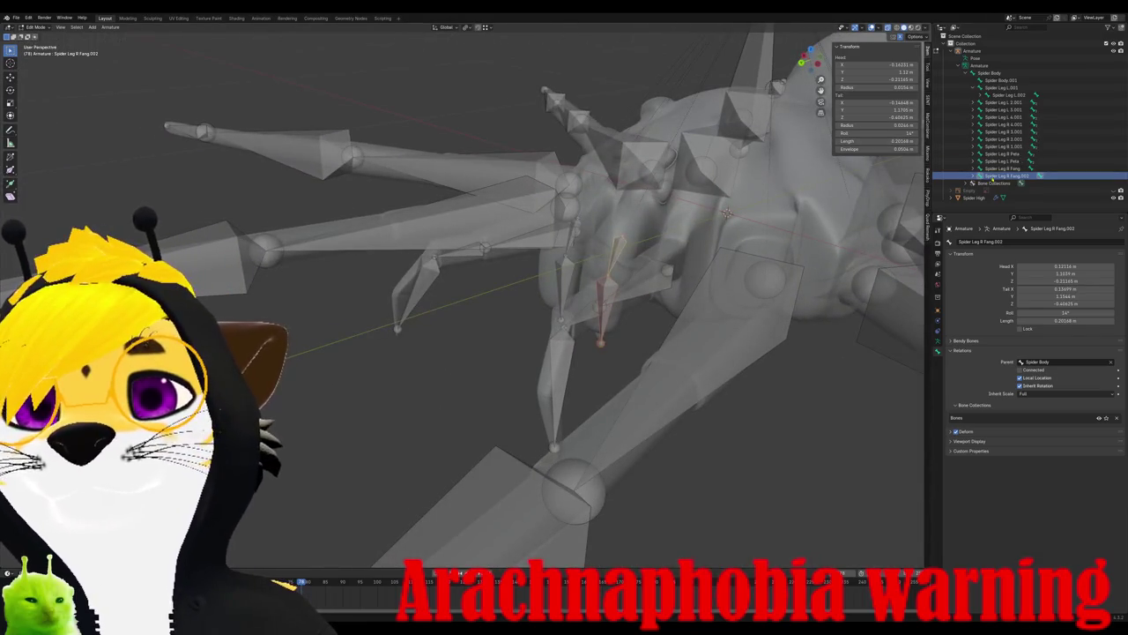
{"action": "double_click", "coordinate": [1028, 177]}
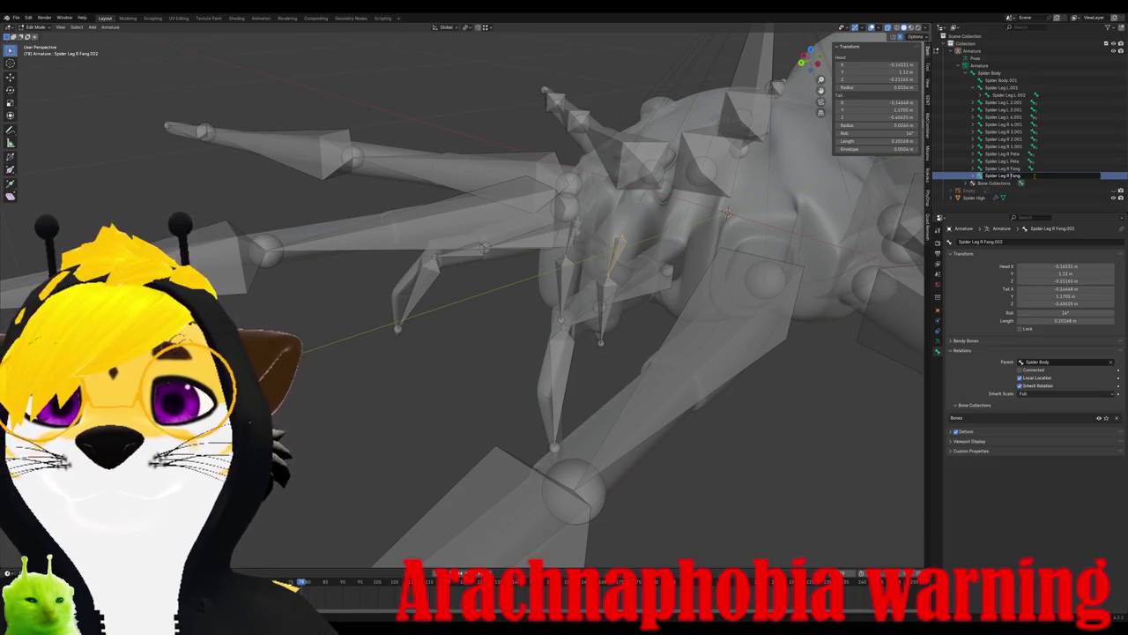
{"action": "type", "text": "L Fang"}
{"action": "key", "text": "Return"}
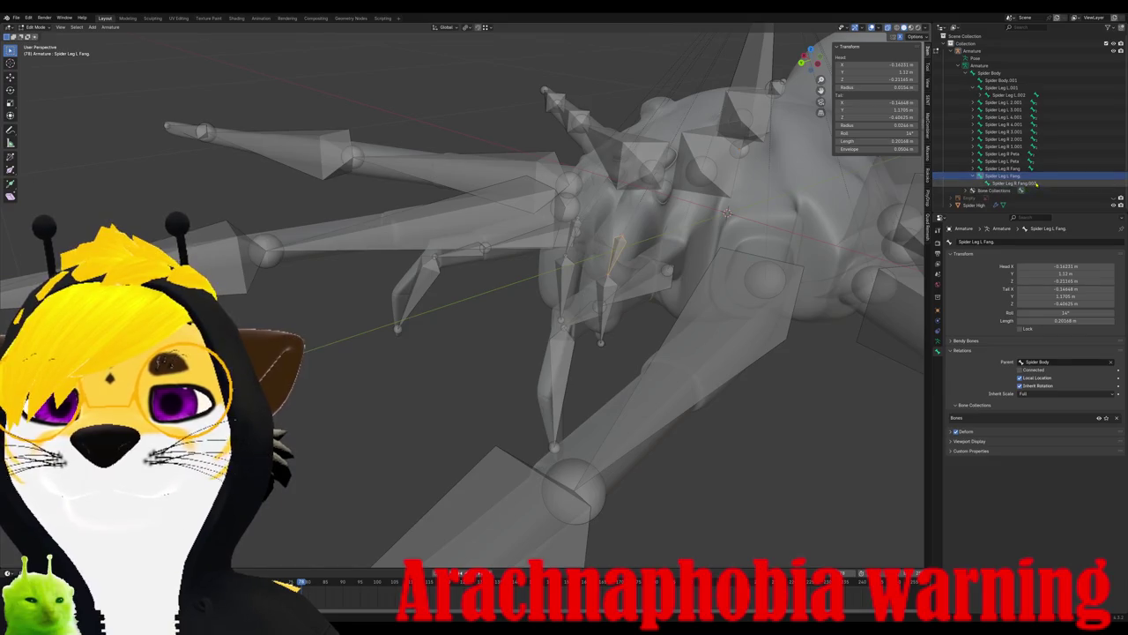
- Extrude the child bone Spider Leg L Fang.001 below the left fang
{"action": "key", "text": "e"}
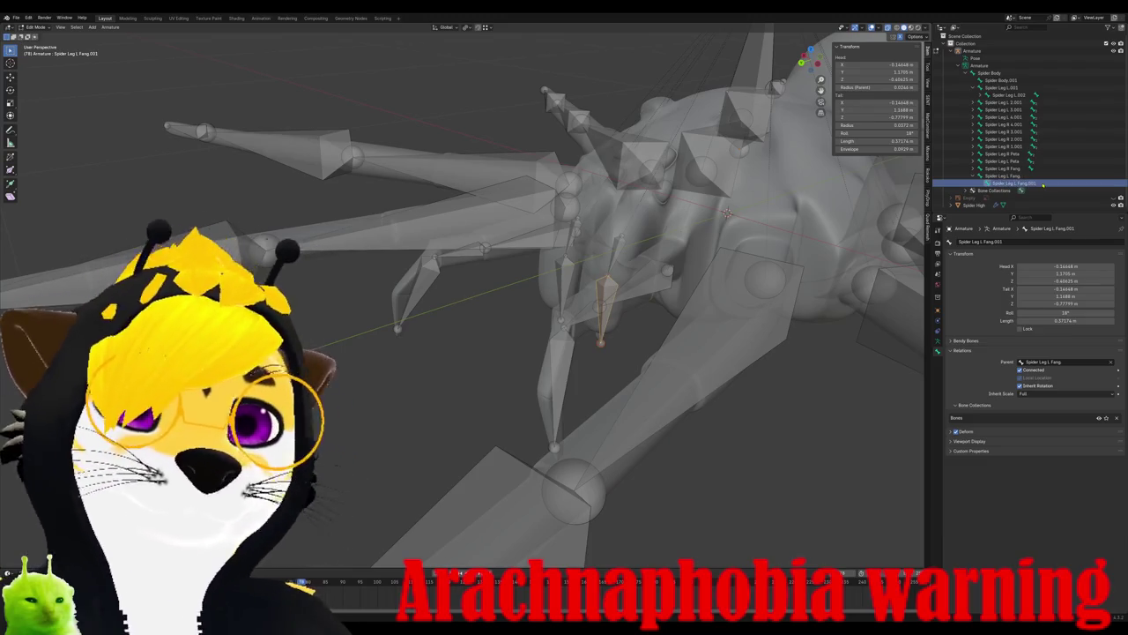
{"action": "key", "text": "Return"}
{"action": "middle_click_drag", "start_coordinate": [696, 253], "coordinate": [696, 290]}
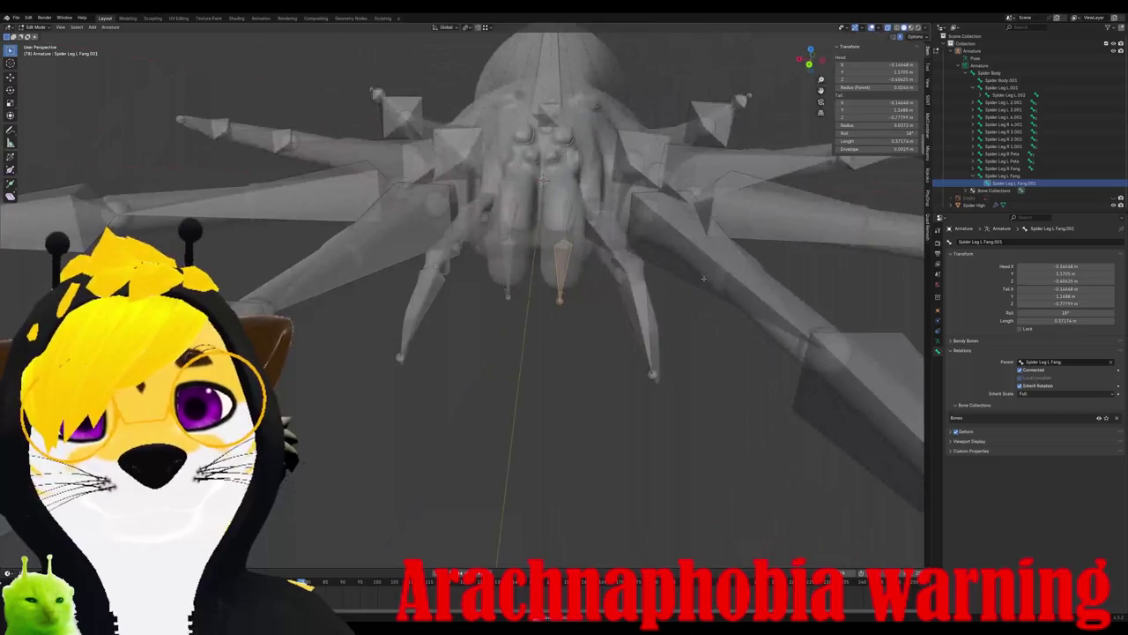
{"action": "scroll", "coordinate": [696, 291], "scroll_direction": "down", "scroll_amount": 3}
- Return to Object Mode and select the Spider High mesh, then the armature
{"action": "left_click", "coordinate": [504, 207]}
{"action": "left_click", "coordinate": [35, 28]}
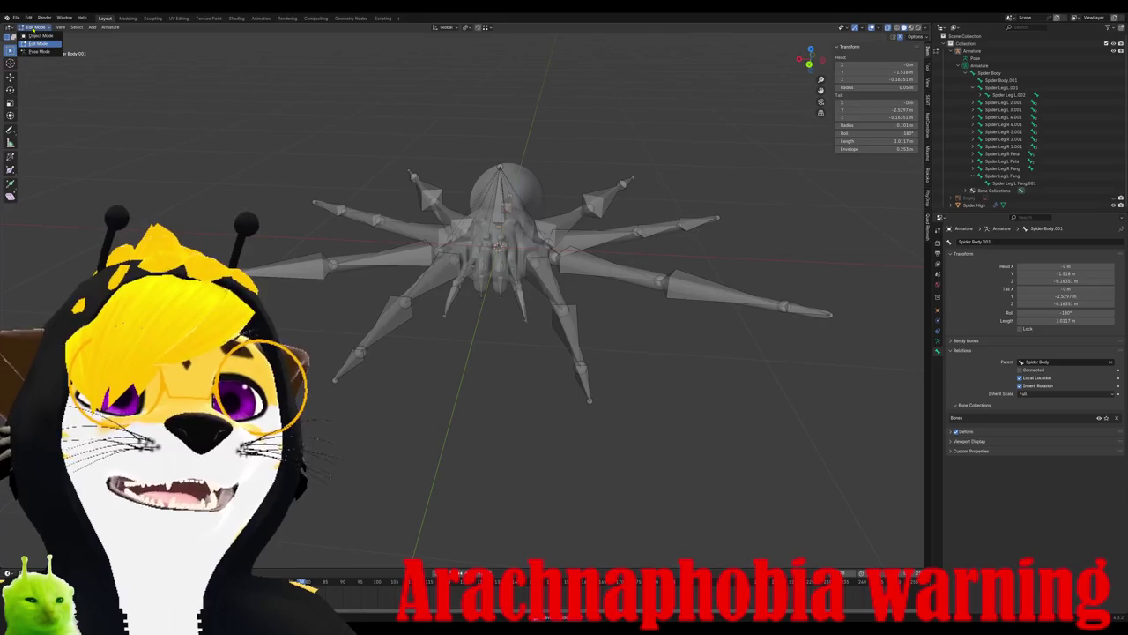
{"action": "left_click", "coordinate": [37, 35]}
{"action": "left_click", "coordinate": [502, 234]}
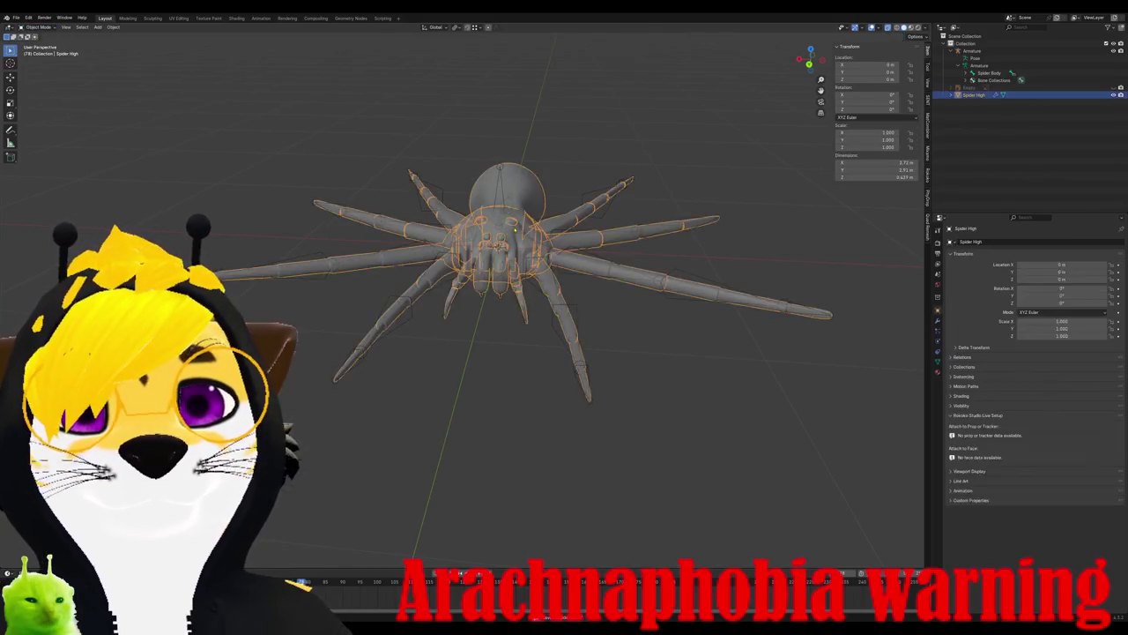
{"action": "key", "text": "alt+a"}
{"action": "left_click", "coordinate": [513, 208]}
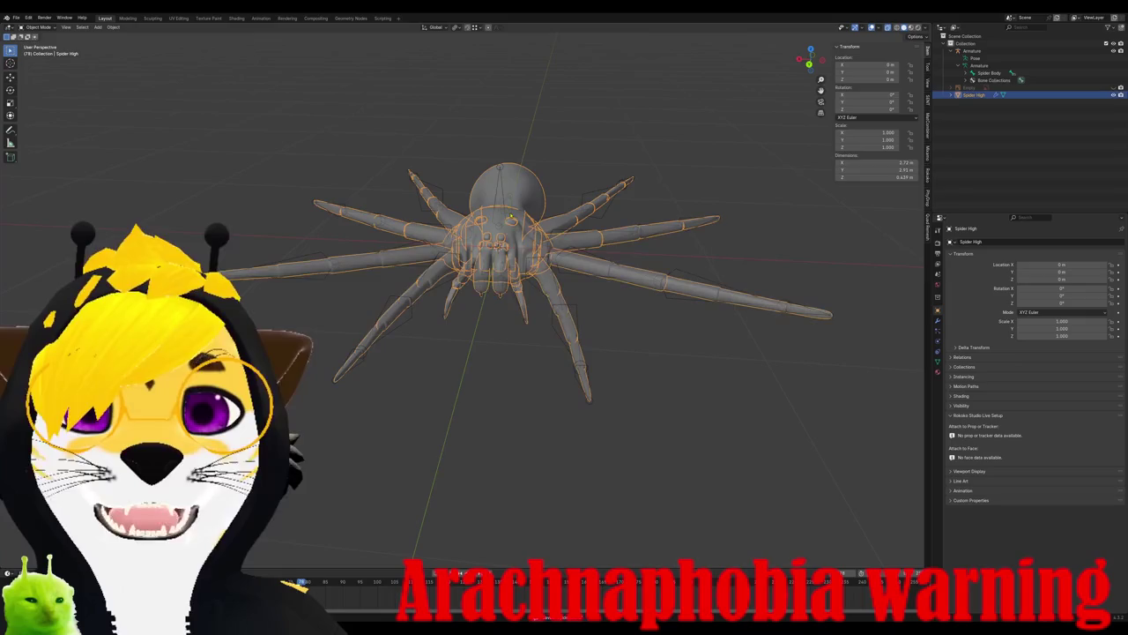
{"action": "left_click", "coordinate": [500, 170], "text": "shift"}
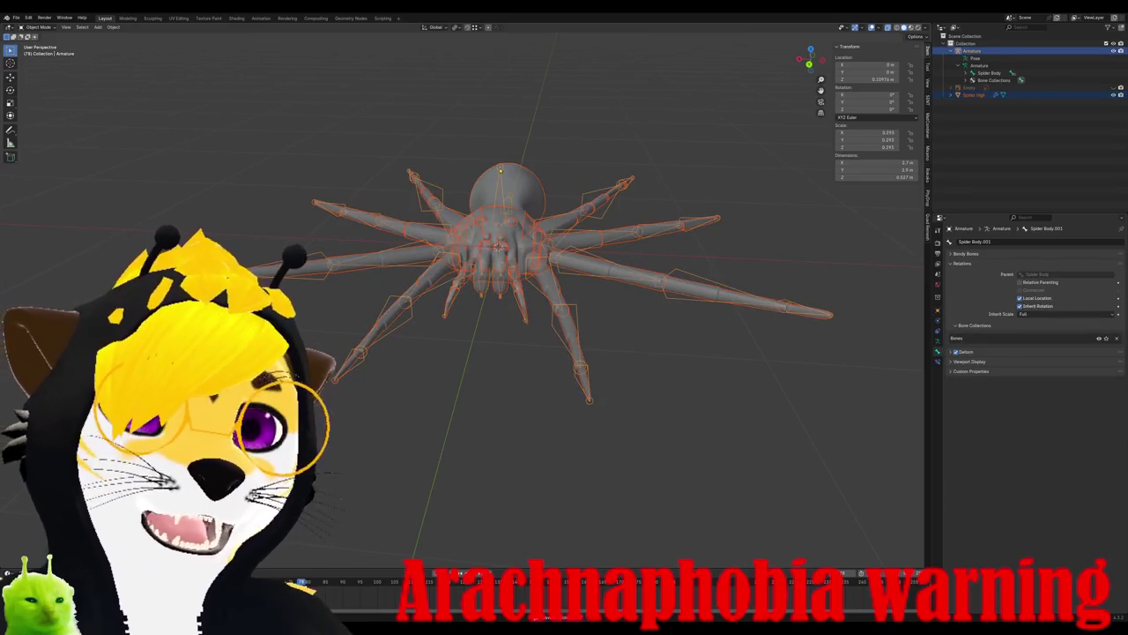
- Parent the mesh to the armature with Automatic Weights and turn off X-ray
{"action": "key", "text": "ctrl+l"}
{"action": "key", "text": "Escape"}
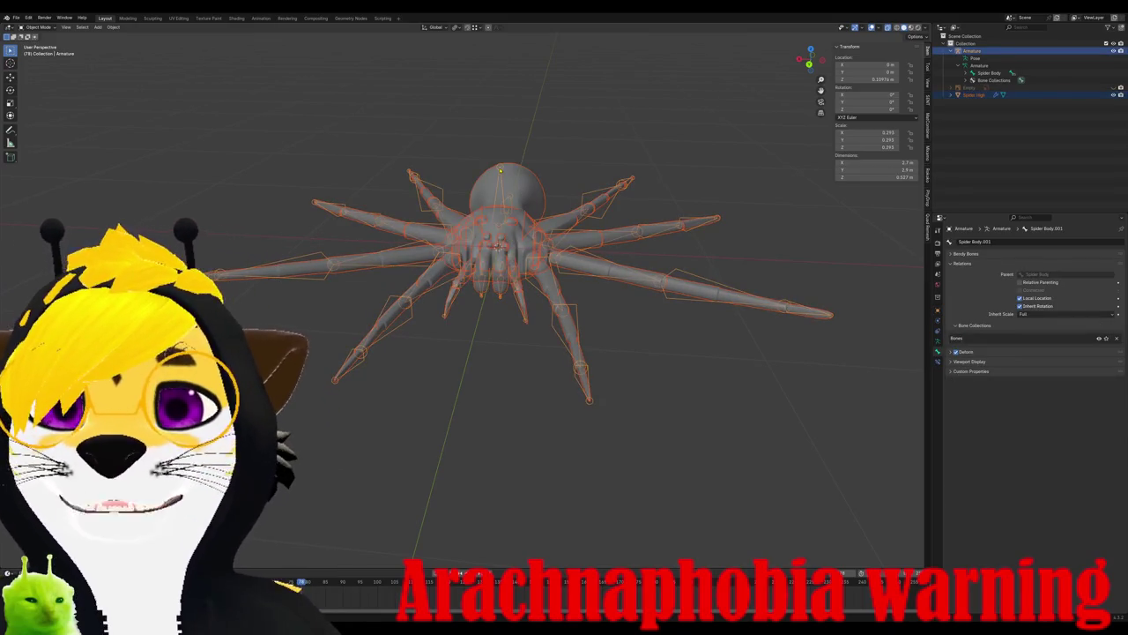
{"action": "key", "text": "ctrl+p"}
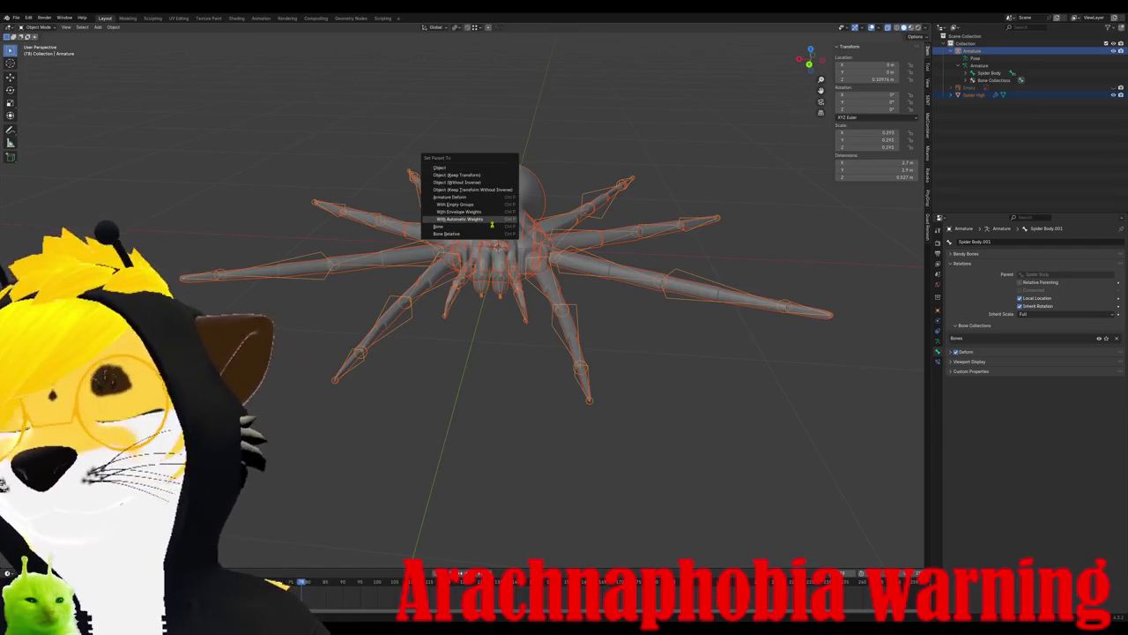
{"action": "left_click", "coordinate": [491, 219]}
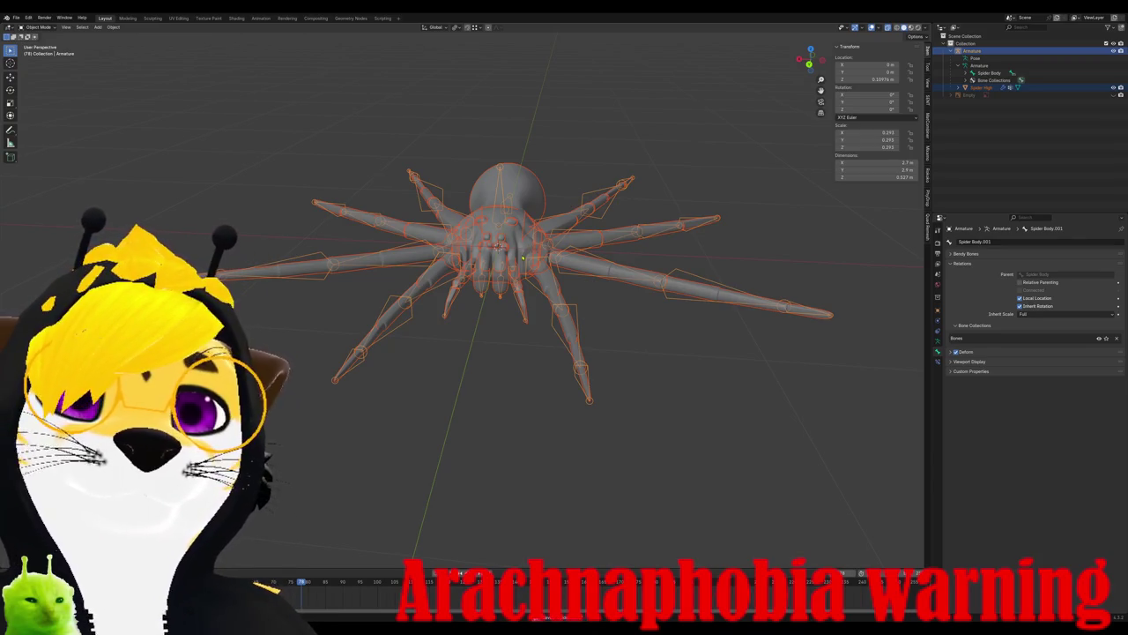
{"action": "left_click", "coordinate": [513, 216]}
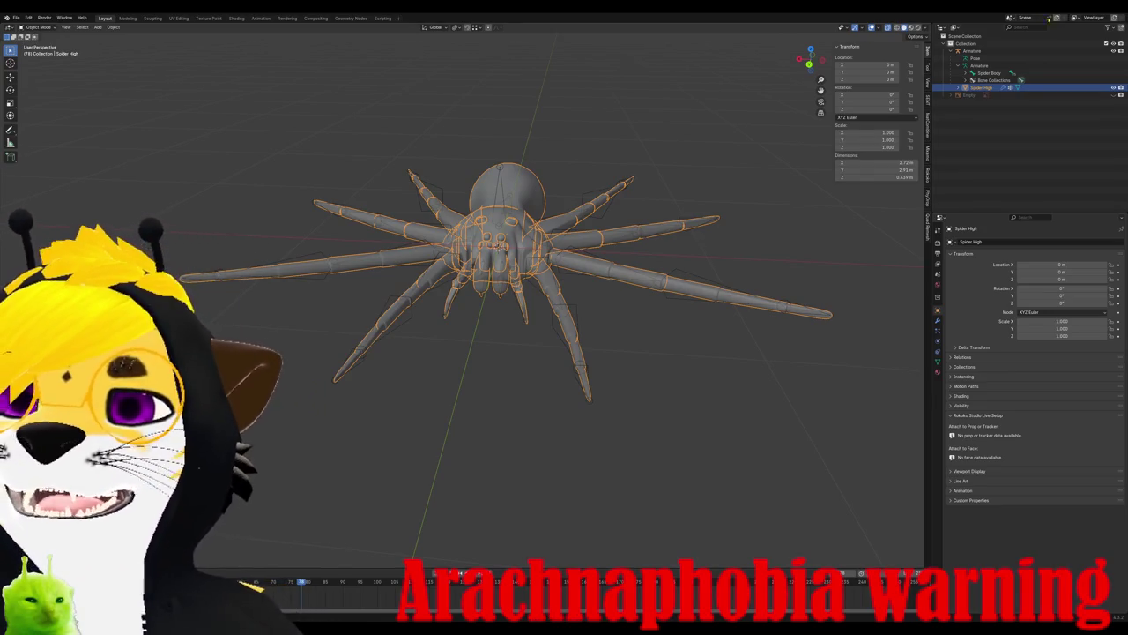
{"action": "left_click", "coordinate": [888, 28]}
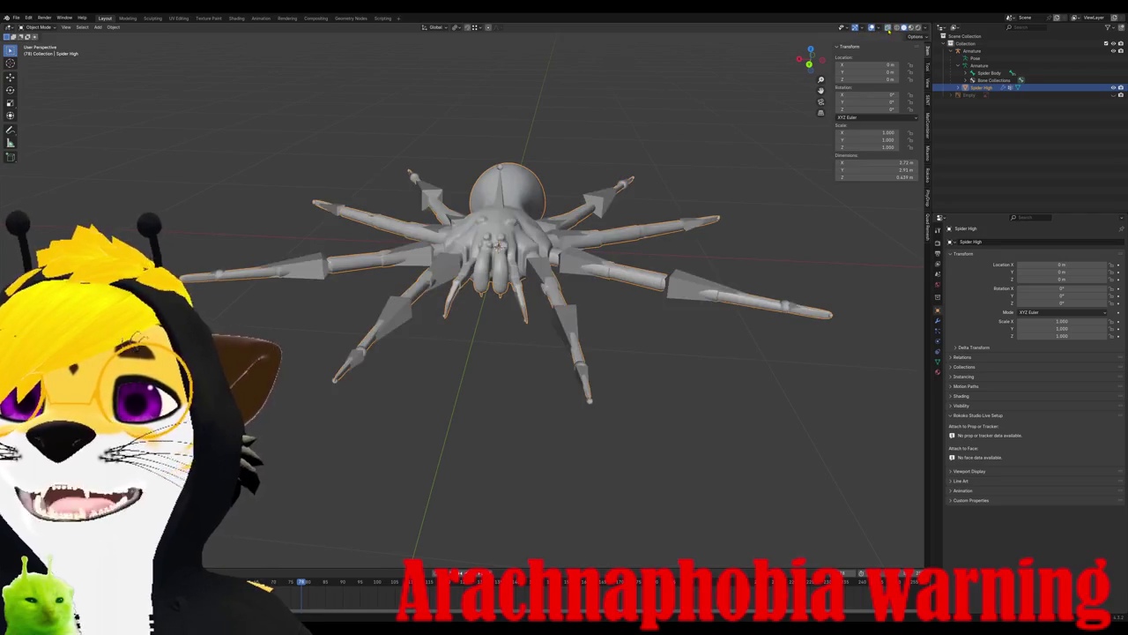
{"action": "left_click", "coordinate": [549, 261]}
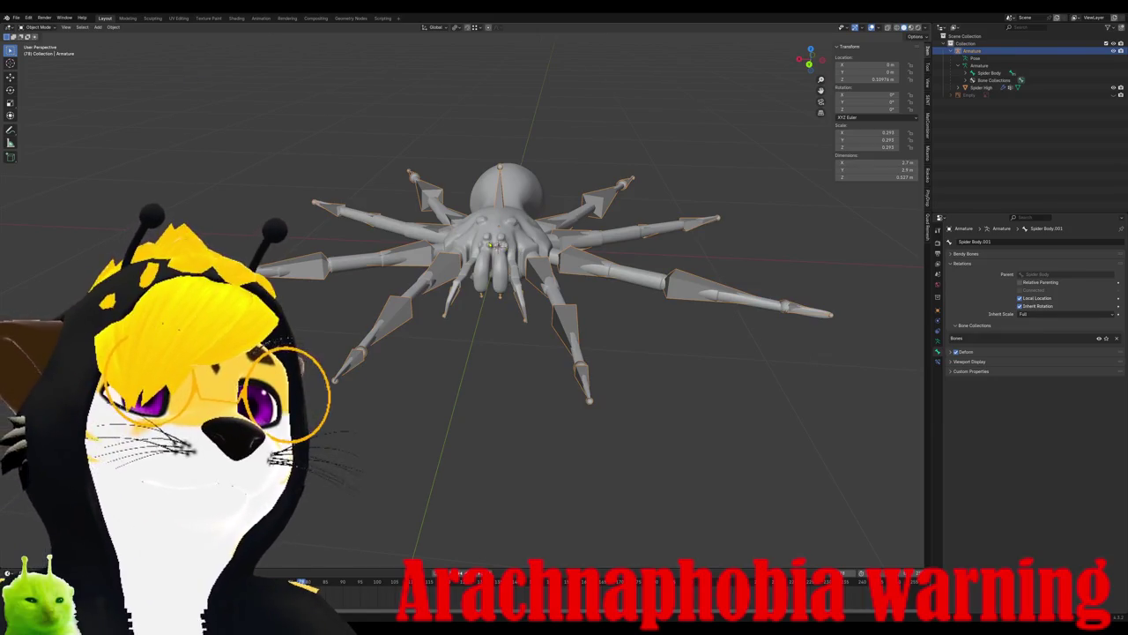
{"action": "left_click", "coordinate": [496, 250]}
{"action": "left_click", "coordinate": [40, 27]}
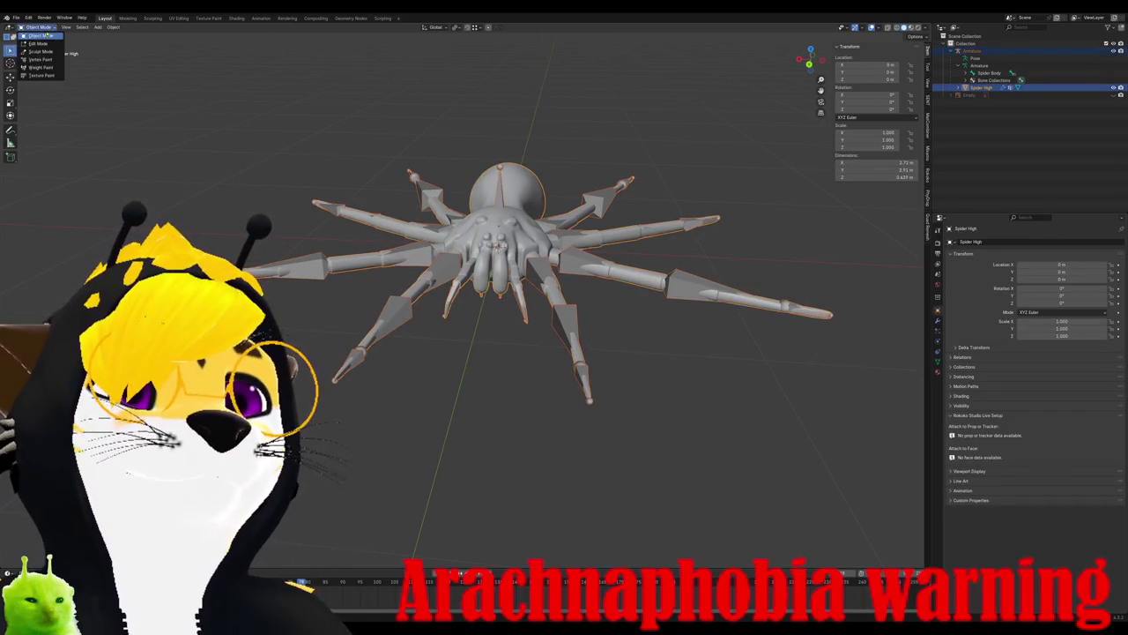
{"action": "left_click", "coordinate": [40, 68]}
{"action": "left_click", "coordinate": [542, 282], "text": "ctrl"}
{"action": "key", "text": "r"}
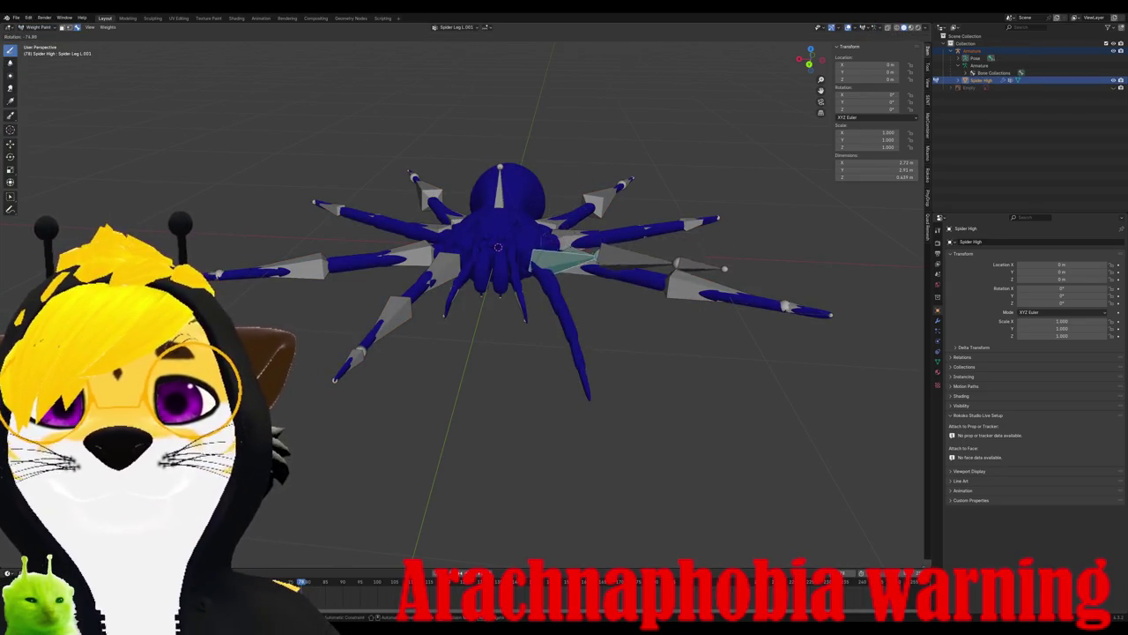
{"action": "key", "text": "Escape"}
{"action": "middle_click_drag", "start_coordinate": [487, 210], "coordinate": [283, 91]}
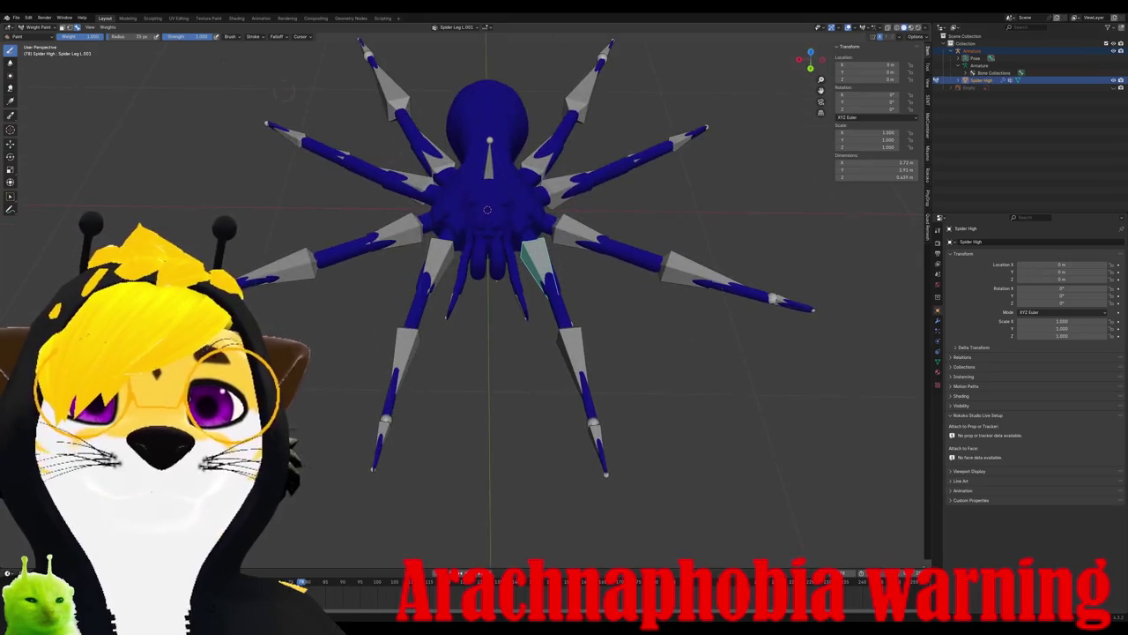
{"action": "left_click", "coordinate": [36, 27]}
{"action": "left_click", "coordinate": [37, 36]}
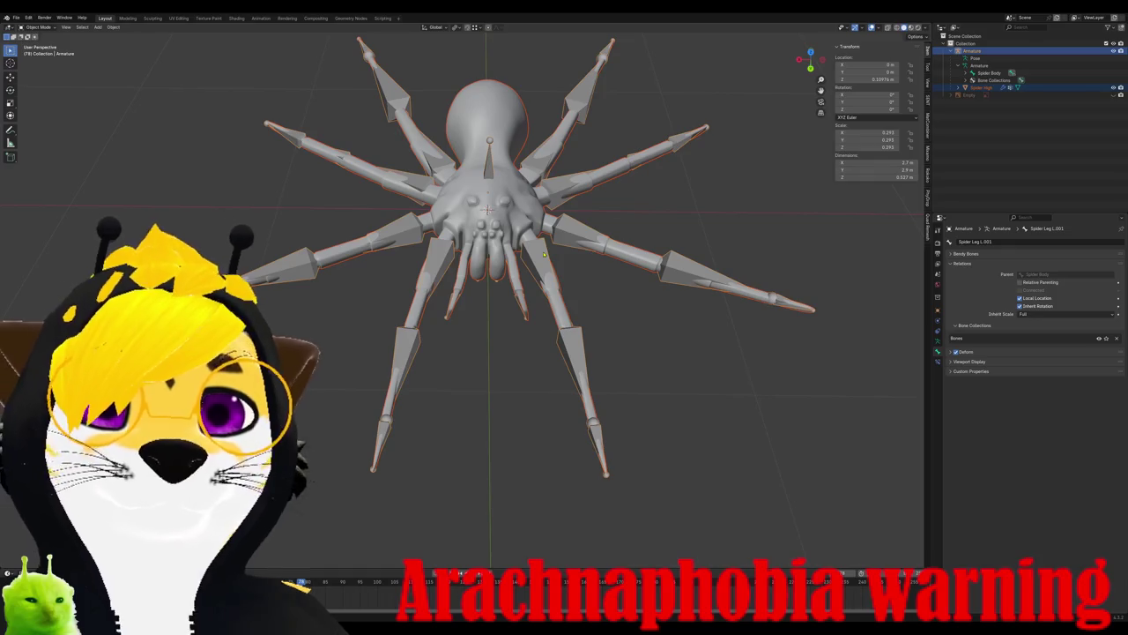
- Parent the spider mesh to the armature using Armature Deform With Automatic Weights
{"action": "key", "text": "ctrl+p"}
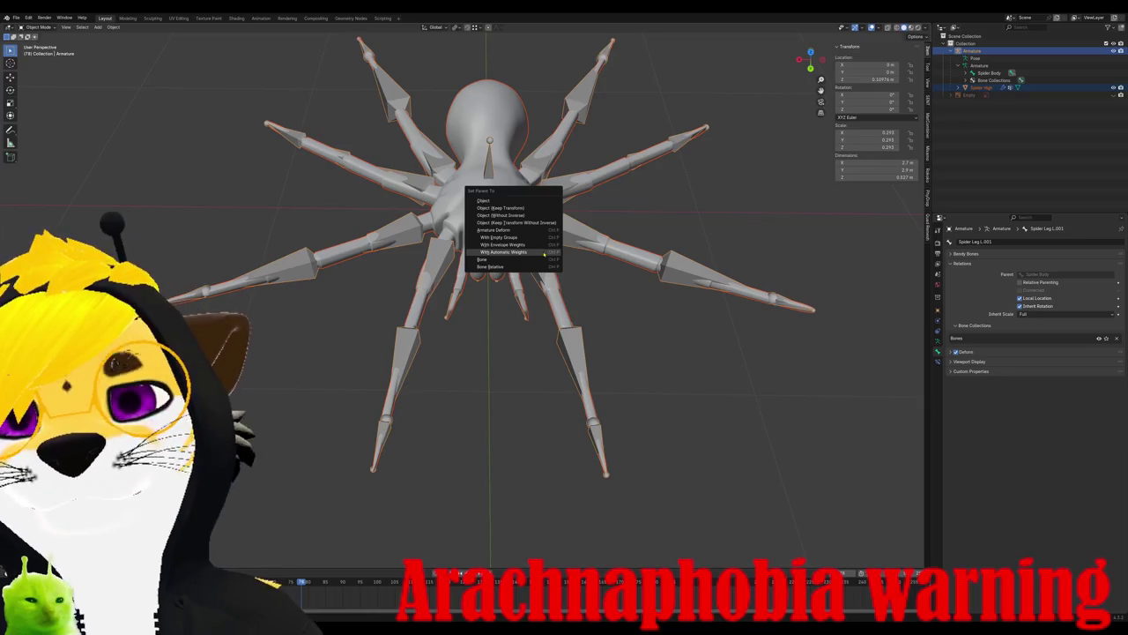
{"action": "left_click", "coordinate": [543, 252]}
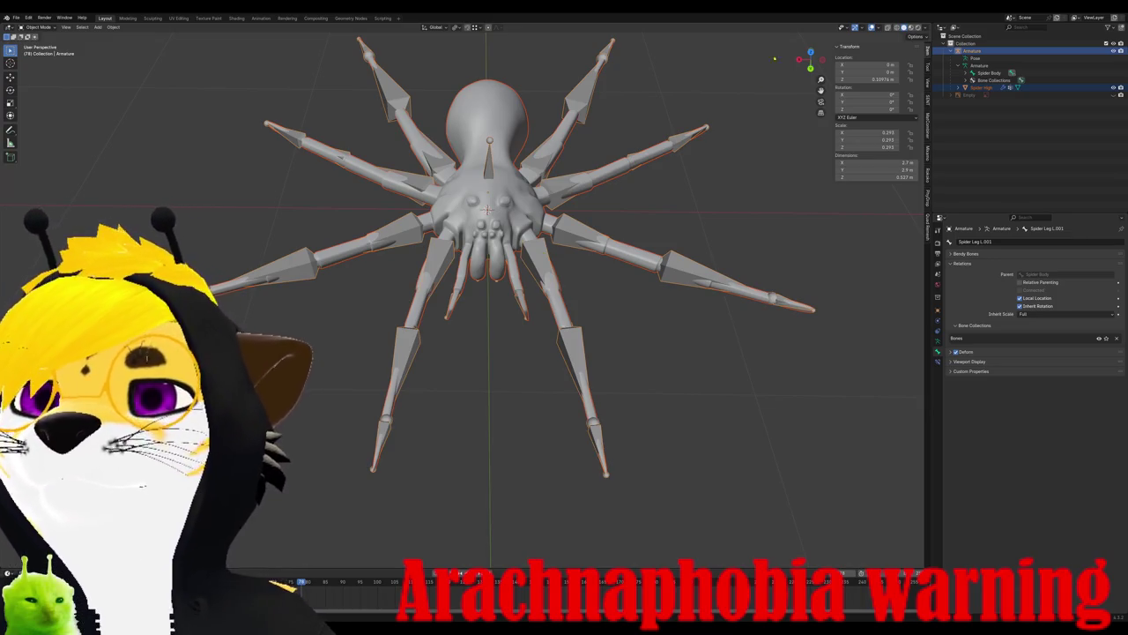
- Expand Spider Body in the Outliner, select Spider High, and switch it to Weight Paint mode
{"action": "left_click", "coordinate": [973, 73]}
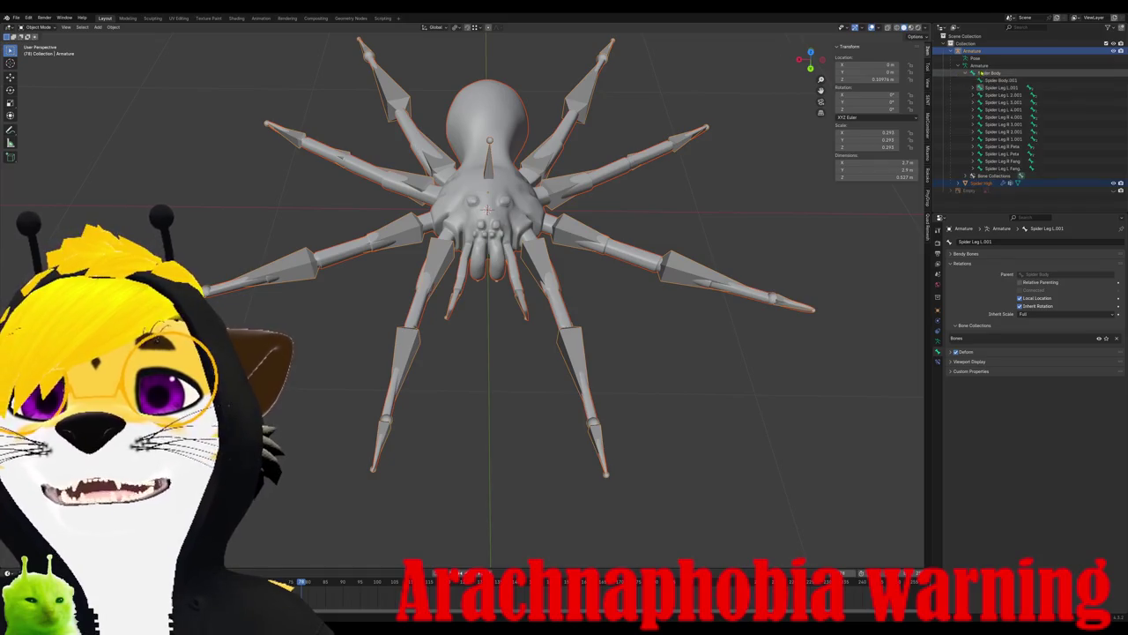
{"action": "left_click", "coordinate": [980, 183]}
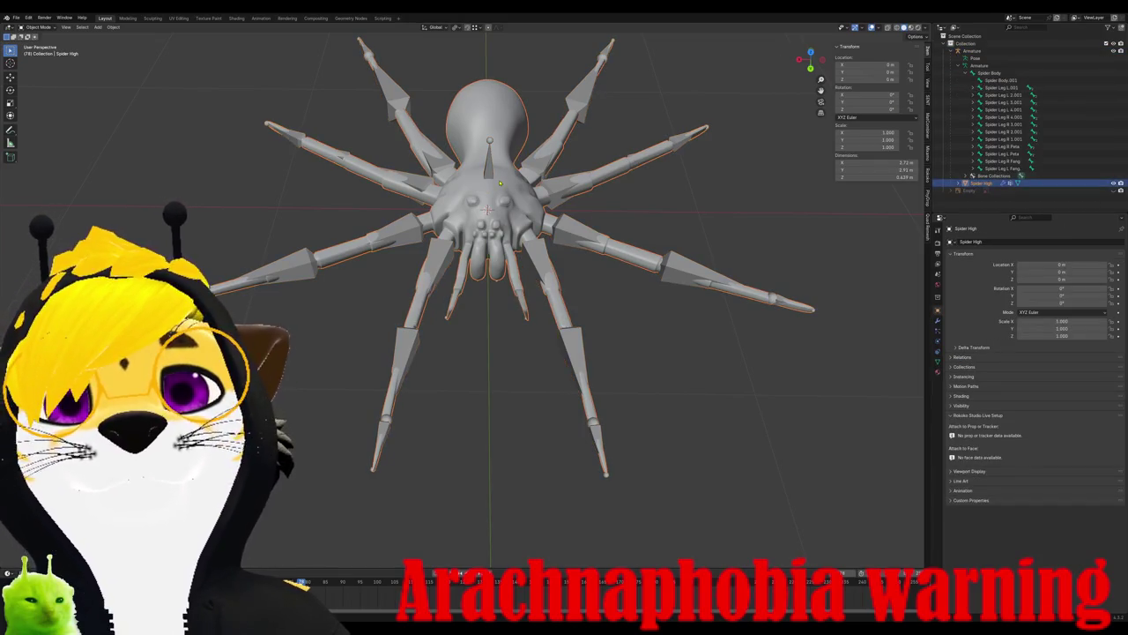
{"action": "left_click", "coordinate": [971, 50]}
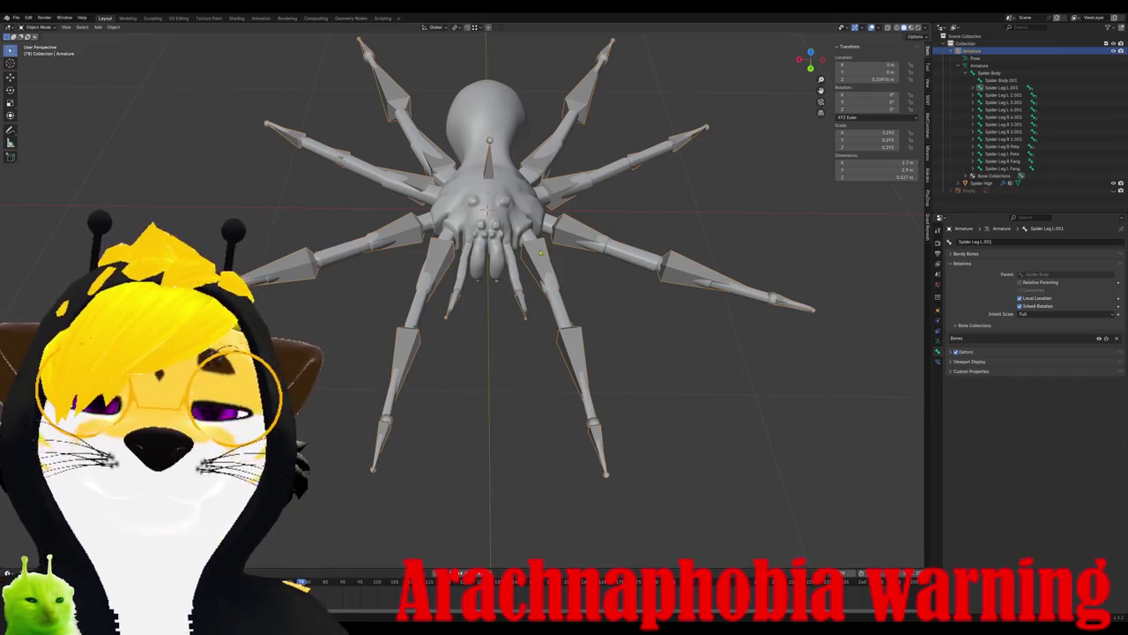
{"action": "mouse_move", "coordinate": [485, 264]}
{"action": "middle_mouse_down"}
{"action": "mouse_move", "coordinate": [493, 256]}
{"action": "mouse_move", "coordinate": [449, 195]}
{"action": "mouse_move", "coordinate": [549, 258]}
{"action": "middle_mouse_up"}
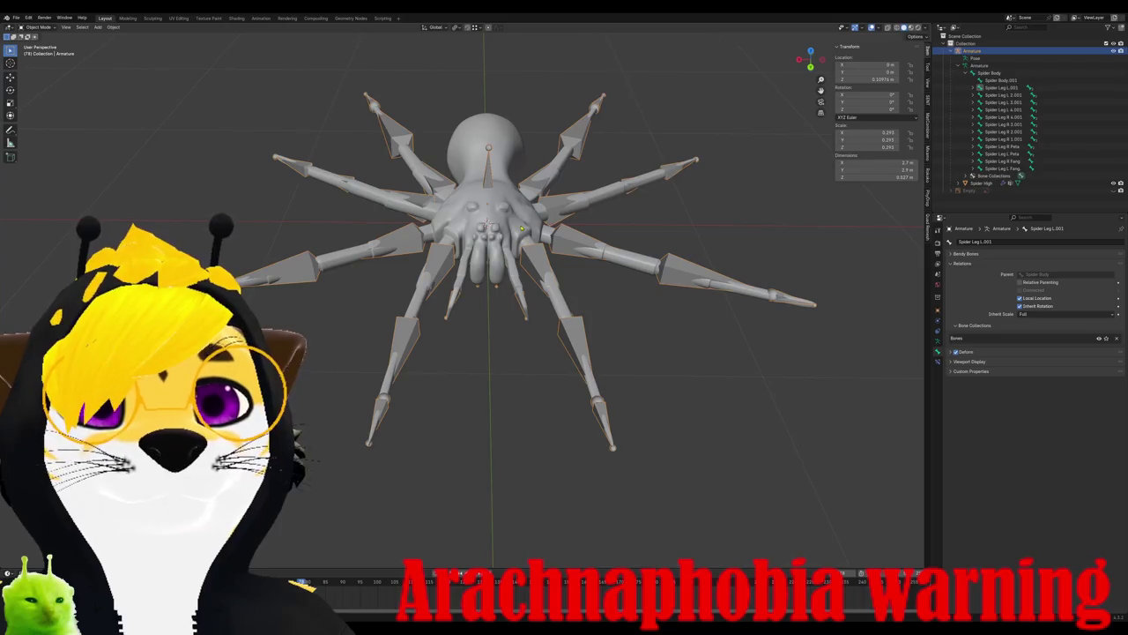
{"action": "left_click", "coordinate": [980, 182]}
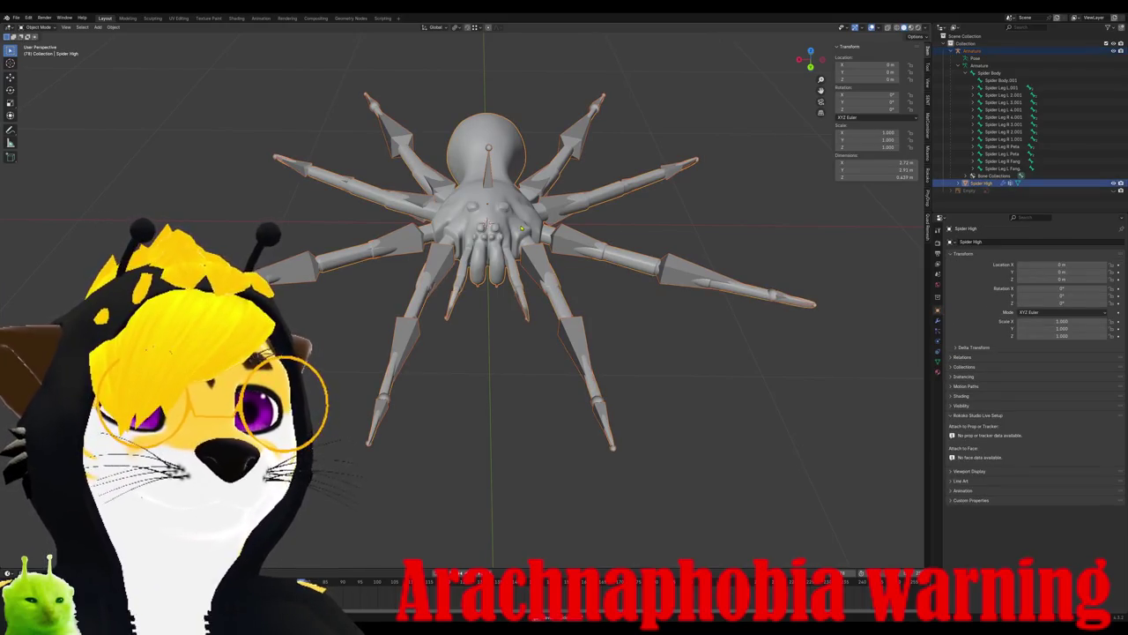
{"action": "scroll", "coordinate": [462, 300], "scroll_direction": "up", "scroll_amount": 4}
{"action": "left_click", "coordinate": [979, 51]}
{"action": "left_click", "coordinate": [981, 182]}
{"action": "left_click", "coordinate": [972, 51]}
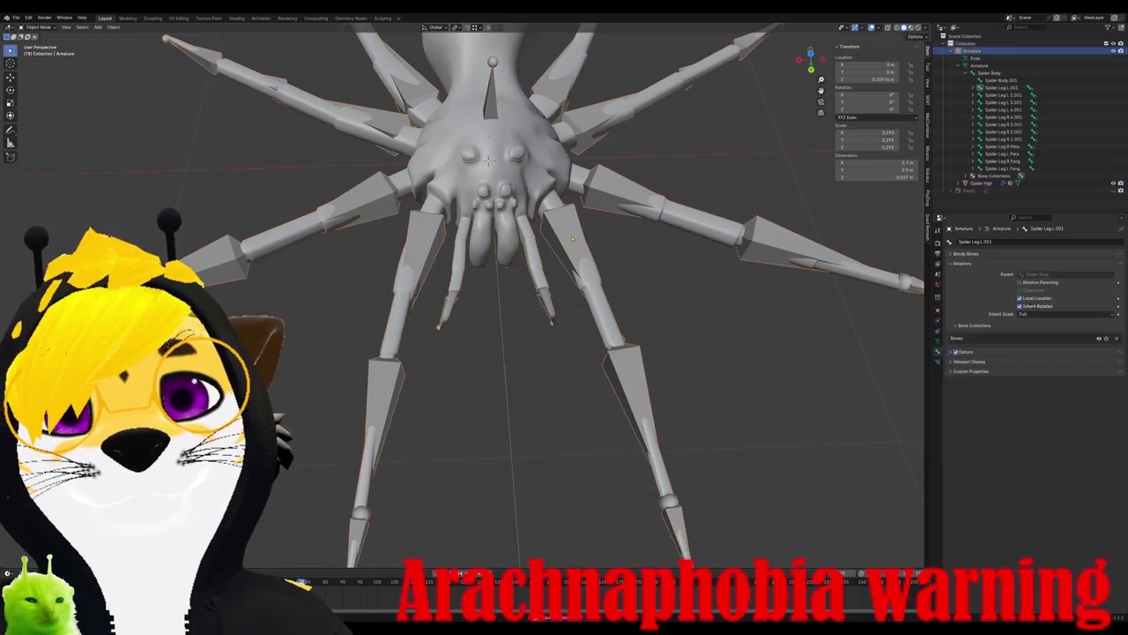
{"action": "left_click", "coordinate": [981, 182]}
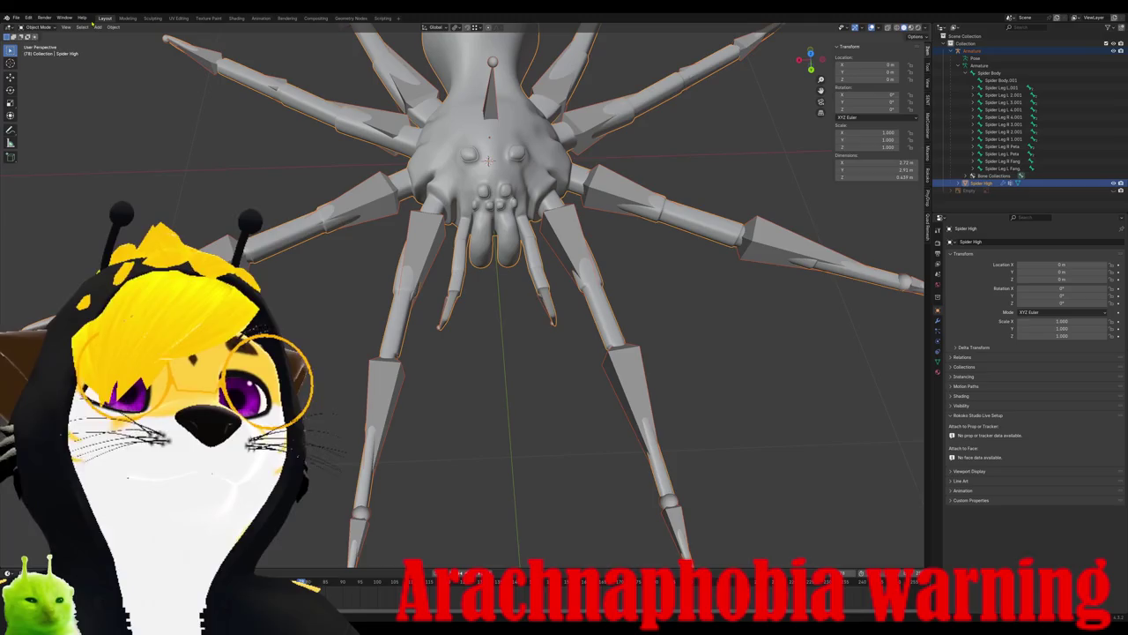
{"action": "left_click", "coordinate": [38, 27]}
{"action": "left_click", "coordinate": [41, 67]}
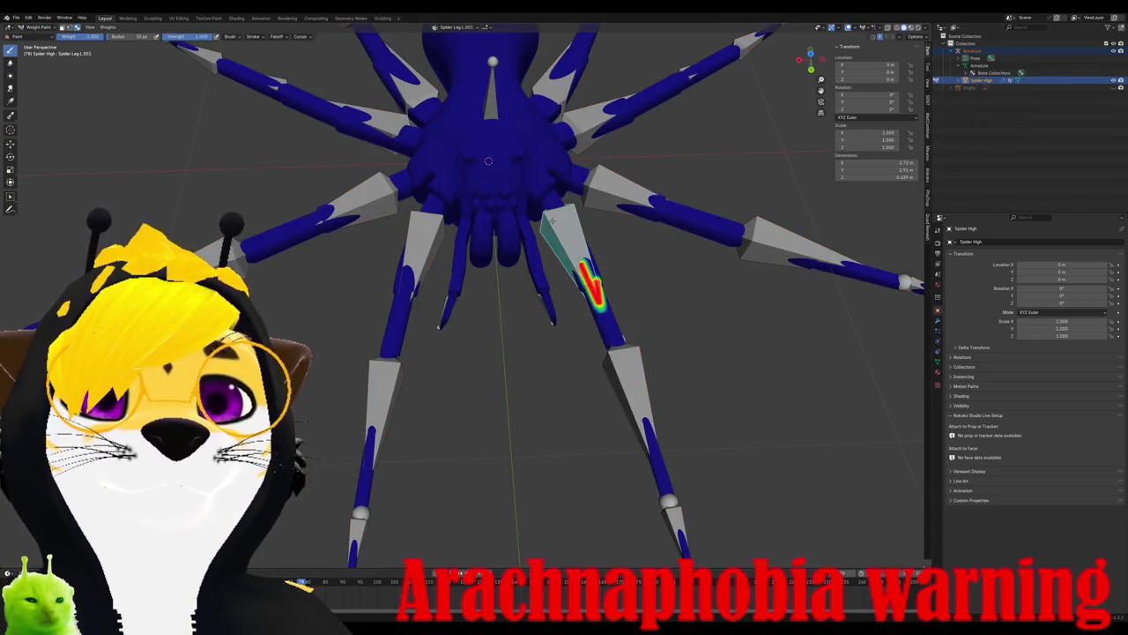
- Inspect the leg bone's painted weights from top and perspective views, checking brush settings
{"action": "middle_click_drag", "start_coordinate": [552, 222], "coordinate": [617, 216]}
{"action": "key", "text": "r"}
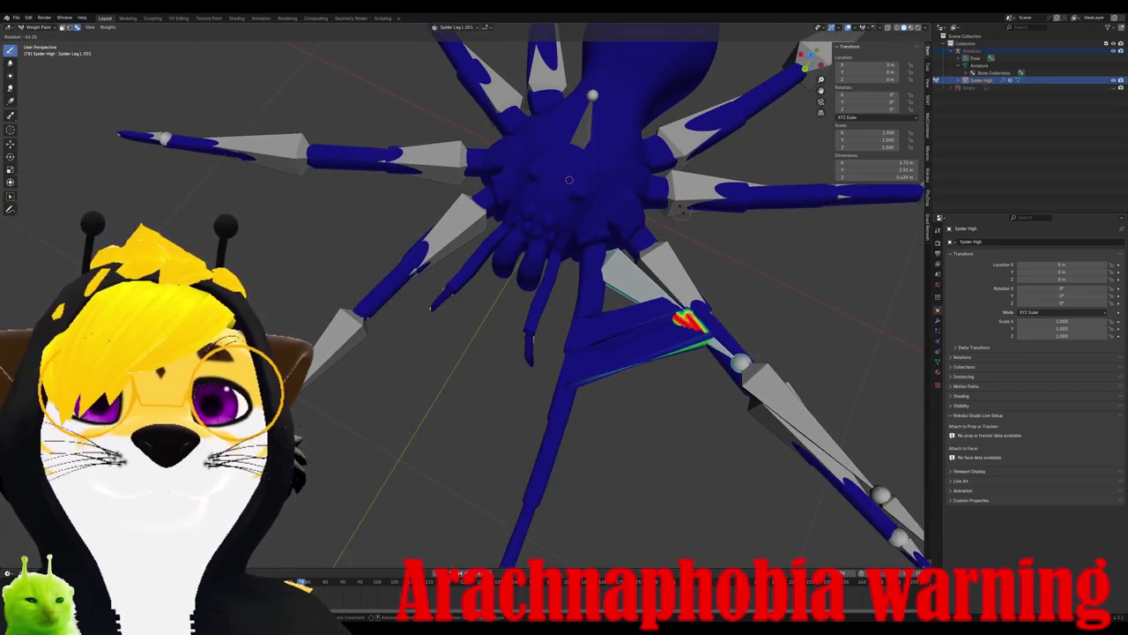
{"action": "key", "text": "Escape"}
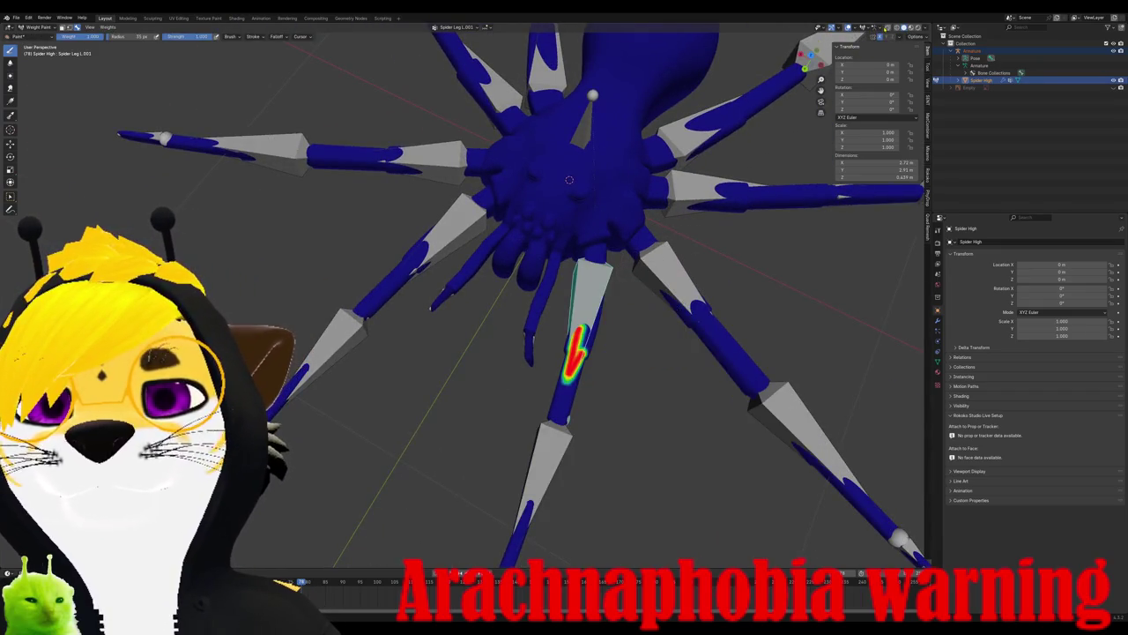
{"action": "middle_click_drag", "start_coordinate": [570, 180], "coordinate": [672, 347], "text": "alt"}
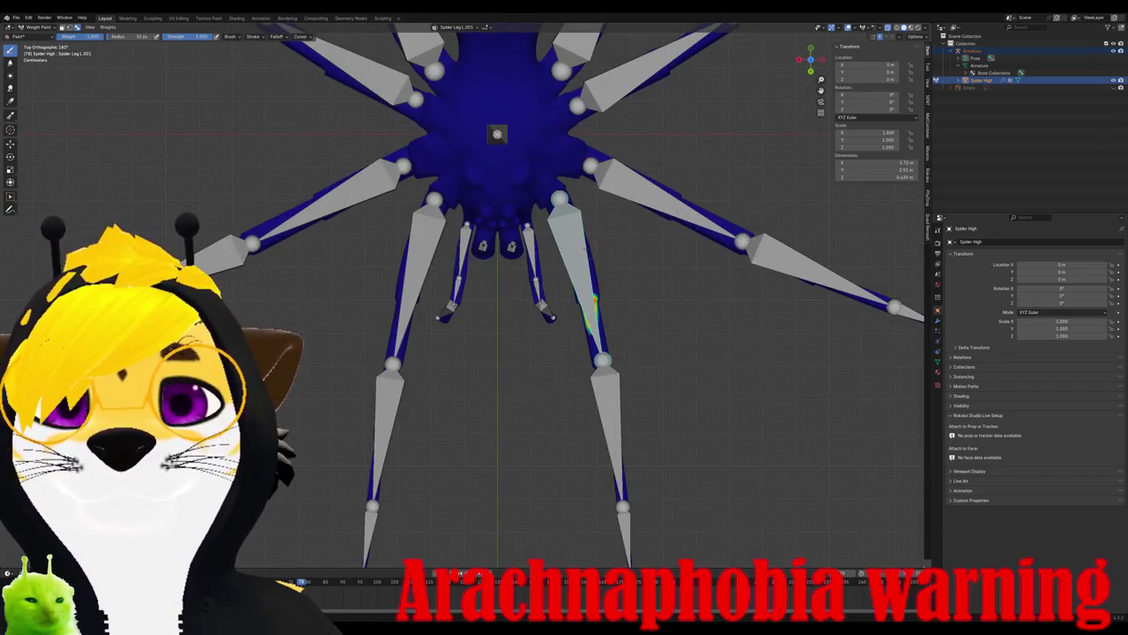
{"action": "right_click", "coordinate": [586, 274]}
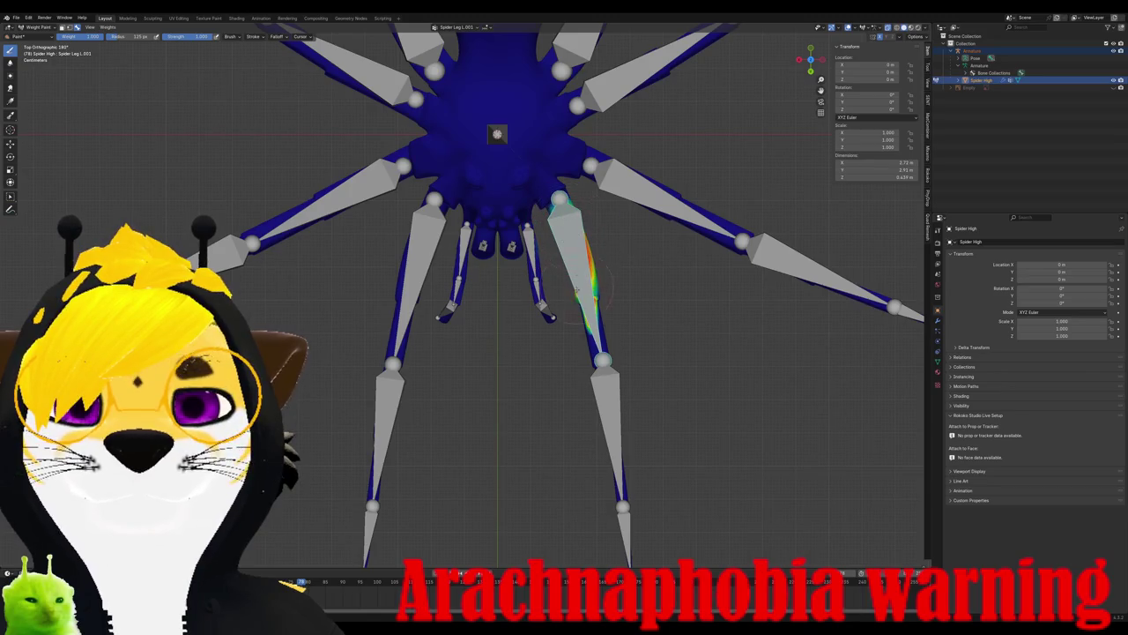
{"action": "middle_click_drag", "start_coordinate": [590, 300], "coordinate": [705, 272]}
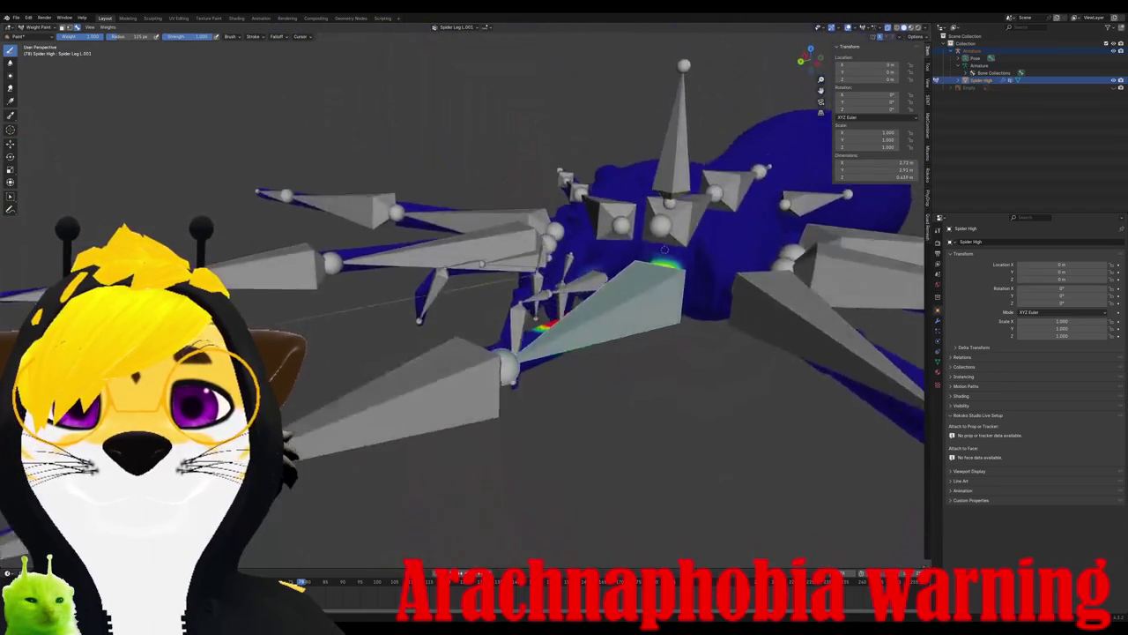
{"action": "middle_click_drag", "start_coordinate": [573, 278], "coordinate": [665, 343]}
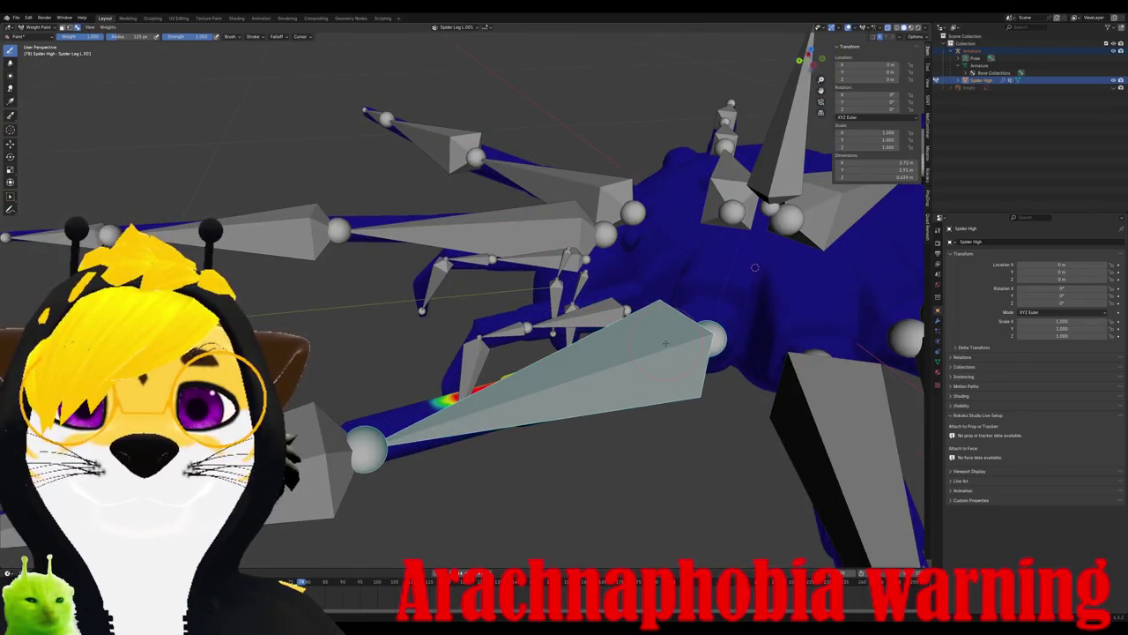
{"action": "key", "text": "KP_7"}
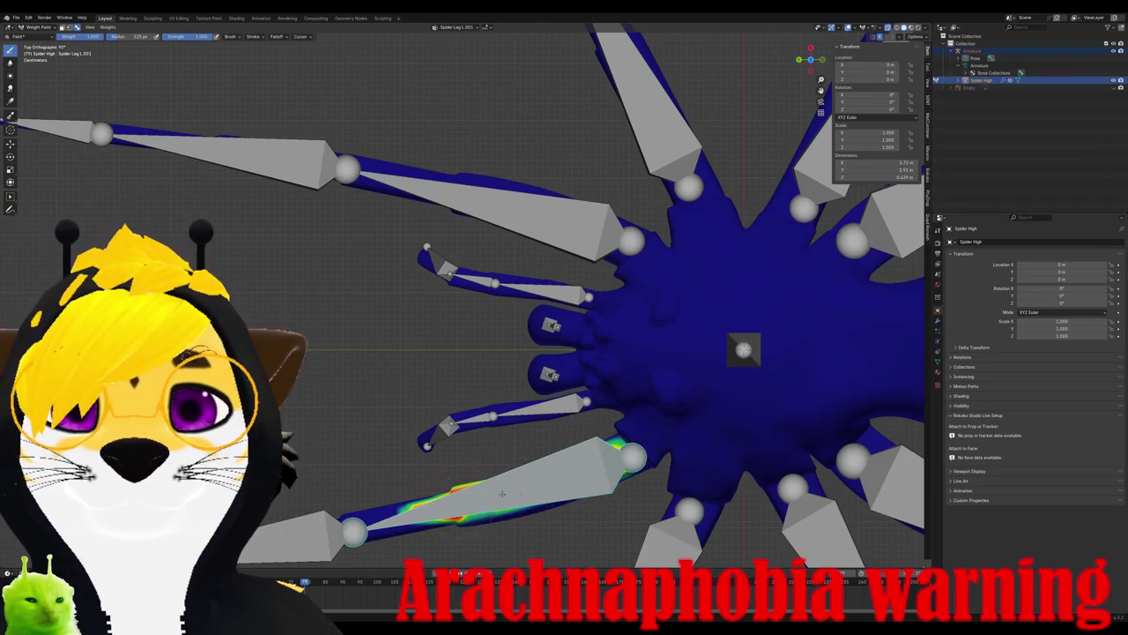
{"action": "mouse_move", "coordinate": [577, 388]}
{"action": "middle_mouse_down"}
{"action": "mouse_move", "coordinate": [631, 260]}
{"action": "mouse_move", "coordinate": [718, 231]}
{"action": "middle_mouse_up"}
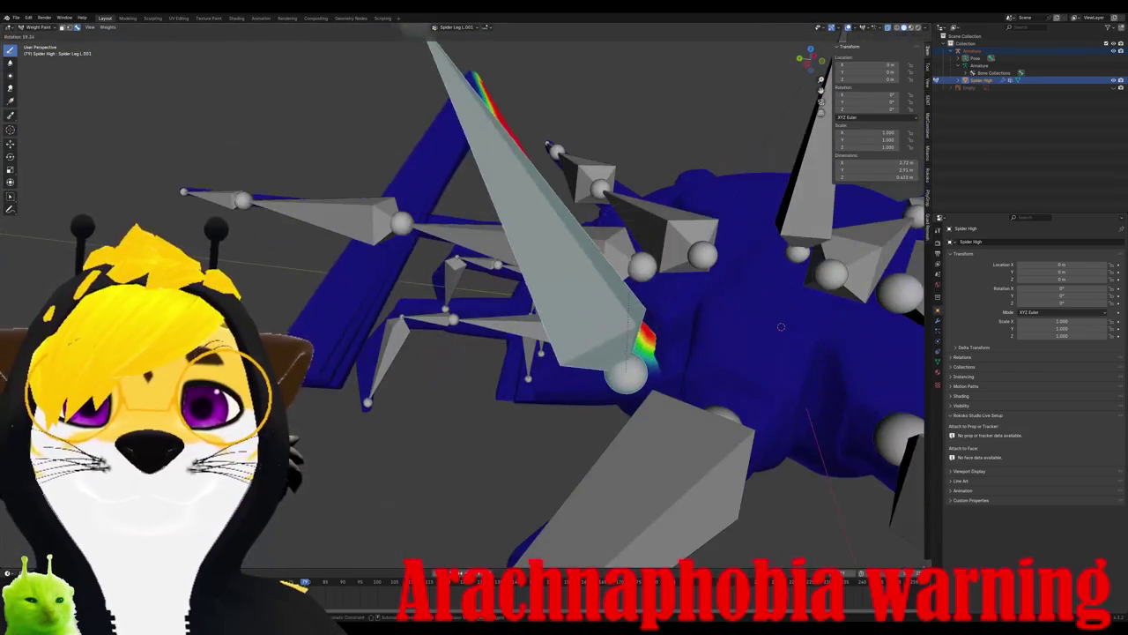
{"action": "middle_click_drag", "start_coordinate": [781, 326], "coordinate": [577, 107]}
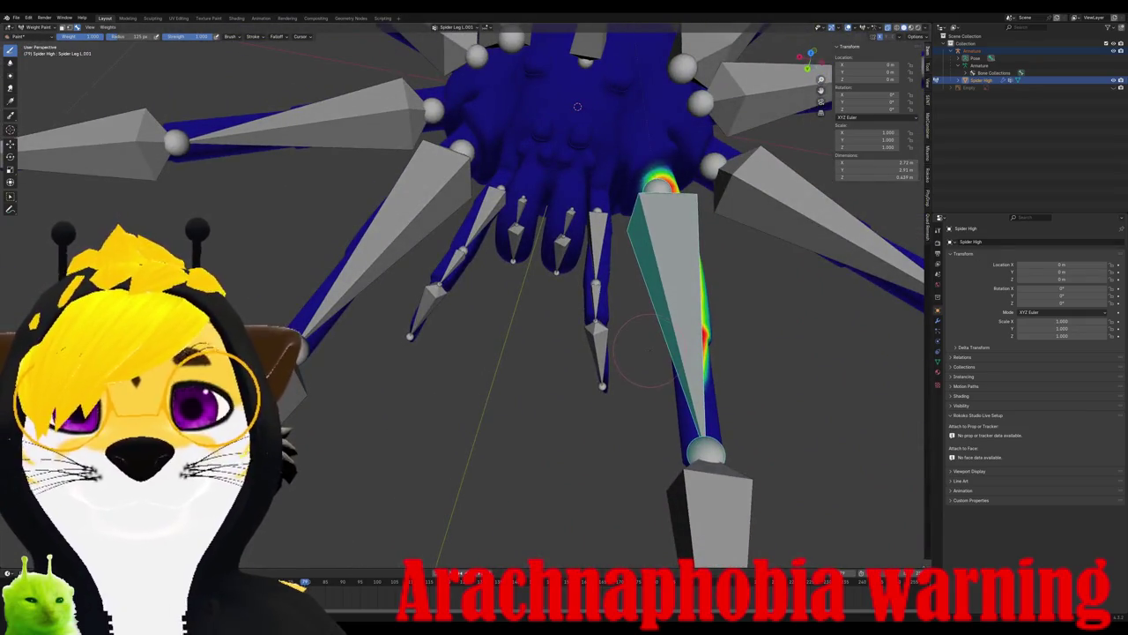
- Enter Edit Mode on Spider High and select individual vertices to read their Spider Leg L.001 weights
{"action": "key", "text": "Tab"}
{"action": "mouse_move", "coordinate": [647, 349]}
{"action": "middle_mouse_down"}
{"action": "mouse_move", "coordinate": [676, 314]}
{"action": "mouse_move", "coordinate": [644, 374]}
{"action": "middle_mouse_up"}
{"action": "key", "text": "a"}
{"action": "left_click", "coordinate": [645, 375]}
{"action": "left_click", "coordinate": [679, 359]}
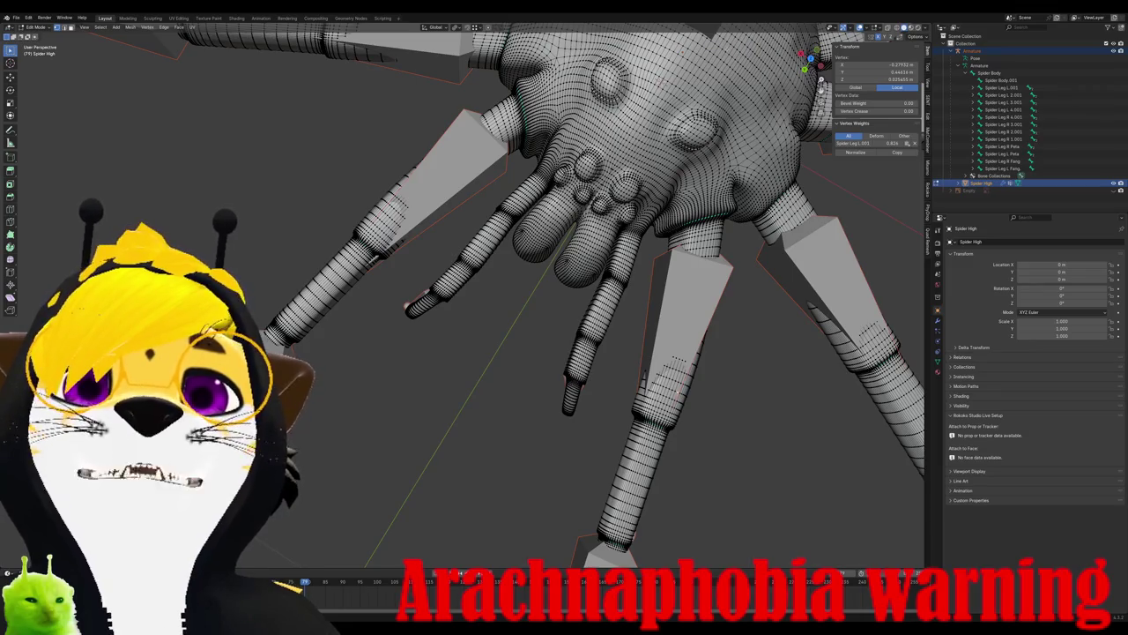
- Rename a bone in the Outliner and return the mesh to Object Mode
{"action": "left_click", "coordinate": [1002, 87]}
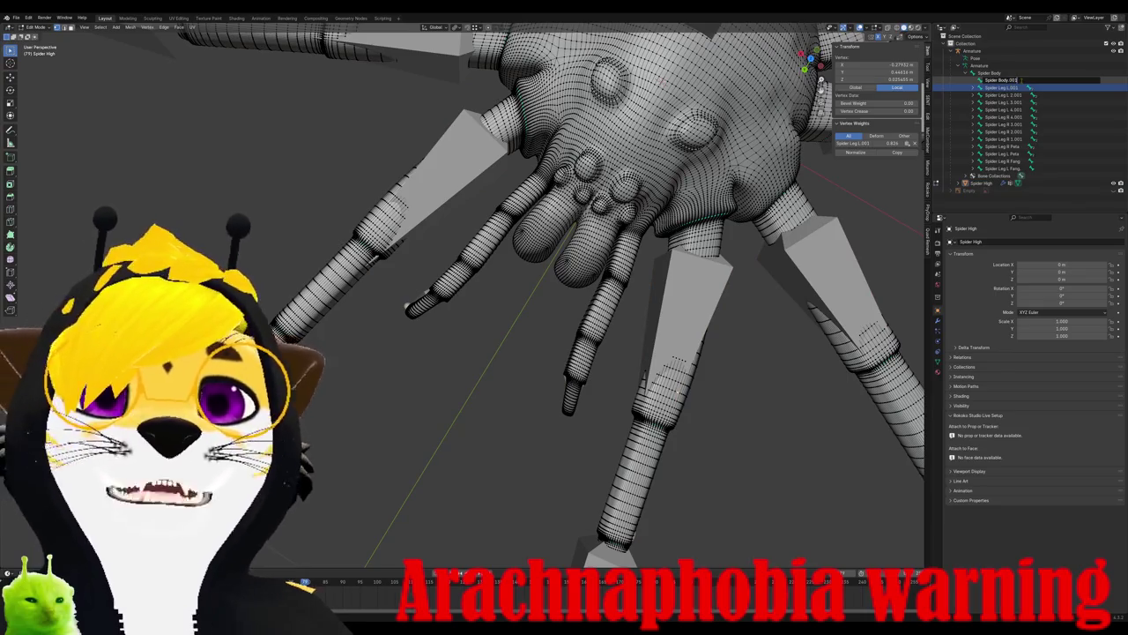
{"action": "key", "text": "Return"}
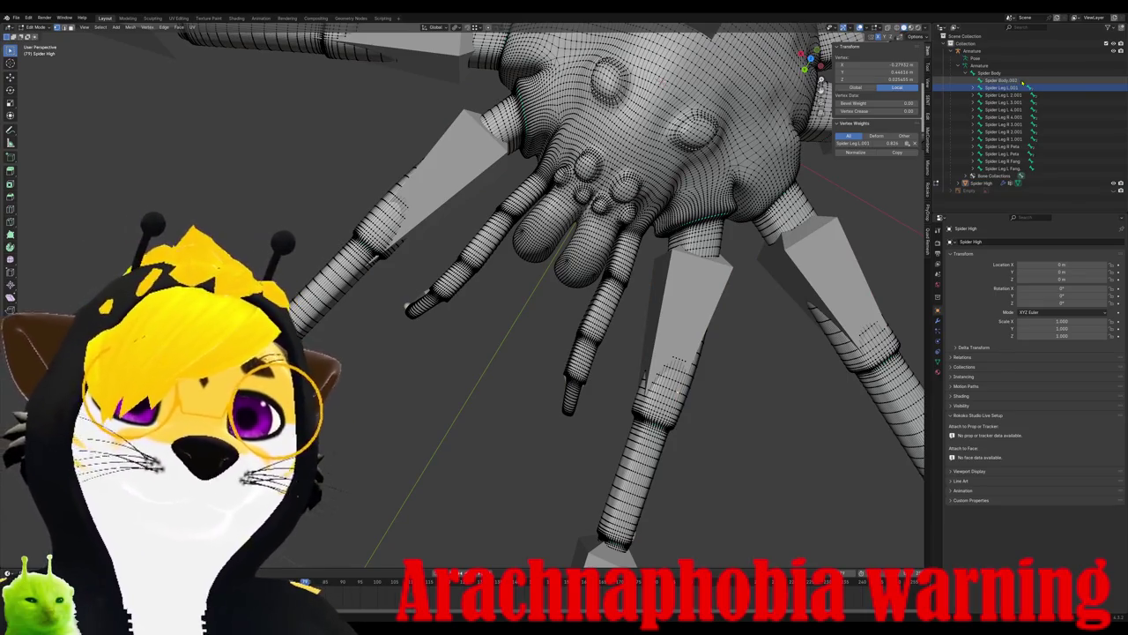
{"action": "scroll", "coordinate": [518, 169], "scroll_direction": "down", "scroll_amount": 4}
{"action": "key", "text": "ctrl+Tab"}
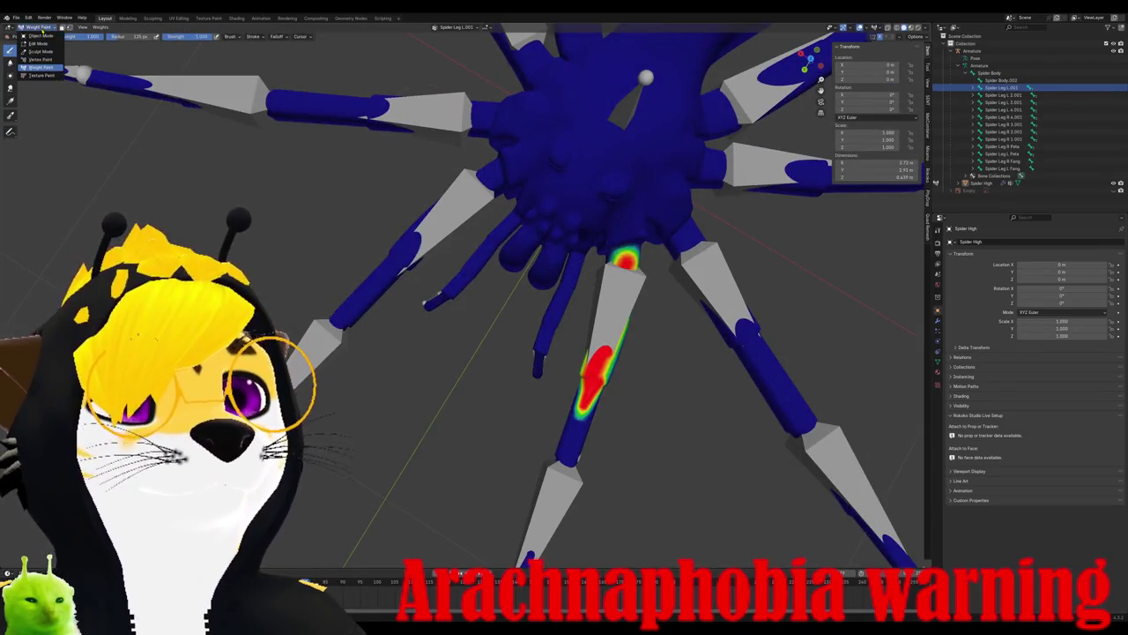
{"action": "key", "text": "ctrl+Tab"}
- Select the armature and the spider mesh and bring up the Set Parent To menu
{"action": "left_click", "coordinate": [599, 279]}
{"action": "left_click", "coordinate": [603, 200], "text": "shift"}
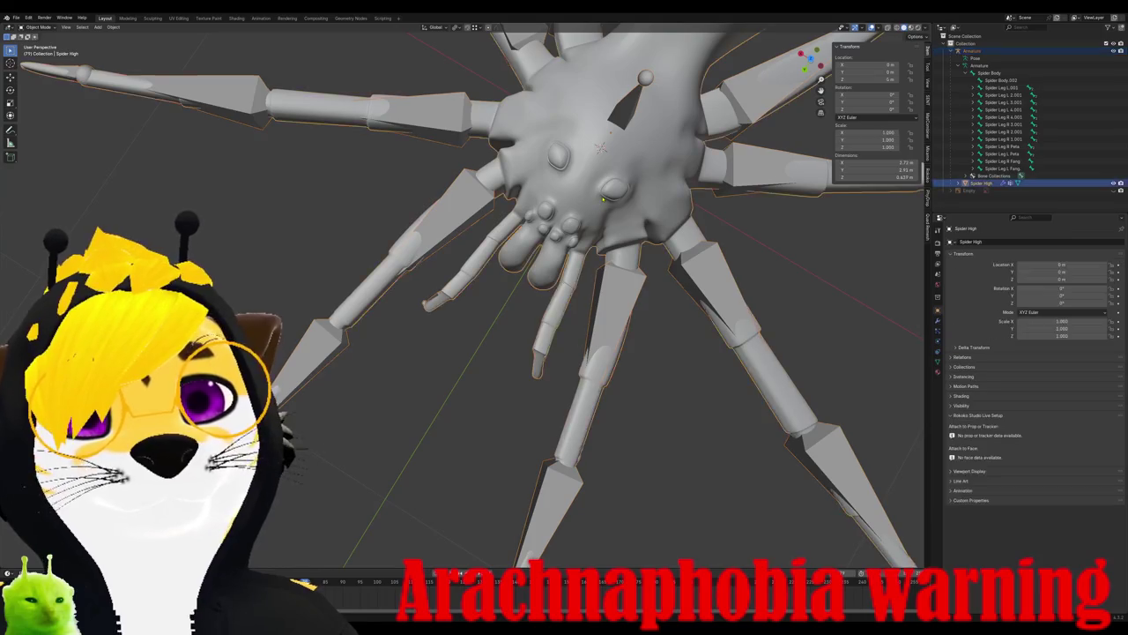
{"action": "key", "text": "ctrl+p"}
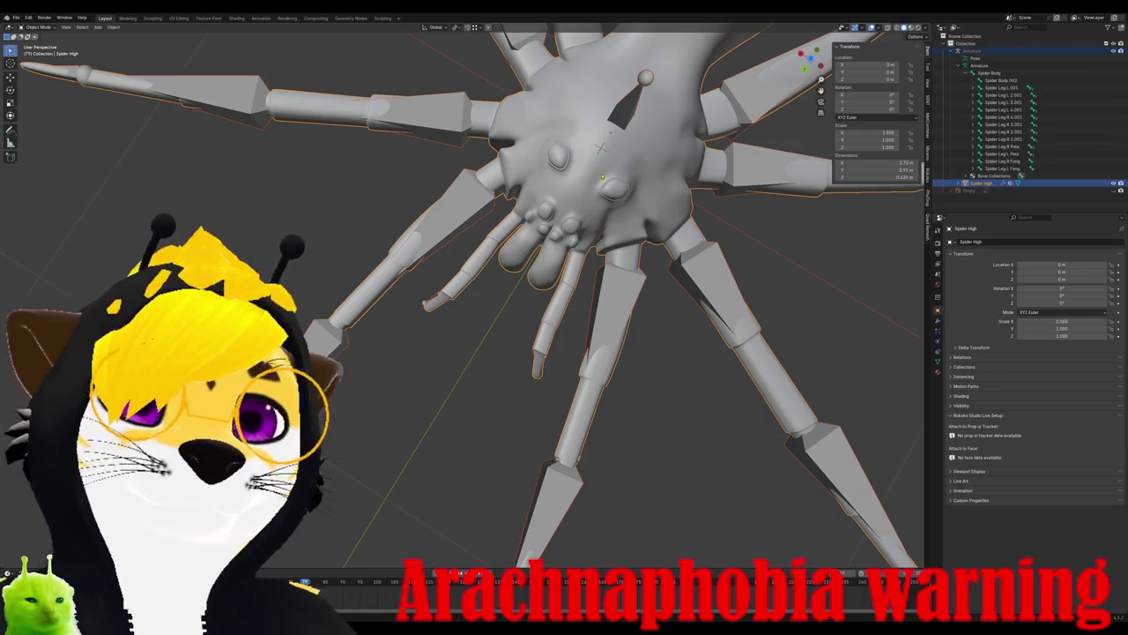
{"action": "key", "text": "ctrl+p"}
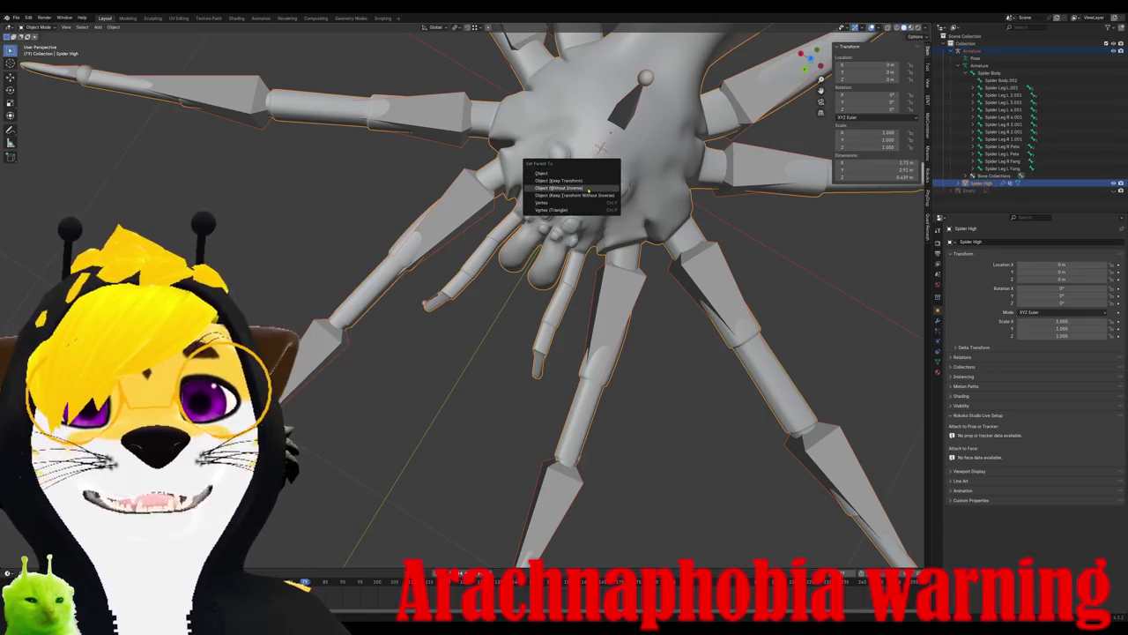
- Undo the wrong parenting choice and re-parent Spider High to the armature with Automatic Weights
{"action": "left_click", "coordinate": [578, 196]}
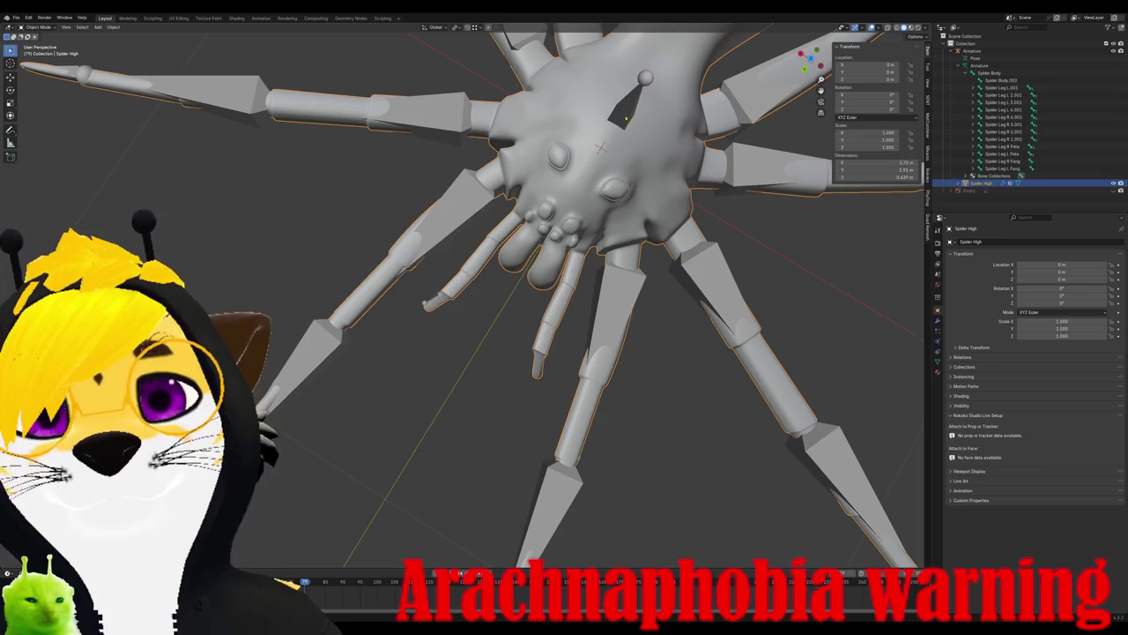
{"action": "key", "text": "ctrl+z"}
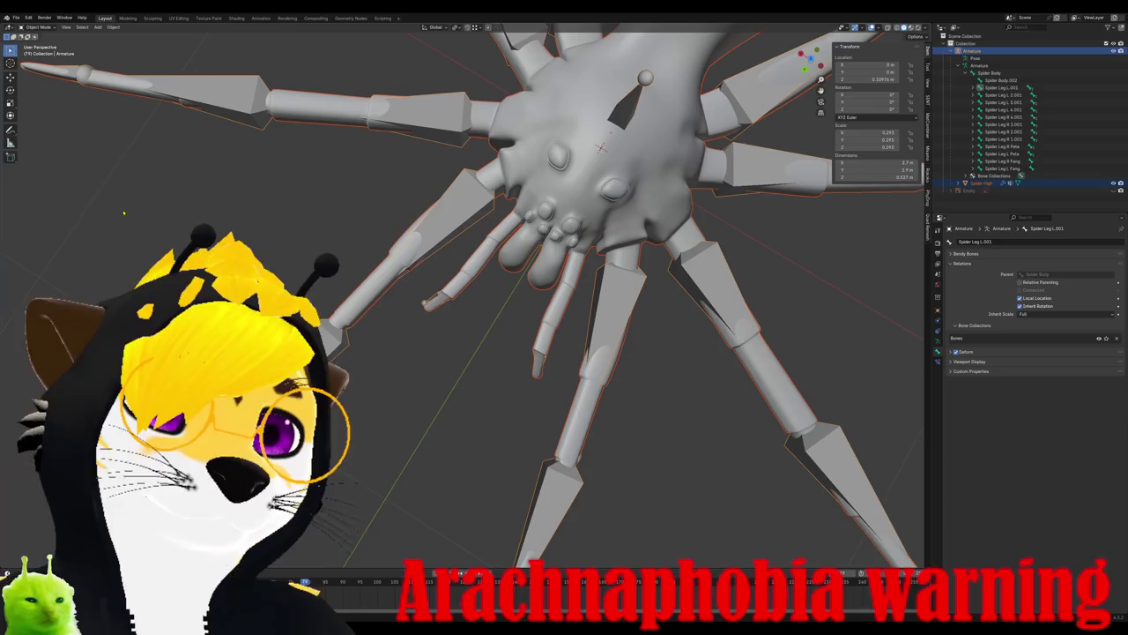
{"action": "key", "text": "ctrl+p"}
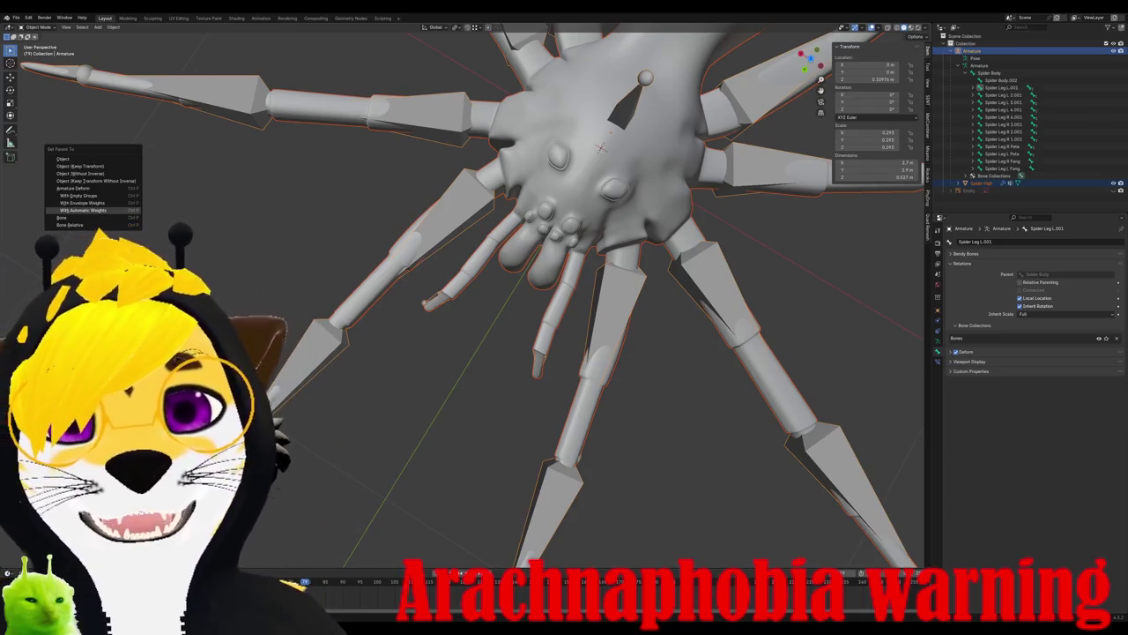
{"action": "left_click", "coordinate": [84, 209]}
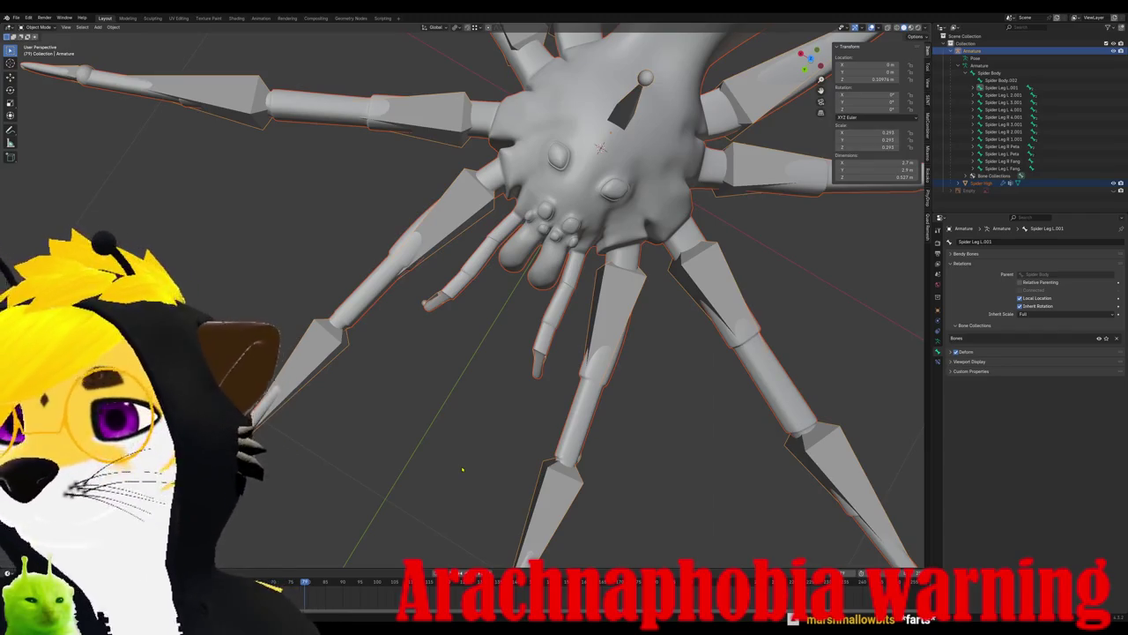
- Scroll the view over the finished spider rig with bones fitted in body, legs and fangs
{"action": "scroll", "coordinate": [564, 332], "scroll_direction": "down", "scroll_amount": 5}
{"action": "mouse_move", "coordinate": [563, 332]}
{"action": "middle_mouse_down"}
{"action": "mouse_move", "coordinate": [575, 309]}
{"action": "mouse_move", "coordinate": [568, 335]}
{"action": "middle_mouse_up"}
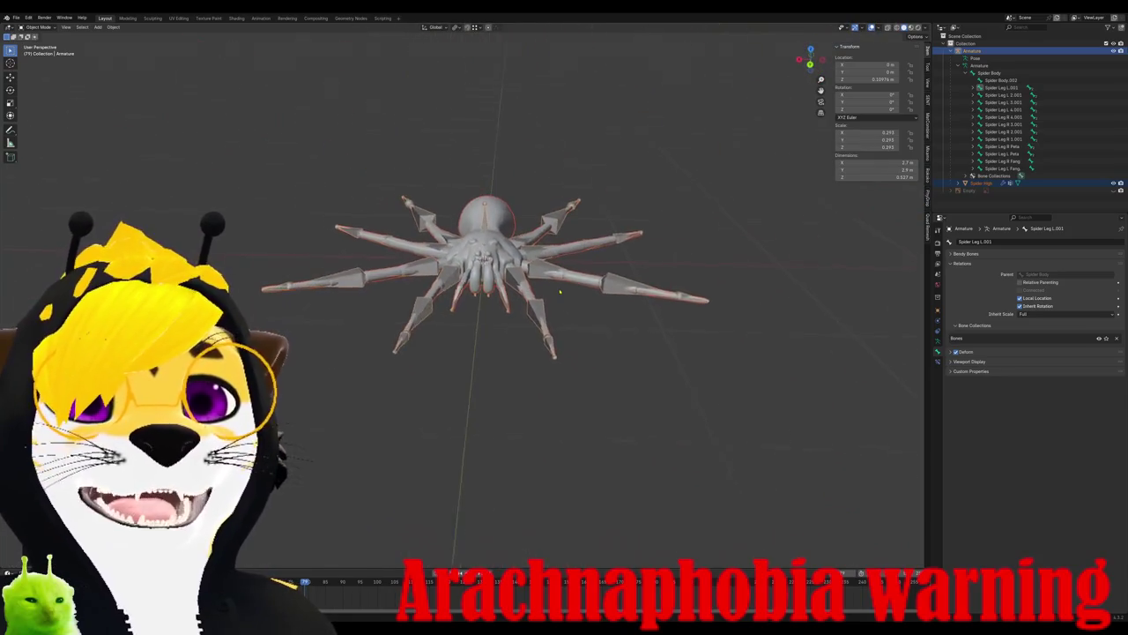
{"action": "scroll", "coordinate": [569, 339], "scroll_direction": "up", "scroll_amount": 2}
{"action": "scroll", "coordinate": [566, 344], "scroll_direction": "up", "scroll_amount": 2}
{"action": "scroll", "coordinate": [564, 347], "scroll_direction": "up", "scroll_amount": 2}
{"action": "scroll", "coordinate": [564, 348], "scroll_direction": "up", "scroll_amount": 2}
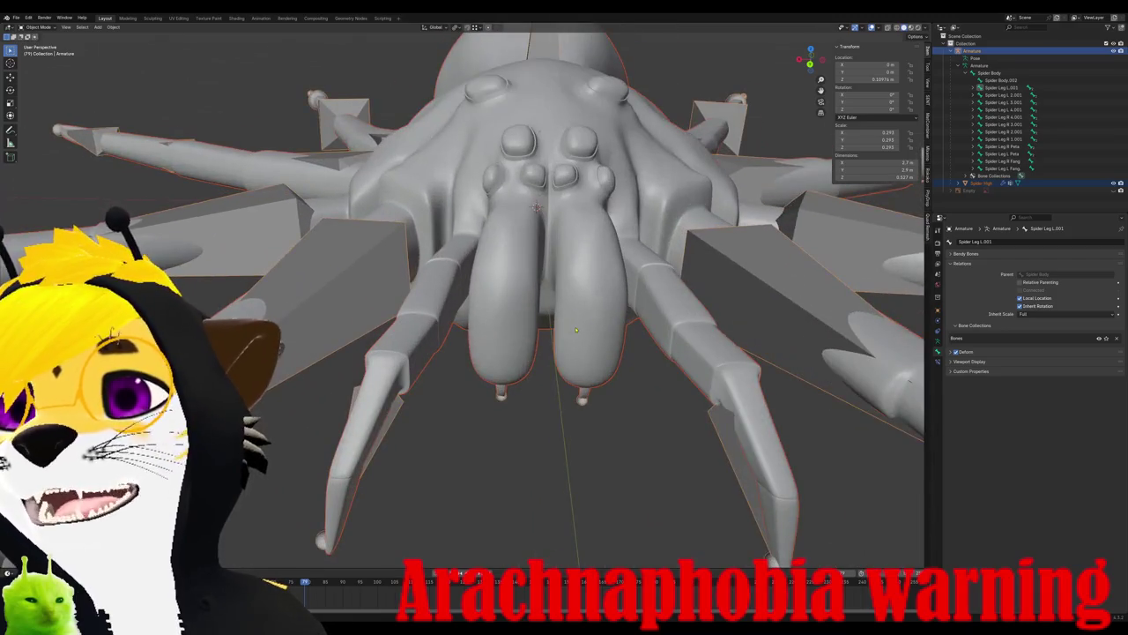
{"action": "mouse_move", "coordinate": [575, 329]}
{"action": "middle_mouse_down"}
{"action": "mouse_move", "coordinate": [467, 356]}
{"action": "mouse_move", "coordinate": [550, 354]}
{"action": "mouse_move", "coordinate": [511, 361]}
{"action": "mouse_move", "coordinate": [599, 371]}
{"action": "middle_mouse_up"}
{"action": "scroll", "coordinate": [505, 355], "scroll_direction": "down", "scroll_amount": 2}
{"action": "scroll", "coordinate": [467, 356], "scroll_direction": "up", "scroll_amount": 2}
{"action": "scroll", "coordinate": [503, 355], "scroll_direction": "down", "scroll_amount": 2}
{"action": "scroll", "coordinate": [550, 354], "scroll_direction": "up", "scroll_amount": 2}
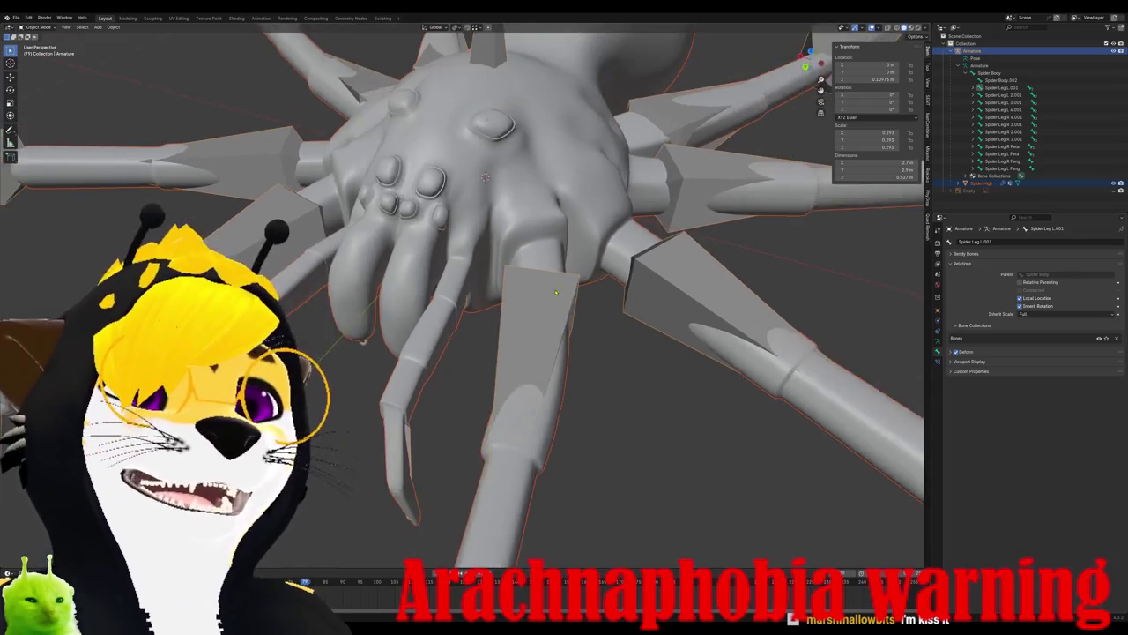
{"action": "middle_click_drag", "start_coordinate": [529, 352], "coordinate": [564, 357]}
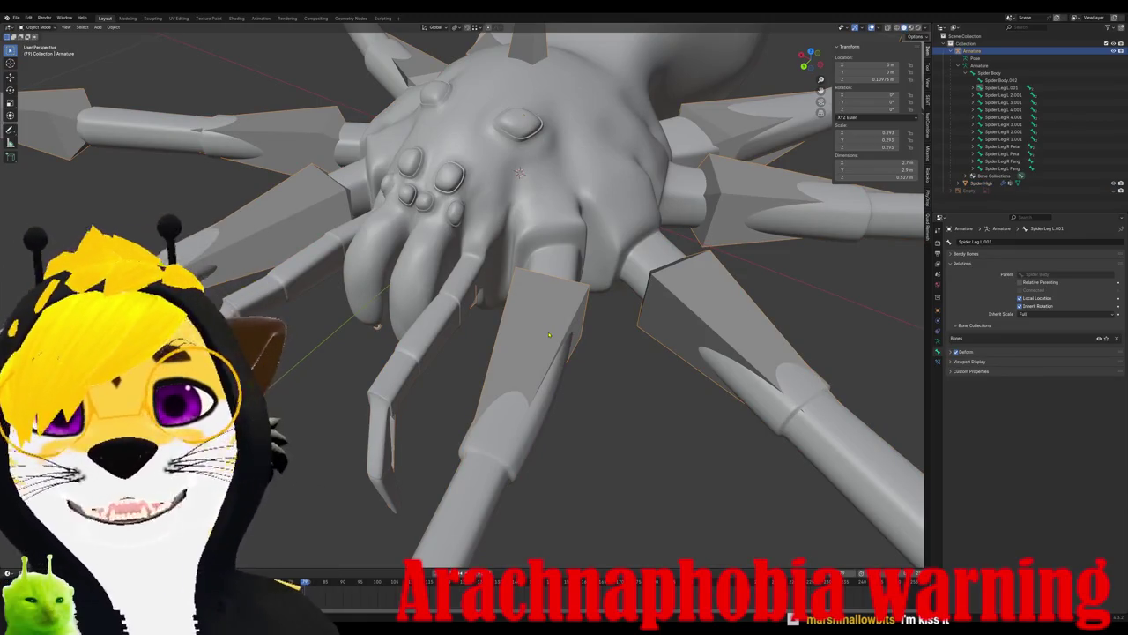
{"action": "mouse_move", "coordinate": [550, 334]}
{"action": "middle_mouse_down"}
{"action": "mouse_move", "coordinate": [632, 324]}
{"action": "mouse_move", "coordinate": [552, 271]}
{"action": "middle_mouse_up"}
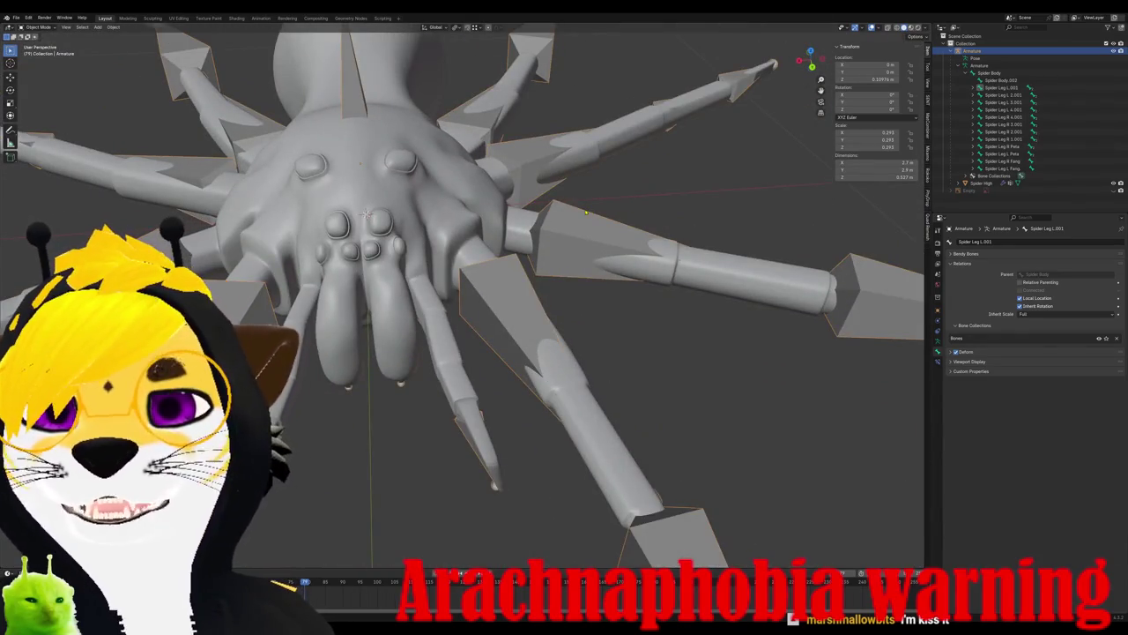
{"action": "left_click", "coordinate": [379, 264]}
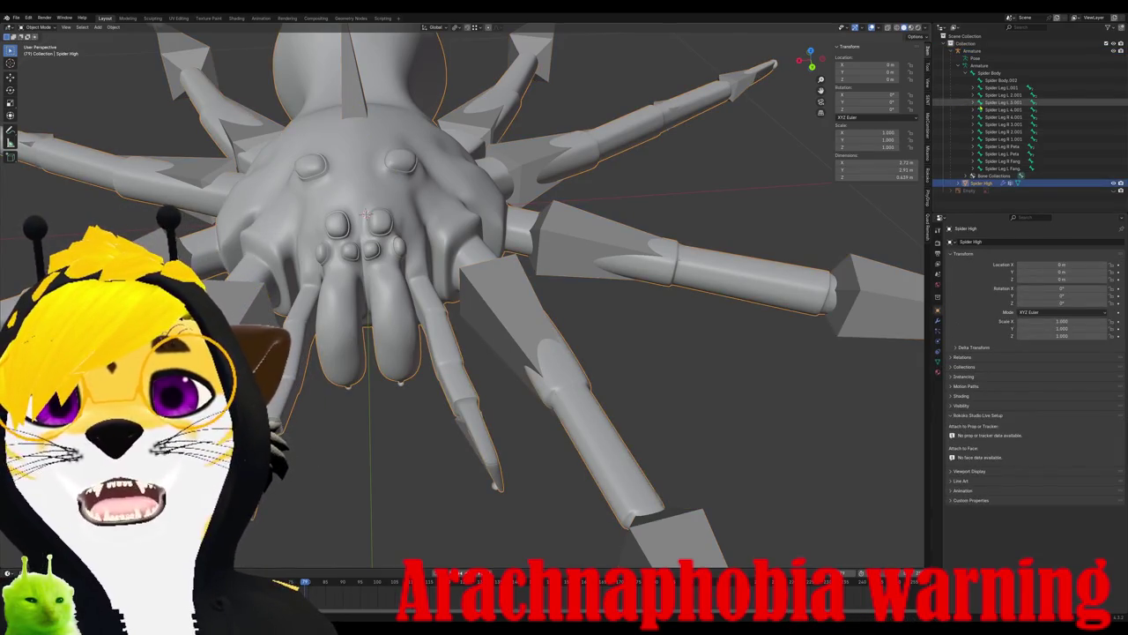
- Select the left leg bone, then Spider Body.002 in the Outliner to show its Bone properties
{"action": "left_click", "coordinate": [1002, 102]}
{"action": "left_click", "coordinate": [1001, 80]}
{"action": "mouse_move", "coordinate": [617, 264]}
{"action": "middle_mouse_down"}
{"action": "mouse_move", "coordinate": [526, 335]}
{"action": "mouse_move", "coordinate": [758, 343]}
{"action": "mouse_move", "coordinate": [634, 264]}
{"action": "middle_mouse_up"}
{"action": "scroll", "coordinate": [526, 335], "scroll_direction": "up", "scroll_amount": 3}
- Select the armature and Spider High mesh, then parent them using Armature Deform with Automatic Weights
{"action": "left_click", "coordinate": [972, 50]}
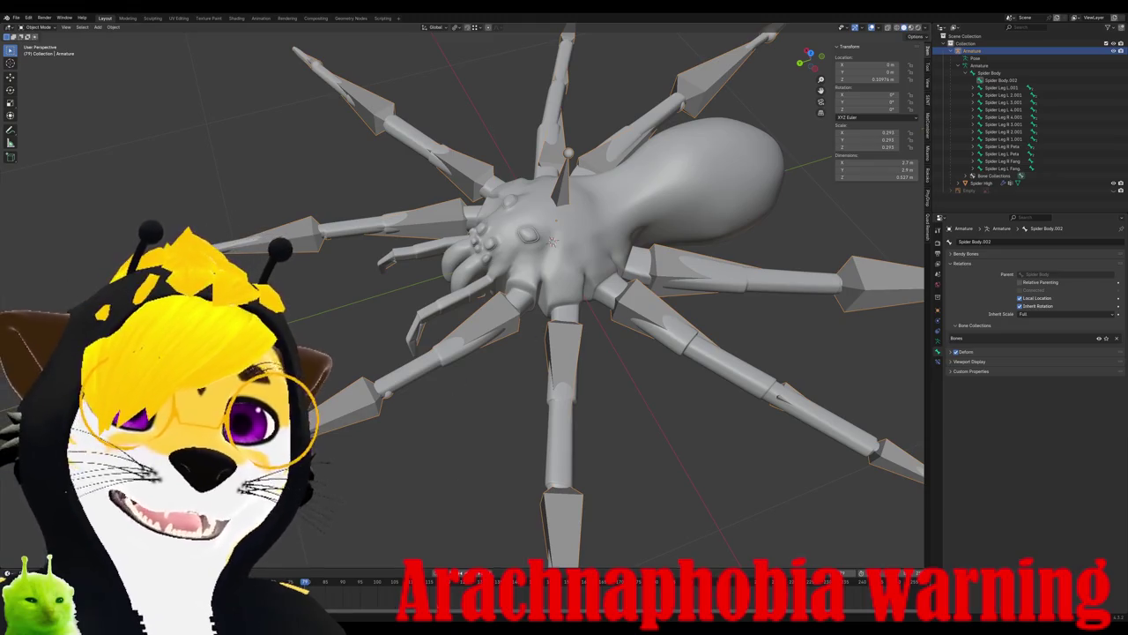
{"action": "left_click", "coordinate": [562, 186]}
{"action": "right_click", "coordinate": [464, 352]}
{"action": "mouse_move", "coordinate": [437, 401]}
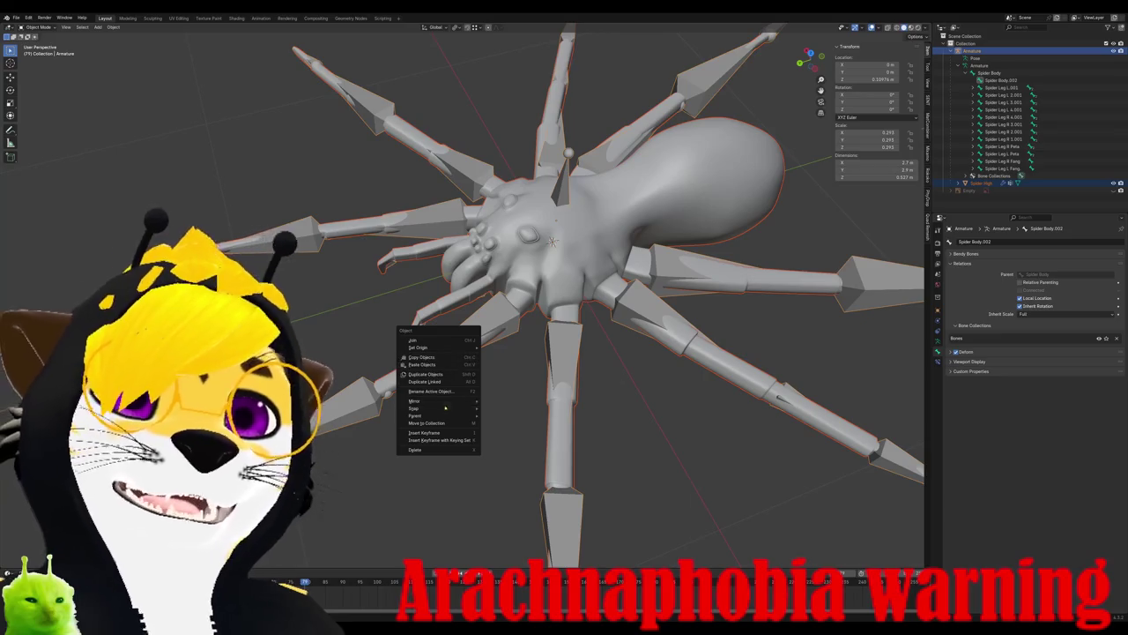
{"action": "key", "text": "Escape"}
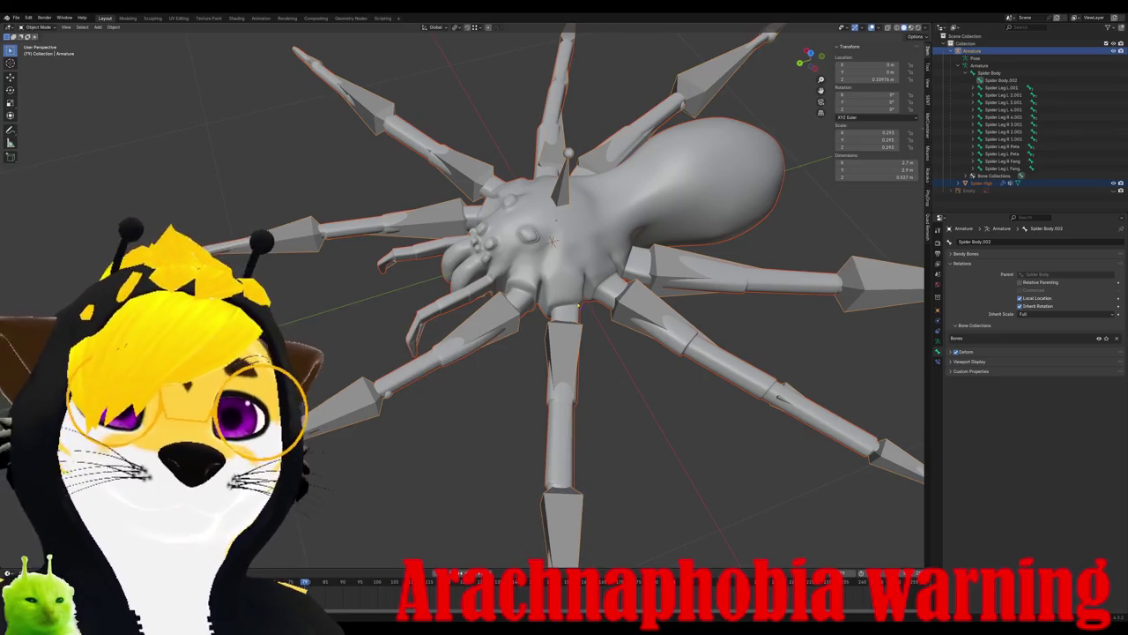
{"action": "key", "text": "ctrl+p"}
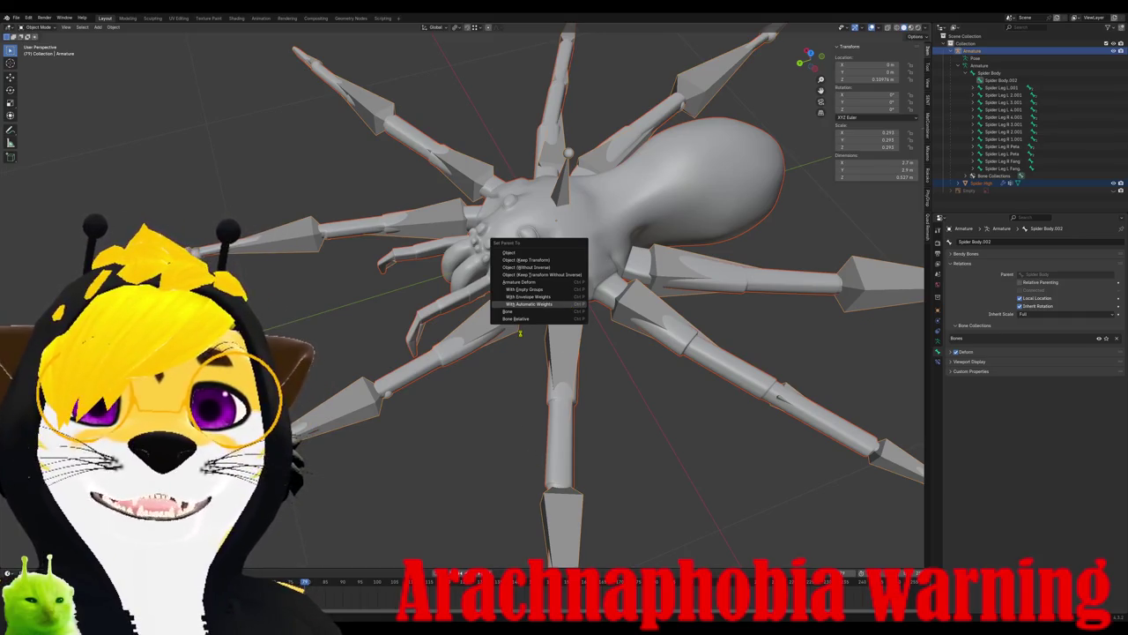
{"action": "key", "text": "Return"}
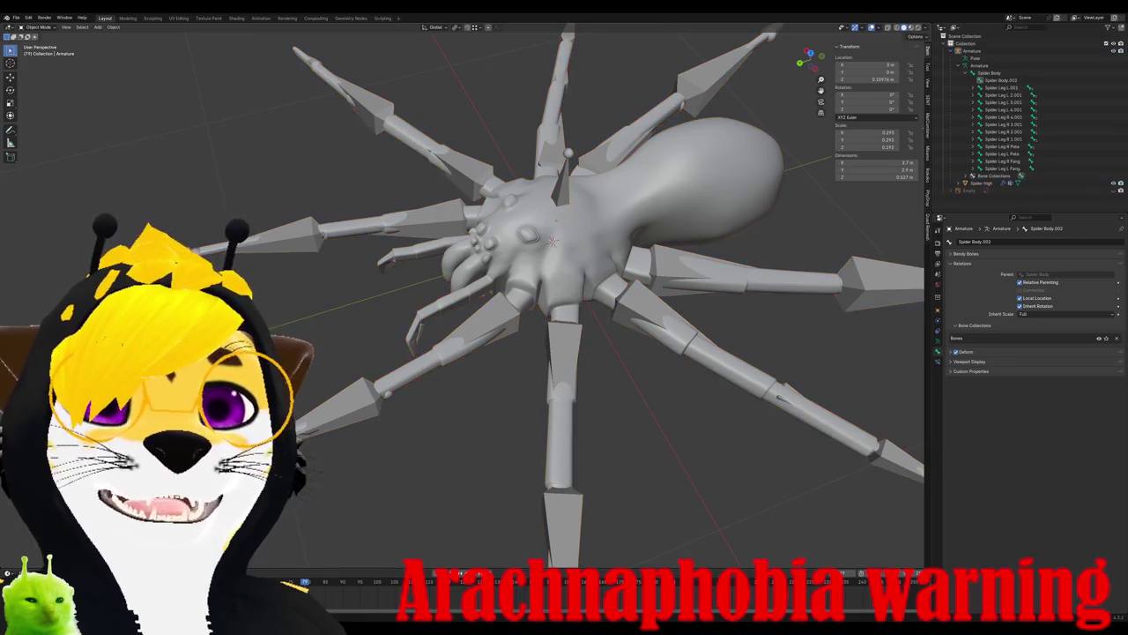
- Select the Spider High mesh and switch it to Weight Paint mode
{"action": "middle_click_drag", "start_coordinate": [564, 290], "coordinate": [529, 264]}
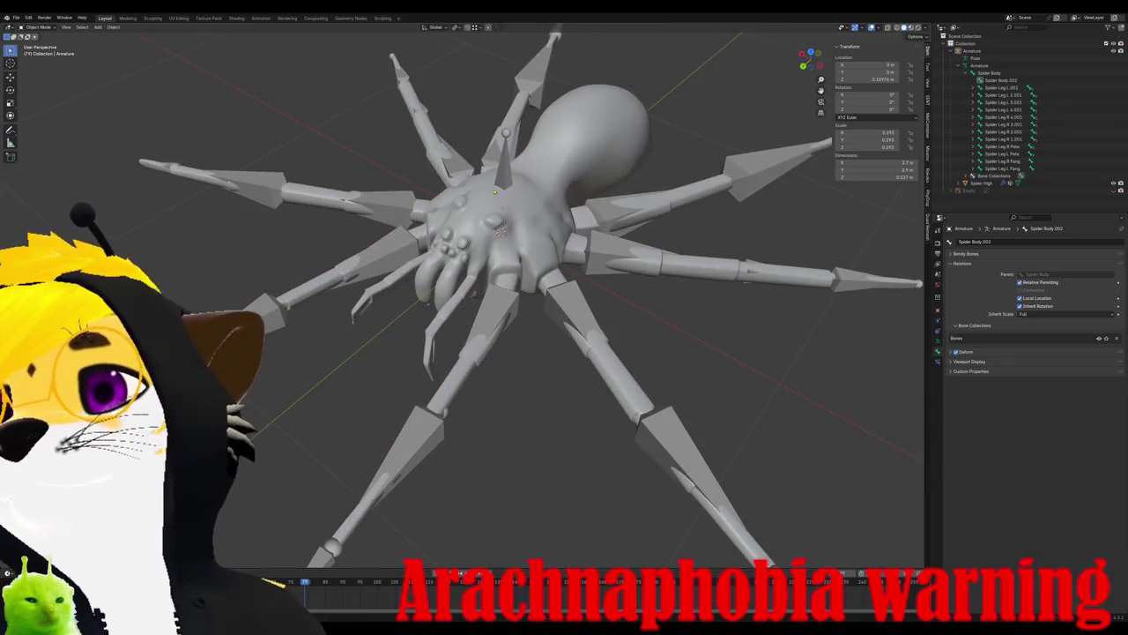
{"action": "left_click", "coordinate": [516, 260]}
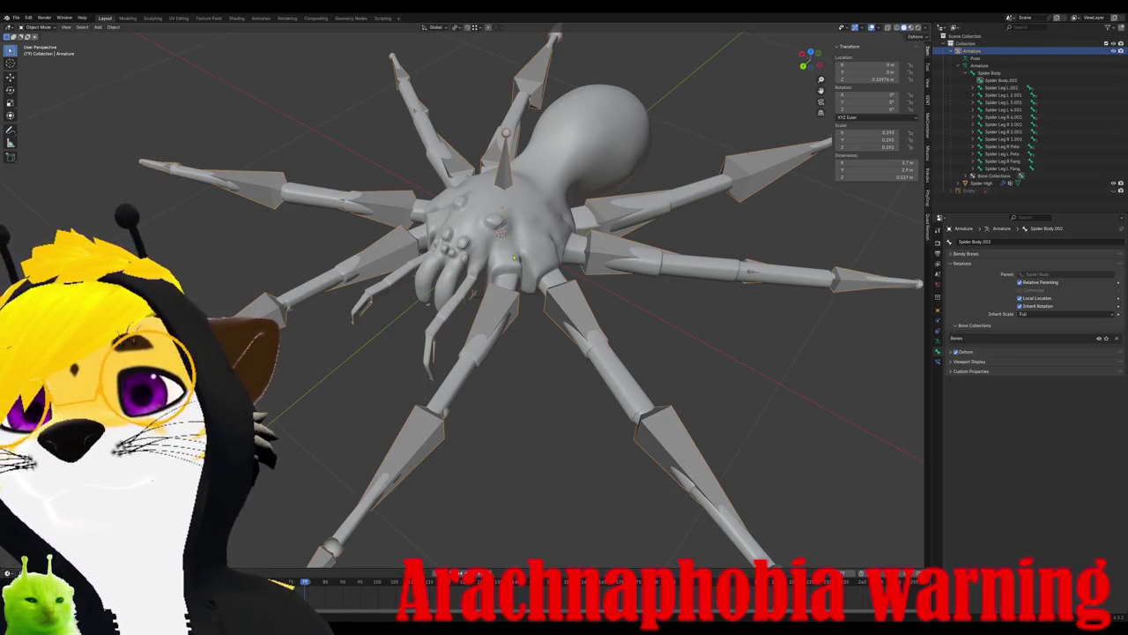
{"action": "left_click", "coordinate": [506, 302]}
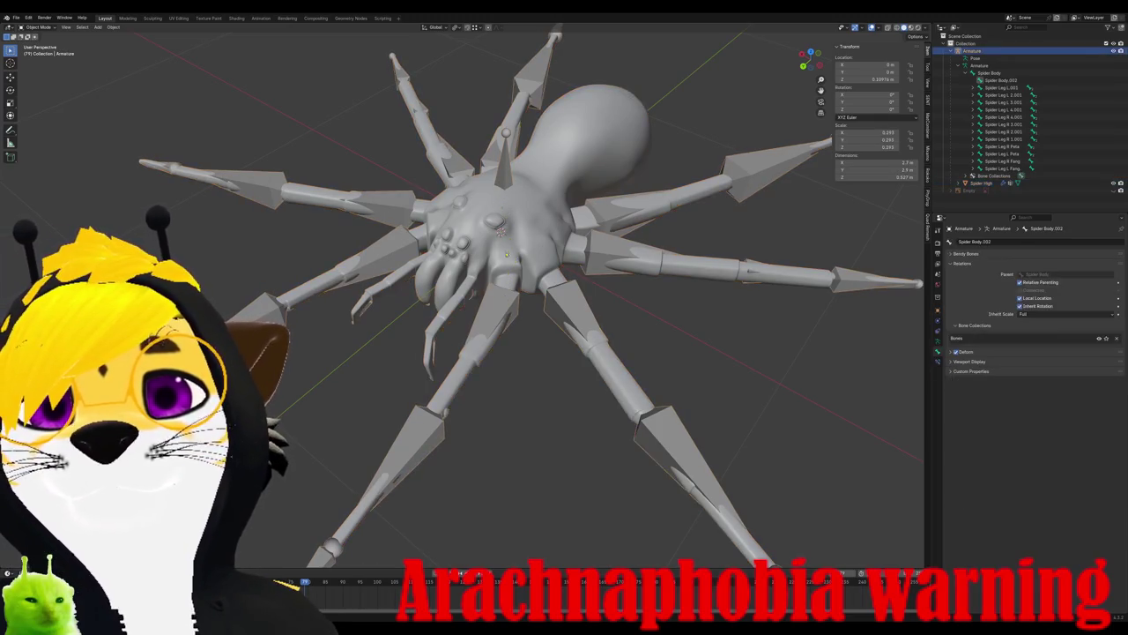
{"action": "left_click", "coordinate": [38, 27]}
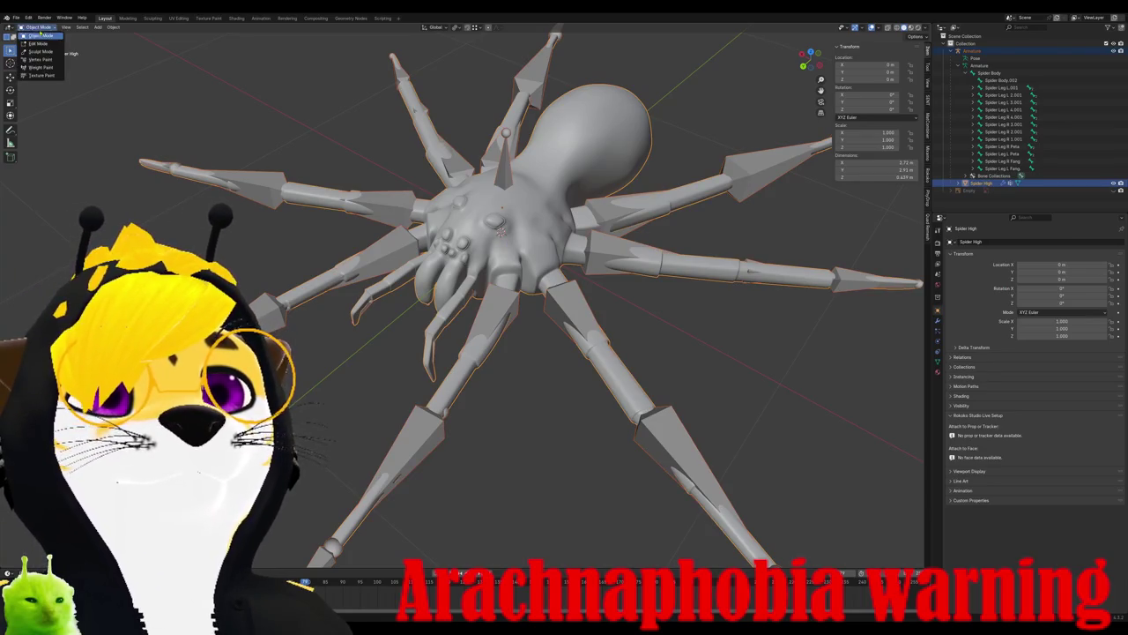
{"action": "left_click", "coordinate": [39, 71]}
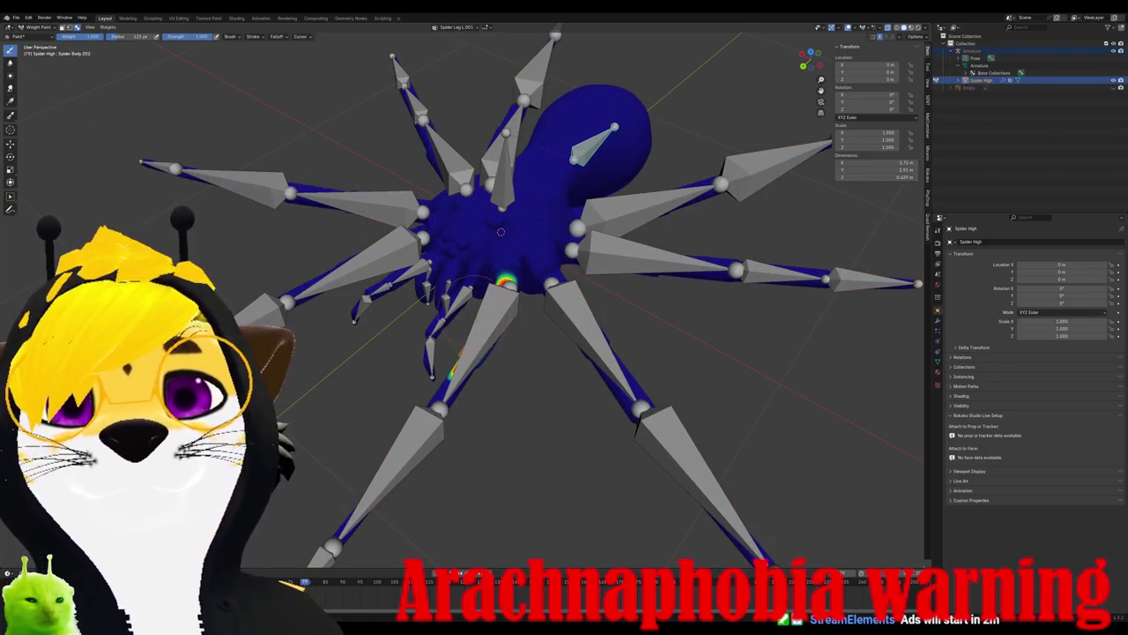
- In Top Ortho view, test weights along the abdomen bone, inspect Spider Body's weights, then undo
{"action": "mouse_move", "coordinate": [500, 232]}
{"action": "middle_mouse_down"}
{"action": "mouse_move", "coordinate": [404, 214]}
{"action": "mouse_move", "coordinate": [520, 258]}
{"action": "mouse_move", "coordinate": [493, 265]}
{"action": "middle_mouse_up"}
{"action": "scroll", "coordinate": [403, 213], "scroll_direction": "up", "scroll_amount": 3}
{"action": "scroll", "coordinate": [404, 214], "scroll_direction": "down", "scroll_amount": 3}
{"action": "key", "text": "KP_1"}
{"action": "key", "text": "KP_7"}
{"action": "scroll", "coordinate": [306, 271], "scroll_direction": "up", "scroll_amount": 3}
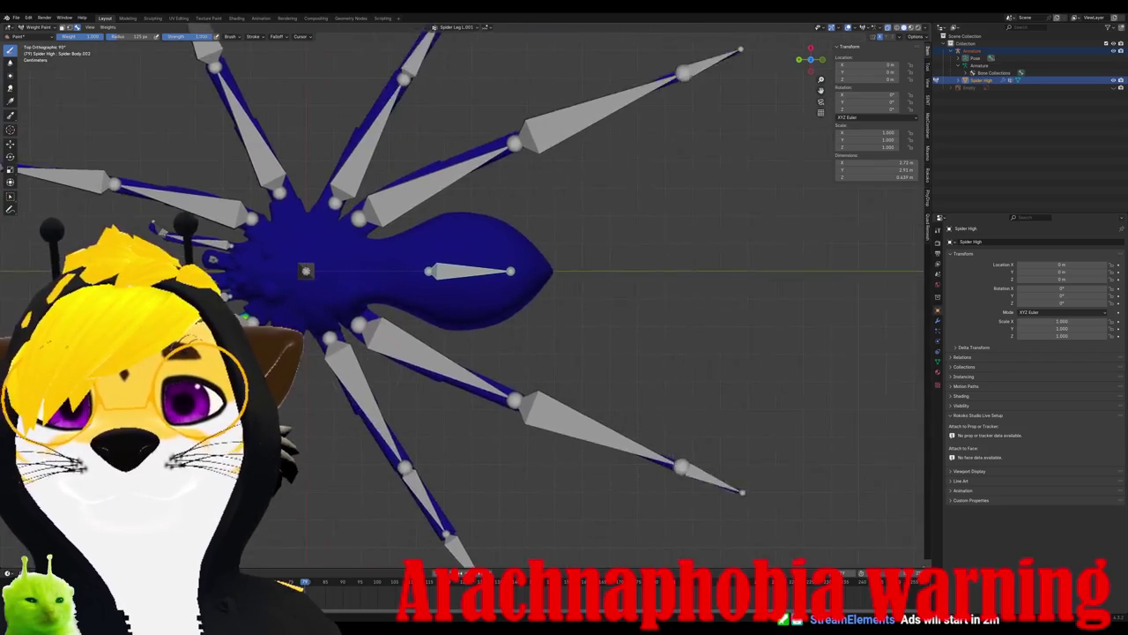
{"action": "scroll", "coordinate": [467, 294], "scroll_direction": "up", "scroll_amount": 2}
{"action": "left_click_drag", "start_coordinate": [378, 262], "coordinate": [488, 294]}
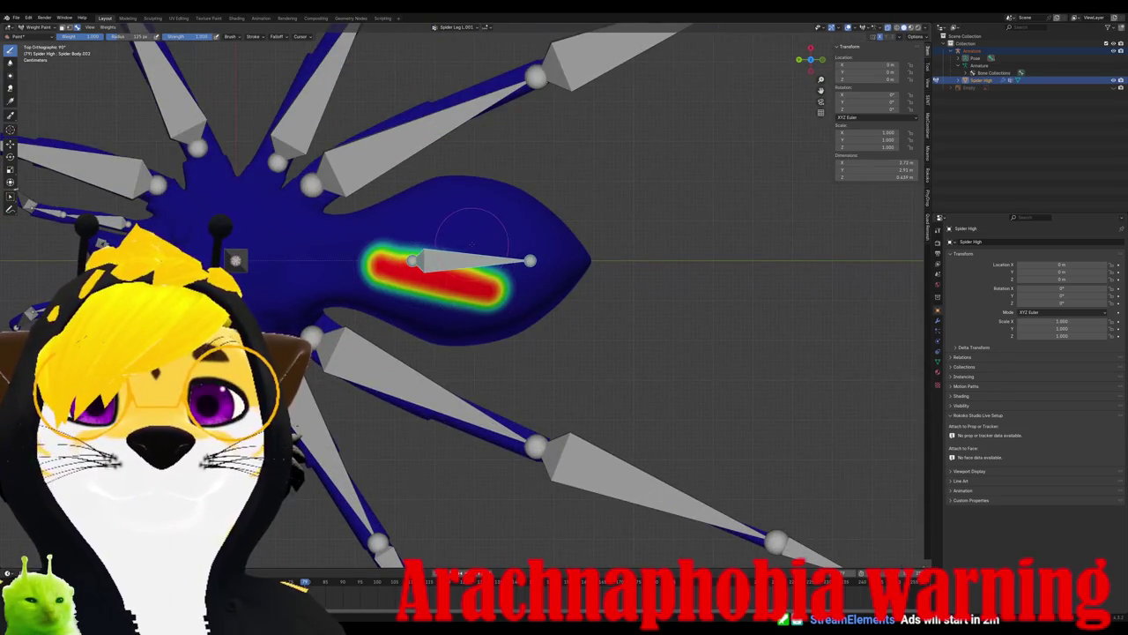
{"action": "left_click", "coordinate": [235, 260], "text": "ctrl"}
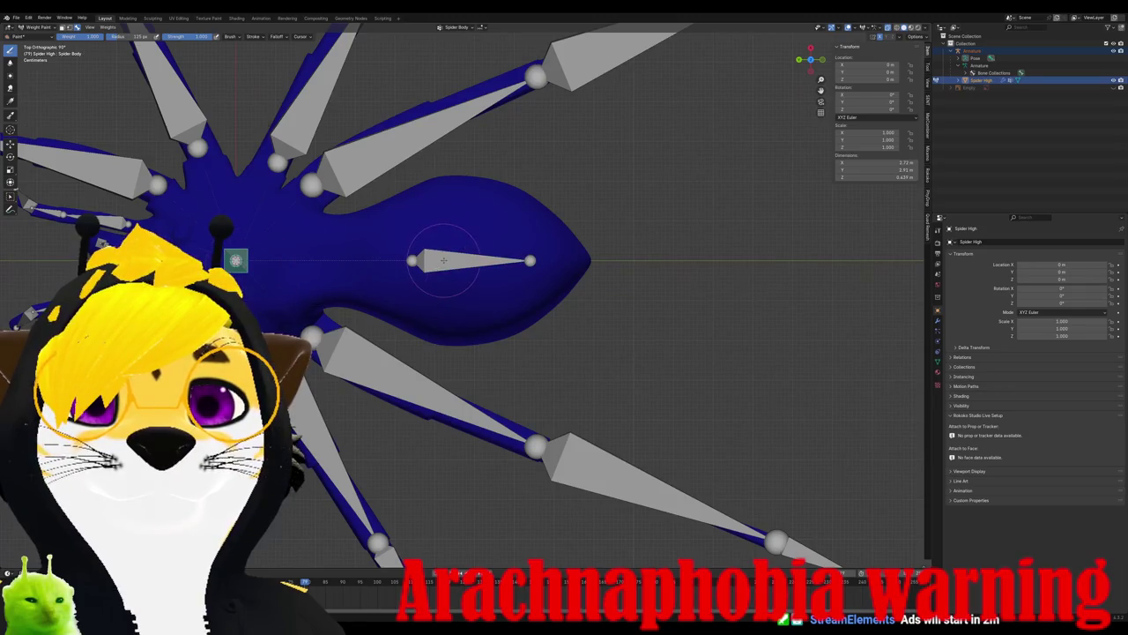
{"action": "key", "text": "ctrl+z"}
{"action": "key", "text": "ctrl+z"}
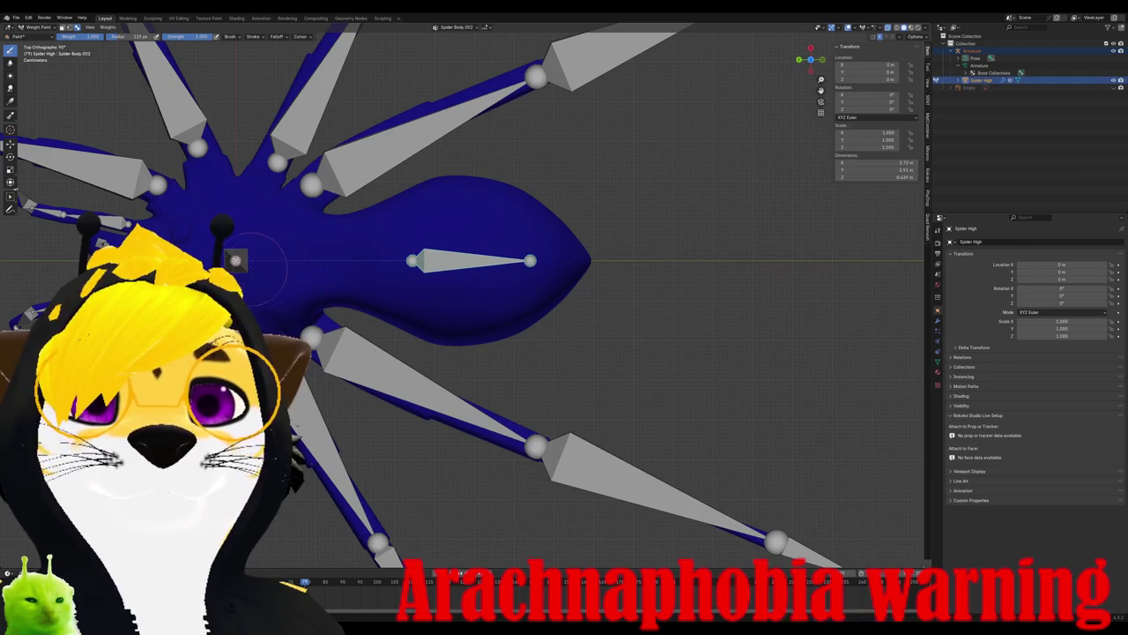
- Check the abdomen edge loop in Edit Mode, return to Object Mode, and select Spider Body.002
{"action": "middle_click_drag", "start_coordinate": [235, 260], "coordinate": [185, 221]}
{"action": "key", "text": "Tab"}
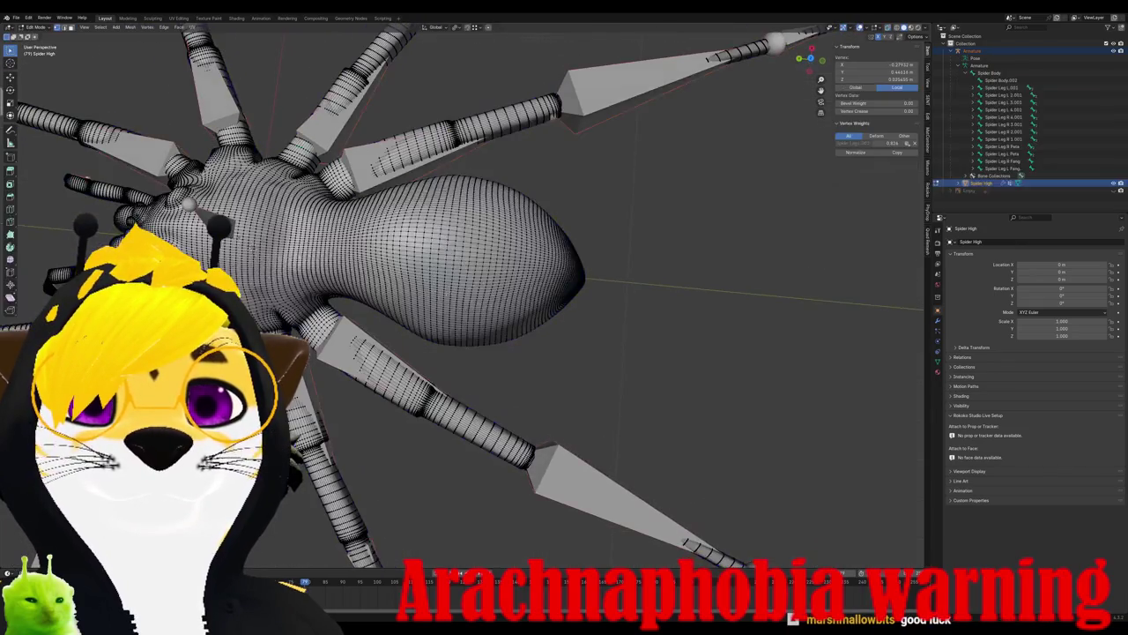
{"action": "left_click", "coordinate": [183, 218]}
{"action": "left_click", "coordinate": [428, 264], "text": "alt"}
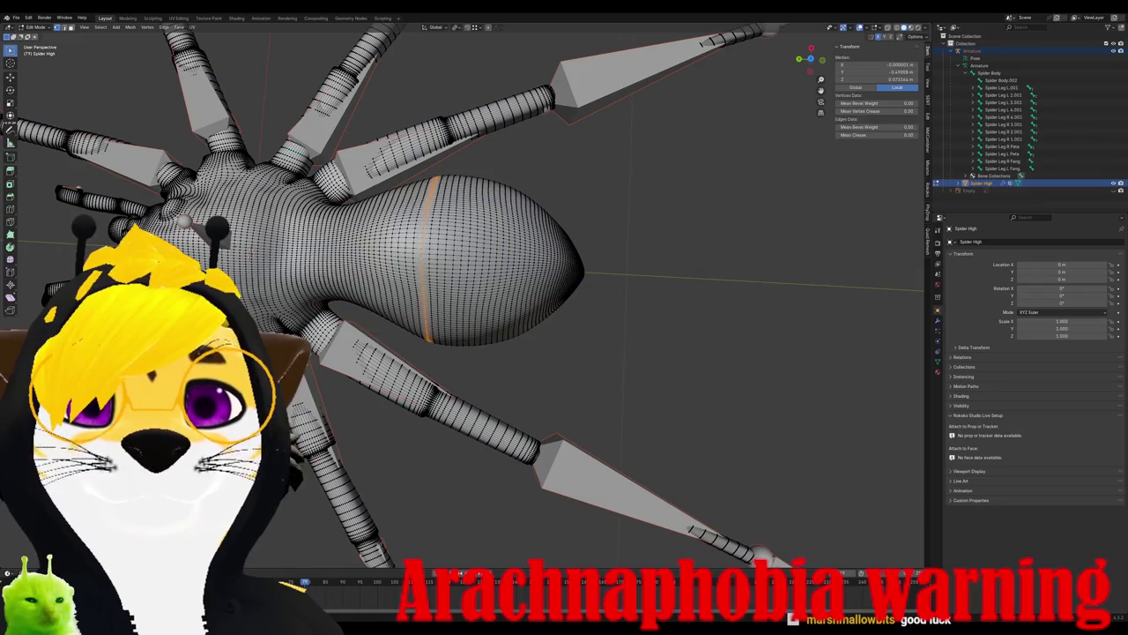
{"action": "key", "text": "KP_7"}
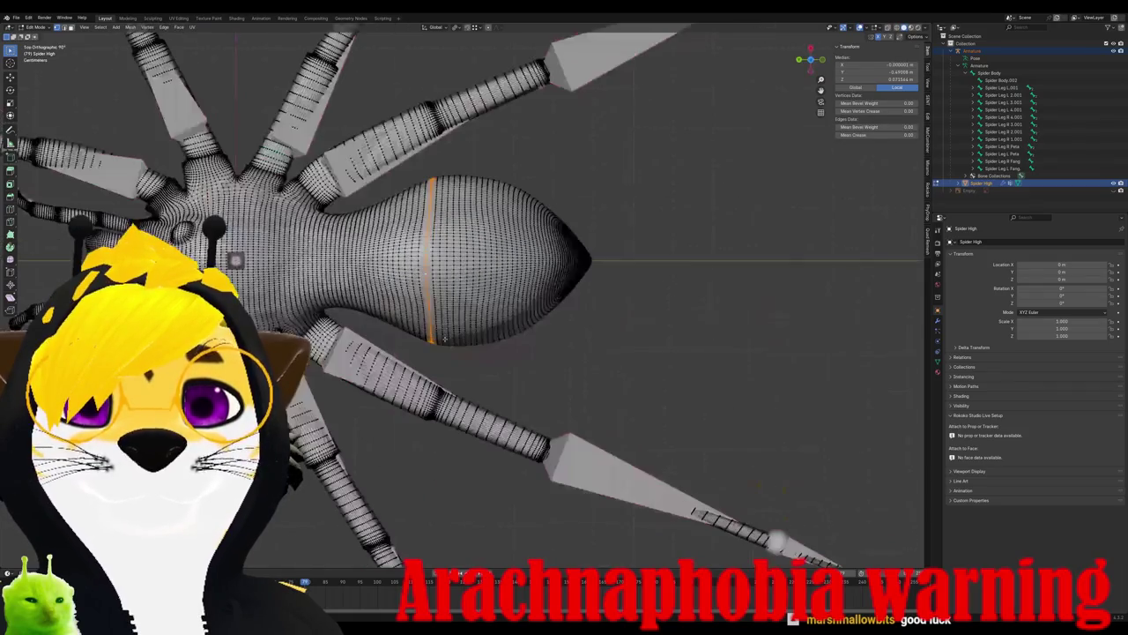
{"action": "key", "text": "ctrl+Tab"}
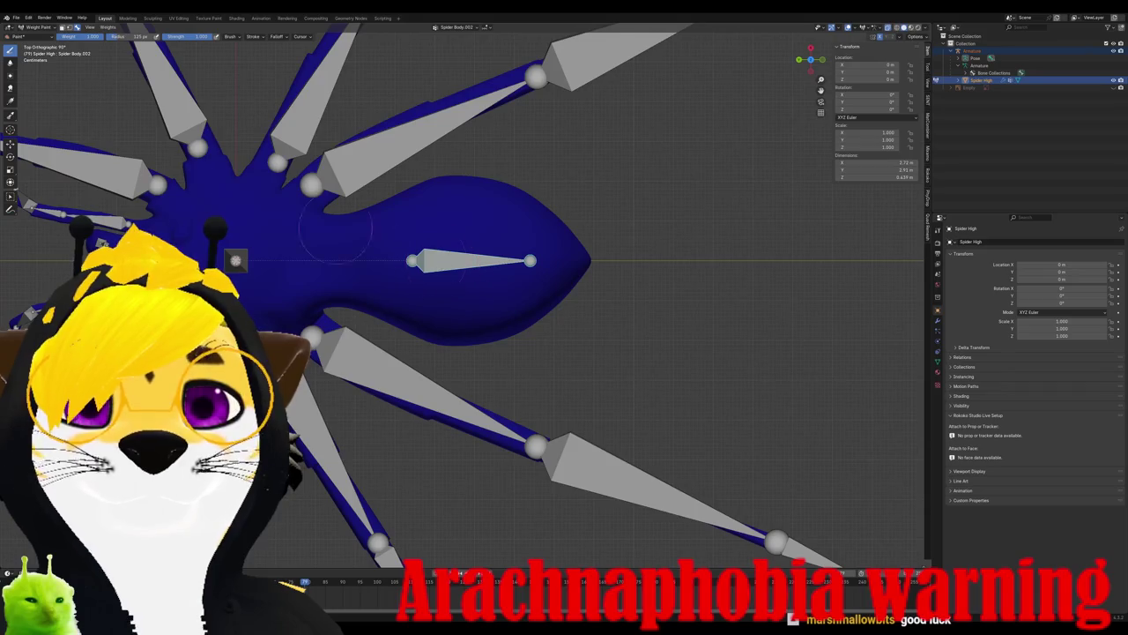
{"action": "left_click", "coordinate": [35, 27]}
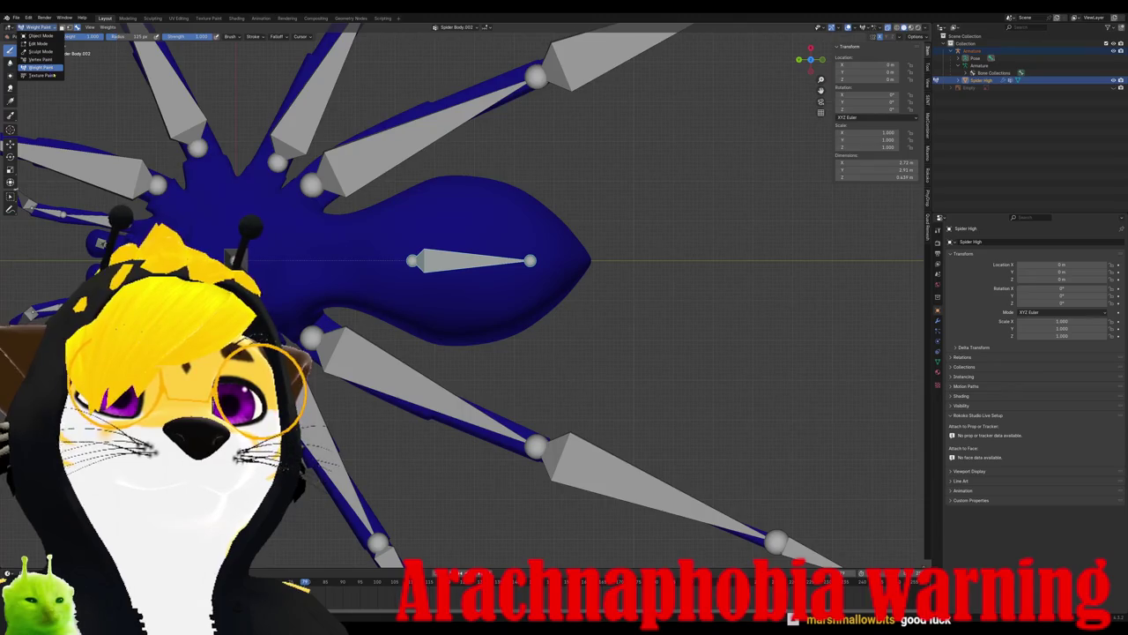
{"action": "left_click", "coordinate": [40, 36]}
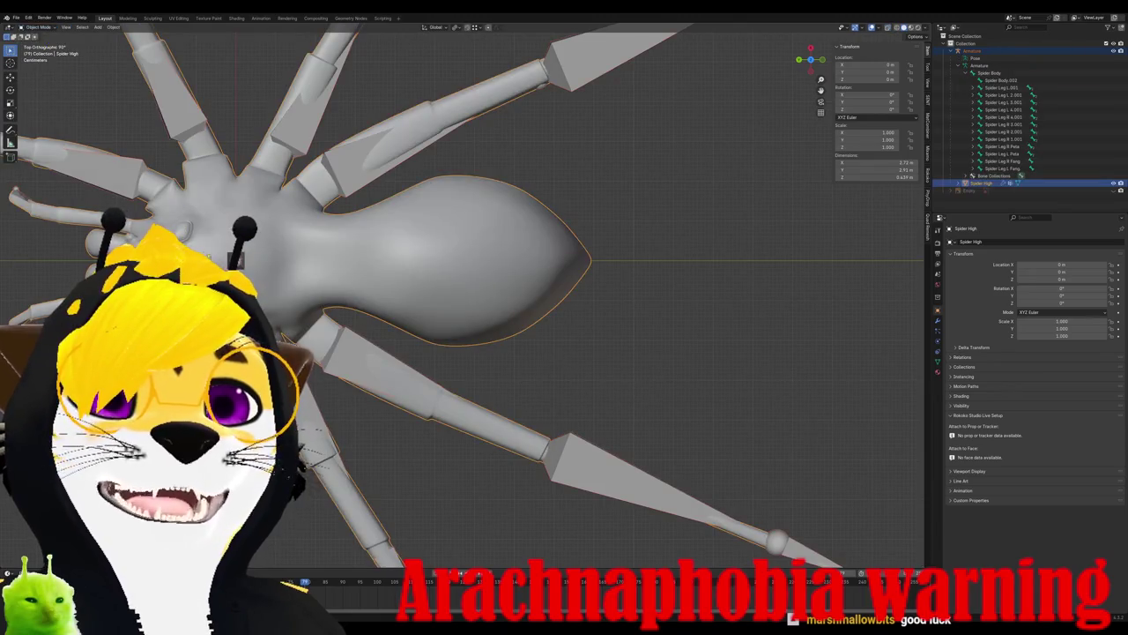
{"action": "left_click", "coordinate": [1001, 80]}
- Switch the armature to Edit Mode and select the Spider Body bone
{"action": "left_click", "coordinate": [39, 28]}
{"action": "left_click", "coordinate": [39, 43]}
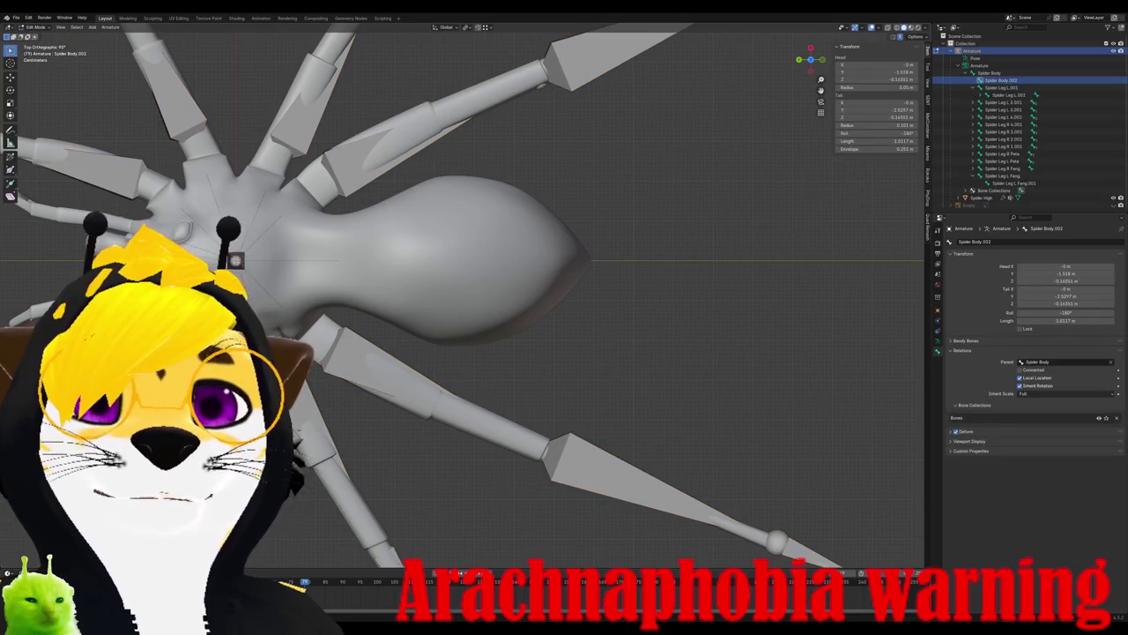
{"action": "middle_click_drag", "start_coordinate": [529, 264], "coordinate": [459, 397]}
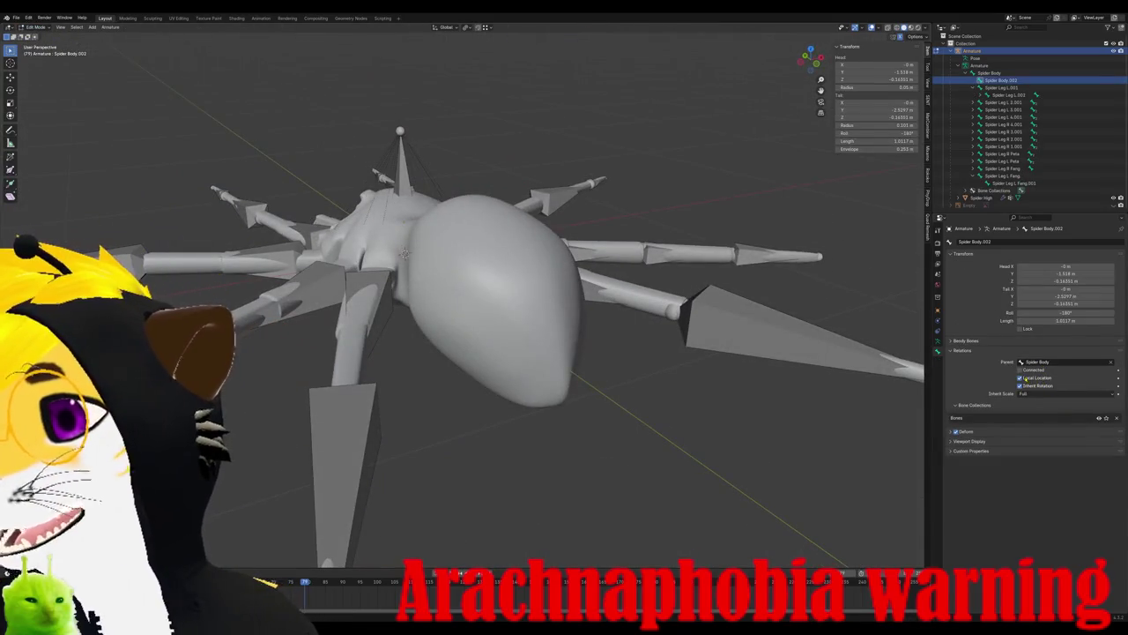
{"action": "left_click", "coordinate": [401, 159]}
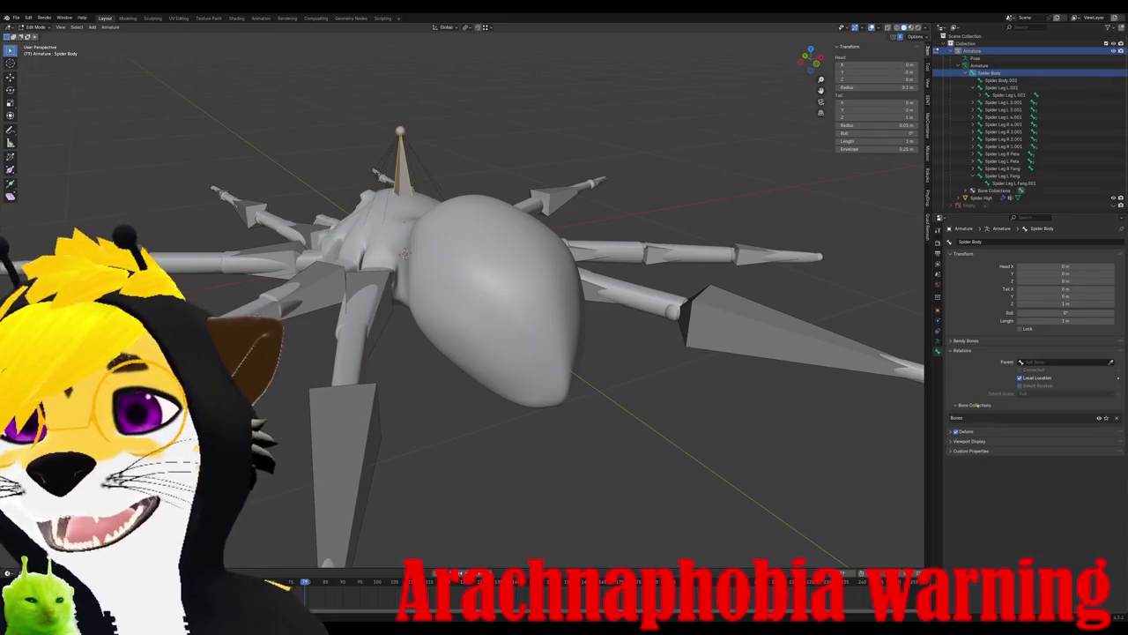
- Tick In Front in the armature's Viewport Display so bones draw over the mesh
{"action": "left_click", "coordinate": [938, 344]}
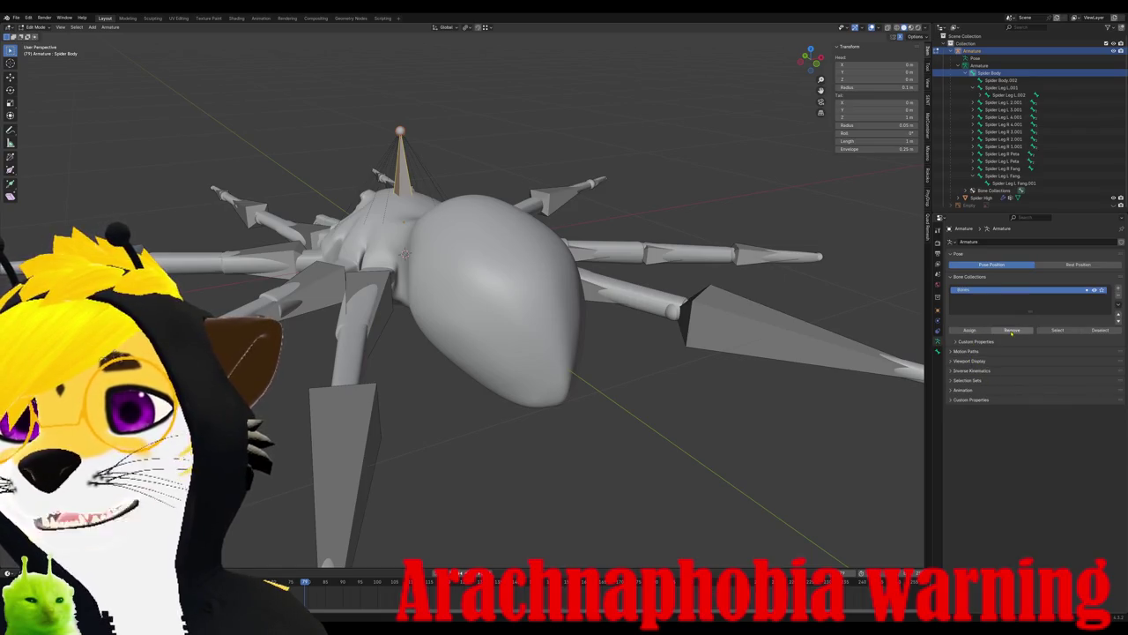
{"action": "left_click", "coordinate": [969, 360]}
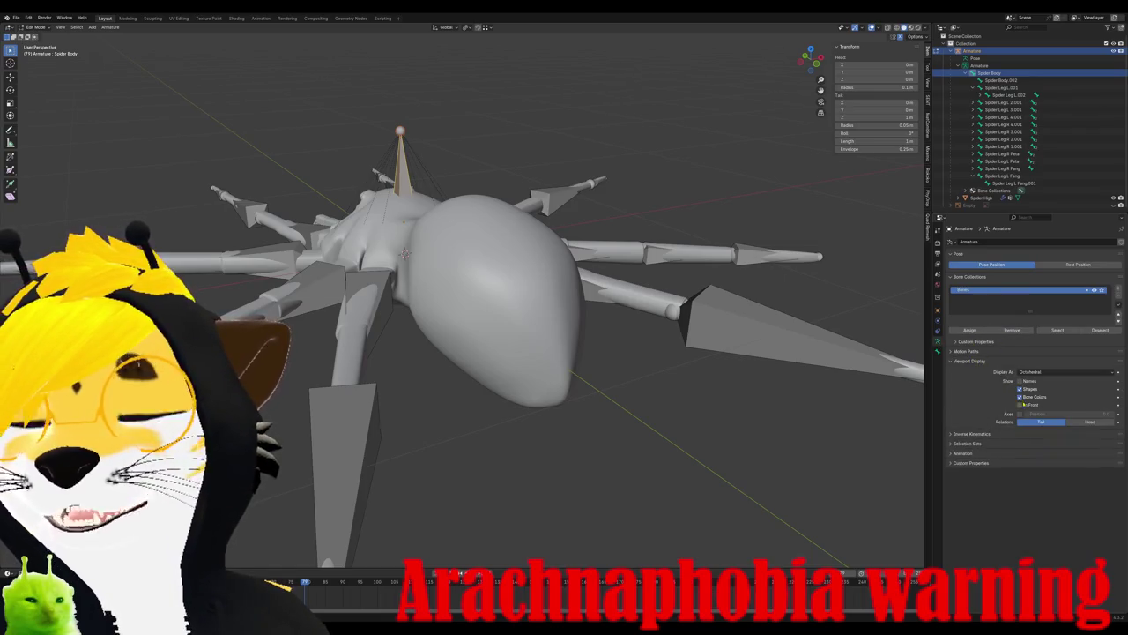
{"action": "left_click", "coordinate": [1020, 405]}
{"action": "left_click", "coordinate": [528, 292]}
{"action": "mouse_move", "coordinate": [528, 292]}
{"action": "middle_mouse_down"}
{"action": "mouse_move", "coordinate": [476, 282]}
{"action": "mouse_move", "coordinate": [501, 299]}
{"action": "middle_mouse_up"}
- Move the abdomen bone along the Y and X axes into the abdomen
{"action": "key", "text": "g"}
{"action": "key", "text": "y"}
{"action": "key", "text": "x"}
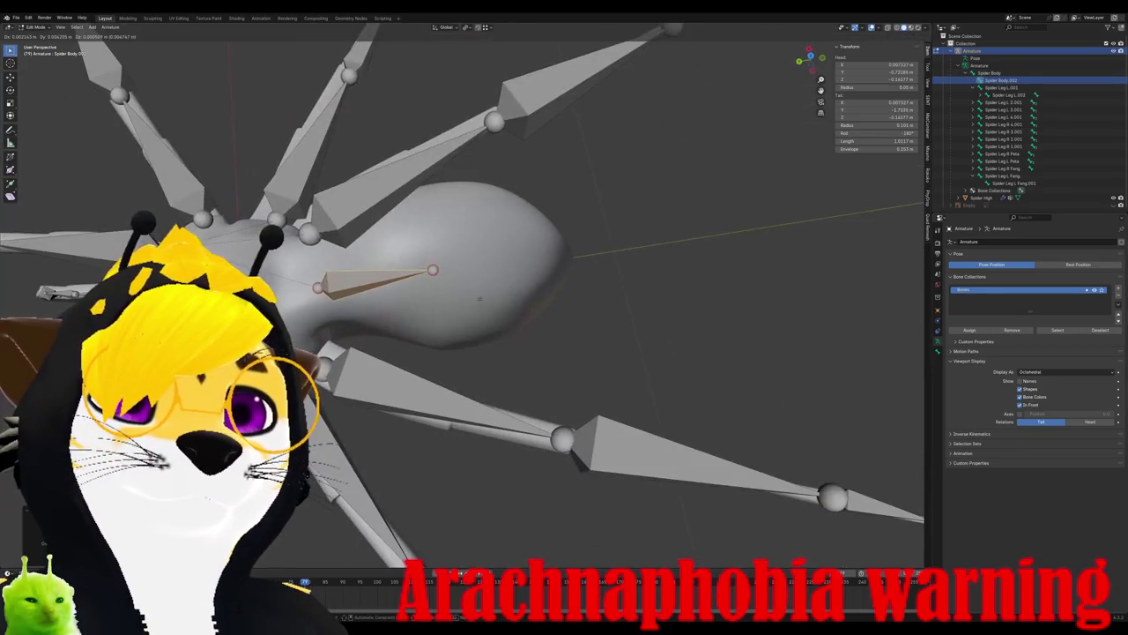
{"action": "left_click", "coordinate": [533, 293]}
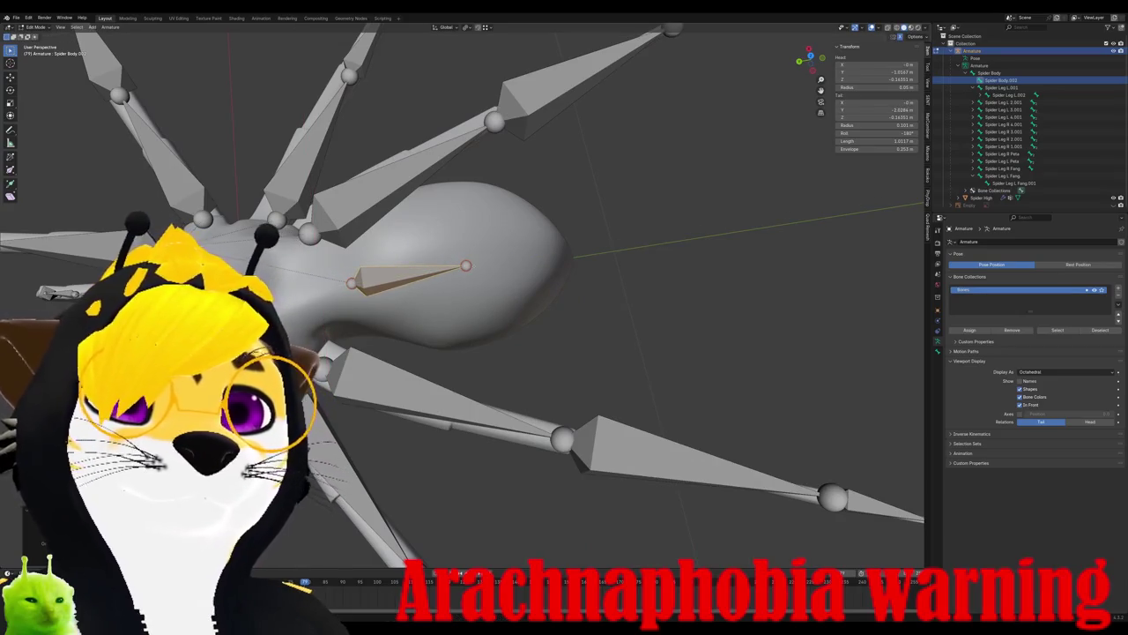
- Stretch the bone's tail to the abdomen's rear tip, then select Spider Body.002
{"action": "key", "text": "g"}
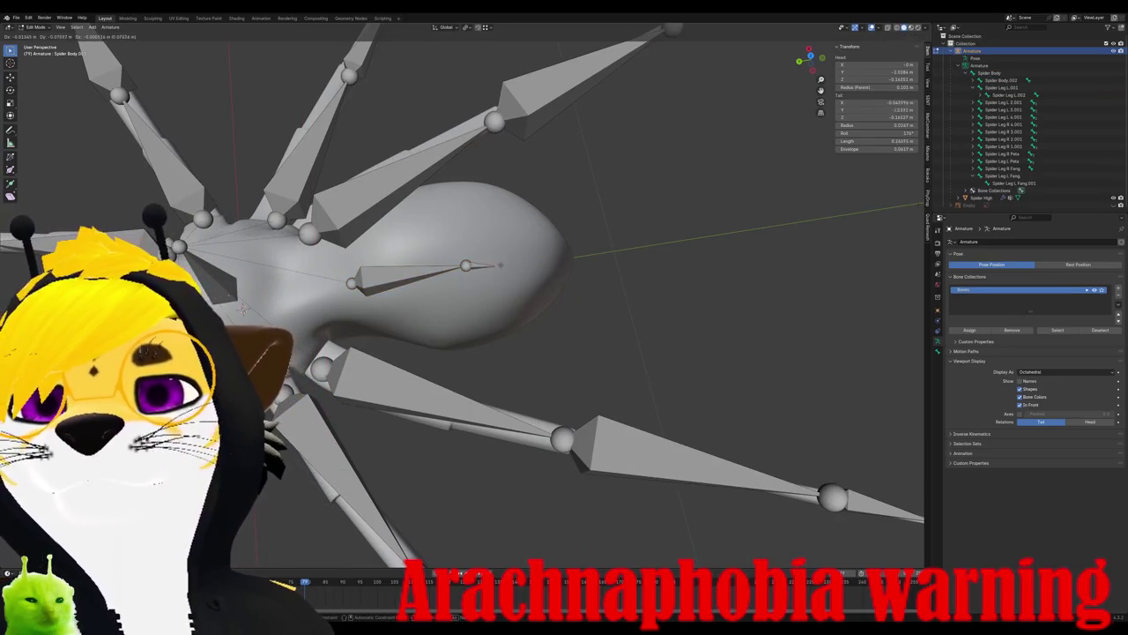
{"action": "key", "text": "x"}
{"action": "key", "text": "y"}
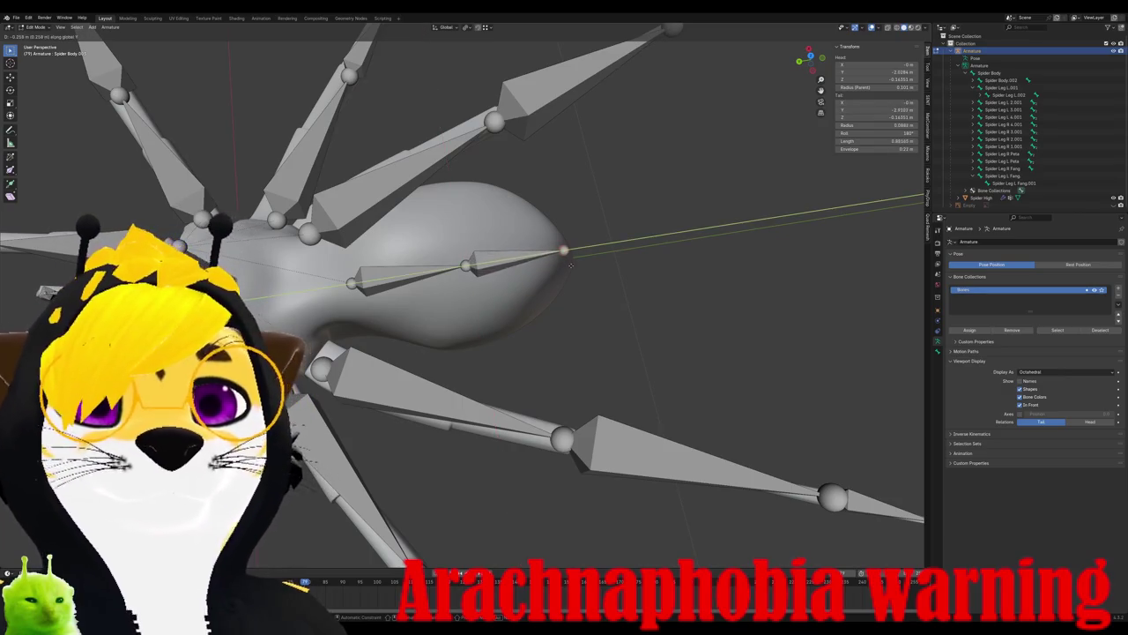
{"action": "left_click", "coordinate": [573, 251]}
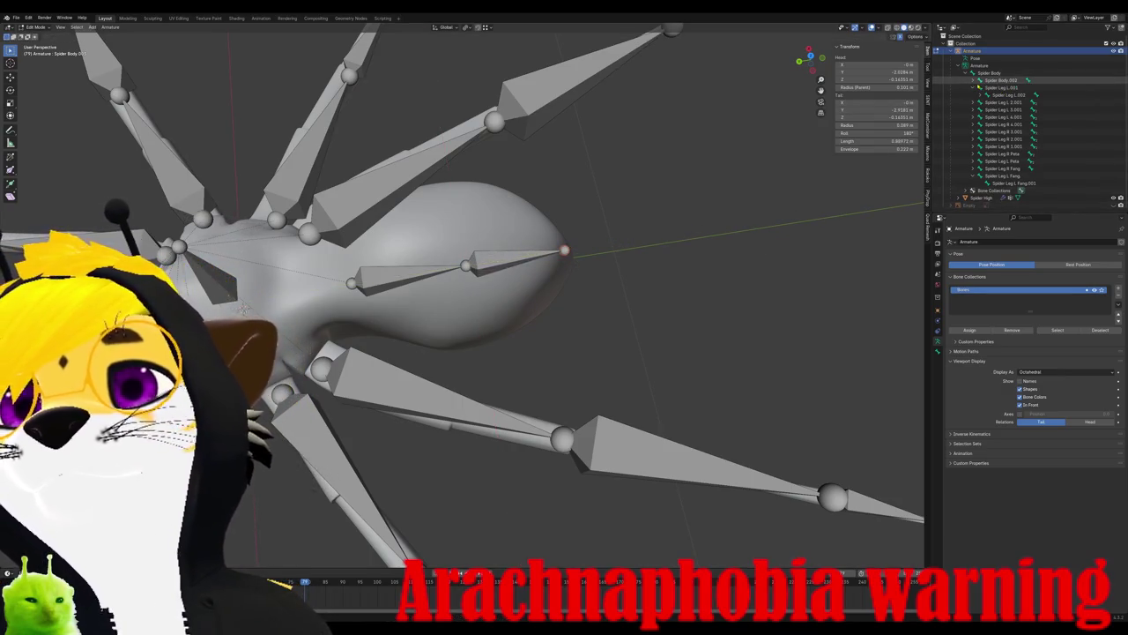
{"action": "left_click", "coordinate": [1001, 80]}
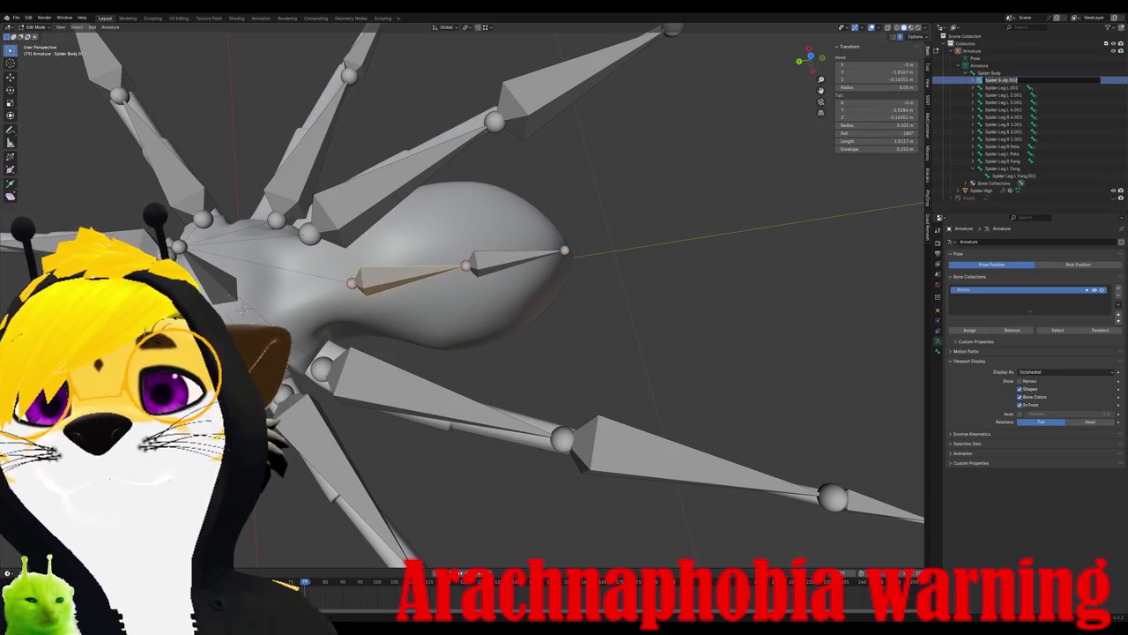
- Rename Spider Body.002 to 'Spider Abdo' and the next abdomen bone to 'Spider Body'
{"action": "key", "text": "BackSpace"}
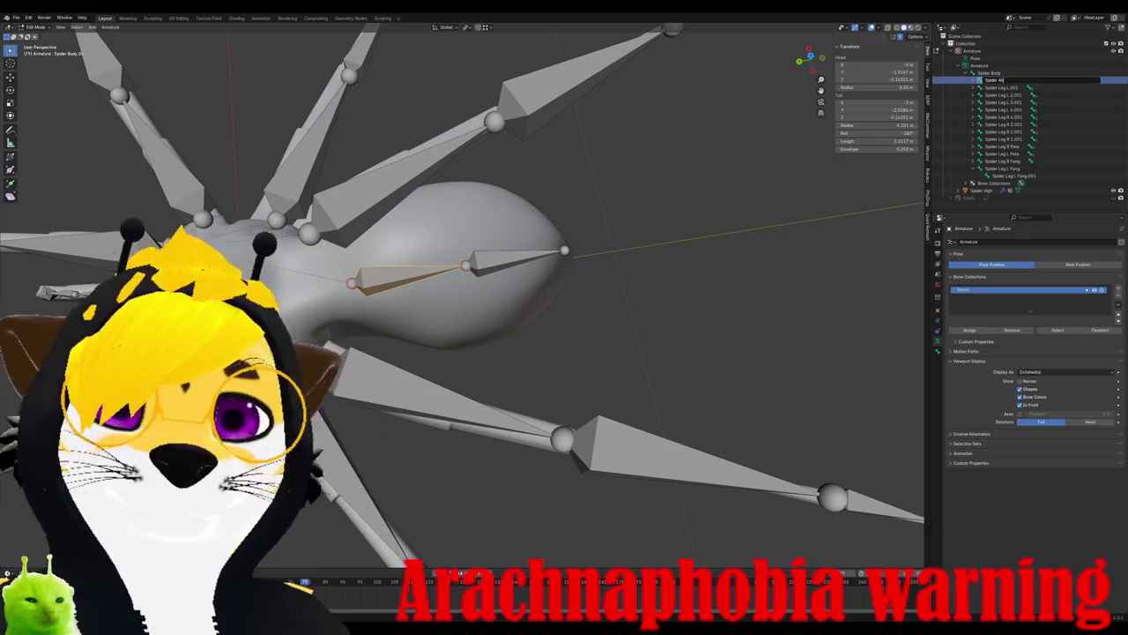
{"action": "type", "text": "Ab"}
{"action": "key", "text": "Return"}
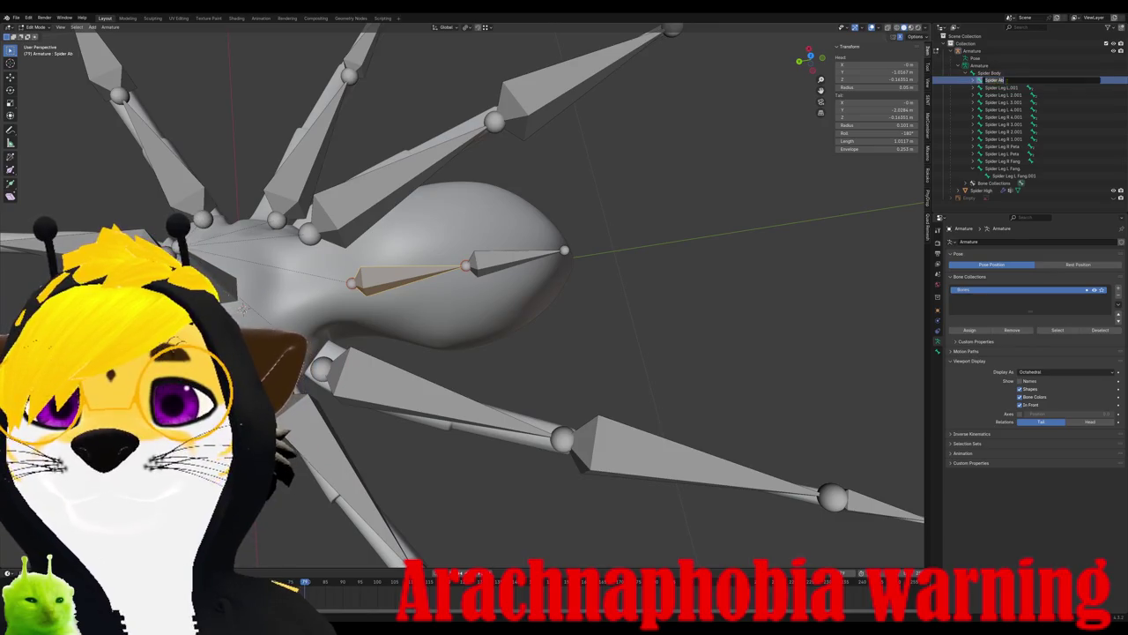
{"action": "double_click", "coordinate": [989, 80]}
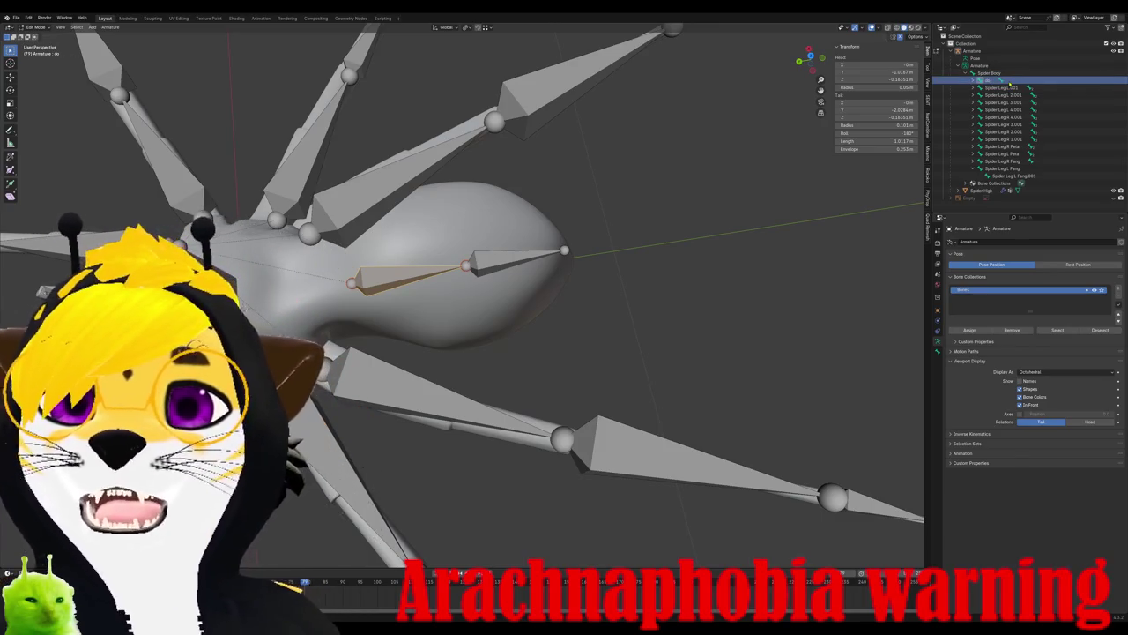
{"action": "double_click", "coordinate": [989, 80]}
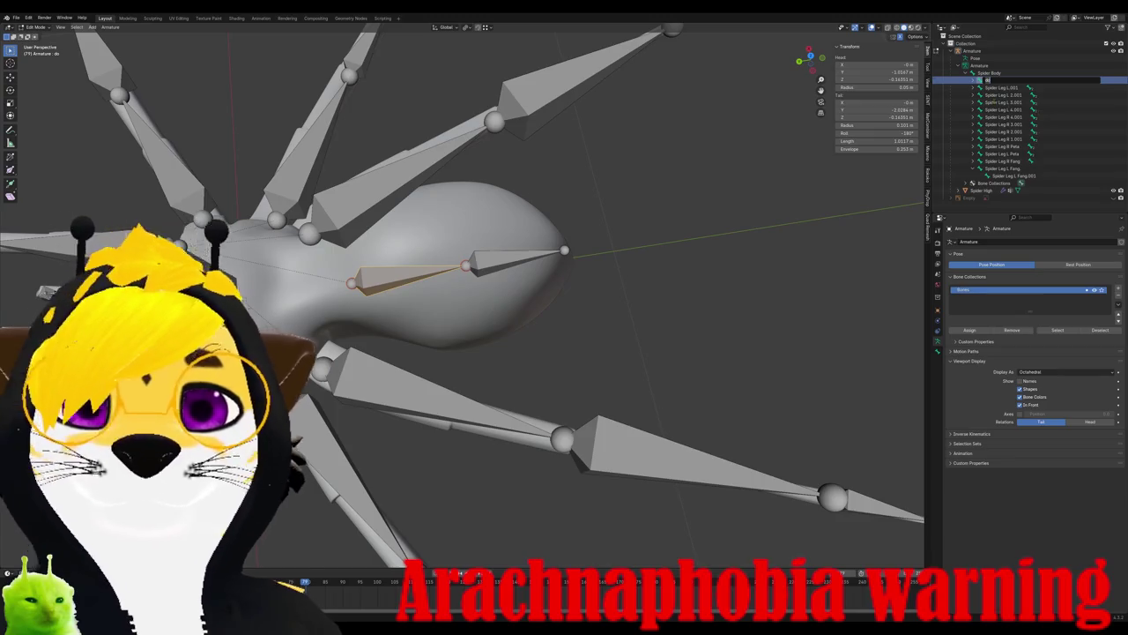
{"action": "type", "text": "Spider A"}
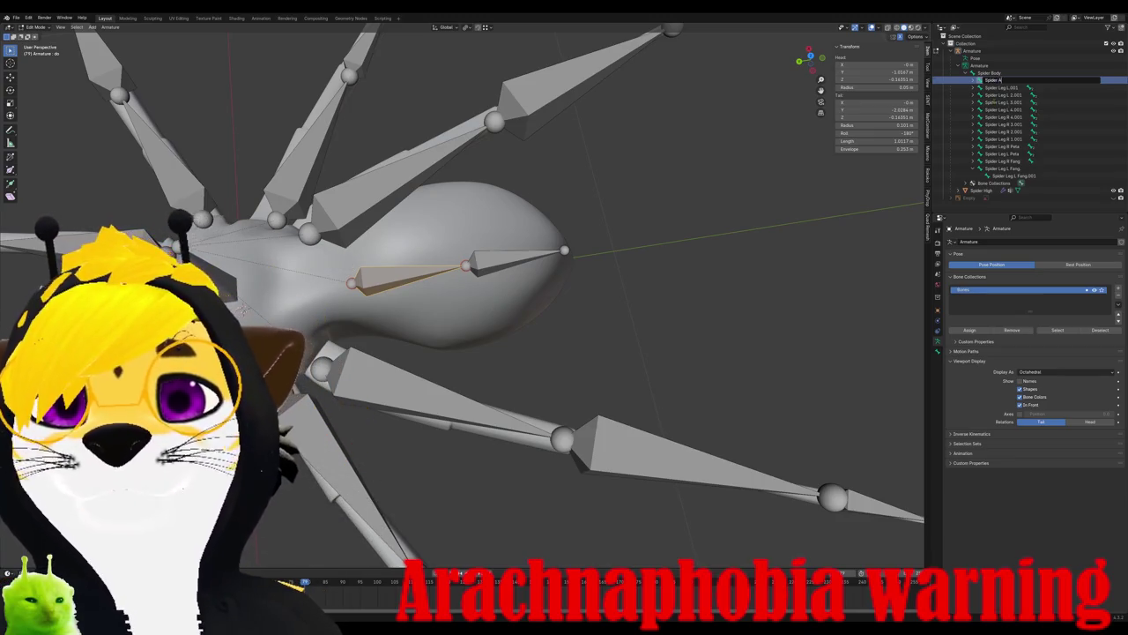
{"action": "type", "text": "bdo"}
{"action": "key", "text": "Return"}
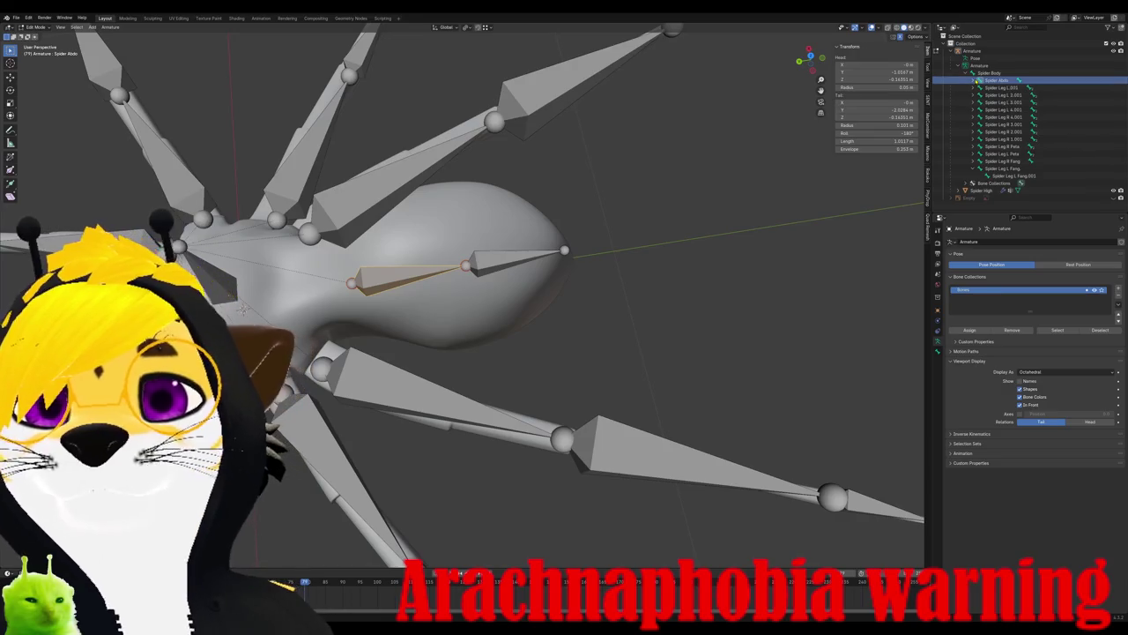
{"action": "double_click", "coordinate": [1006, 87]}
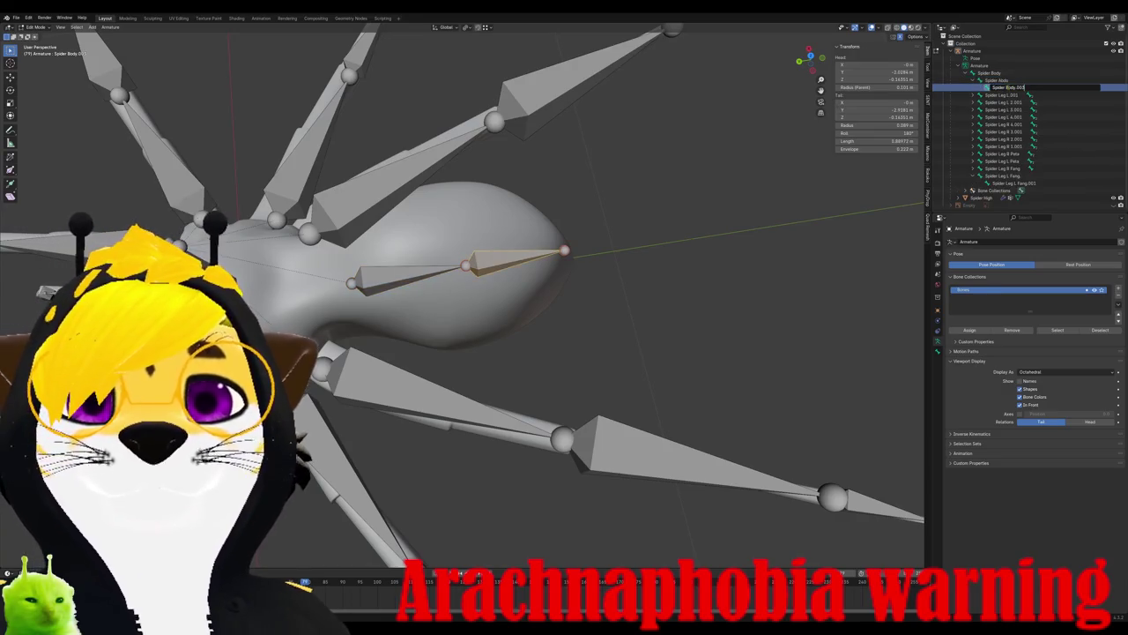
{"action": "type", "text": "Spider"}
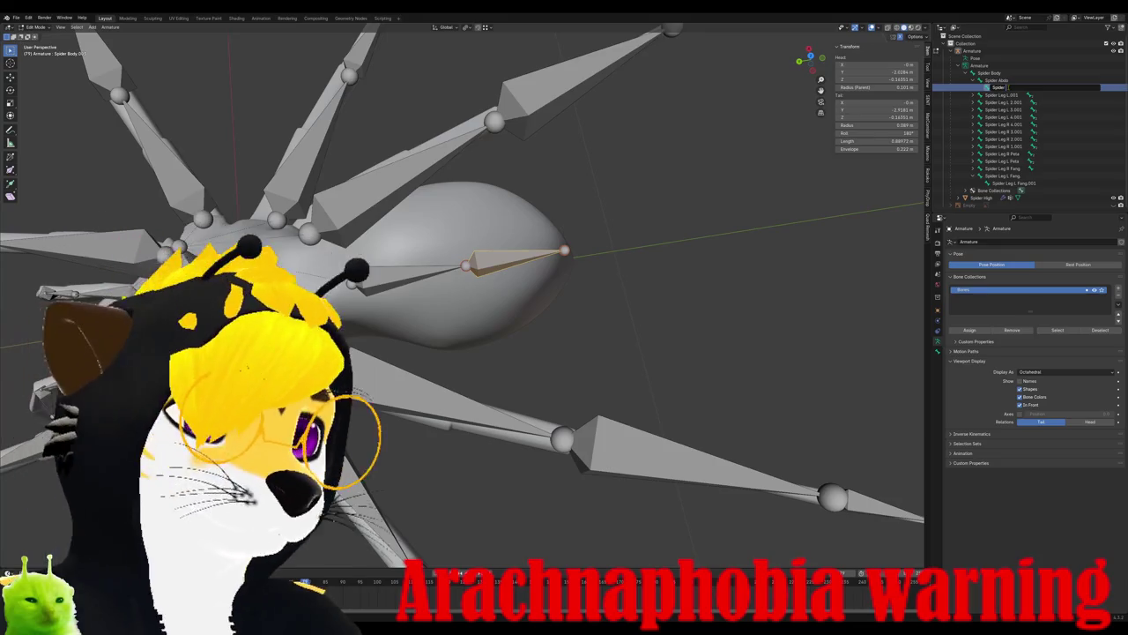
{"action": "type", "text": " Body"}
{"action": "key", "text": "Return"}
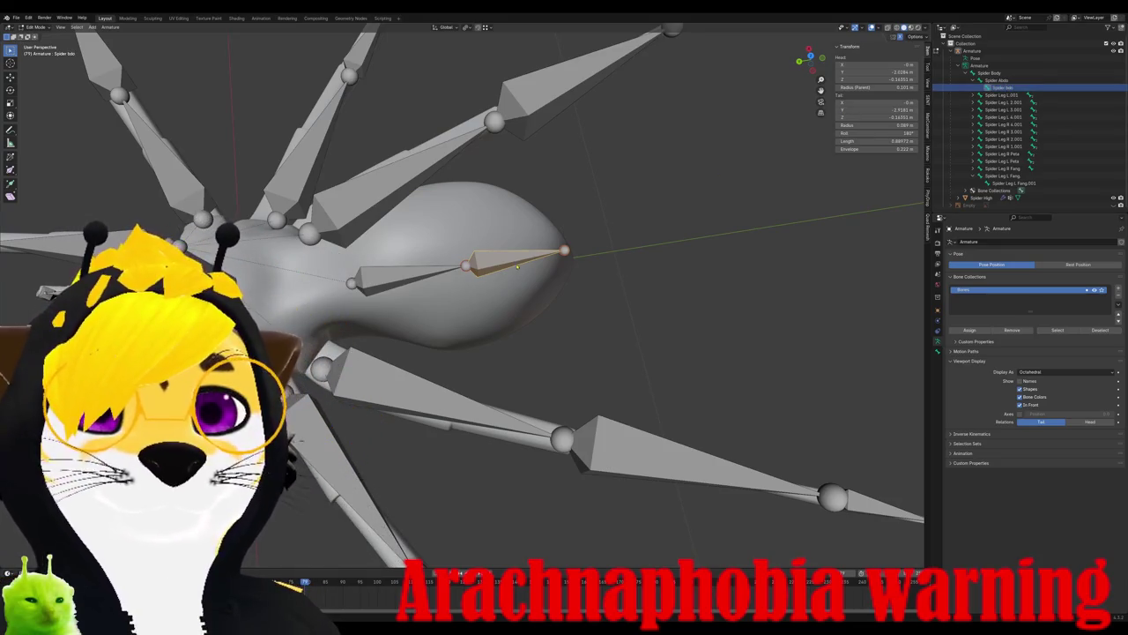
- Reposition the joints along the abdomen bone chain, check side and top views, then exit to Object Mode
{"action": "left_click", "coordinate": [466, 265]}
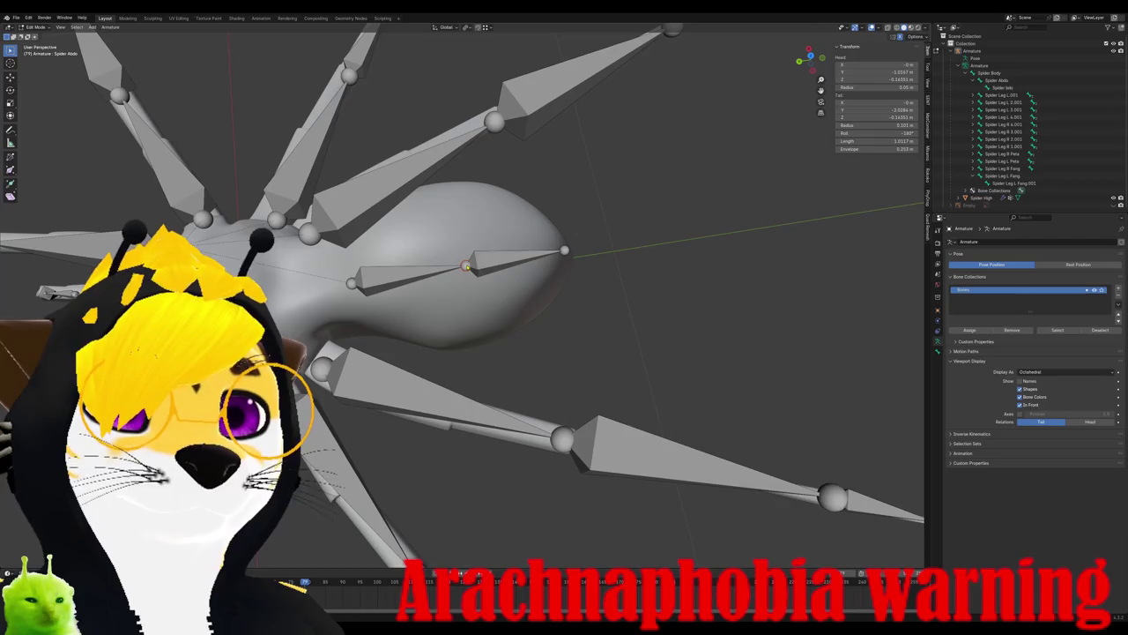
{"action": "key", "text": "g"}
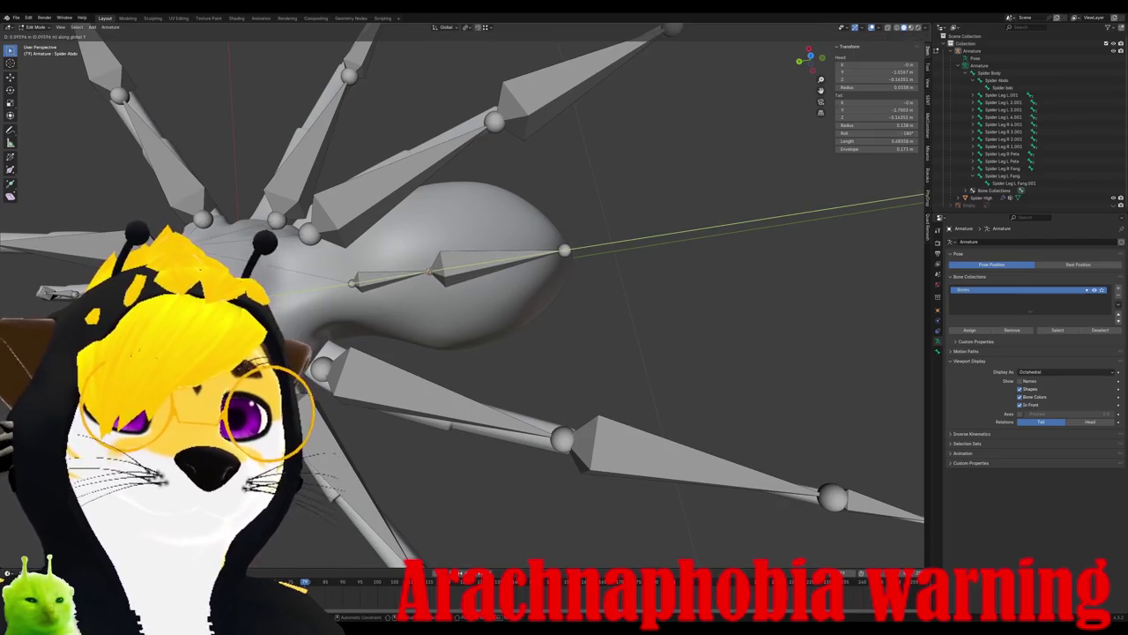
{"action": "left_click", "coordinate": [565, 252]}
{"action": "left_click", "coordinate": [565, 251]}
{"action": "key", "text": "g"}
{"action": "left_click", "coordinate": [523, 259]}
{"action": "key", "text": "g"}
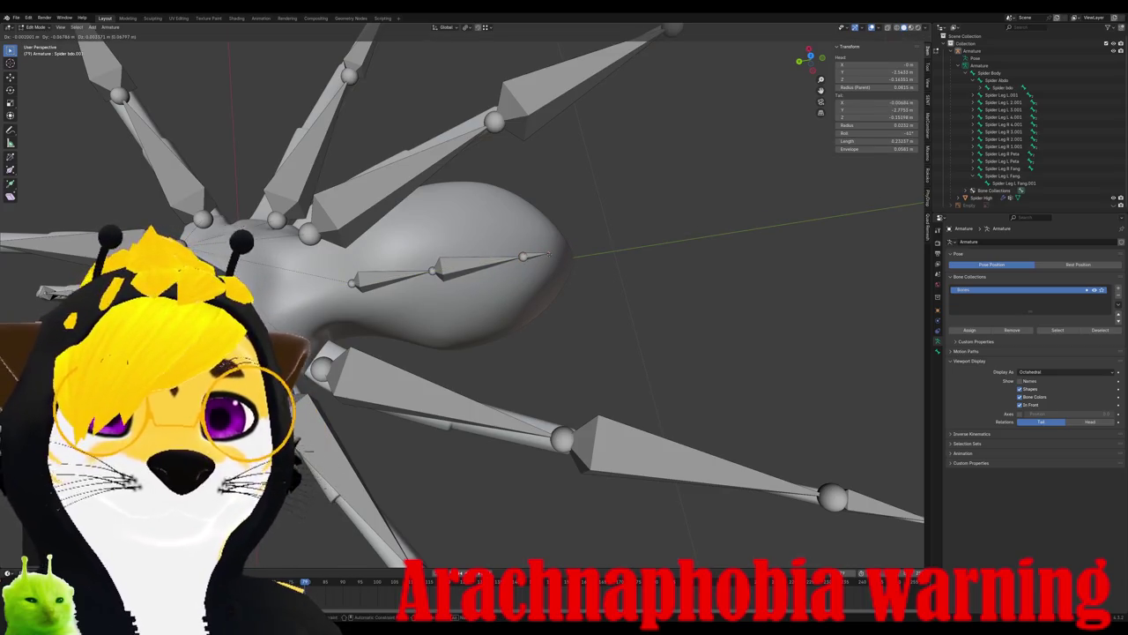
{"action": "left_click", "coordinate": [531, 252]}
{"action": "key", "text": "KP_3"}
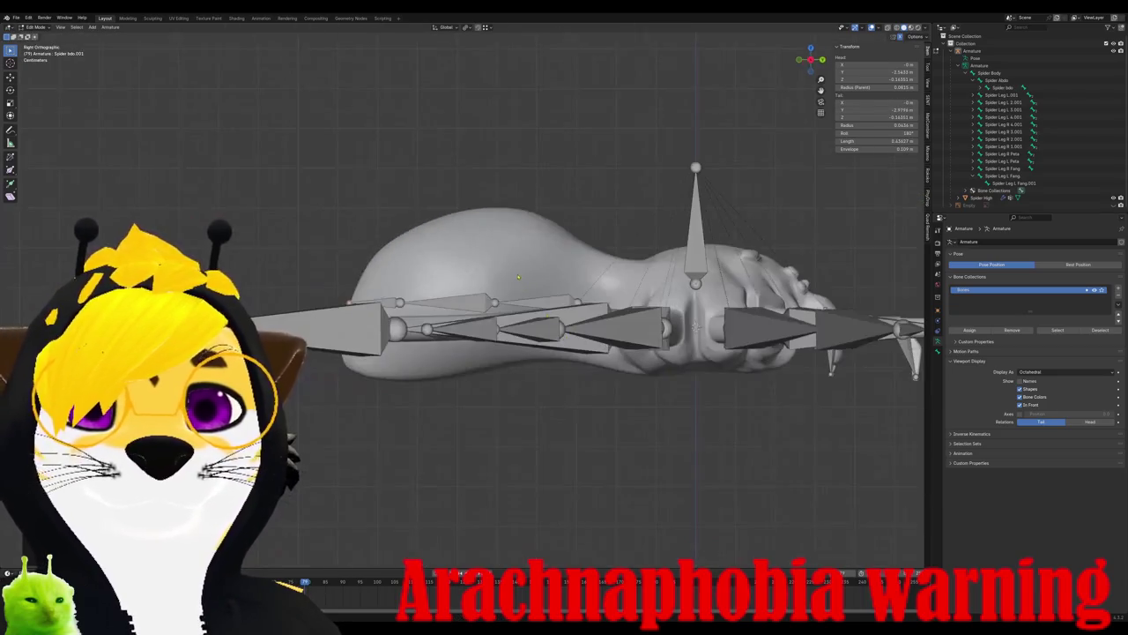
{"action": "key", "text": "KP_7"}
{"action": "key", "text": "Tab"}
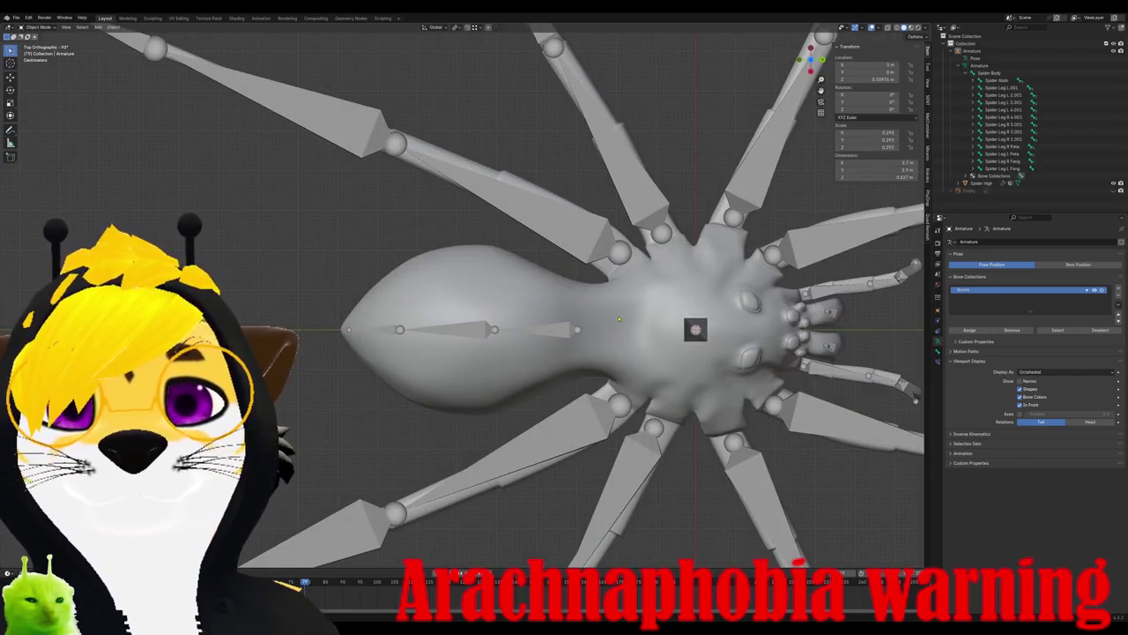
- Parent the Spider High mesh to the armature with Automatic Weights
{"action": "left_click", "coordinate": [590, 297]}
{"action": "left_click", "coordinate": [578, 231], "text": "shift"}
{"action": "key", "text": "ctrl+p"}
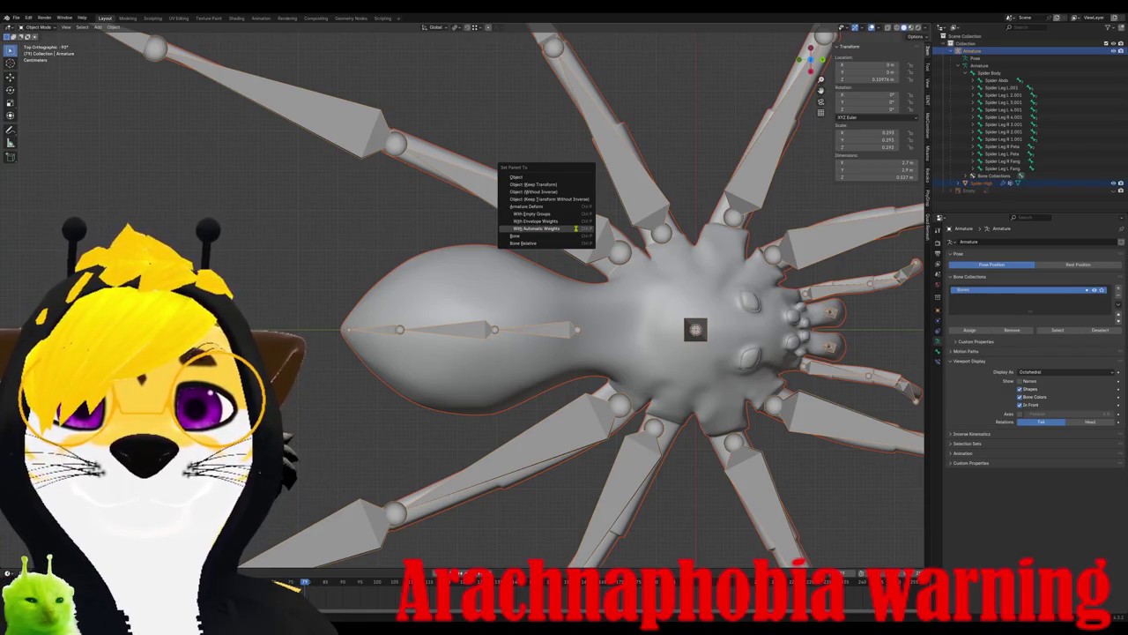
{"action": "left_click", "coordinate": [576, 229]}
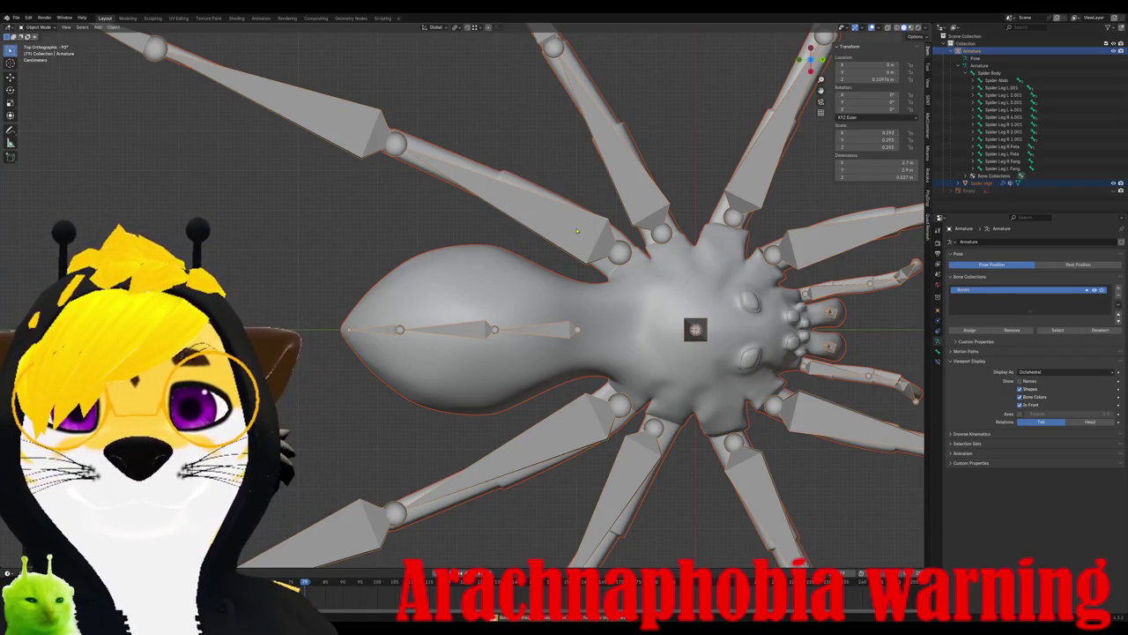
- Inspect the Spider Body bone in Edit Mode from back and top views, then reselect the mesh
{"action": "middle_click_drag", "start_coordinate": [705, 379], "coordinate": [900, 379]}
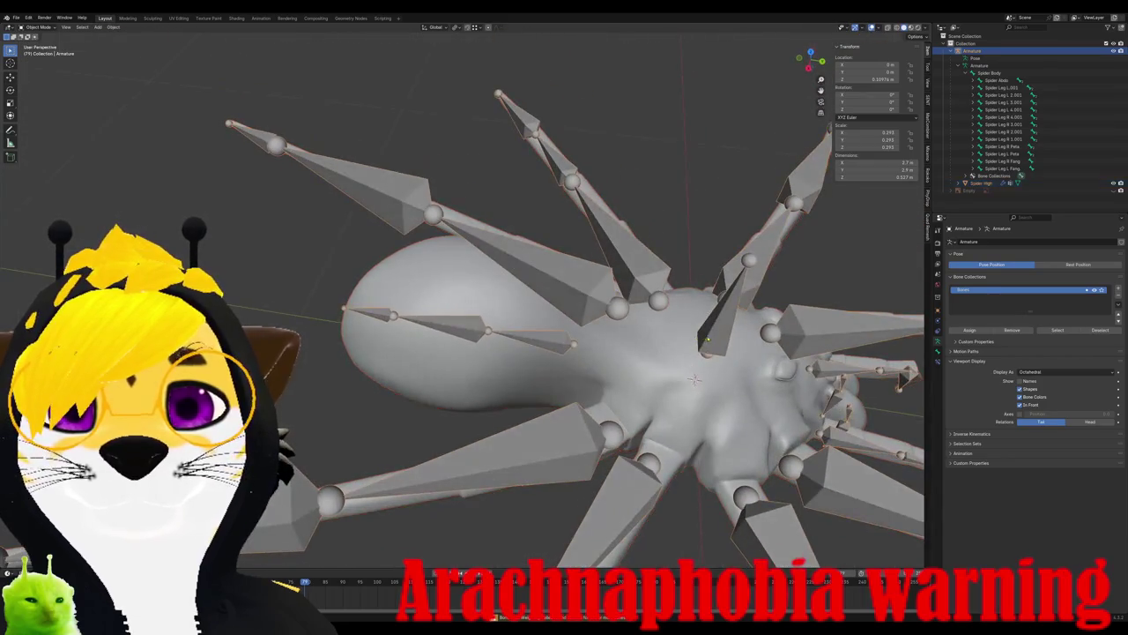
{"action": "key", "text": "Tab"}
{"action": "key", "text": "bracketleft"}
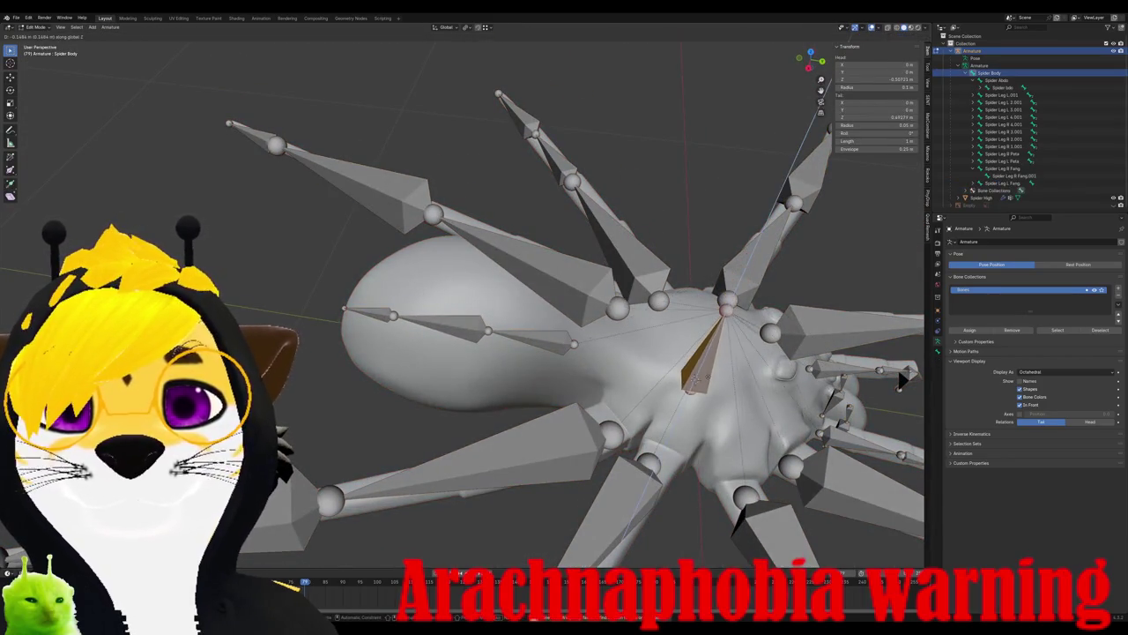
{"action": "key", "text": "ctrl+KP_1"}
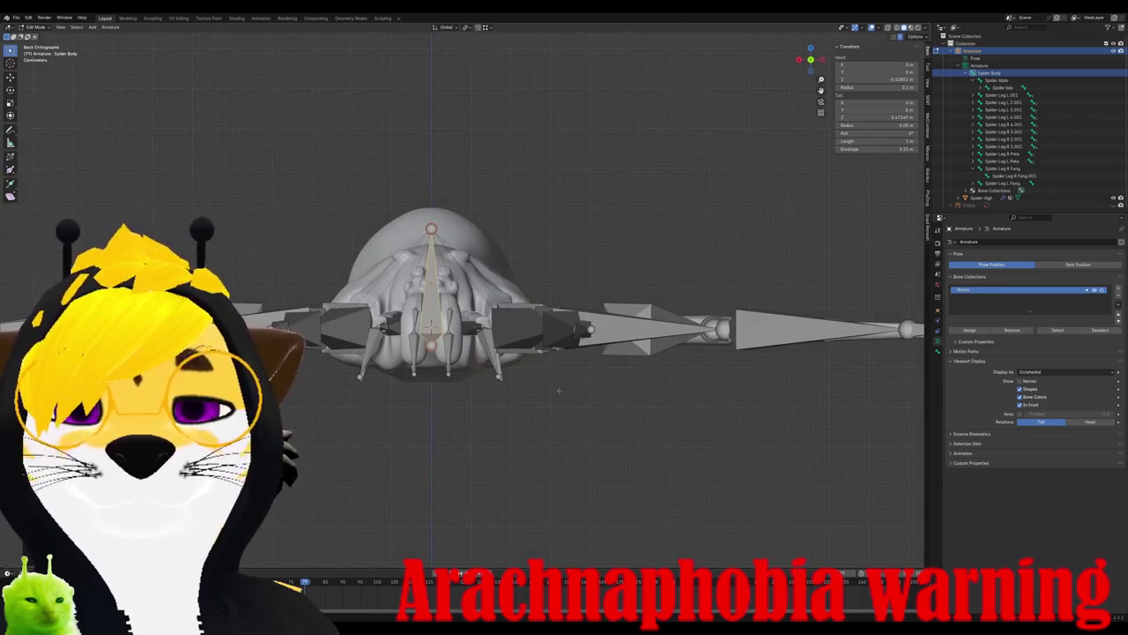
{"action": "key", "text": "KP_7"}
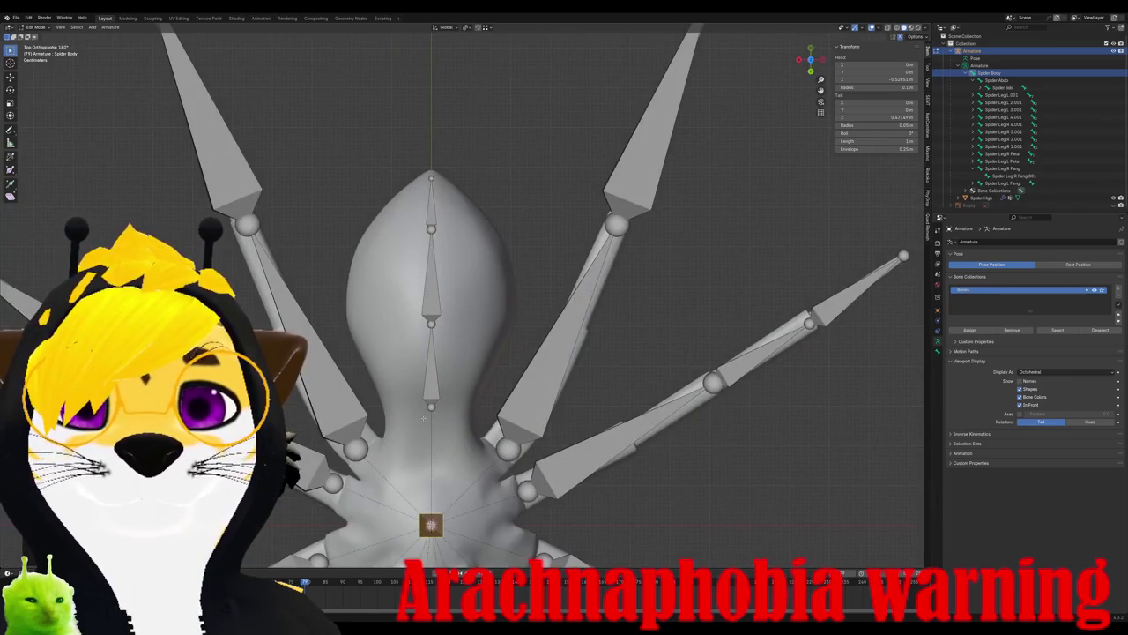
{"action": "scroll", "coordinate": [427, 413], "scroll_direction": "down", "scroll_amount": 3}
{"action": "mouse_move", "coordinate": [427, 414]}
{"action": "middle_mouse_down"}
{"action": "mouse_move", "coordinate": [476, 379]}
{"action": "mouse_move", "coordinate": [388, 357]}
{"action": "middle_mouse_up"}
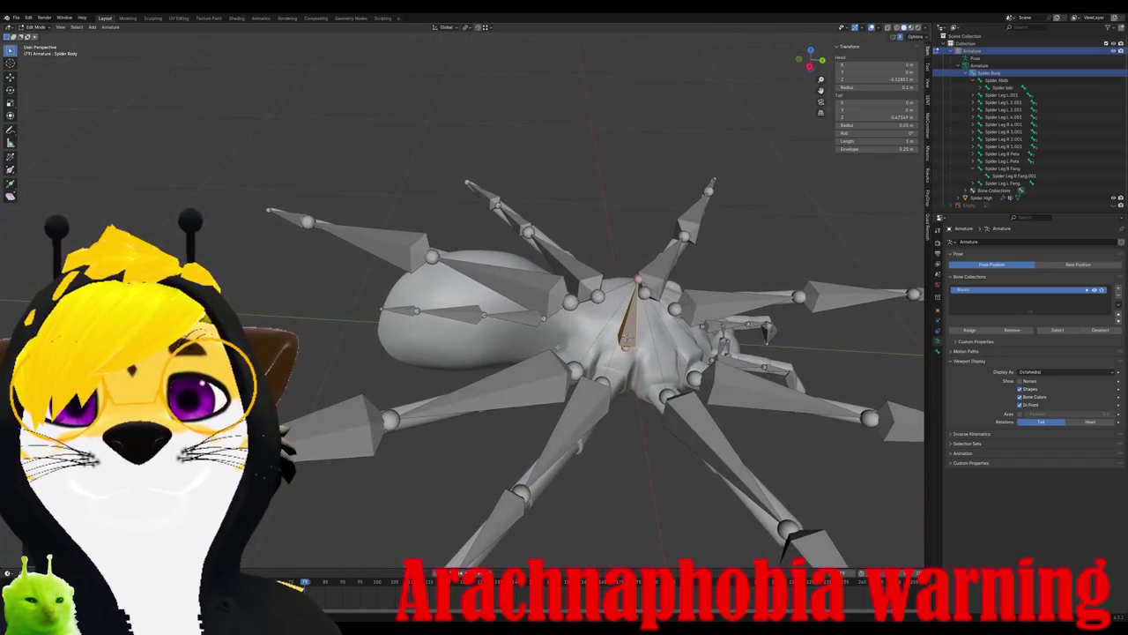
{"action": "key", "text": "Tab"}
{"action": "left_click", "coordinate": [583, 338], "text": "shift"}
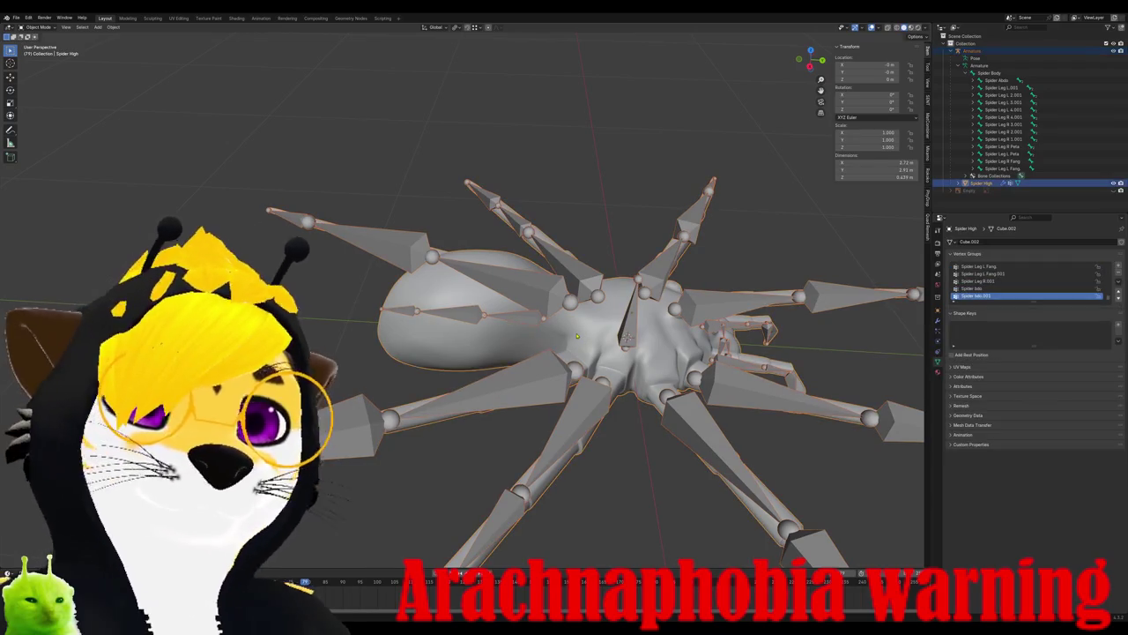
- Reselect the mesh then the armature and re-parent Spider High with Automatic Weights
{"action": "key", "text": "ctrl+p"}
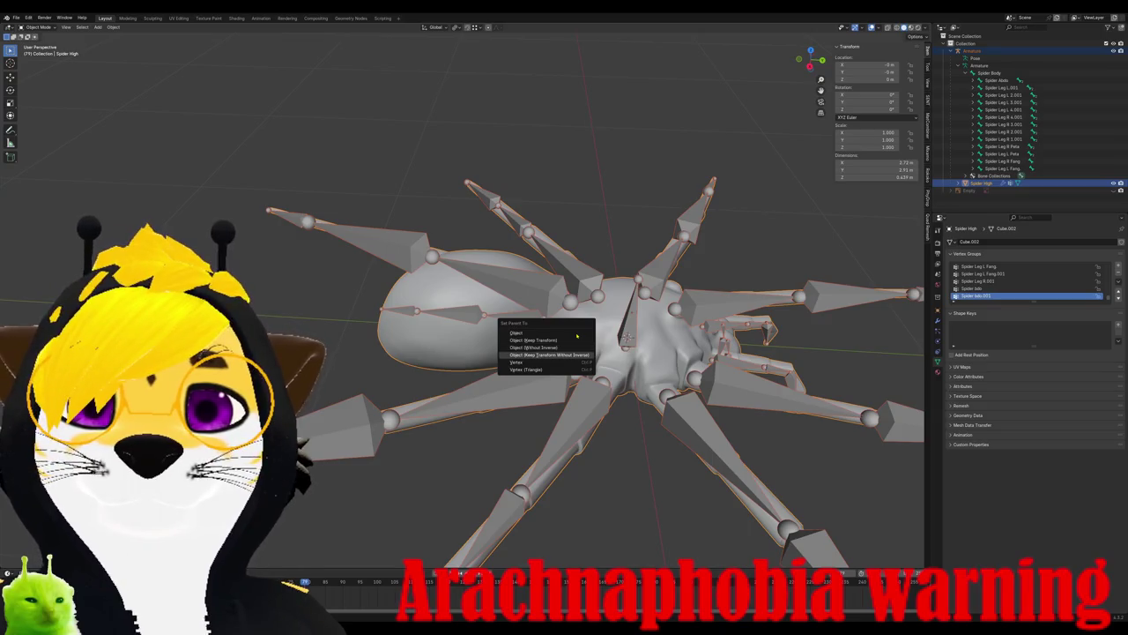
{"action": "left_click", "coordinate": [556, 355]}
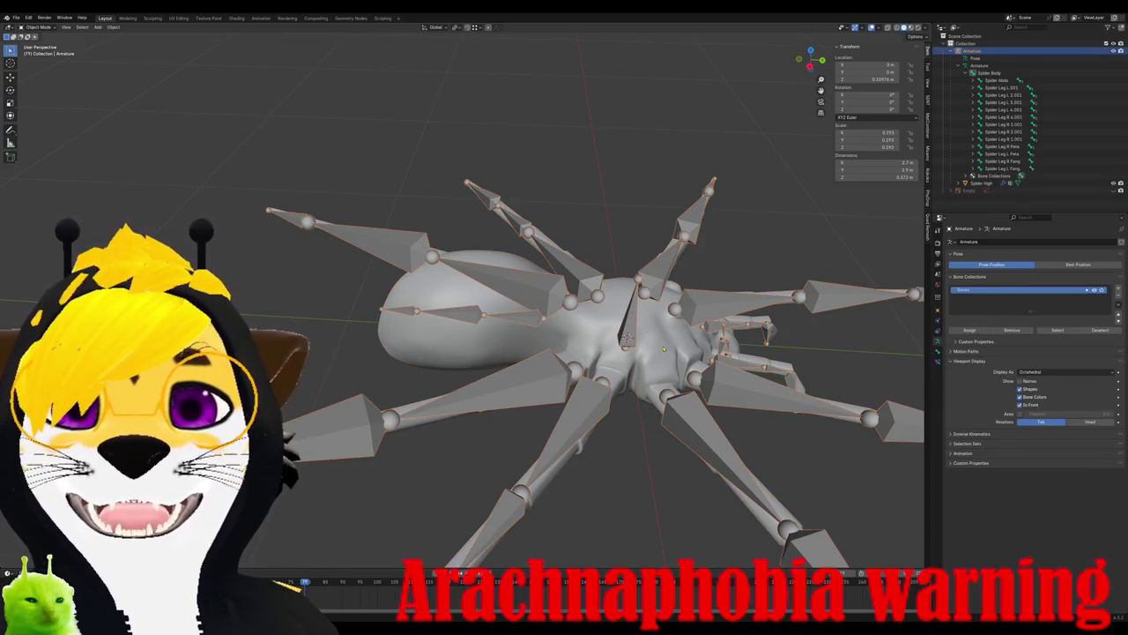
{"action": "left_click", "coordinate": [664, 350], "text": "shift"}
{"action": "left_click", "coordinate": [644, 291], "text": "shift"}
{"action": "key", "text": "ctrl+p"}
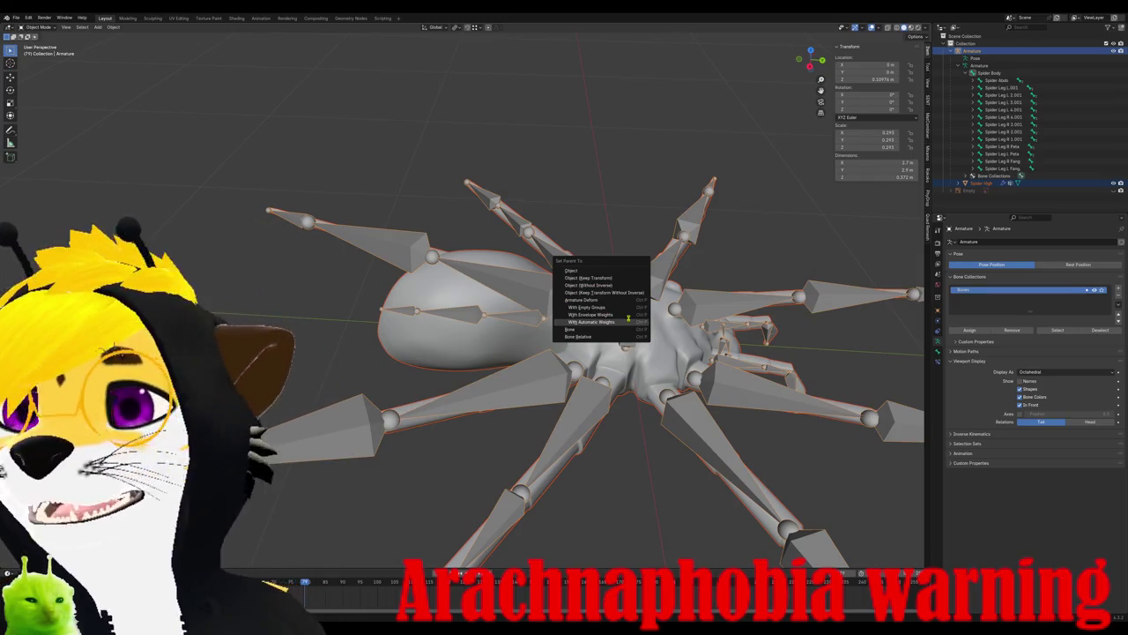
{"action": "left_click", "coordinate": [630, 322]}
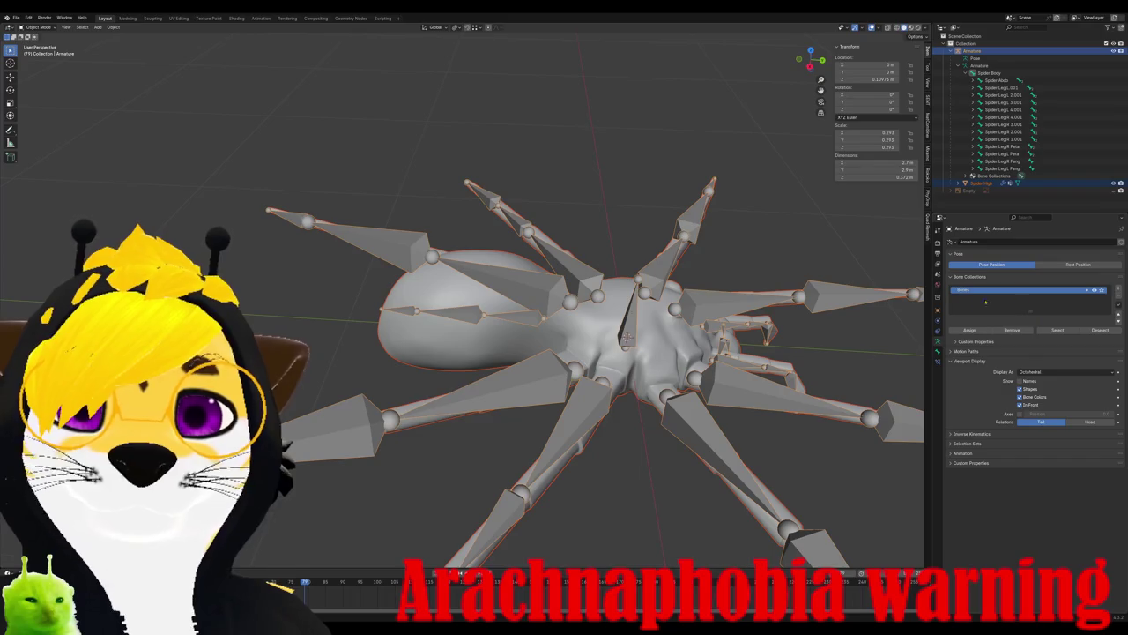
- Check the Spider Body bone settings, the mesh's vertex groups and its Armature modifier
{"action": "left_click", "coordinate": [938, 351]}
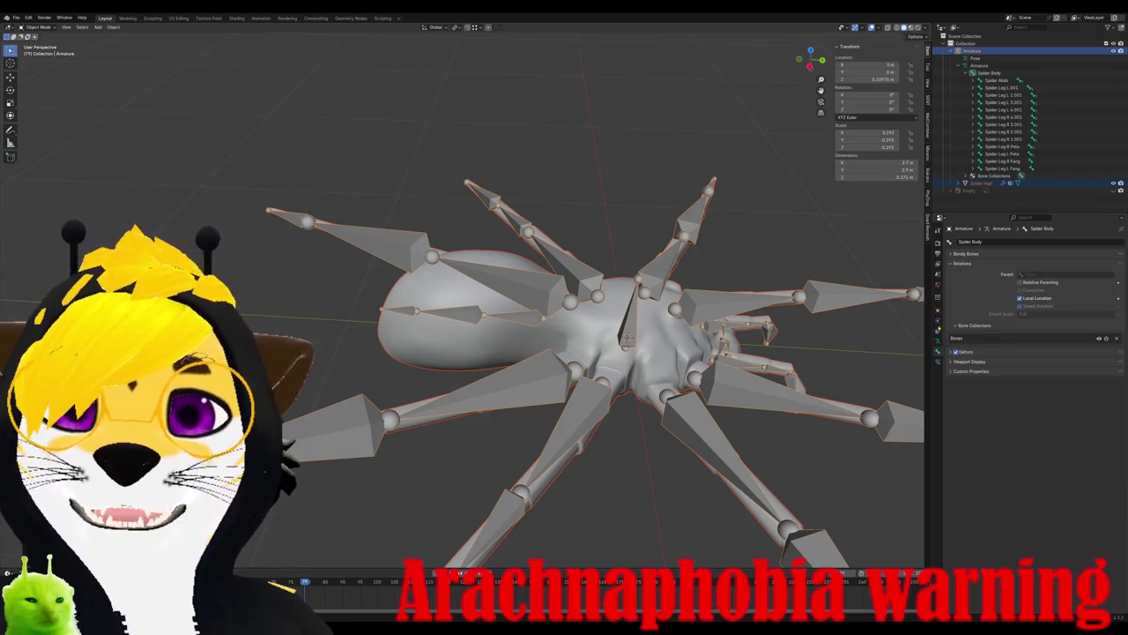
{"action": "left_click", "coordinate": [981, 182]}
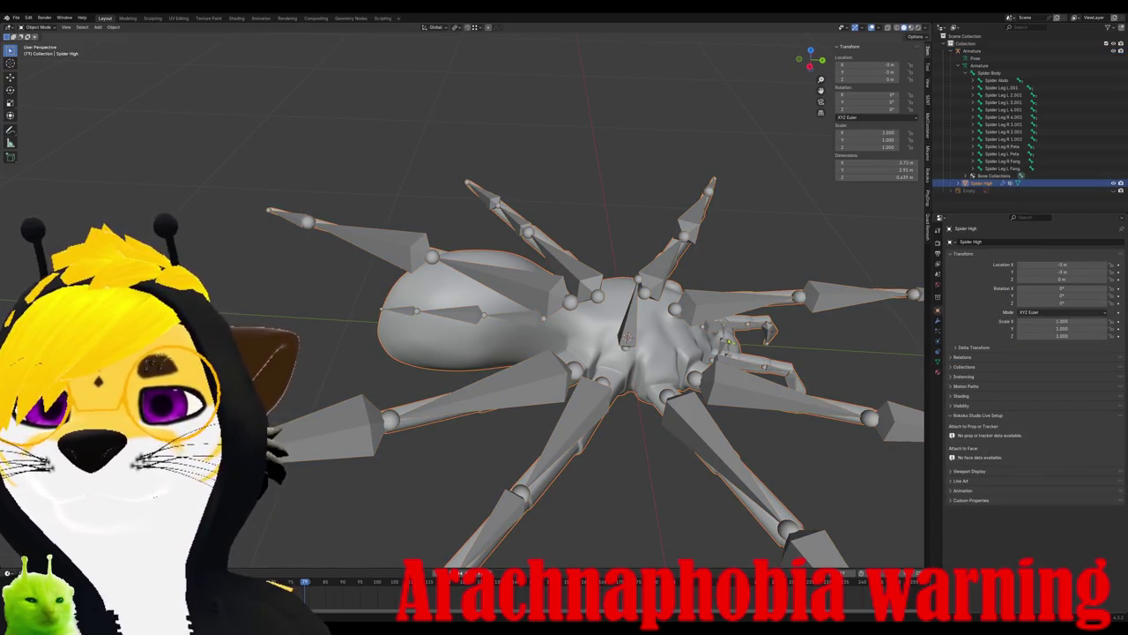
{"action": "left_click", "coordinate": [938, 361]}
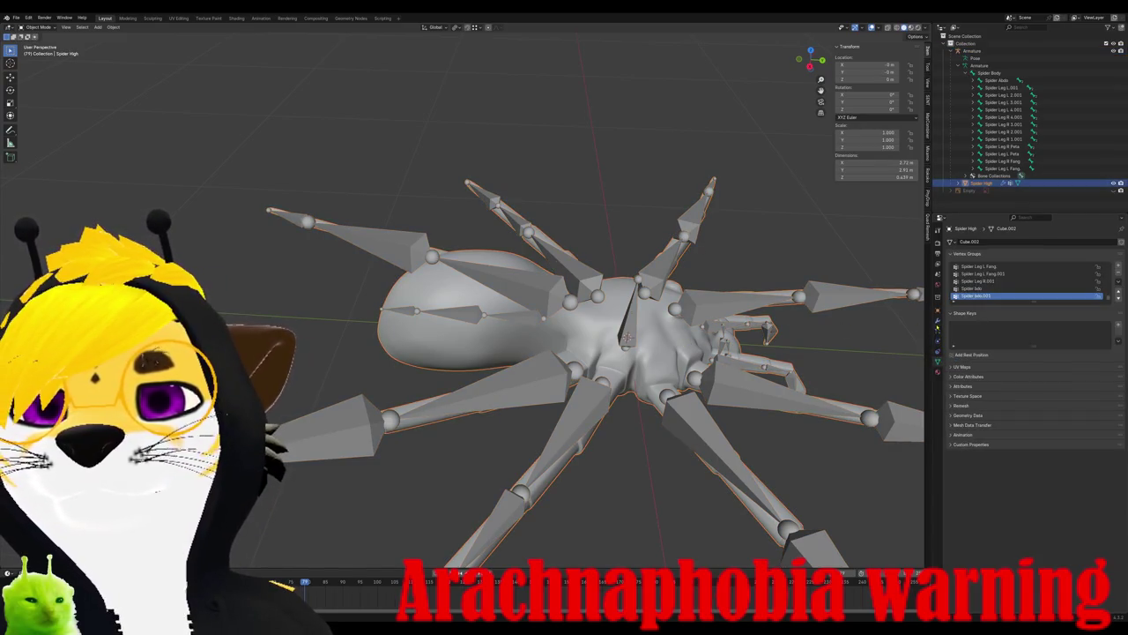
{"action": "left_click", "coordinate": [938, 320]}
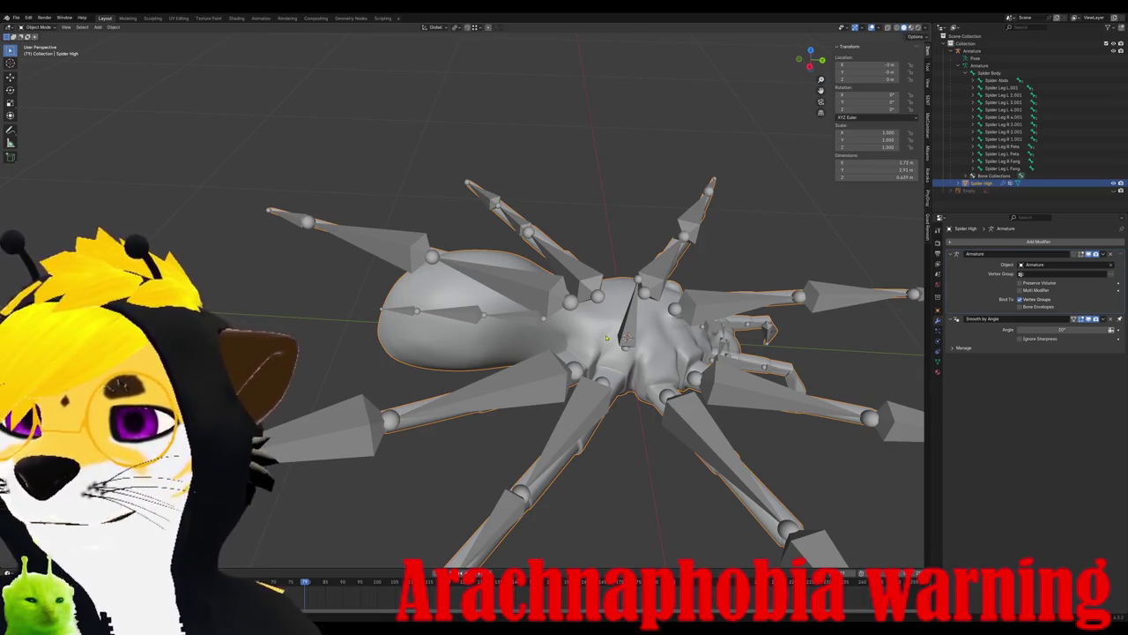
- Toggle the armature through Edit Mode, then put Spider High into Weight Paint mode
{"action": "left_click", "coordinate": [498, 298]}
{"action": "key", "text": "Tab"}
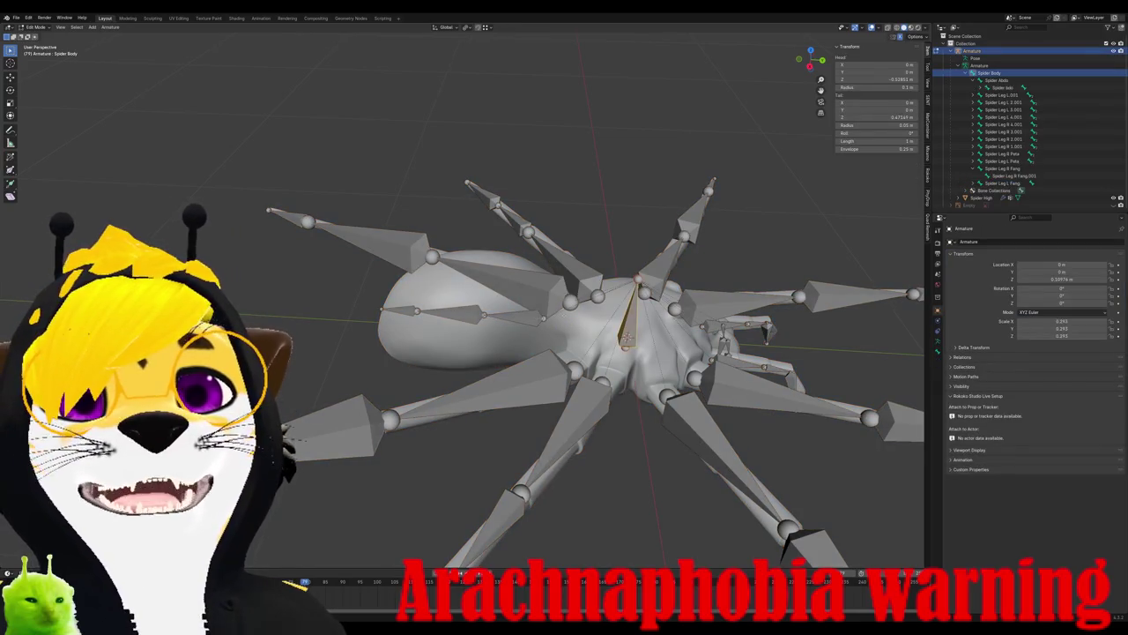
{"action": "key", "text": "Tab"}
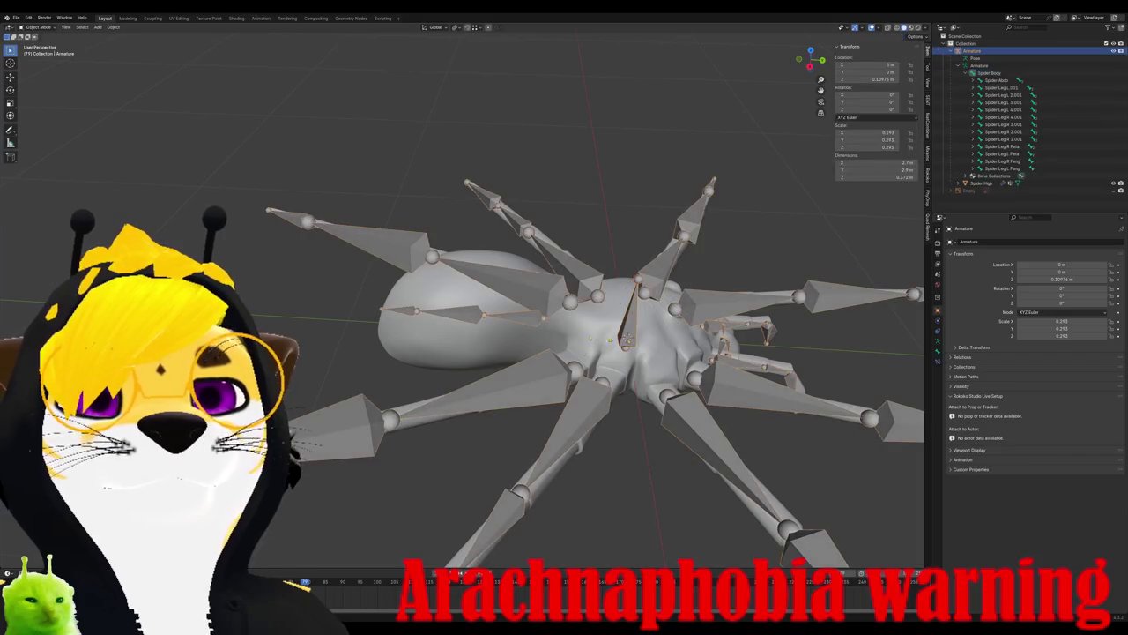
{"action": "left_click", "coordinate": [1010, 183]}
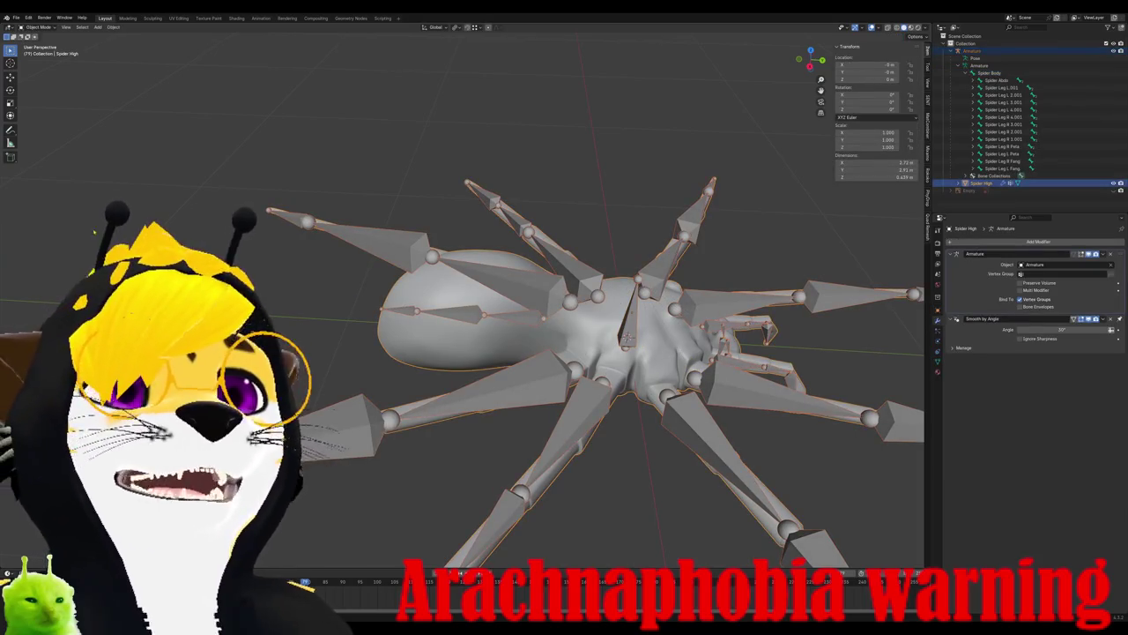
{"action": "left_click", "coordinate": [38, 26]}
{"action": "left_click", "coordinate": [40, 67]}
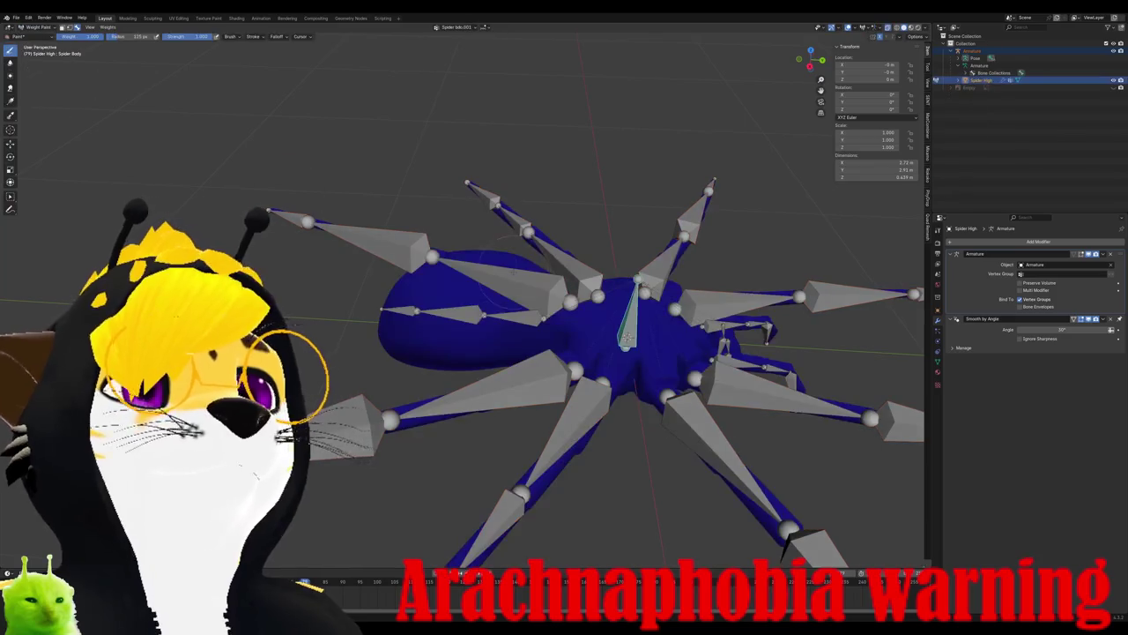
- In Top view, draw Gradient weight strokes across the abdomen, undoing attempts until the red-to-blue fade looks right
{"action": "key", "text": "KP_7"}
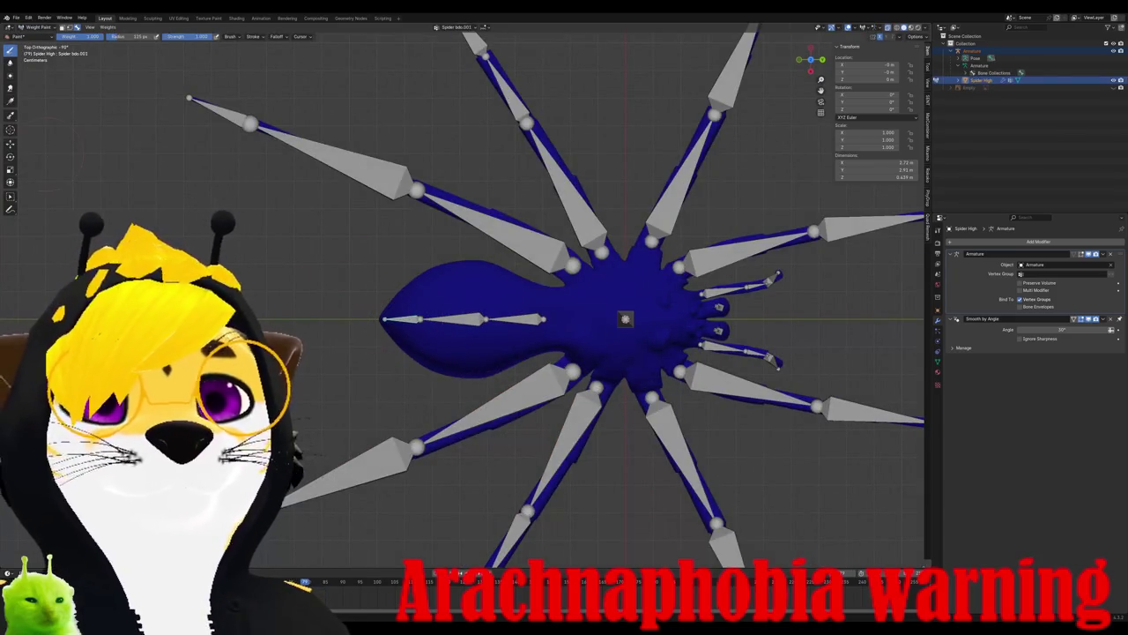
{"action": "left_click", "coordinate": [11, 101]}
{"action": "left_click_drag", "start_coordinate": [177, 271], "coordinate": [646, 300]}
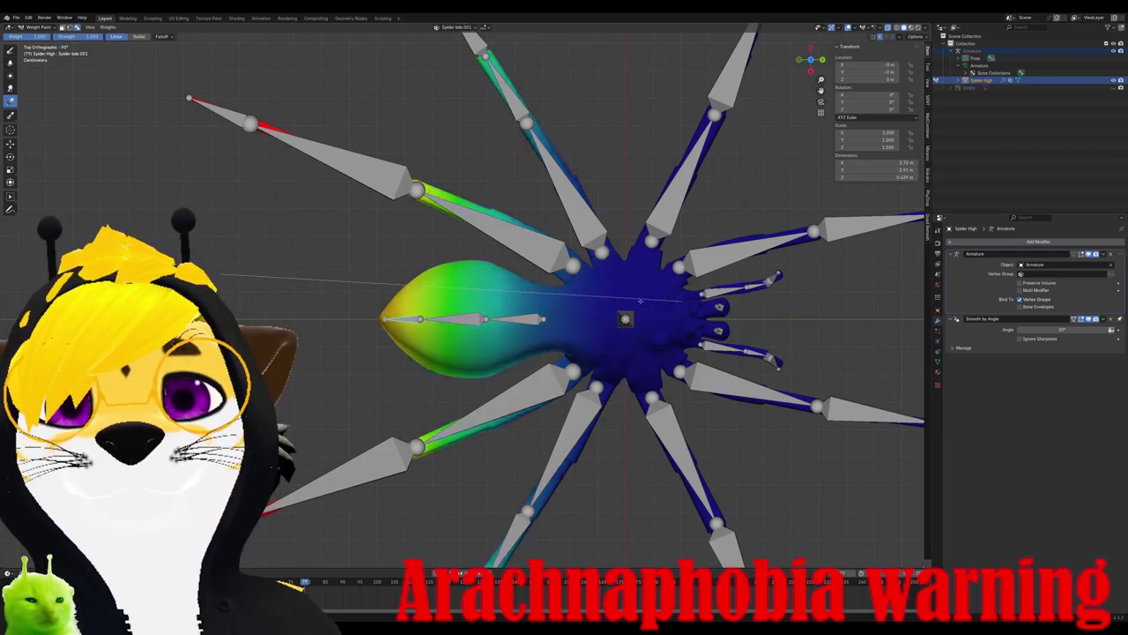
{"action": "left_click_drag", "start_coordinate": [646, 301], "coordinate": [492, 326]}
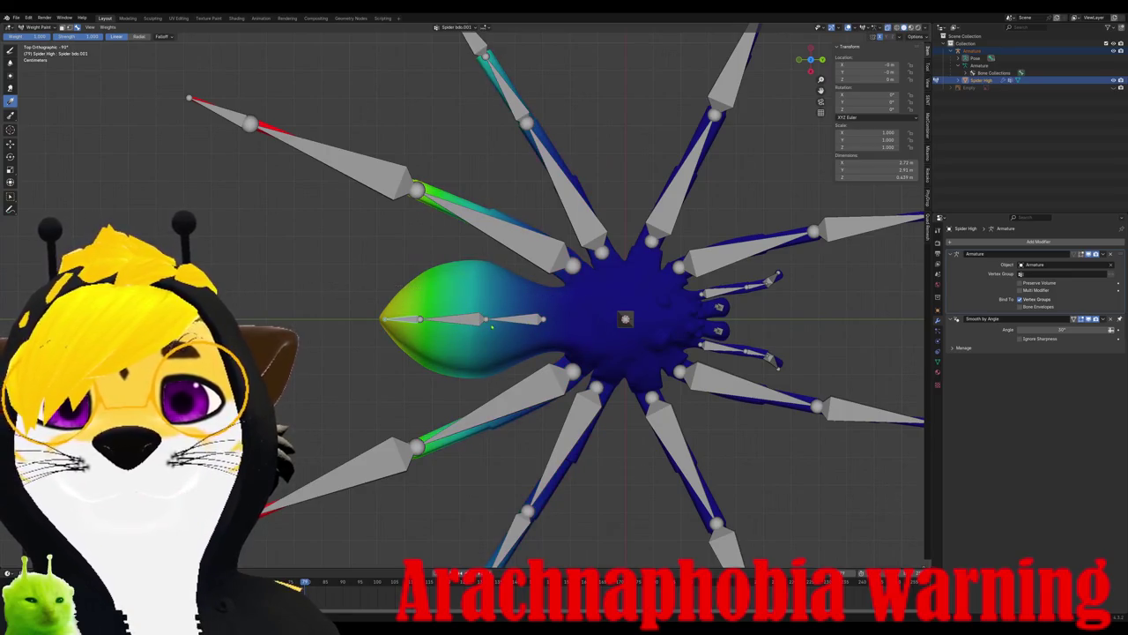
{"action": "key", "text": "ctrl+z"}
{"action": "mouse_move", "coordinate": [420, 338]}
{"action": "left_mouse_down"}
{"action": "mouse_move", "coordinate": [581, 344]}
{"action": "mouse_move", "coordinate": [486, 346]}
{"action": "left_mouse_up"}
{"action": "key", "text": "ctrl+z"}
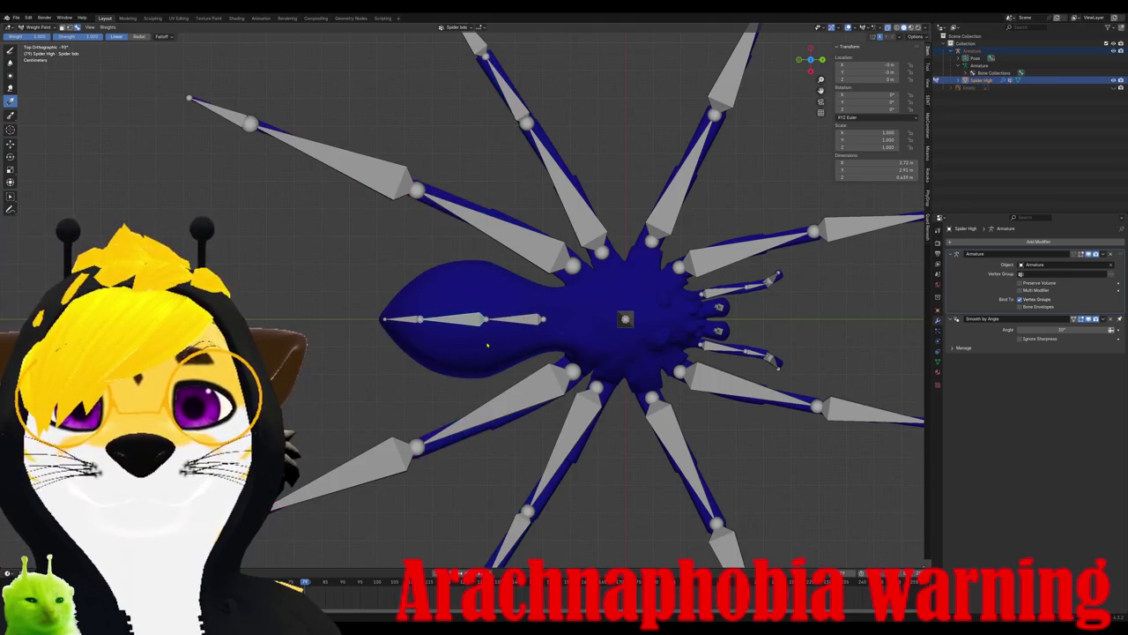
{"action": "key", "text": "ctrl+shift+z"}
{"action": "key", "text": "ctrl+z"}
{"action": "mouse_move", "coordinate": [490, 342]}
{"action": "left_mouse_down"}
{"action": "mouse_move", "coordinate": [449, 342]}
{"action": "mouse_move", "coordinate": [530, 333]}
{"action": "mouse_move", "coordinate": [480, 334]}
{"action": "left_mouse_up"}
{"action": "key", "text": "ctrl+z"}
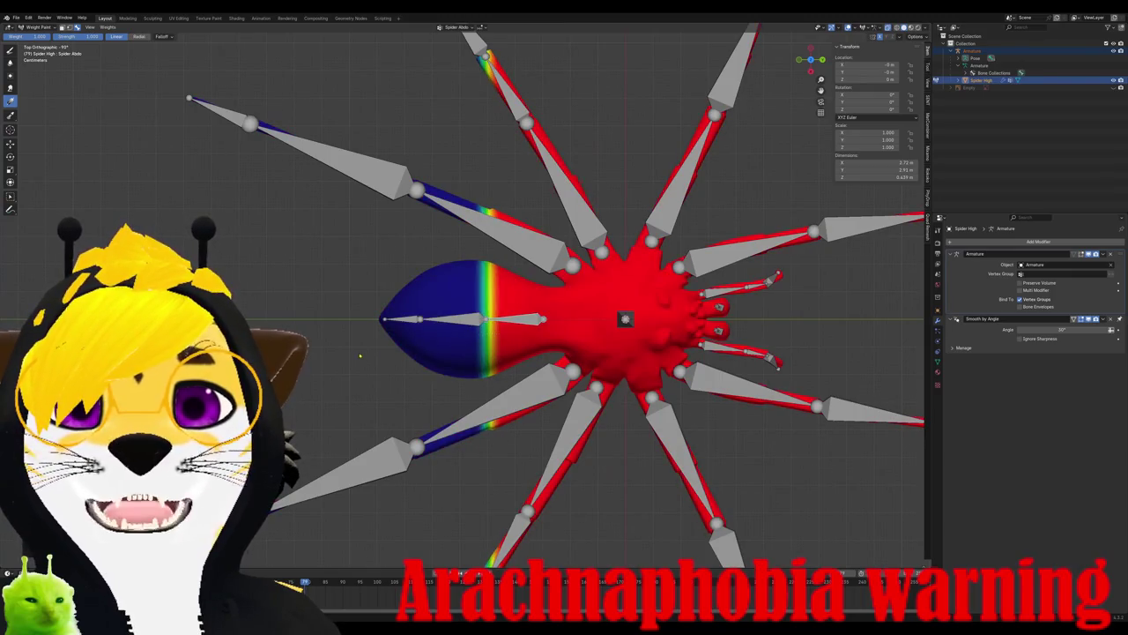
- Redraw the Spider Abdo.001 weight gradient along the abdomen, from tip to body
{"action": "key", "text": "ctrl+z"}
{"action": "left_click_drag", "start_coordinate": [379, 360], "coordinate": [723, 358]}
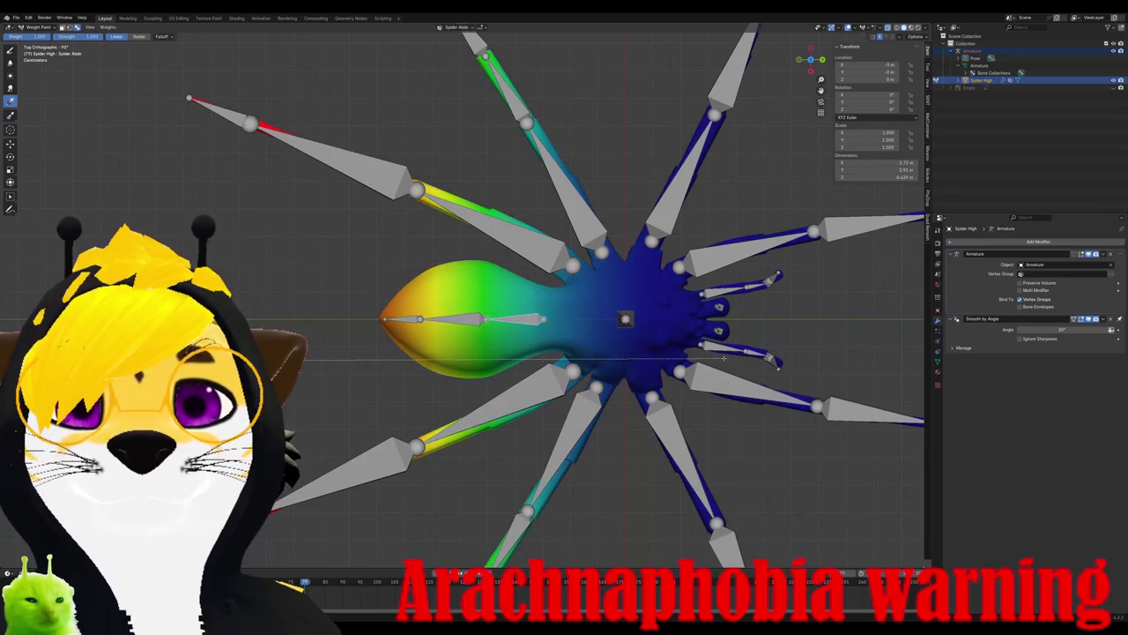
{"action": "key", "text": "ctrl+z"}
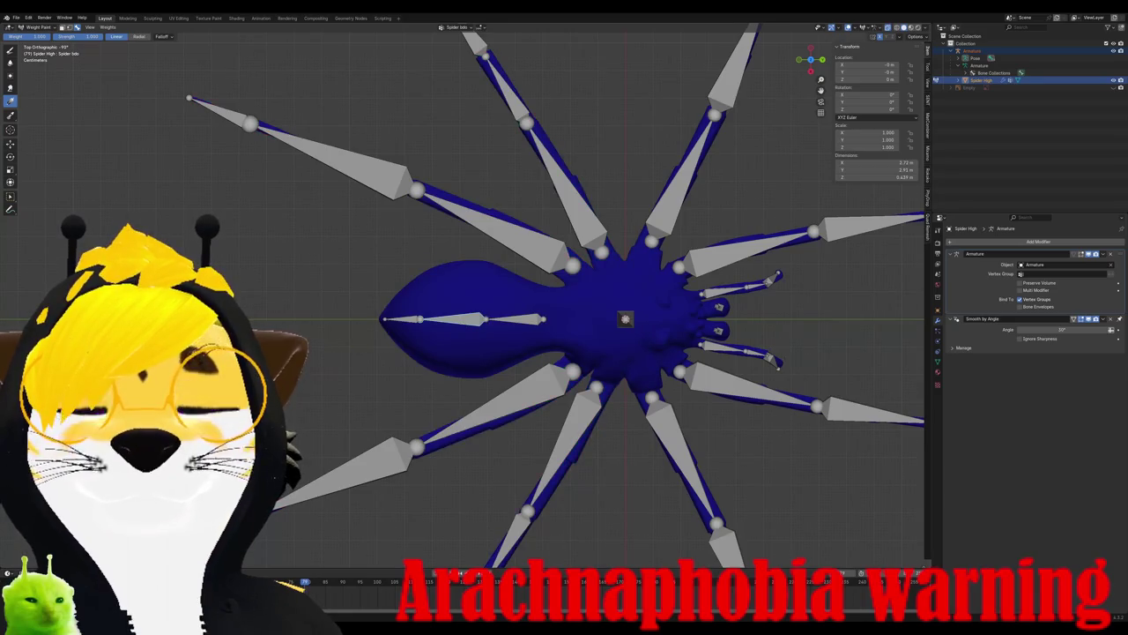
{"action": "left_click_drag", "start_coordinate": [384, 360], "coordinate": [527, 359]}
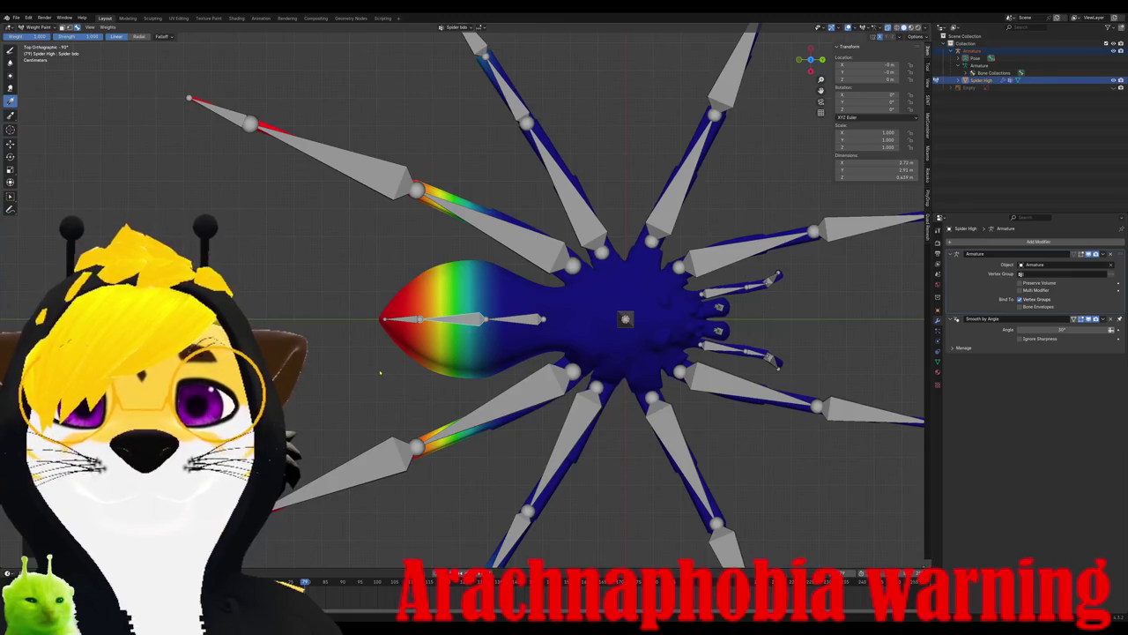
{"action": "key", "text": "ctrl+z"}
{"action": "left_click_drag", "start_coordinate": [471, 382], "coordinate": [464, 382]}
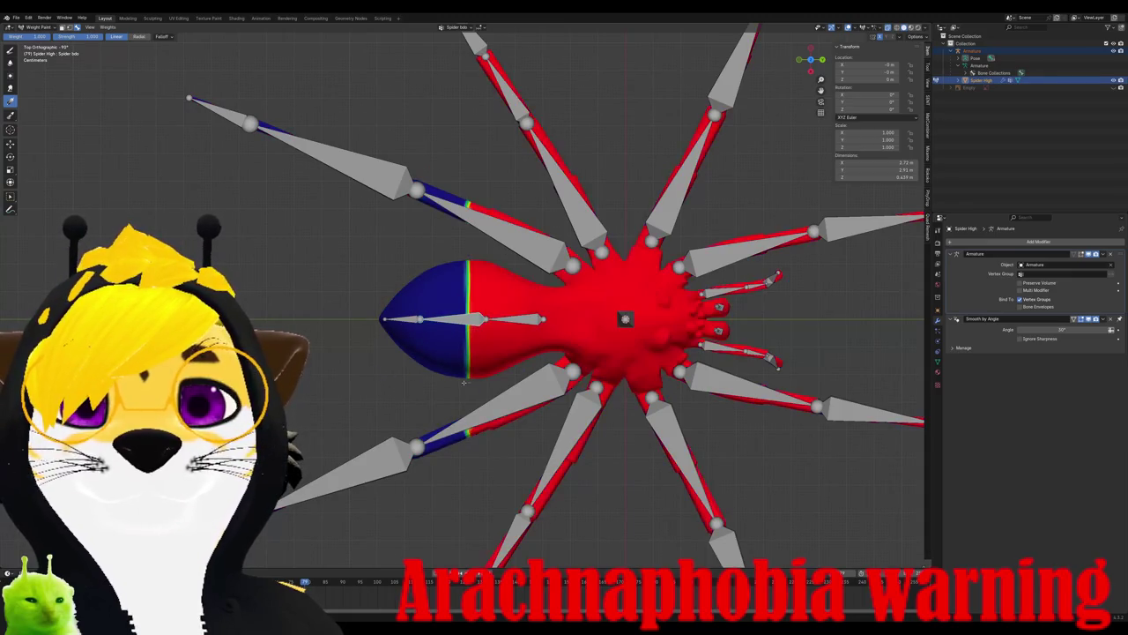
{"action": "key", "text": "ctrl+z"}
{"action": "key", "text": "ctrl+z"}
{"action": "key", "text": "ctrl+z"}
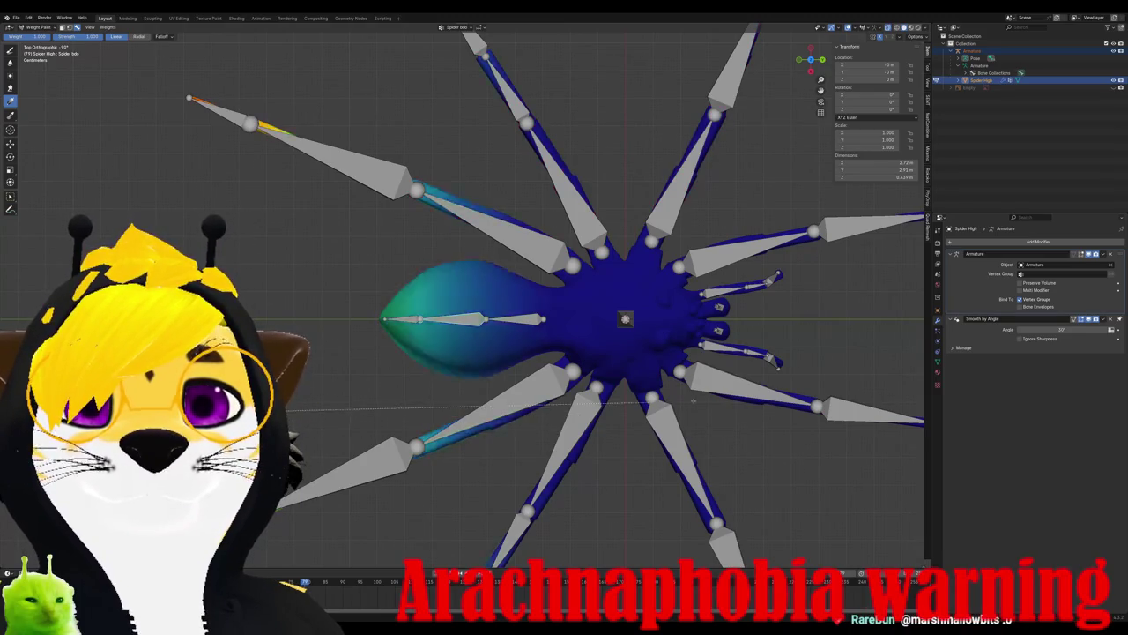
{"action": "left_click_drag", "start_coordinate": [429, 434], "coordinate": [851, 401]}
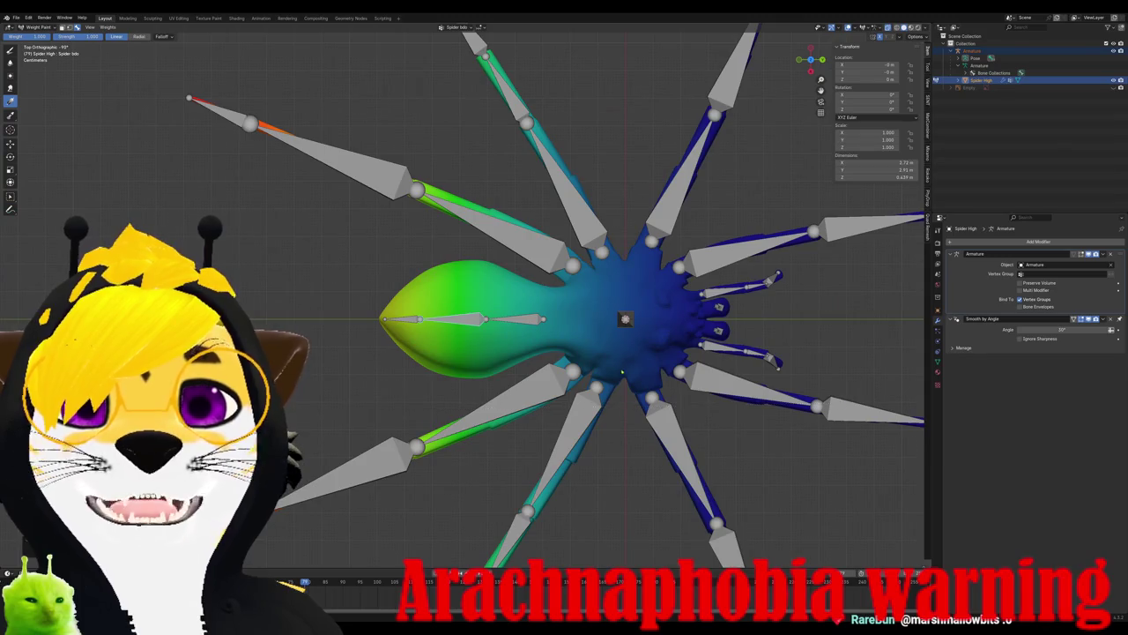
{"action": "left_click_drag", "start_coordinate": [385, 319], "coordinate": [512, 324]}
- Test the deformation by rotating the abdomen bone, then cancel the rotation
{"action": "key", "text": "r"}
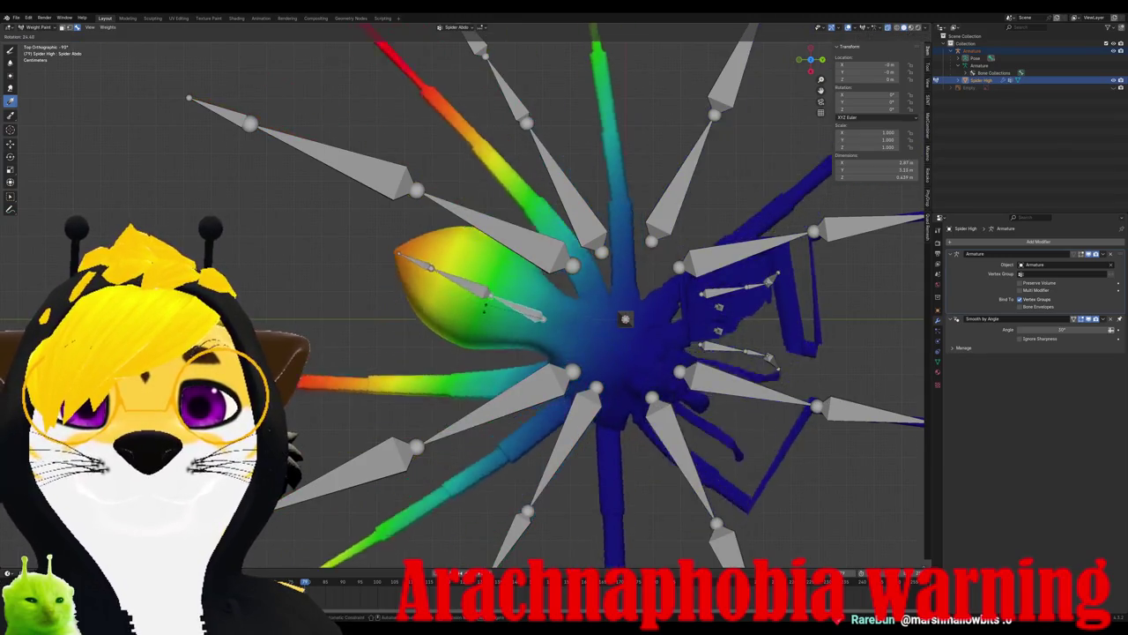
{"action": "key", "text": "Escape"}
{"action": "key", "text": "r"}
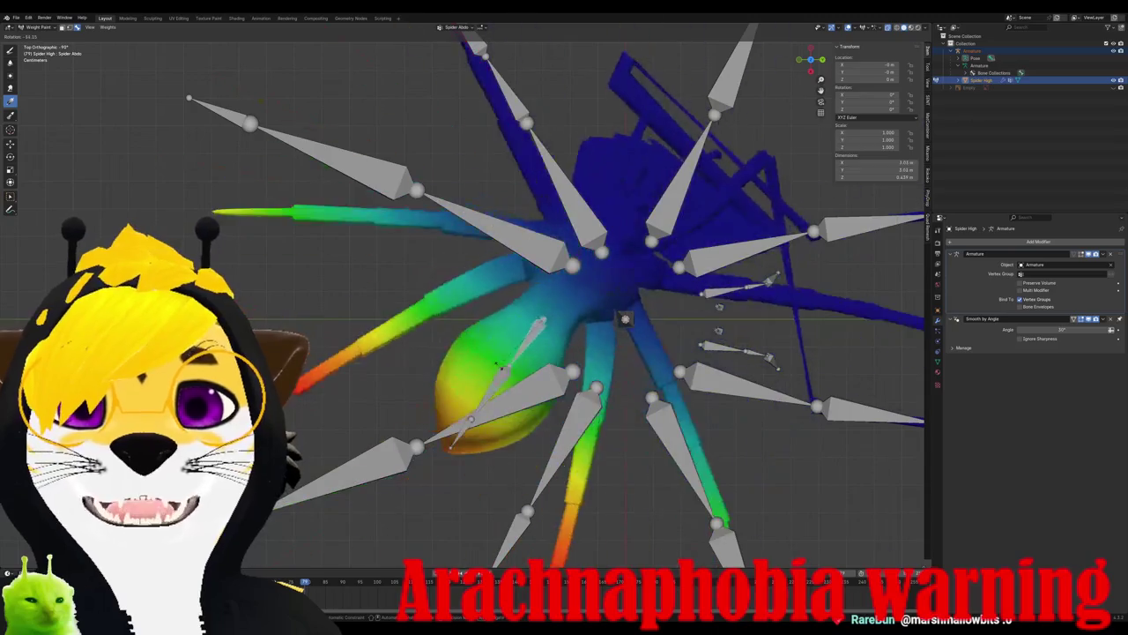
{"action": "key", "text": "Escape"}
{"action": "key", "text": "ctrl+z"}
- Step through recent weight edits with undo/redo, then retest the abdomen bone rotation
{"action": "key", "text": "ctrl+z"}
{"action": "key", "text": "ctrl+z"}
{"action": "key", "text": "ctrl+shift+z"}
{"action": "key", "text": "ctrl+shift+z"}
{"action": "key", "text": "ctrl+z"}
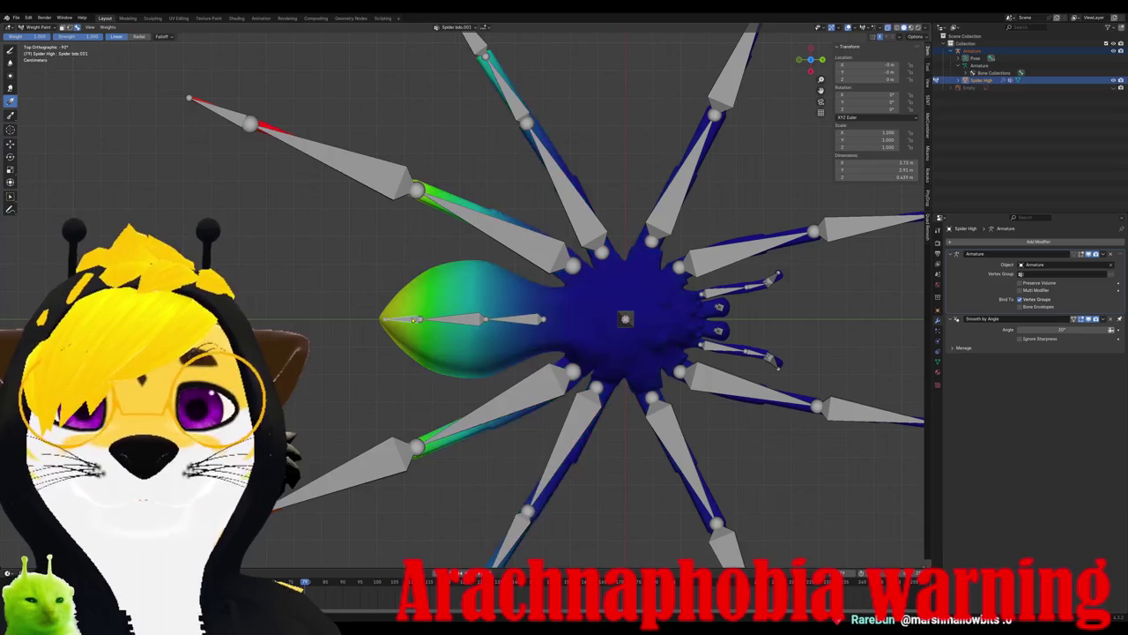
{"action": "key", "text": "ctrl+z"}
{"action": "key", "text": "ctrl+shift+z"}
{"action": "key", "text": "r"}
{"action": "key", "text": "Escape"}
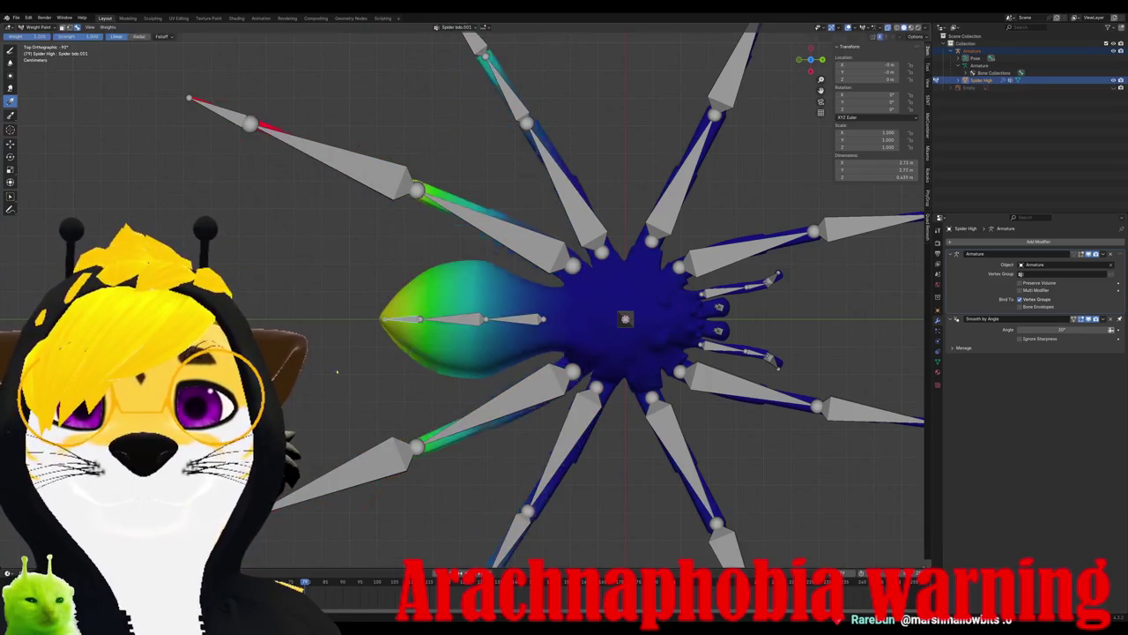
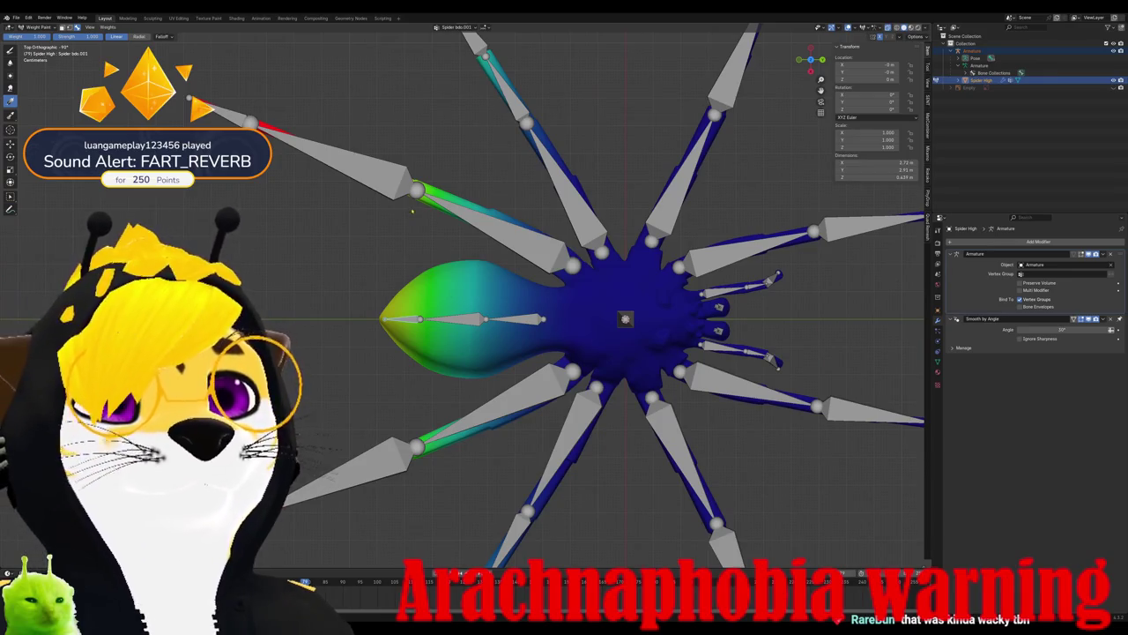
- Inspect the upper-left leg and abdomen weights, then enter Edit Mode with X-ray on
{"action": "left_click", "coordinate": [519, 235], "text": "ctrl"}
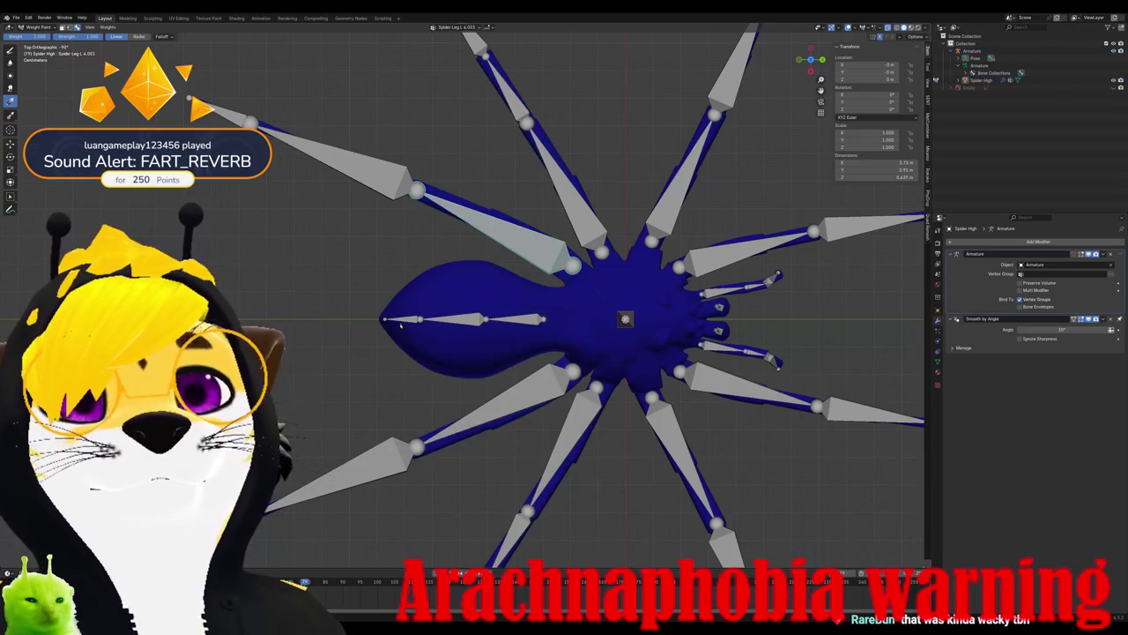
{"action": "left_click", "coordinate": [476, 319], "text": "ctrl"}
{"action": "key", "text": "Tab"}
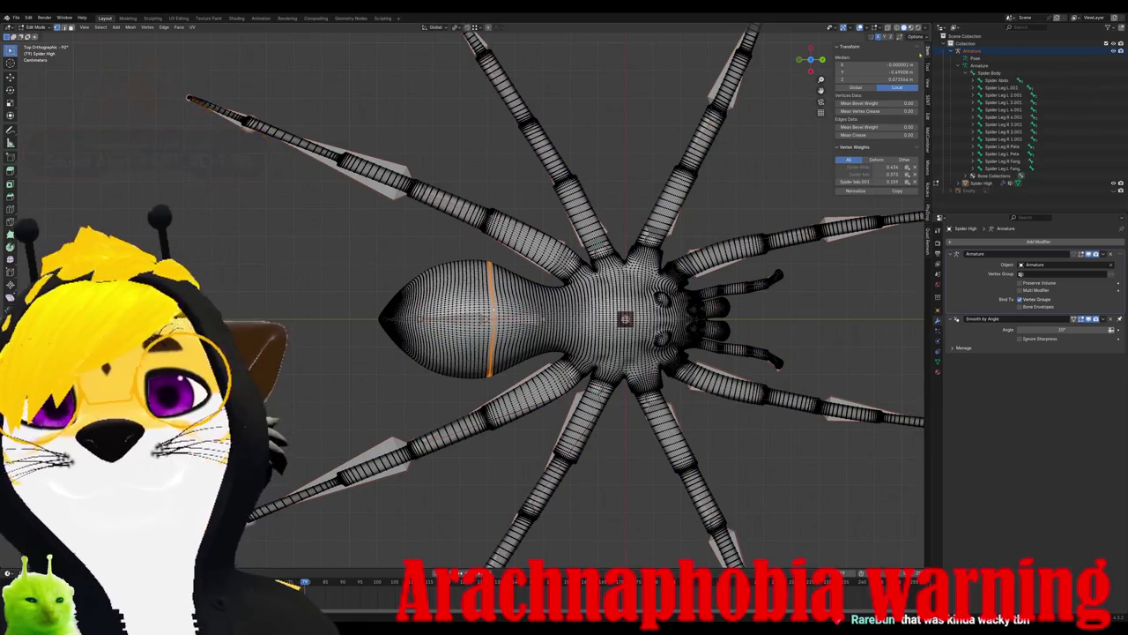
{"action": "key", "text": "alt+z"}
- Box-select the two upper-left legs and their bases near the body
{"action": "left_click_drag", "start_coordinate": [167, 73], "coordinate": [610, 244]}
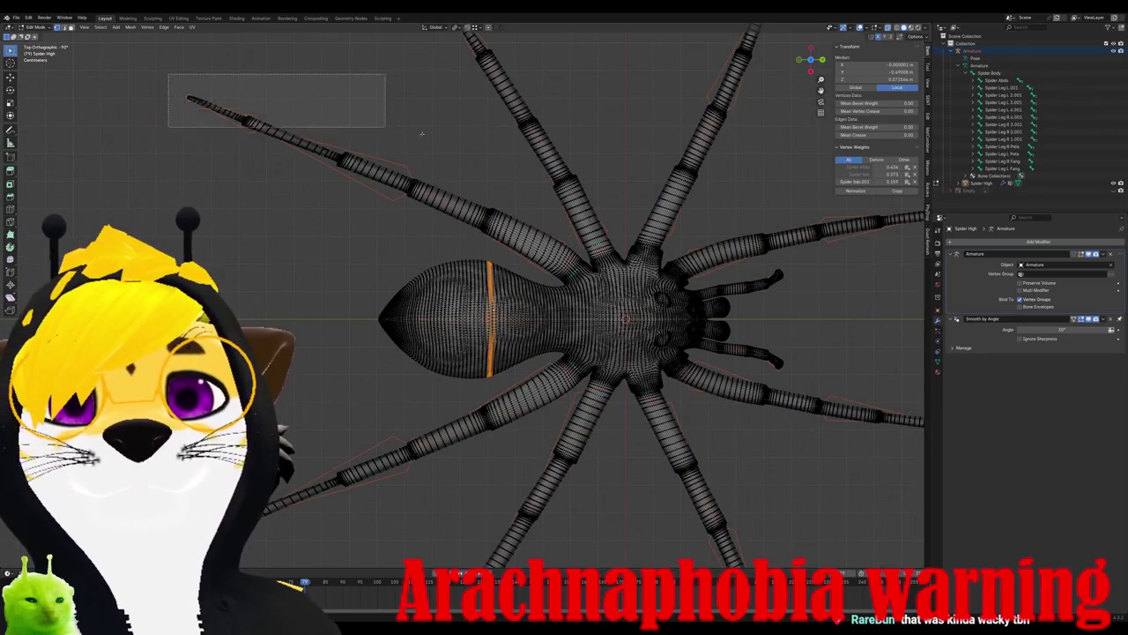
{"action": "mouse_move", "coordinate": [473, 194]}
{"action": "left_mouse_down", "text": "shift"}
{"action": "mouse_move", "coordinate": [589, 259]}
{"action": "mouse_move", "coordinate": [585, 282]}
{"action": "left_mouse_up", "text": "shift"}
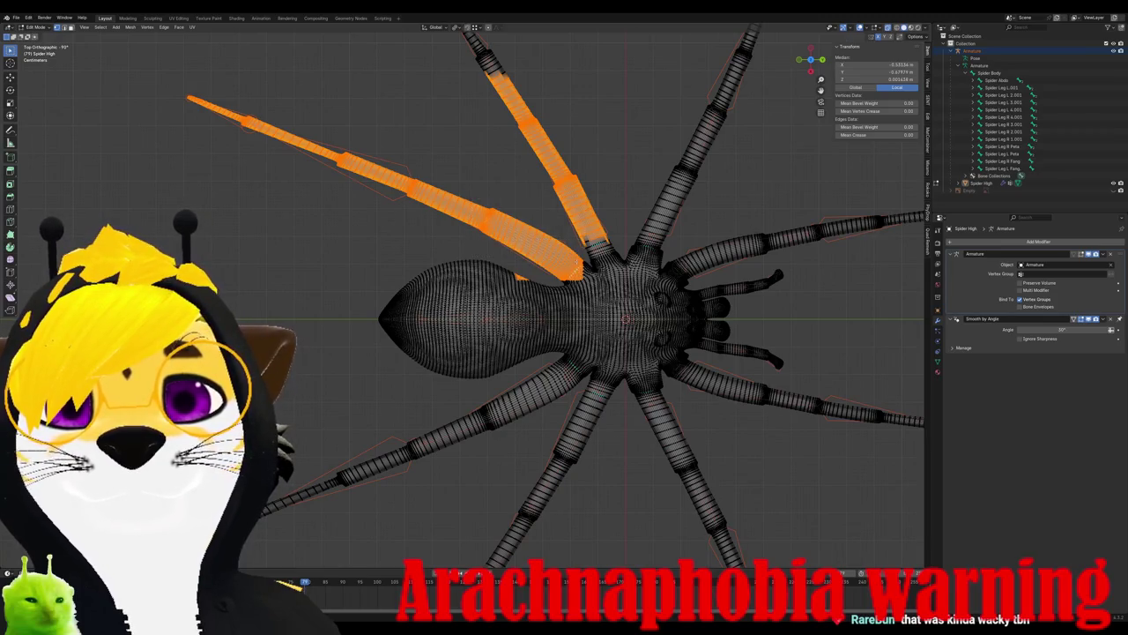
{"action": "key", "text": "ctrl+z"}
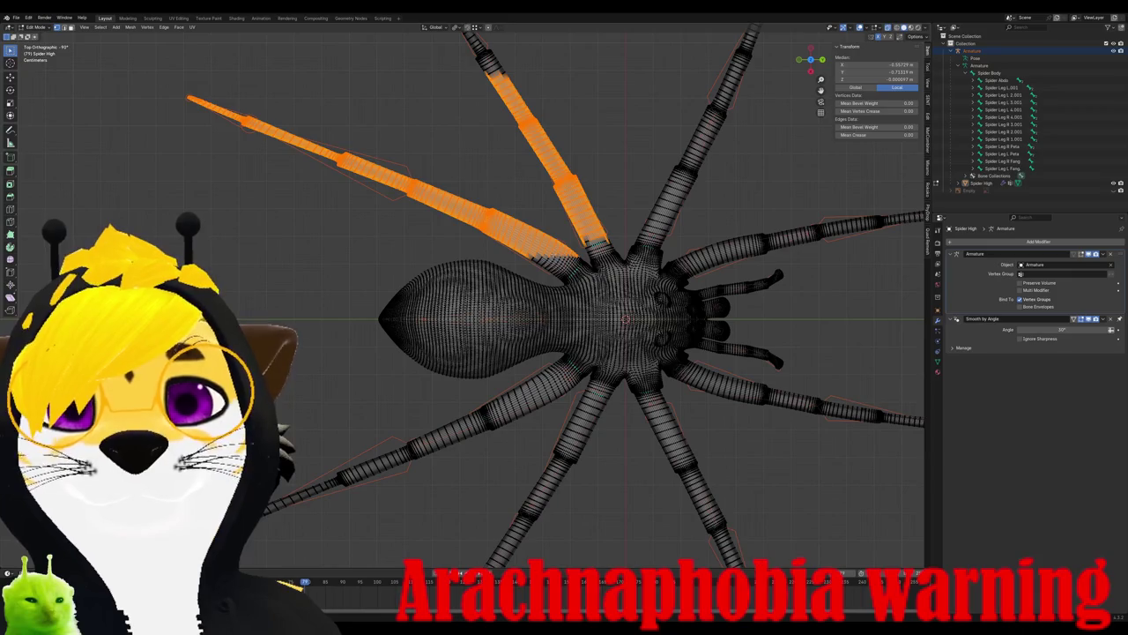
{"action": "scroll", "coordinate": [601, 153], "scroll_direction": "down", "scroll_amount": 2}
{"action": "scroll", "coordinate": [601, 154], "scroll_direction": "down", "scroll_amount": 1}
{"action": "scroll", "coordinate": [601, 153], "scroll_direction": "down", "scroll_amount": 2}
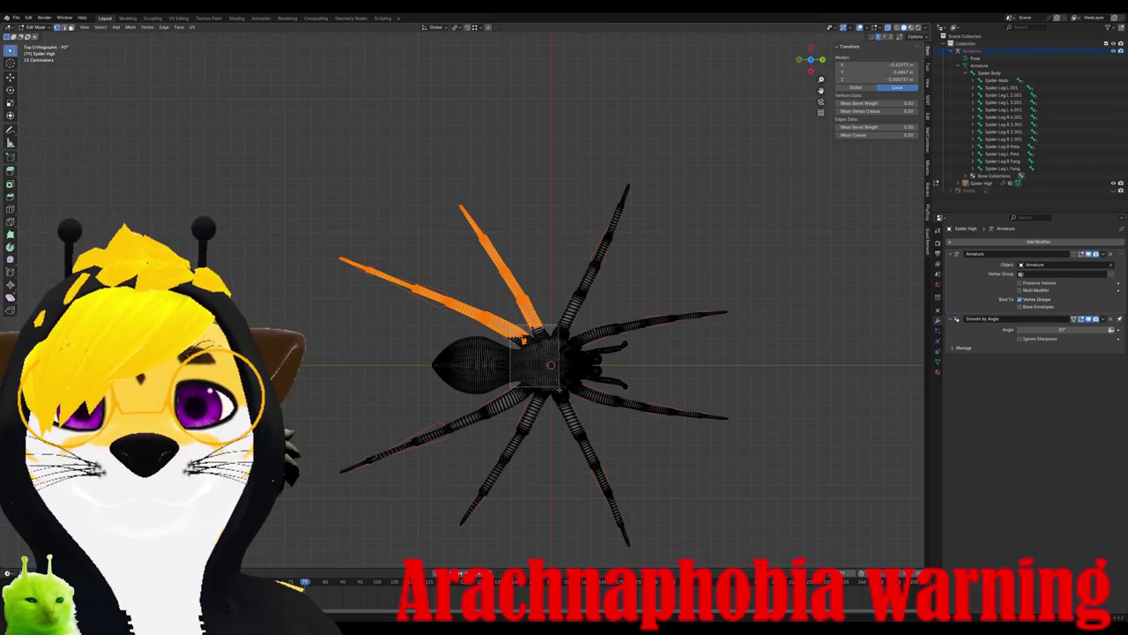
{"action": "left_click_drag", "start_coordinate": [558, 385], "coordinate": [573, 260]}
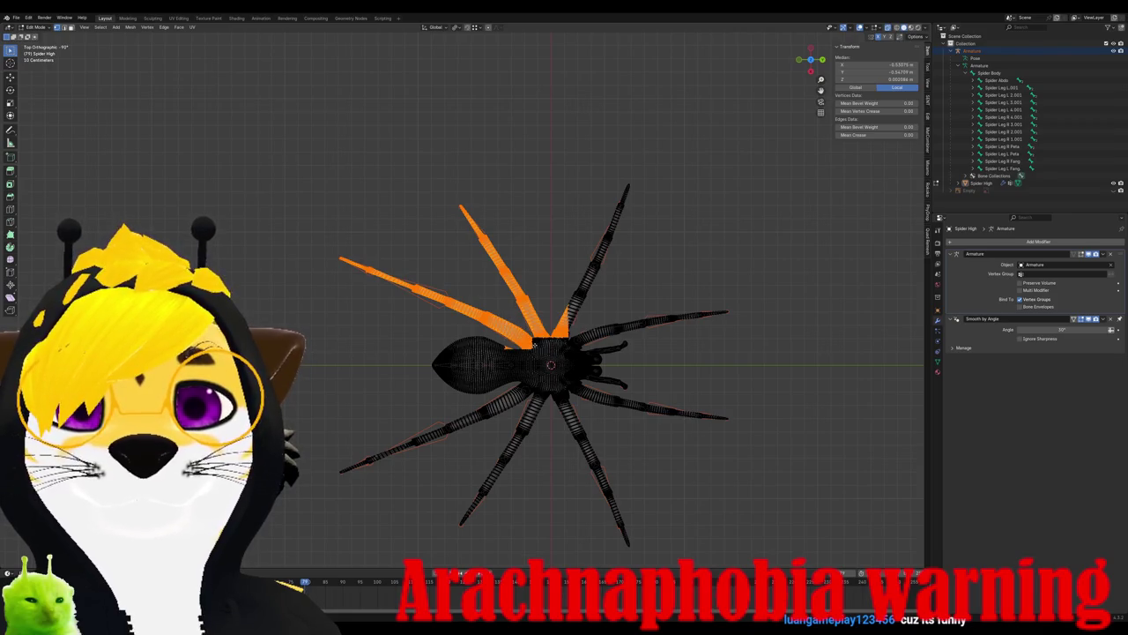
{"action": "scroll", "coordinate": [534, 353], "scroll_direction": "up", "scroll_amount": 3}
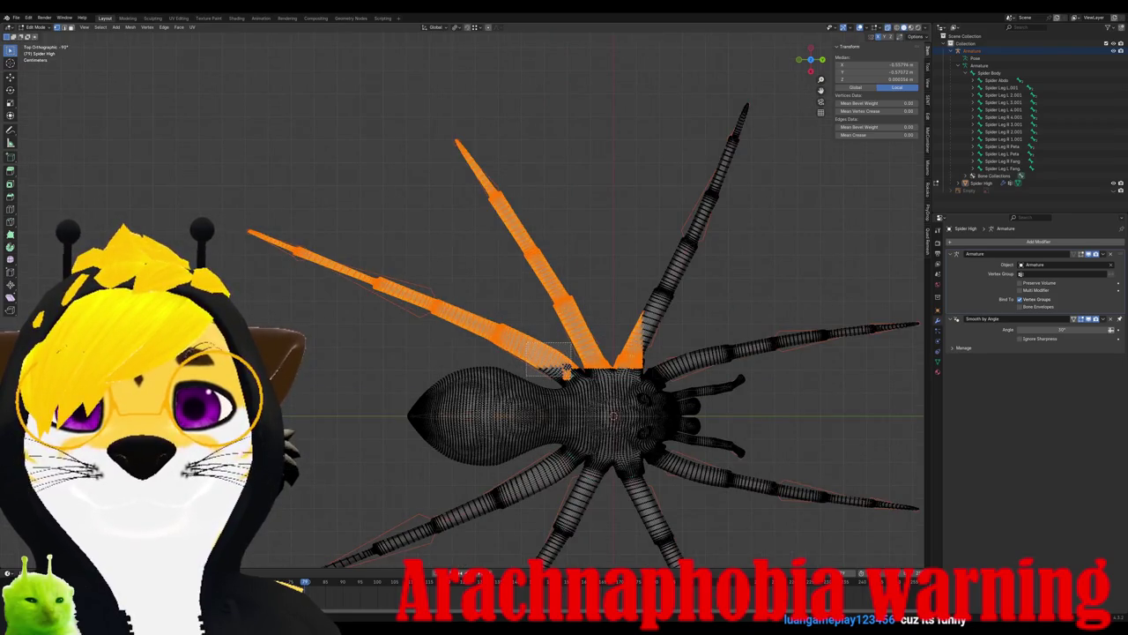
{"action": "scroll", "coordinate": [593, 385], "scroll_direction": "down", "scroll_amount": 3}
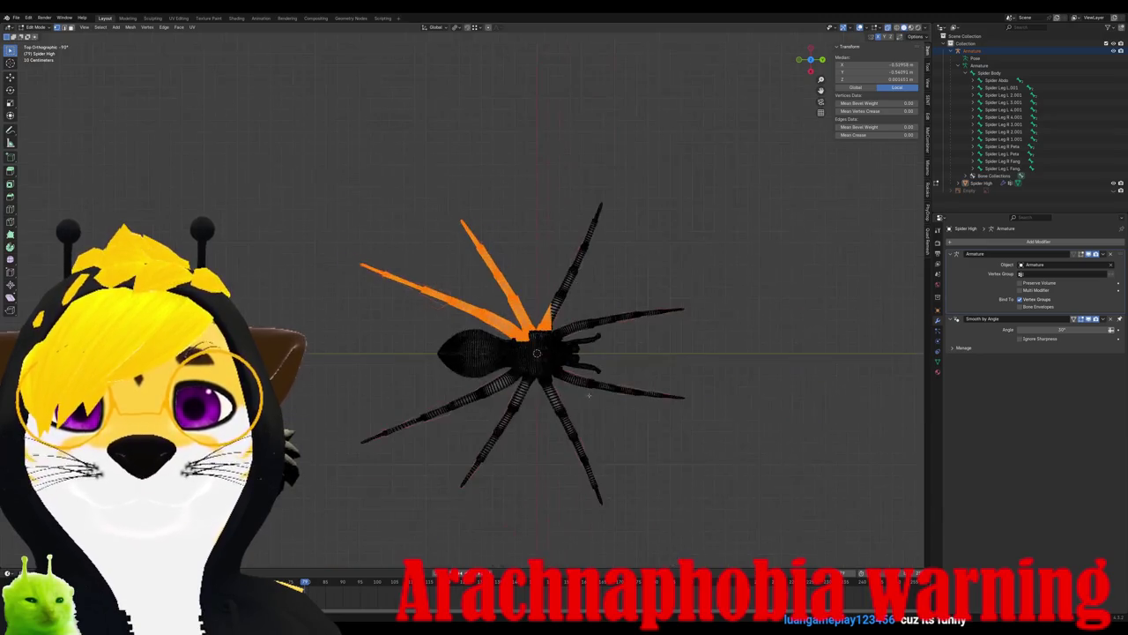
{"action": "scroll", "coordinate": [494, 370], "scroll_direction": "up", "scroll_amount": 2}
{"action": "scroll", "coordinate": [494, 370], "scroll_direction": "up", "scroll_amount": 3}
{"action": "scroll", "coordinate": [494, 370], "scroll_direction": "up", "scroll_amount": 1}
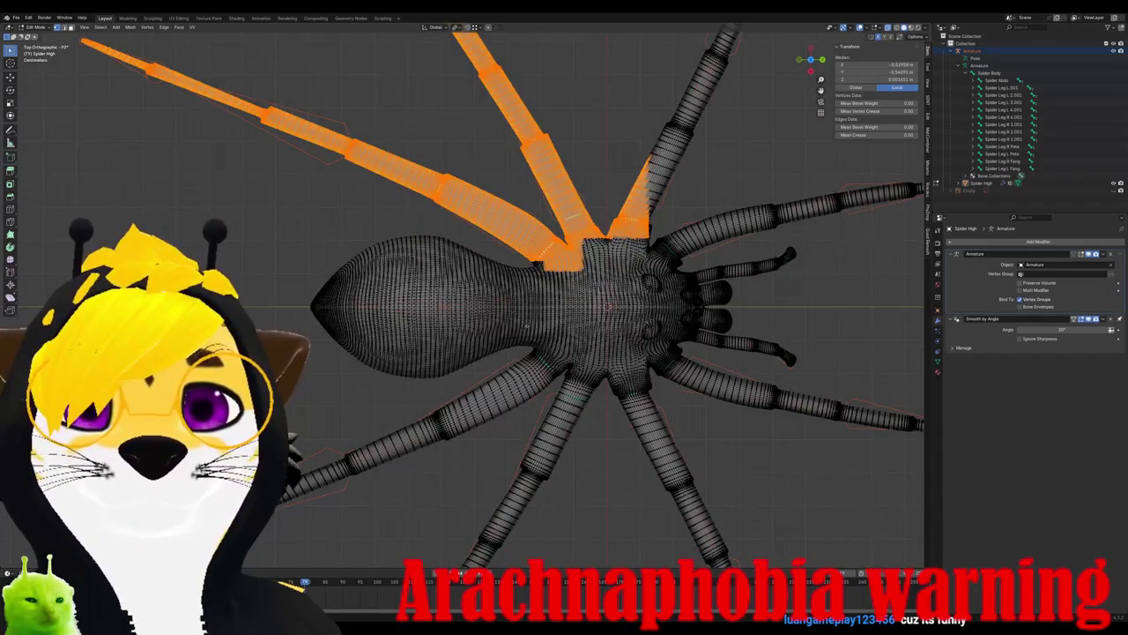
- Add the lower leg bases and the whole lower-left leg to the selection
{"action": "key", "text": "l"}
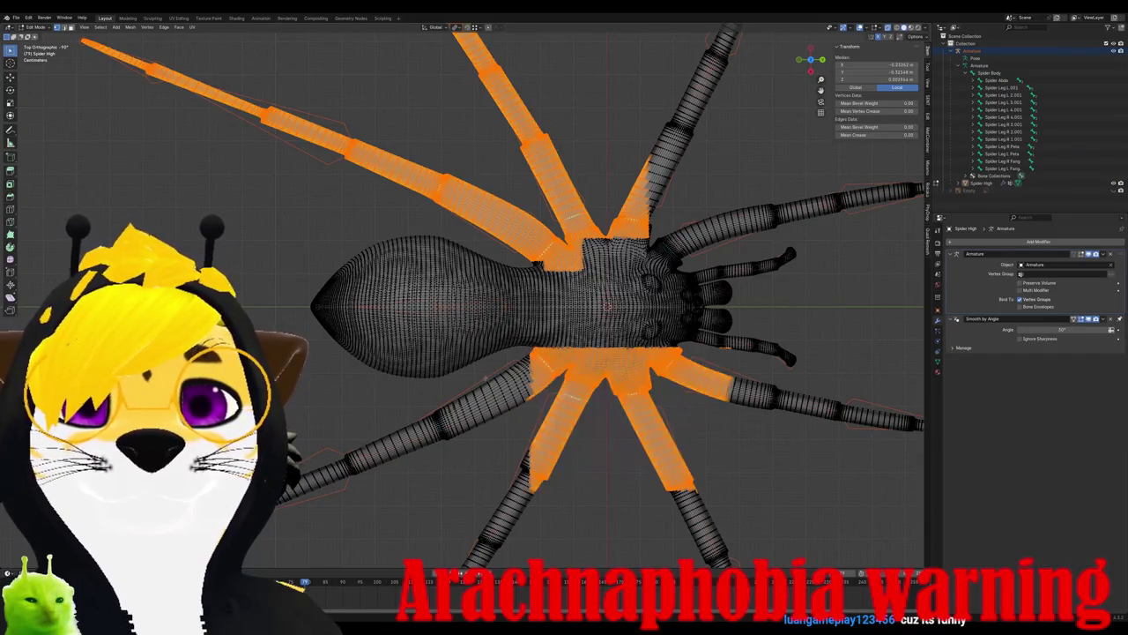
{"action": "mouse_move", "coordinate": [529, 392]}
{"action": "left_mouse_down"}
{"action": "mouse_move", "coordinate": [489, 410]}
{"action": "mouse_move", "coordinate": [505, 434]}
{"action": "left_mouse_up"}
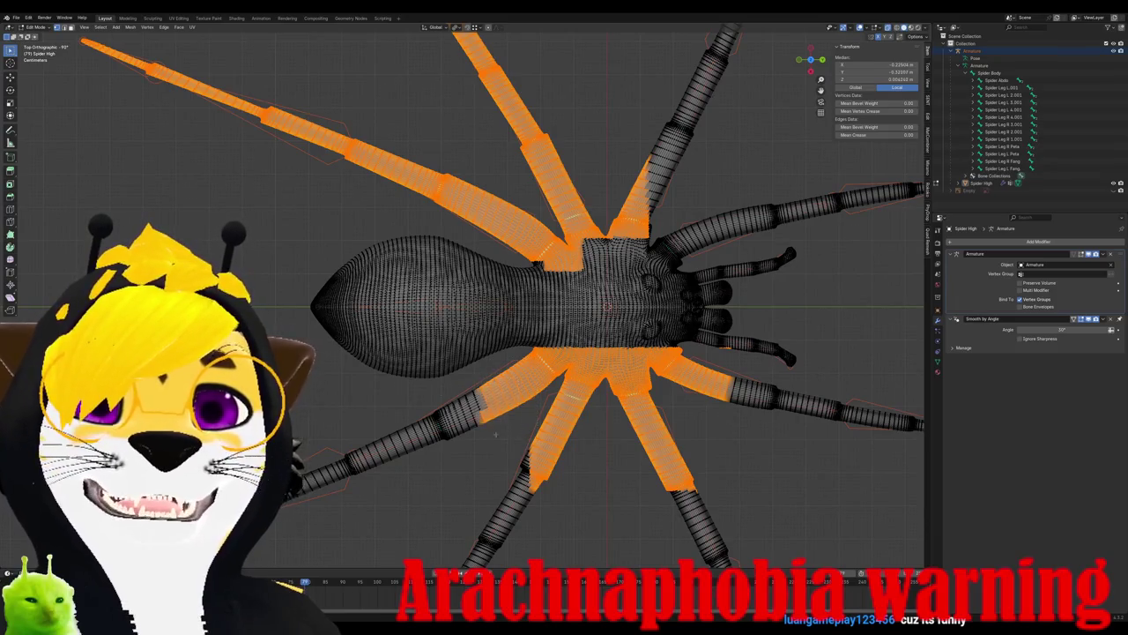
{"action": "left_click_drag", "start_coordinate": [430, 399], "coordinate": [470, 395]}
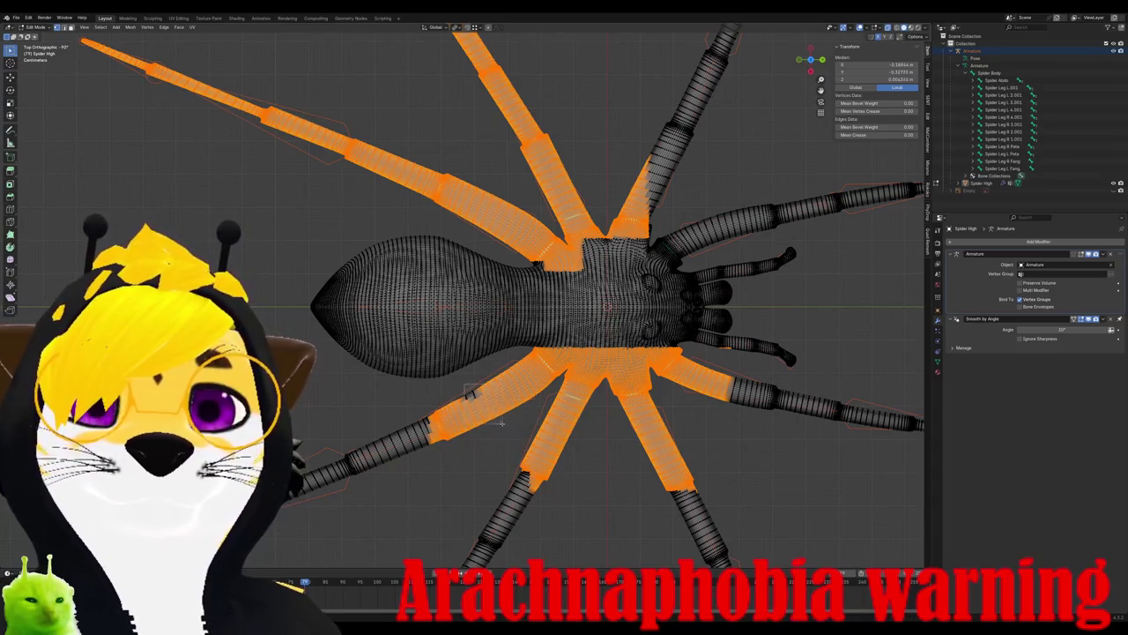
{"action": "scroll", "coordinate": [502, 422], "scroll_direction": "down", "scroll_amount": 2}
{"action": "middle_click_drag", "start_coordinate": [528, 441], "coordinate": [616, 502], "text": "shift"}
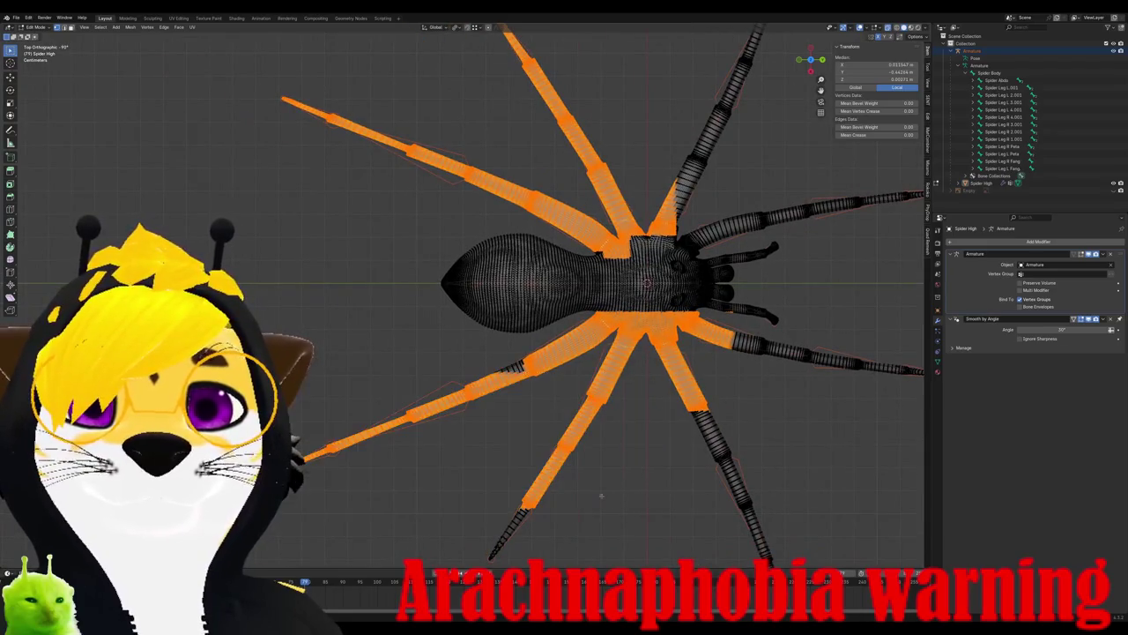
{"action": "left_click_drag", "start_coordinate": [493, 357], "coordinate": [542, 390]}
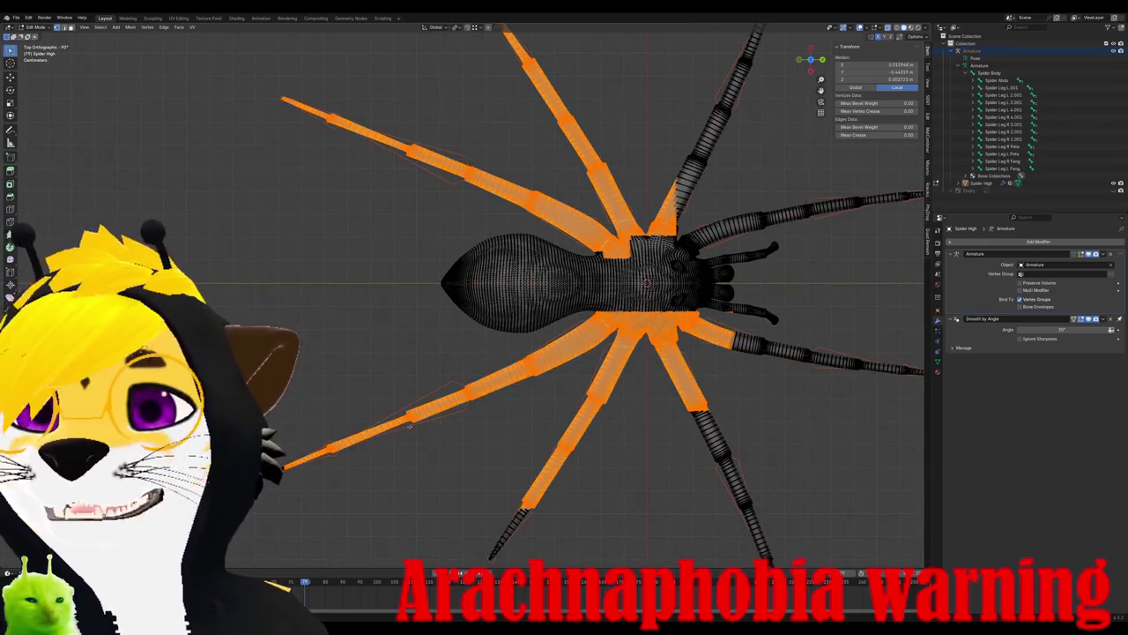
{"action": "scroll", "coordinate": [473, 454], "scroll_direction": "down", "scroll_amount": 2}
{"action": "left_click_drag", "start_coordinate": [318, 95], "coordinate": [414, 196]}
{"action": "middle_click_drag", "start_coordinate": [538, 408], "coordinate": [456, 361], "text": "shift"}
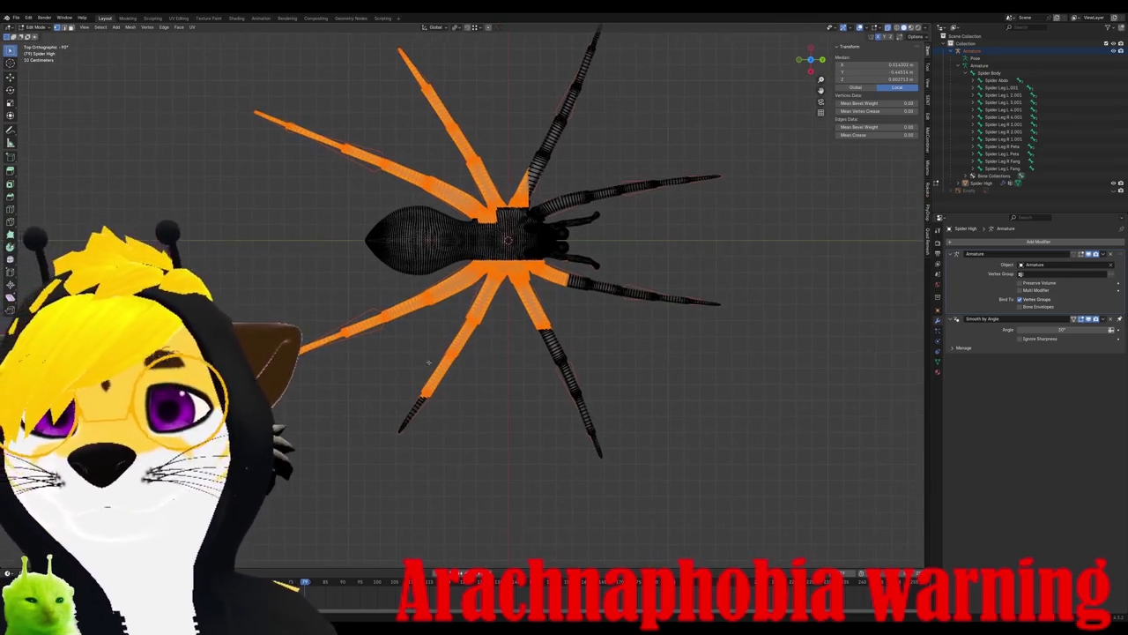
{"action": "left_click_drag", "start_coordinate": [328, 349], "coordinate": [546, 508]}
- Add the lower-right leg, cephalothorax and right-side legs, leaving the abdomen unselected
{"action": "left_click_drag", "start_coordinate": [521, 316], "coordinate": [736, 565]}
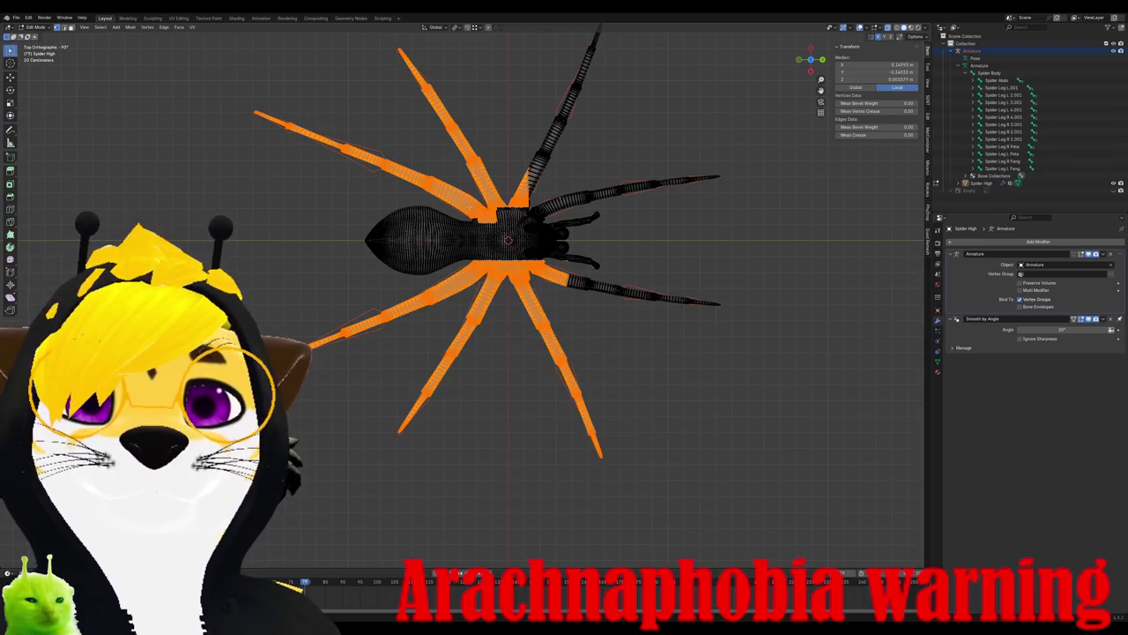
{"action": "left_click_drag", "start_coordinate": [469, 208], "coordinate": [605, 367]}
{"action": "left_click_drag", "start_coordinate": [524, 104], "coordinate": [772, 473]}
{"action": "middle_click_drag", "start_coordinate": [668, 220], "coordinate": [671, 363], "text": "shift"}
{"action": "left_click_drag", "start_coordinate": [529, 134], "coordinate": [677, 340]}
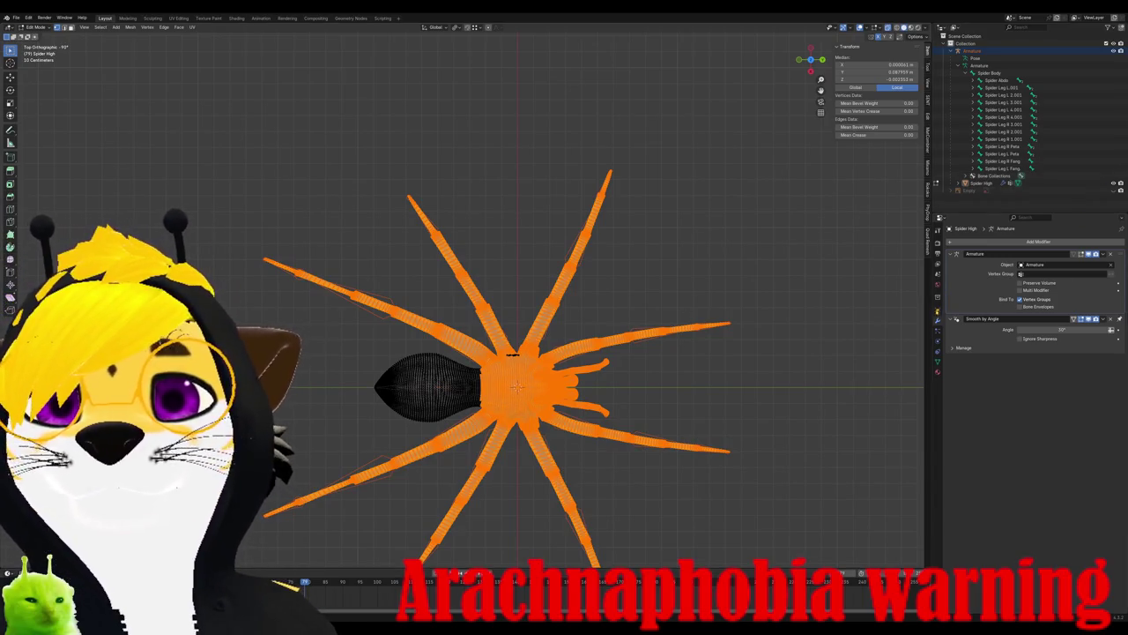
{"action": "left_click", "coordinate": [938, 361]}
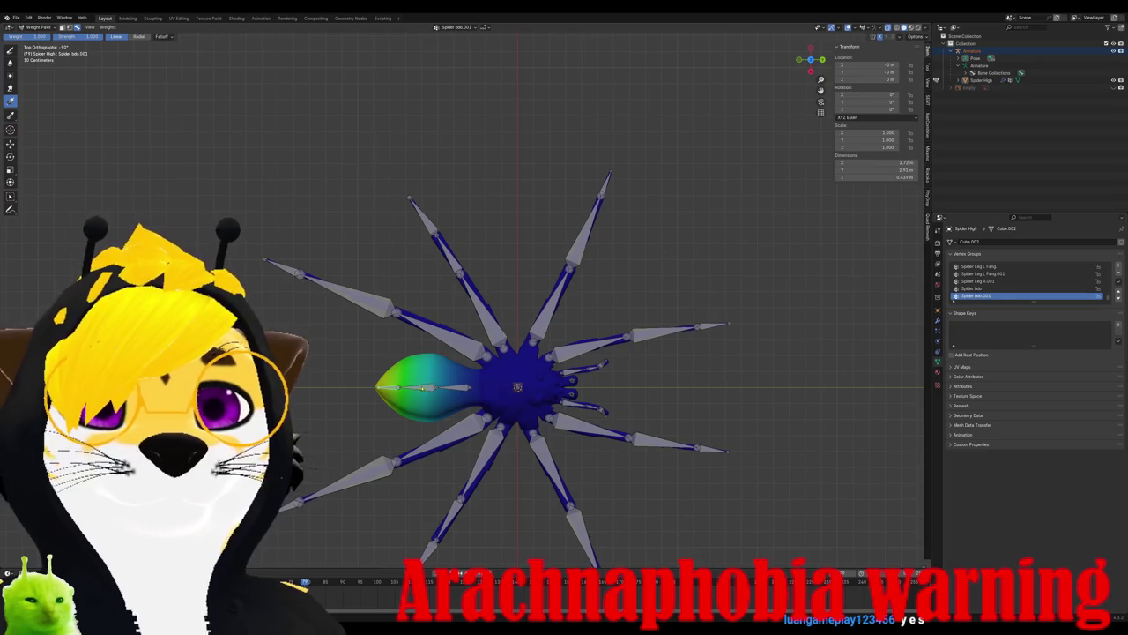
{"action": "left_click", "coordinate": [974, 288]}
{"action": "key", "text": "Tab"}
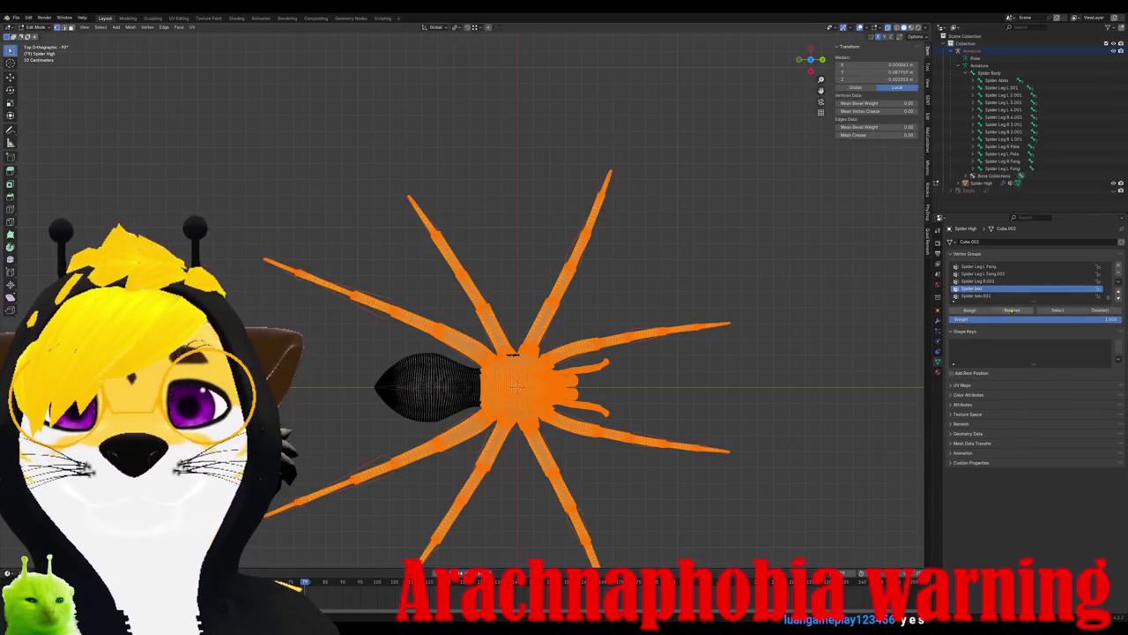
{"action": "key", "text": "Tab"}
{"action": "left_click", "coordinate": [472, 390], "text": "ctrl"}
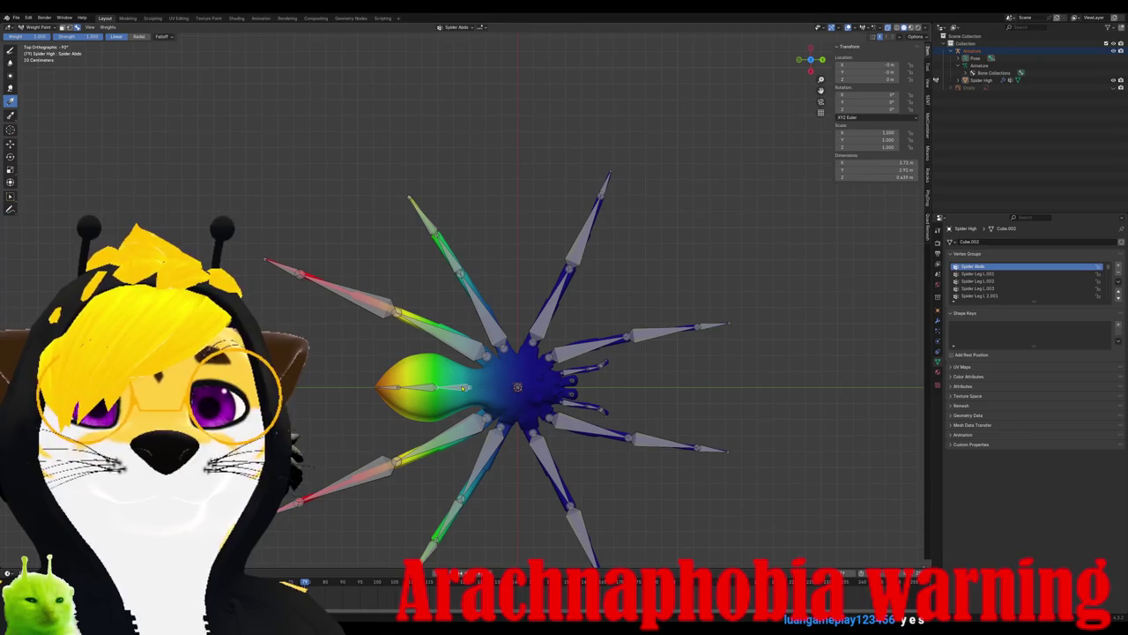
{"action": "key", "text": "Tab"}
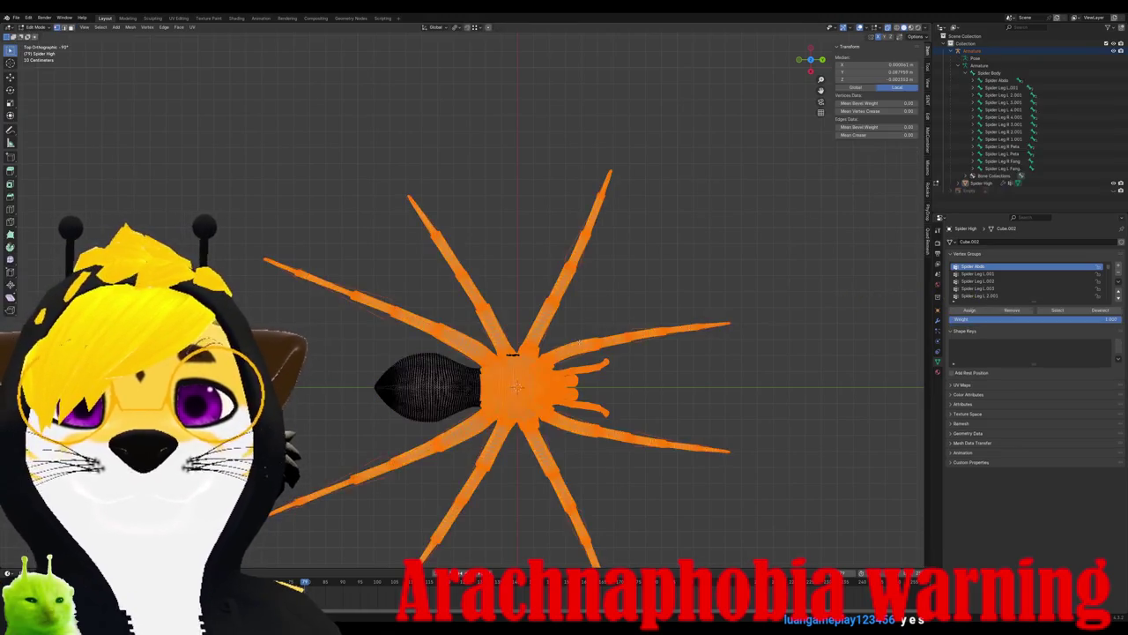
{"action": "key", "text": "Tab"}
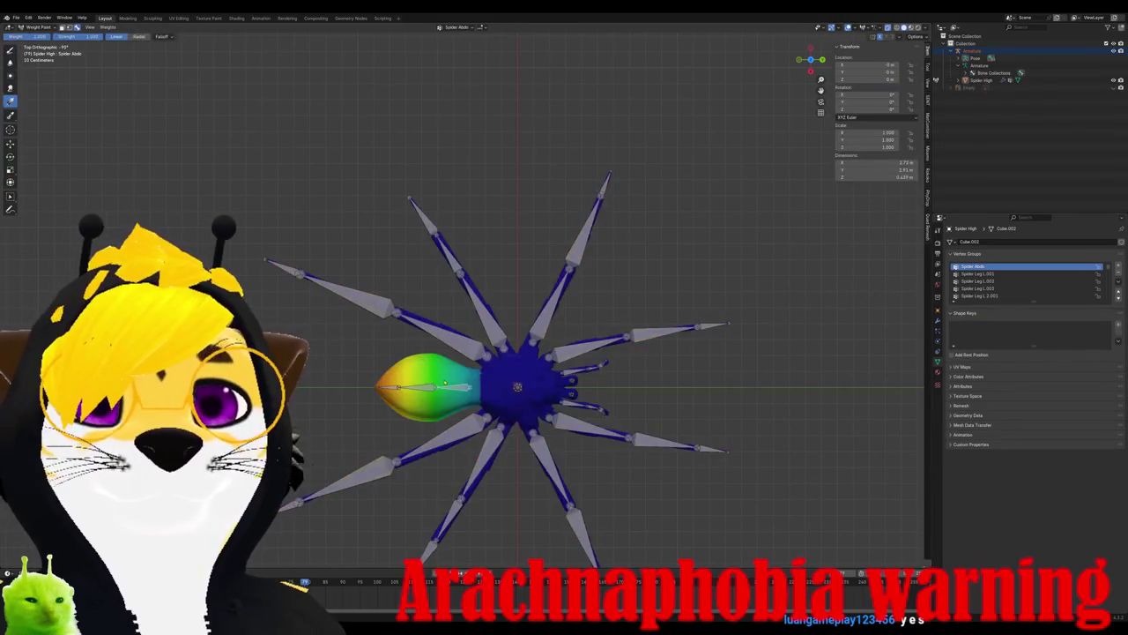
{"action": "key", "text": "r"}
{"action": "key", "text": "Escape"}
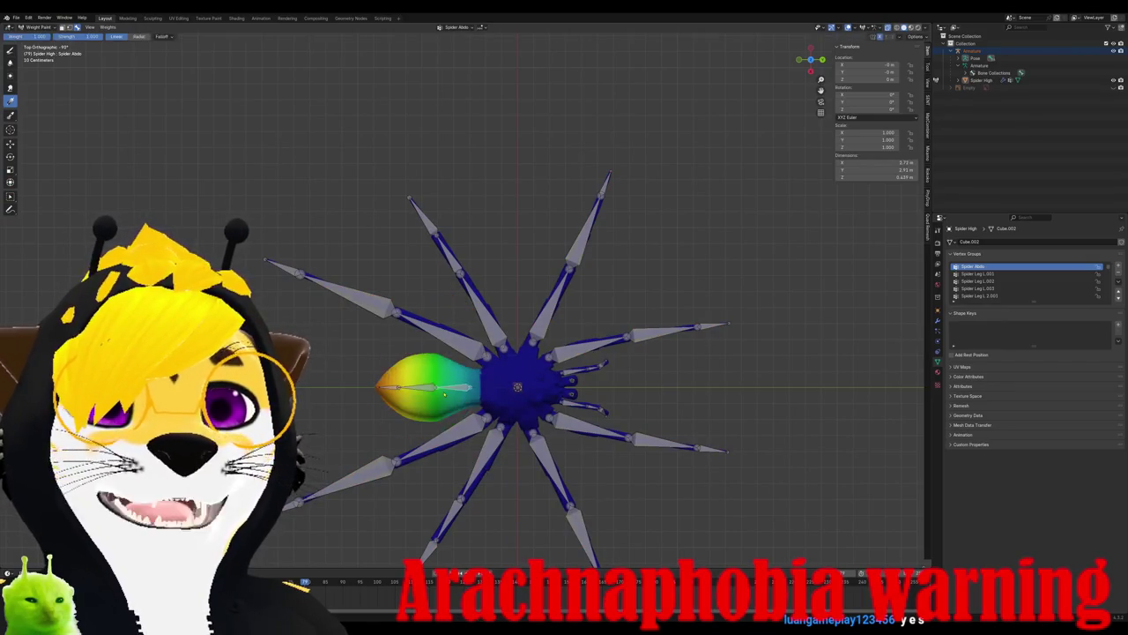
{"action": "scroll", "coordinate": [492, 328], "scroll_direction": "up", "scroll_amount": 2}
{"action": "key", "text": "Tab"}
{"action": "scroll", "coordinate": [492, 328], "scroll_direction": "up", "scroll_amount": 2}
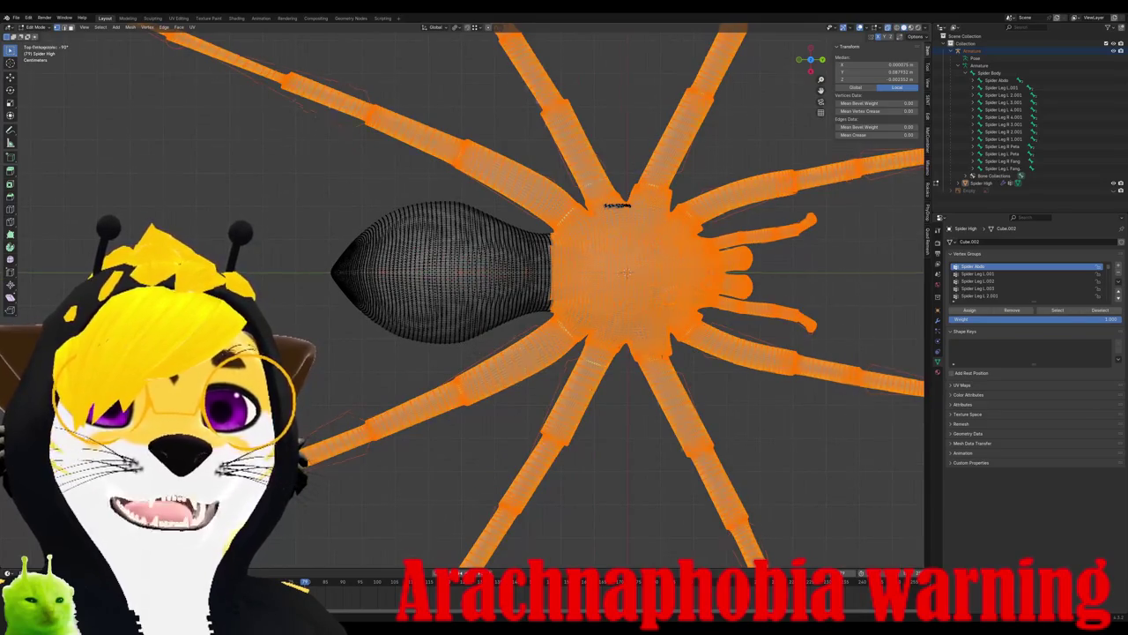
{"action": "middle_click_drag", "start_coordinate": [524, 384], "coordinate": [552, 429]}
{"action": "key", "text": "KP_7"}
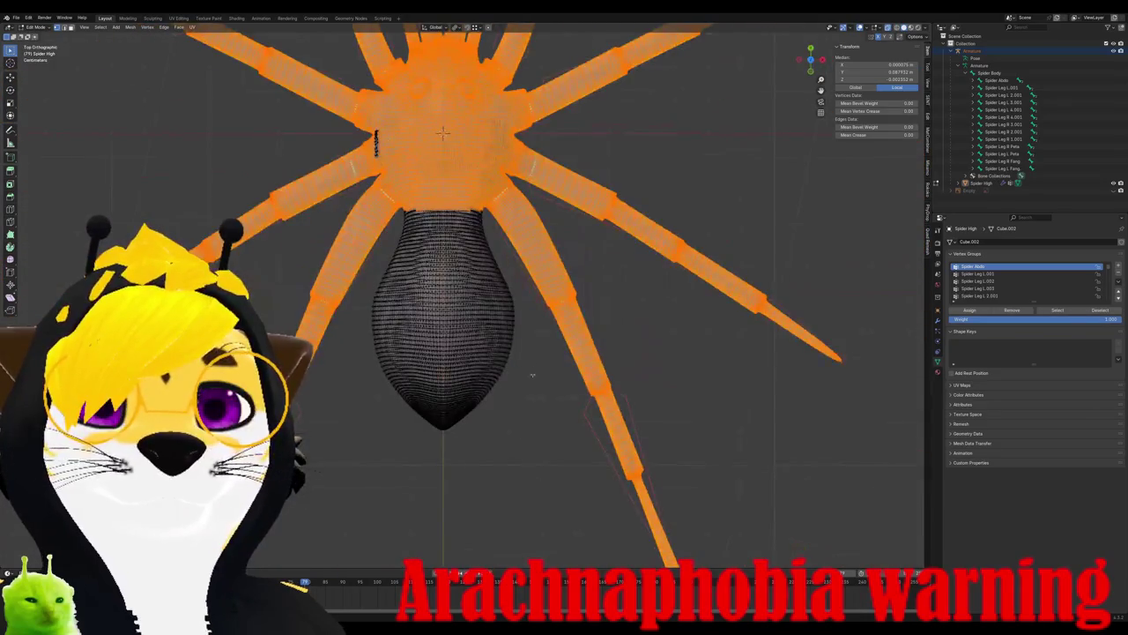
{"action": "key", "text": "ctrl+Tab"}
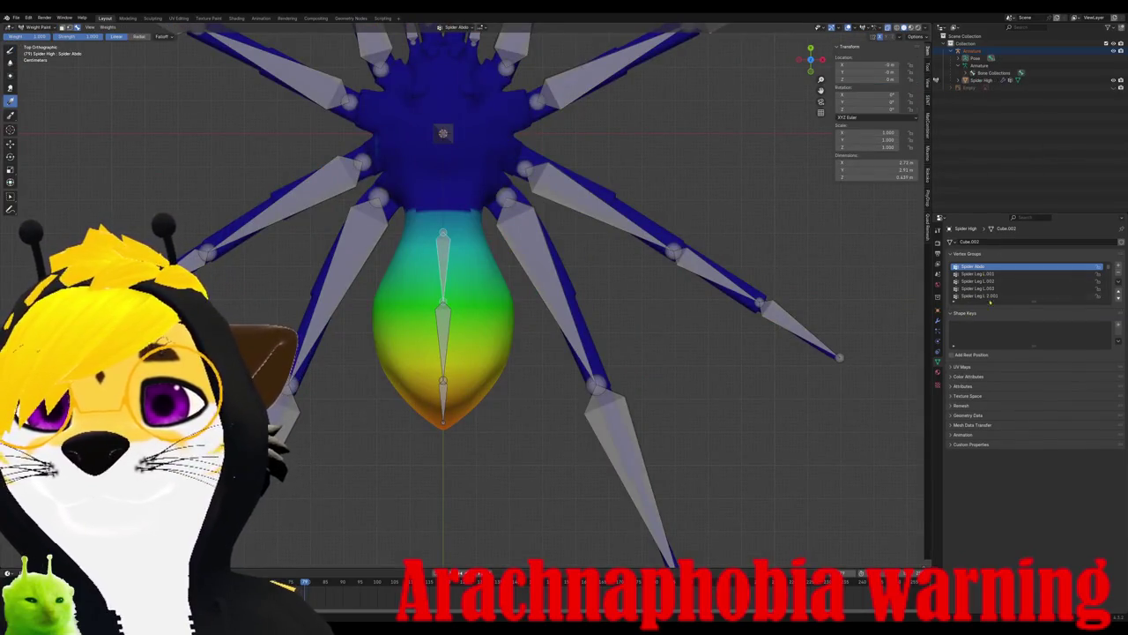
{"action": "key", "text": "Tab"}
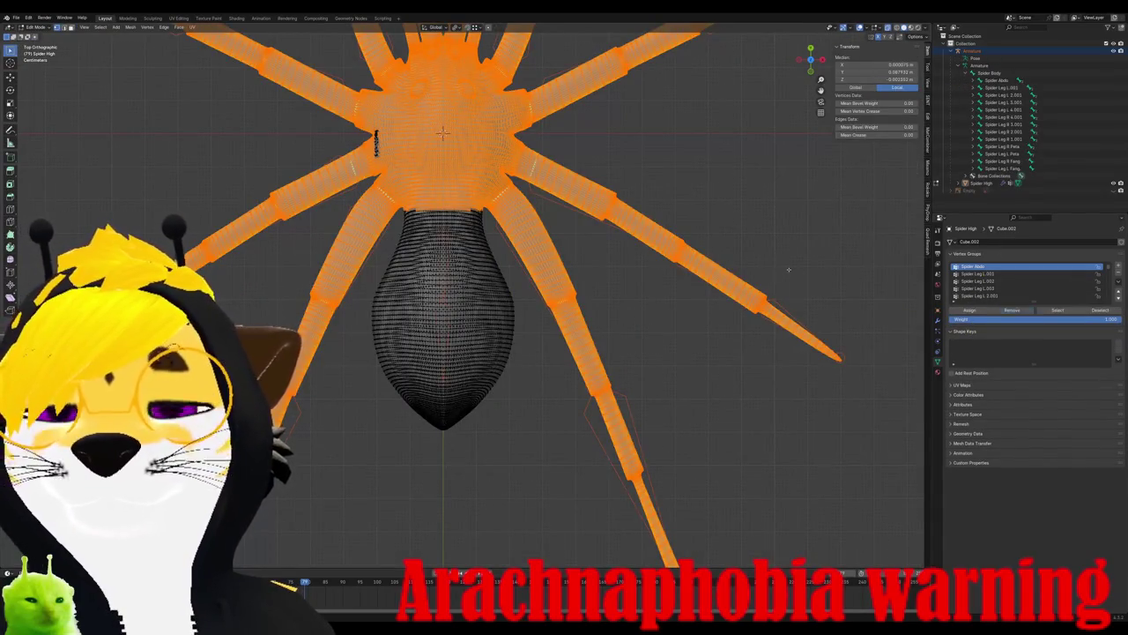
{"action": "key", "text": "Tab"}
{"action": "left_click", "coordinate": [447, 323], "text": "ctrl"}
{"action": "key", "text": "r"}
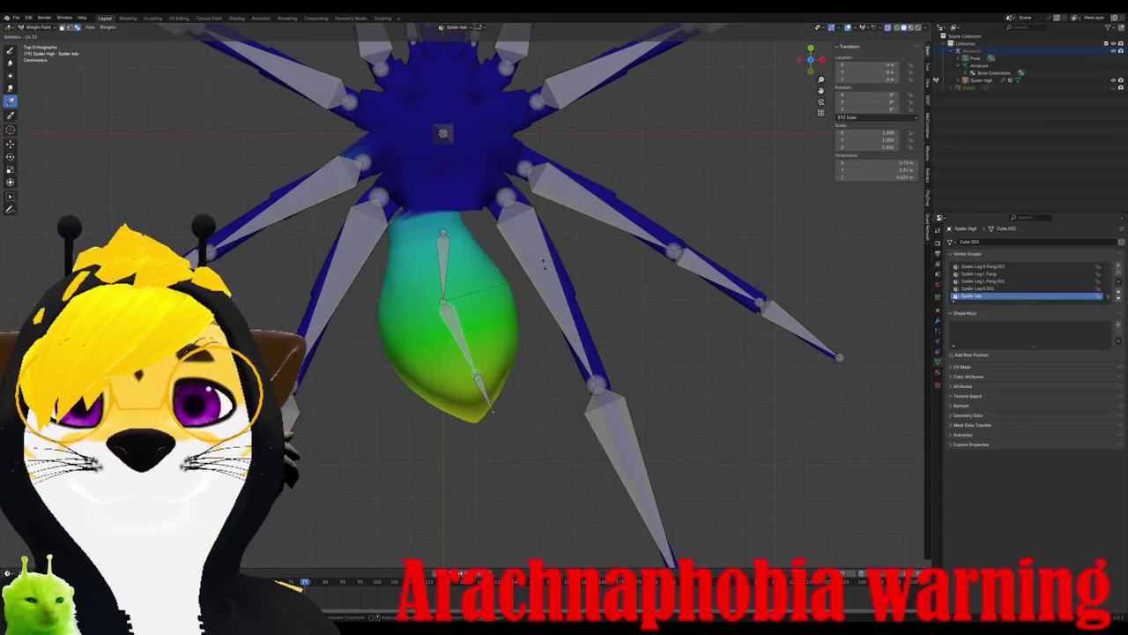
{"action": "key", "text": "Escape"}
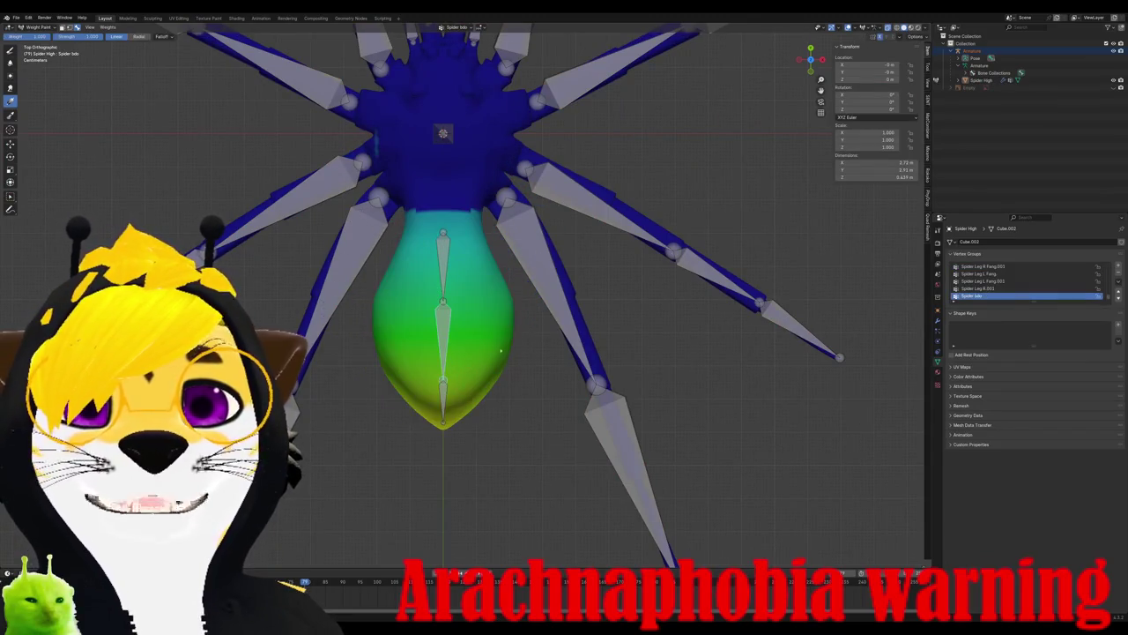
{"action": "key", "text": "Tab"}
{"action": "mouse_move", "coordinate": [334, 371]}
{"action": "middle_mouse_down"}
{"action": "mouse_move", "coordinate": [415, 439]}
{"action": "mouse_move", "coordinate": [423, 344]}
{"action": "middle_mouse_up"}
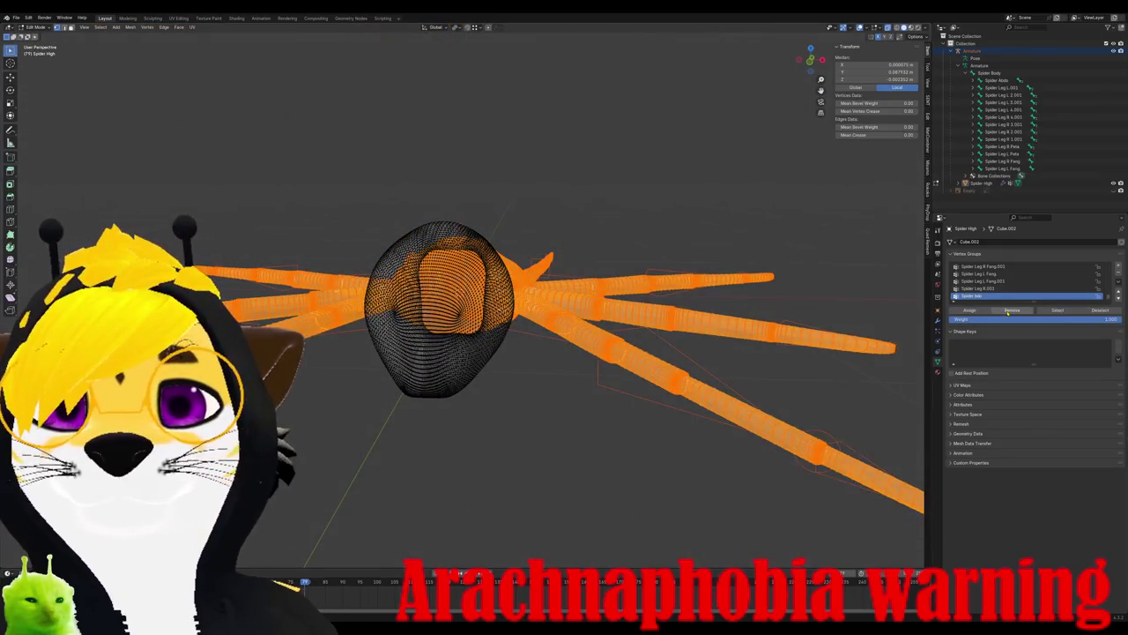
{"action": "key", "text": "Tab"}
{"action": "middle_click_drag", "start_coordinate": [520, 88], "coordinate": [530, 161]}
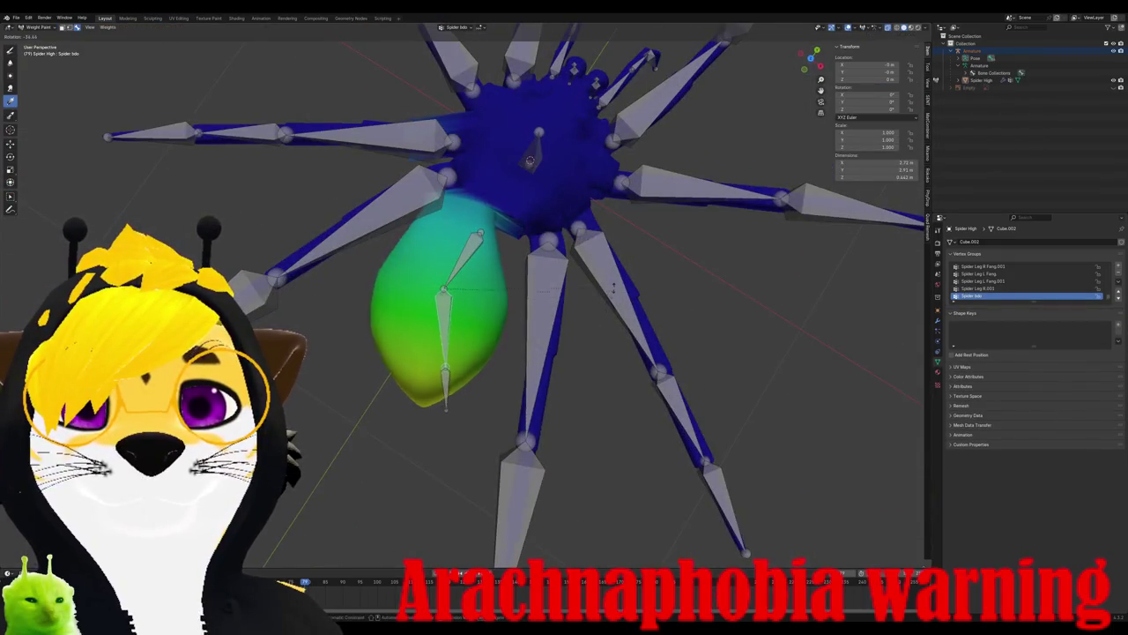
{"action": "mouse_move", "coordinate": [530, 160]}
{"action": "middle_mouse_down"}
{"action": "mouse_move", "coordinate": [570, 319]}
{"action": "mouse_move", "coordinate": [388, 441]}
{"action": "mouse_move", "coordinate": [522, 412]}
{"action": "mouse_move", "coordinate": [350, 325]}
{"action": "middle_mouse_up"}
{"action": "key", "text": "Tab"}
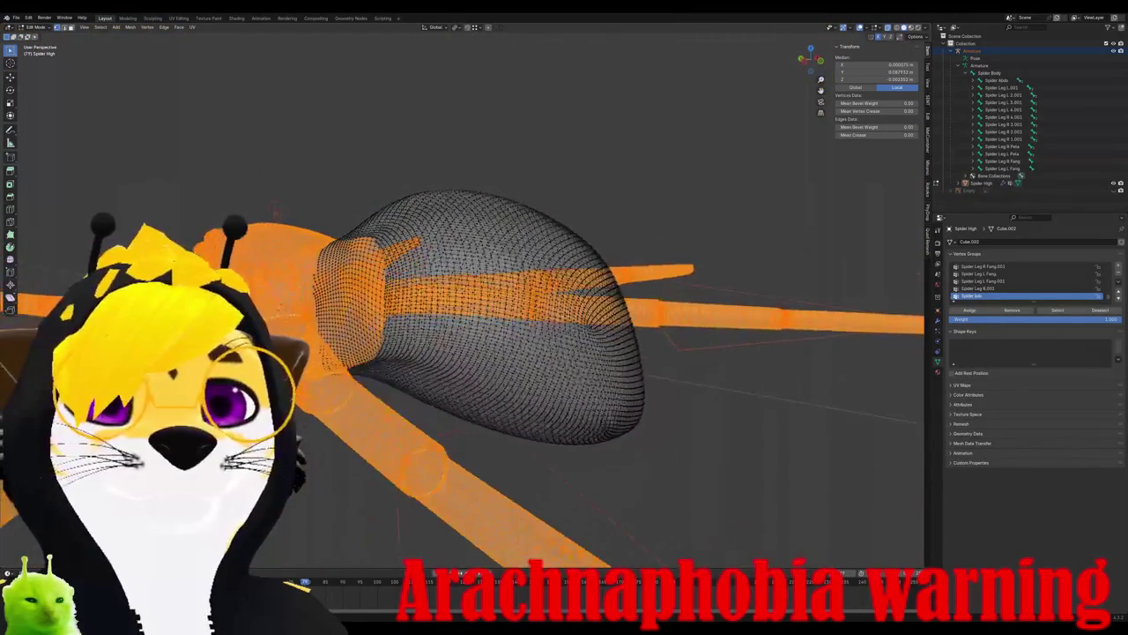
{"action": "middle_click_drag", "start_coordinate": [267, 244], "coordinate": [246, 235]}
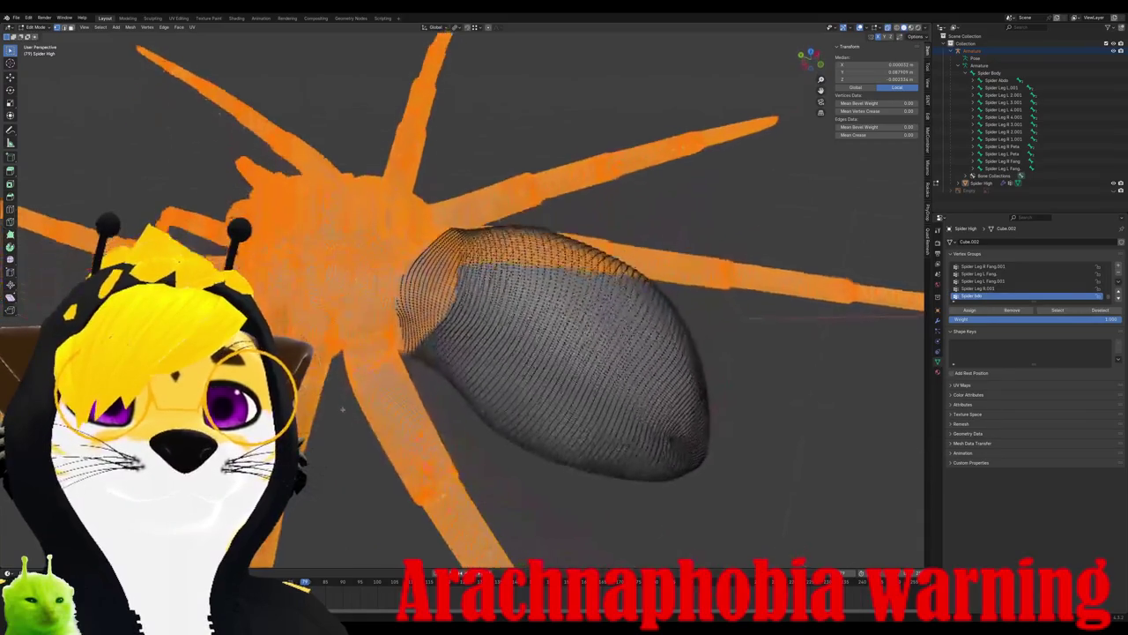
{"action": "middle_click_drag", "start_coordinate": [314, 436], "coordinate": [333, 381]}
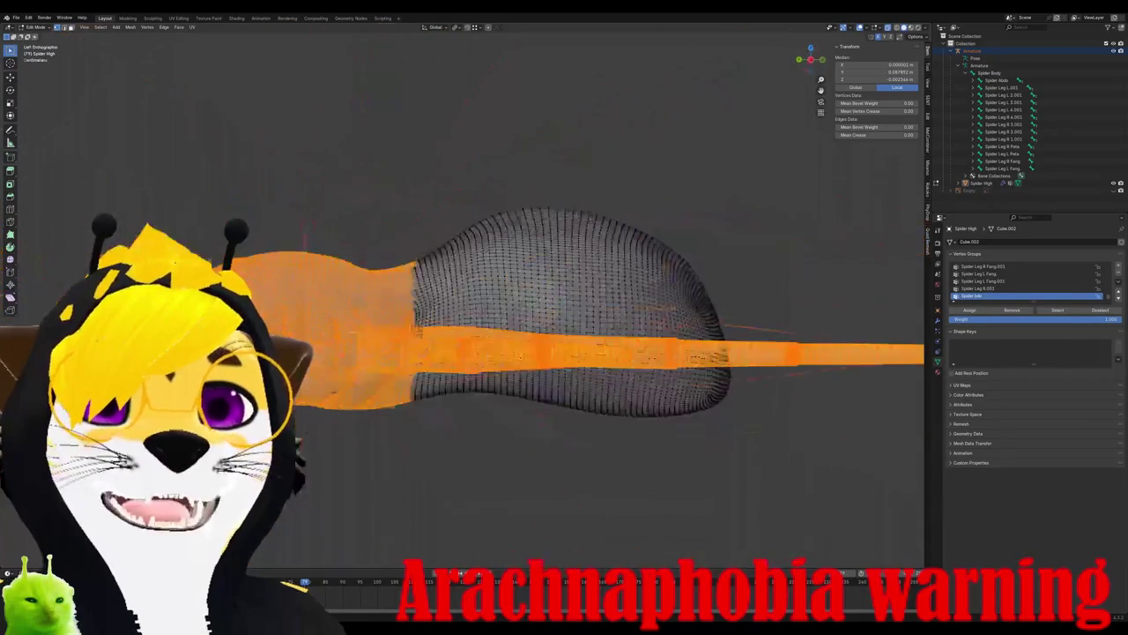
{"action": "key", "text": "KP_7"}
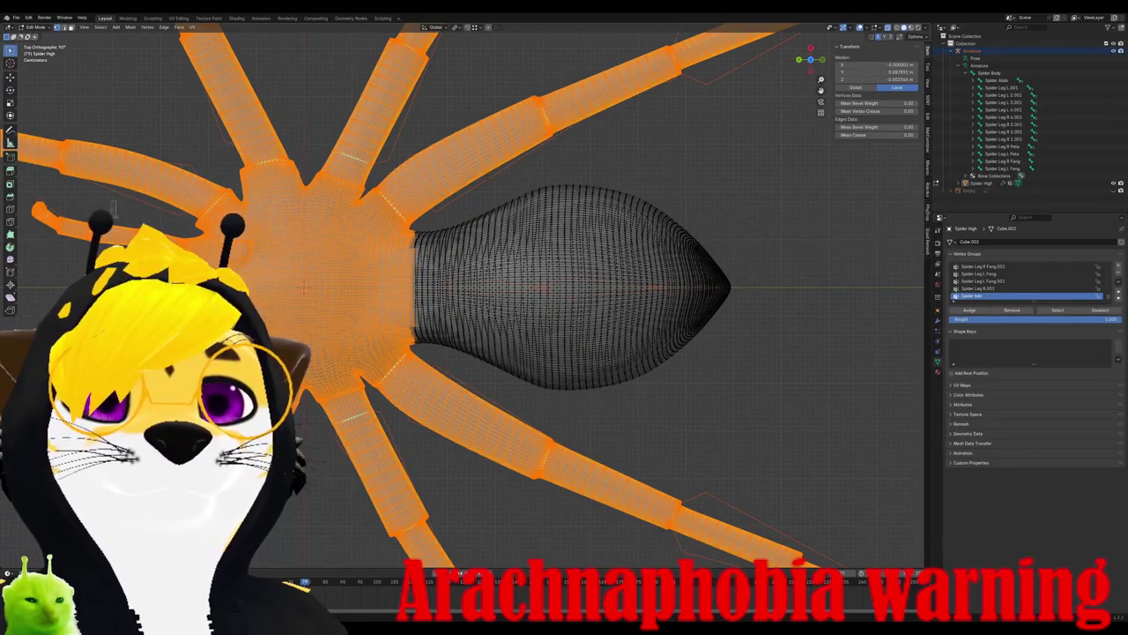
{"action": "scroll", "coordinate": [223, 163], "scroll_direction": "down", "scroll_amount": 2}
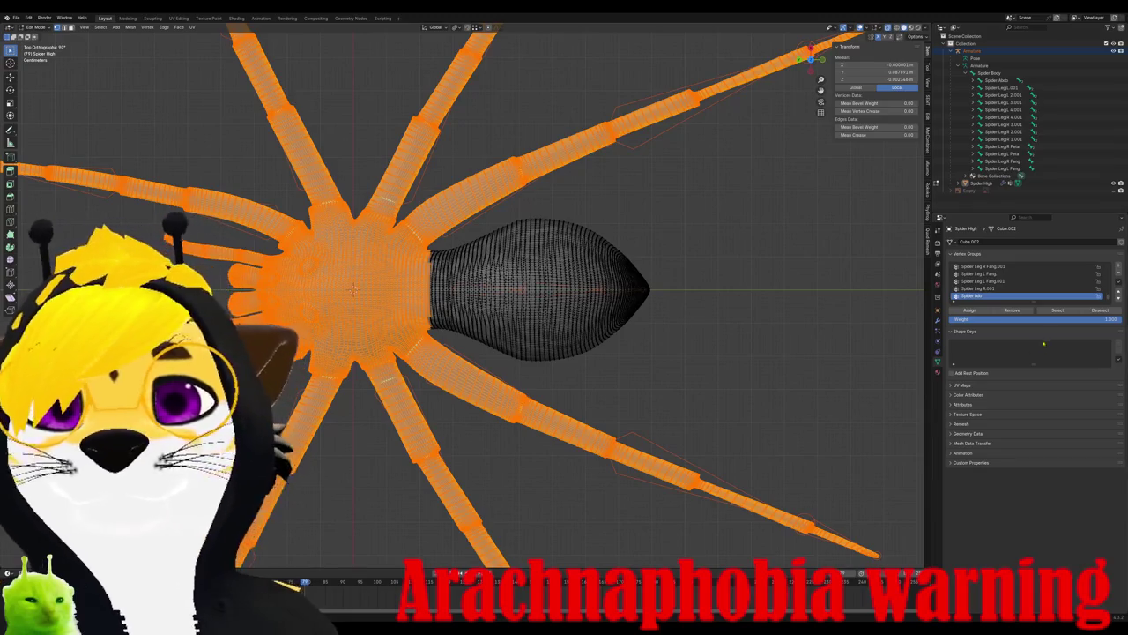
{"action": "key", "text": "ctrl+Tab"}
{"action": "key", "text": "r"}
{"action": "key", "text": "Escape"}
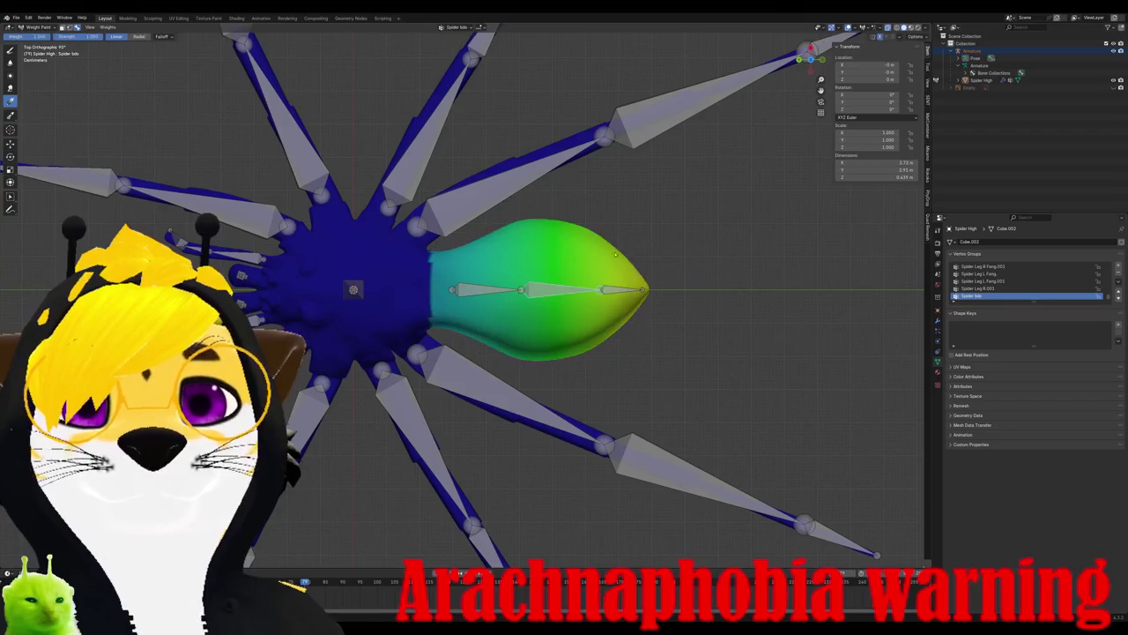
- Check the Spider bdo.001 abdomen vertices in Edit Mode, then test-rotate the abdomen bone
{"action": "middle_click_drag", "start_coordinate": [620, 286], "coordinate": [689, 220]}
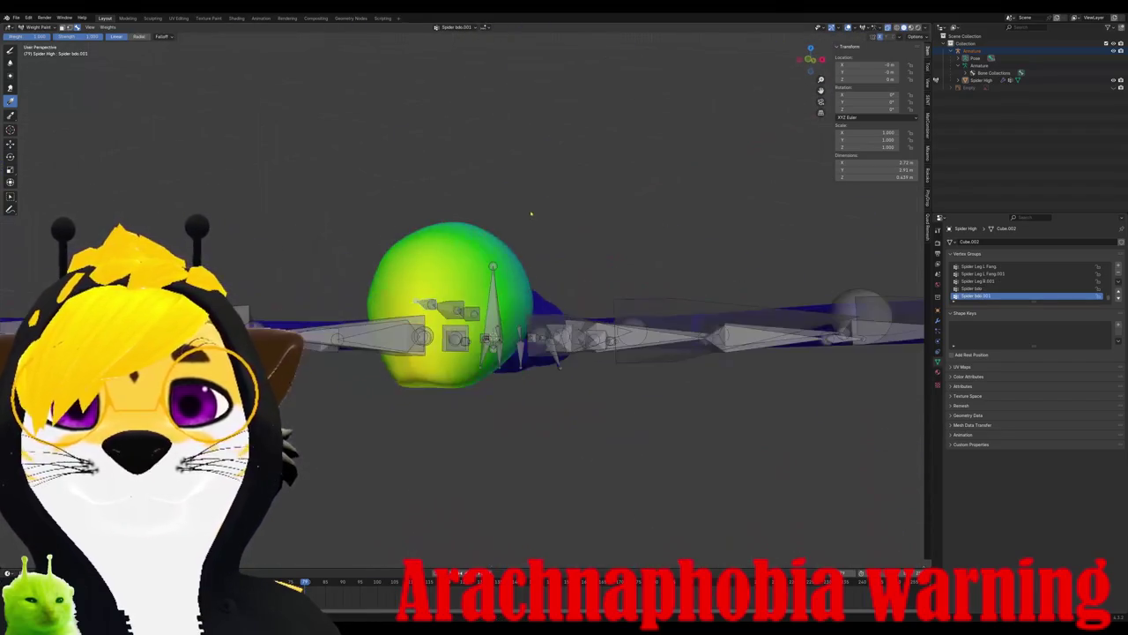
{"action": "key", "text": "Escape"}
{"action": "key", "text": "Tab"}
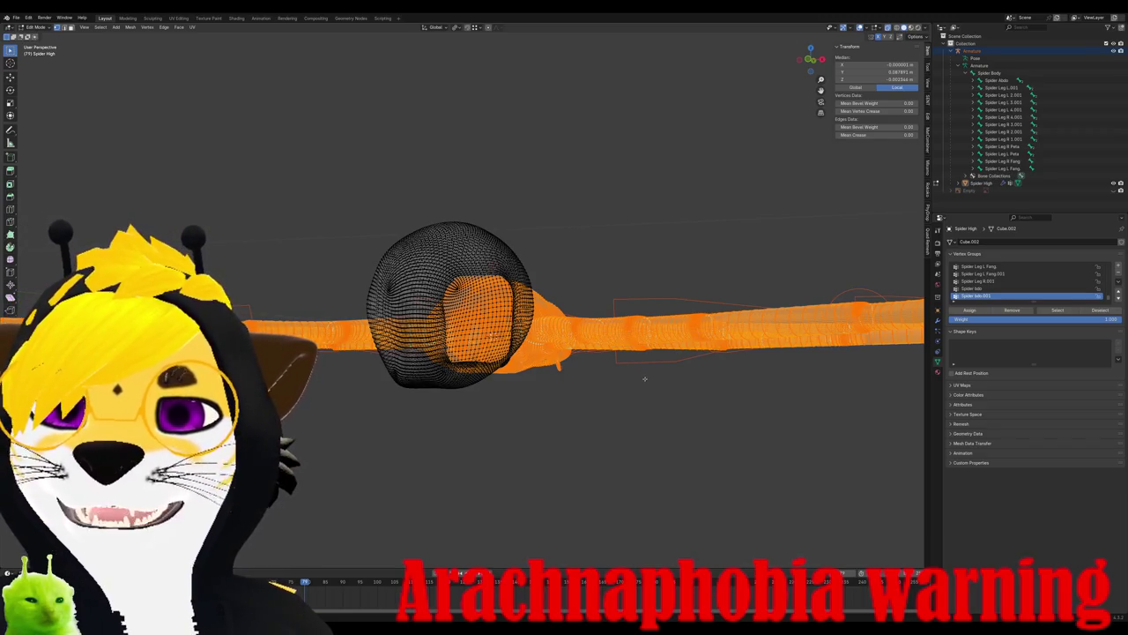
{"action": "key", "text": "ctrl+Tab"}
{"action": "key", "text": "KP_7"}
{"action": "key", "text": "r"}
{"action": "key", "text": "Escape"}
{"action": "middle_click_drag", "start_coordinate": [536, 306], "coordinate": [135, 112]}
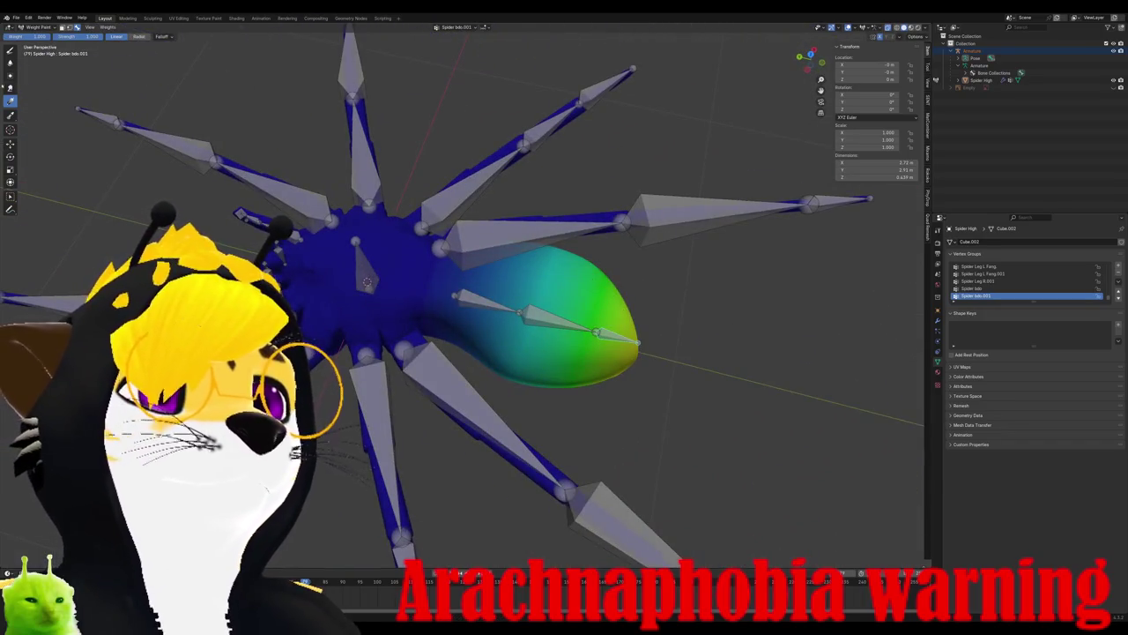
- Set up the Blur brush with radius 122 px and strength 0.5
{"action": "left_click", "coordinate": [10, 62]}
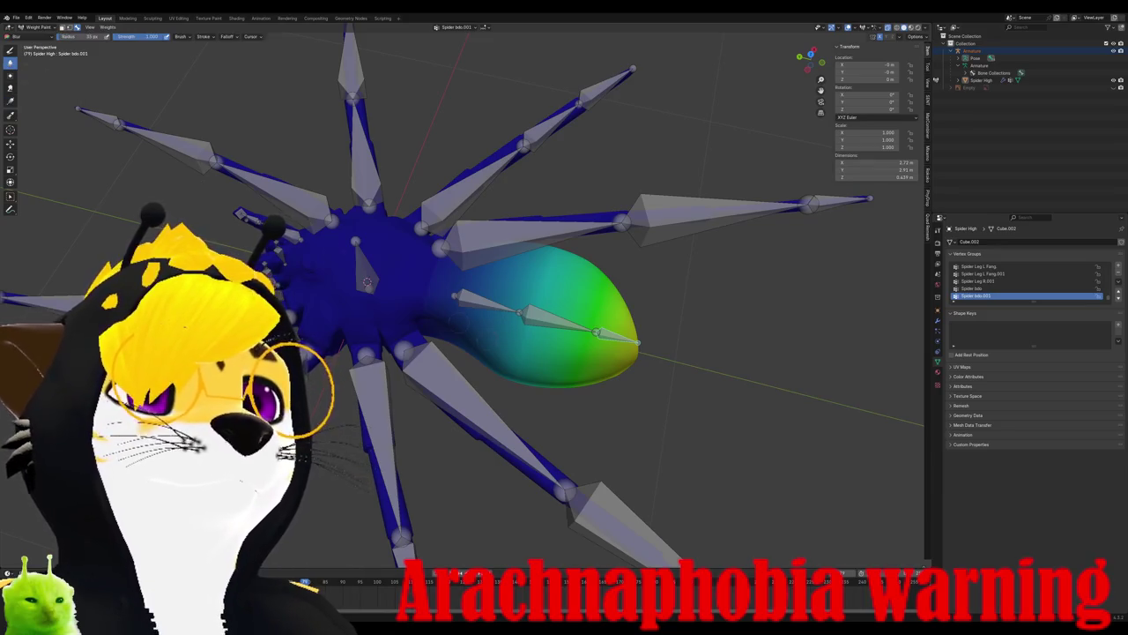
{"action": "right_click", "coordinate": [397, 265]}
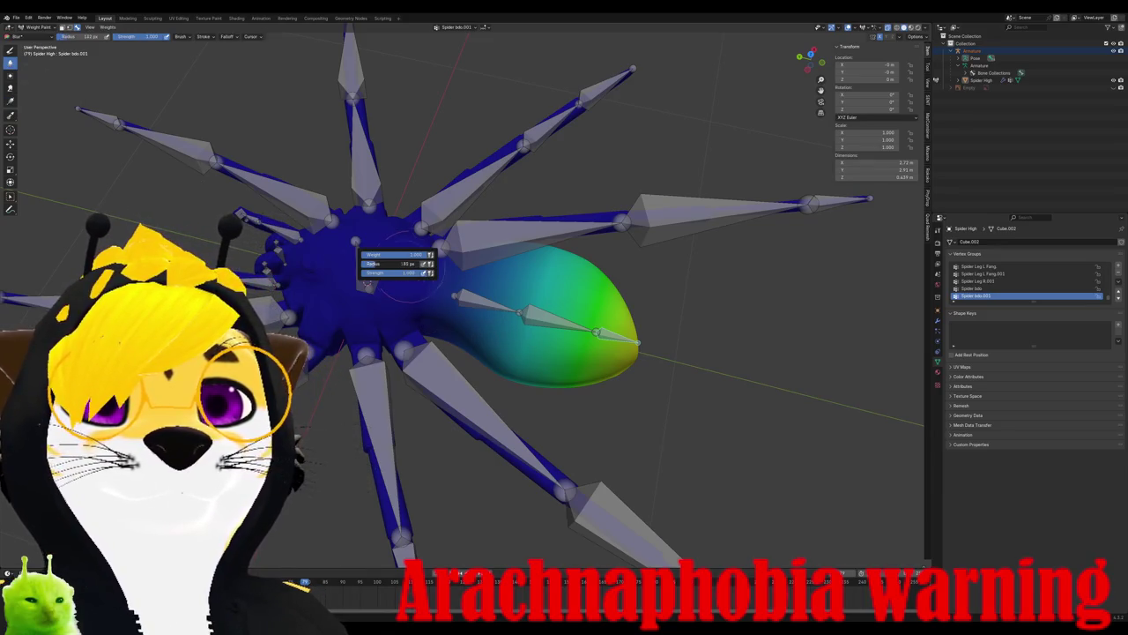
{"action": "left_click_drag", "start_coordinate": [401, 263], "coordinate": [432, 304]}
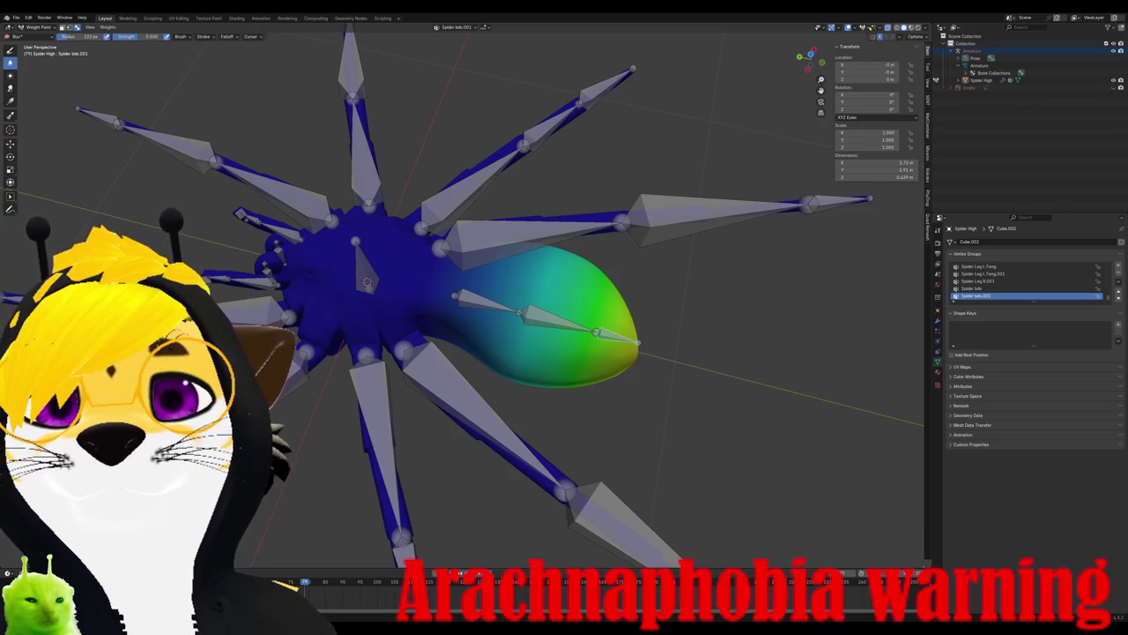
- Enable Bone X-Ray in the armature overlay options
{"action": "left_click", "coordinate": [870, 28]}
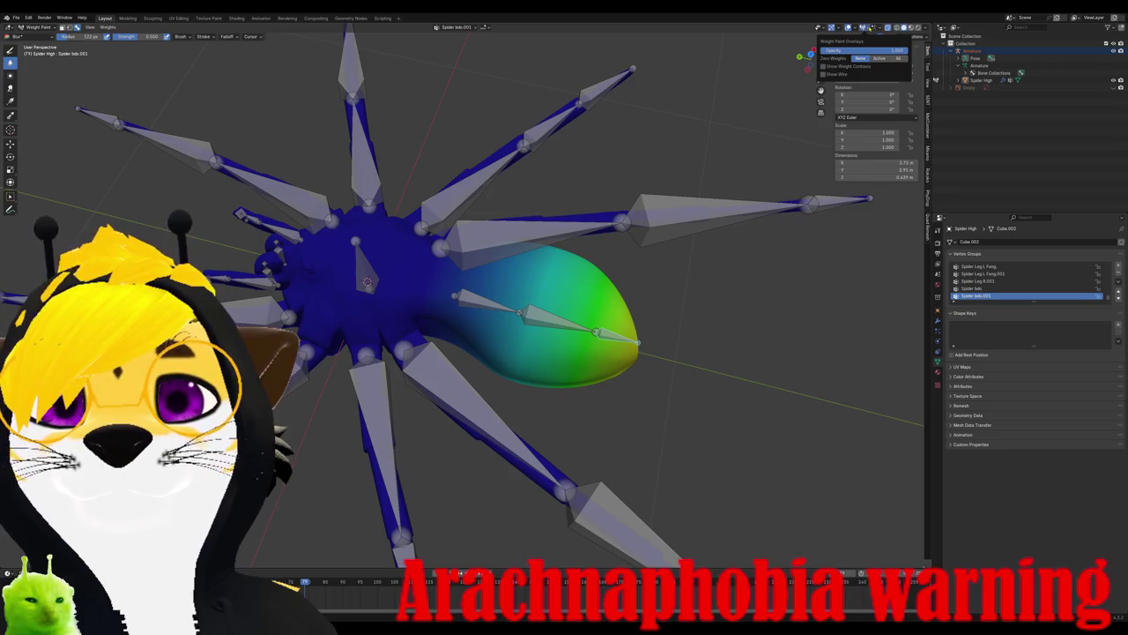
{"action": "left_click", "coordinate": [878, 27]}
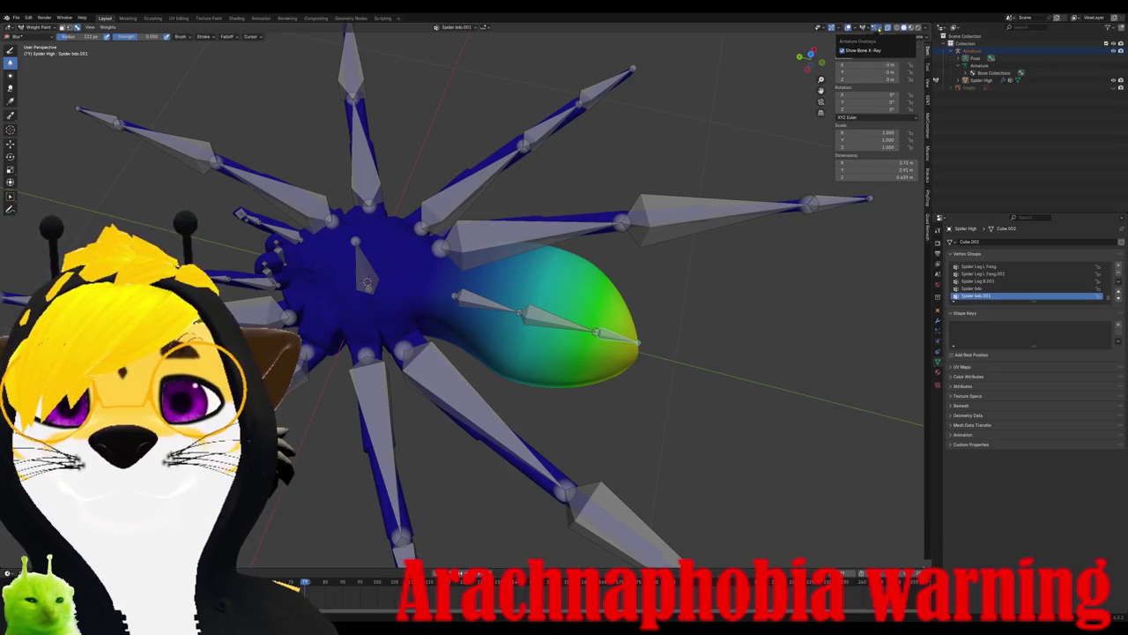
{"action": "left_click", "coordinate": [853, 28]}
{"action": "left_click", "coordinate": [877, 29]}
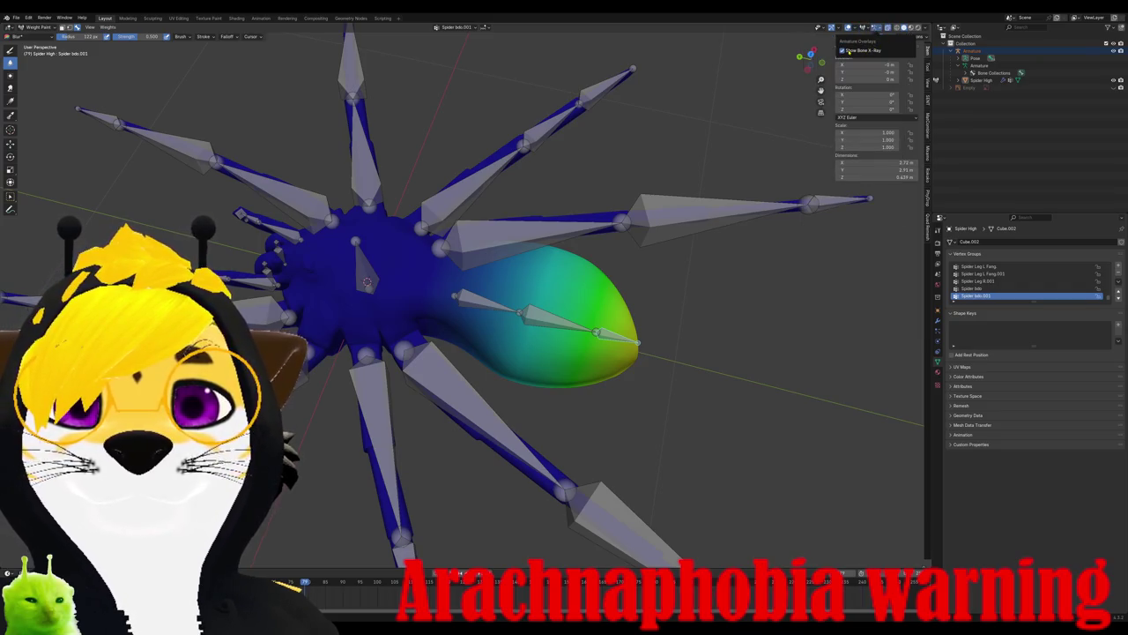
- Set the paint weight to about 0.69 and the brush strength to 1.000
{"action": "middle_click_drag", "start_coordinate": [454, 260], "coordinate": [423, 203]}
{"action": "middle_click_drag", "start_coordinate": [498, 265], "coordinate": [458, 300]}
{"action": "middle_click_drag", "start_coordinate": [475, 336], "coordinate": [524, 366]}
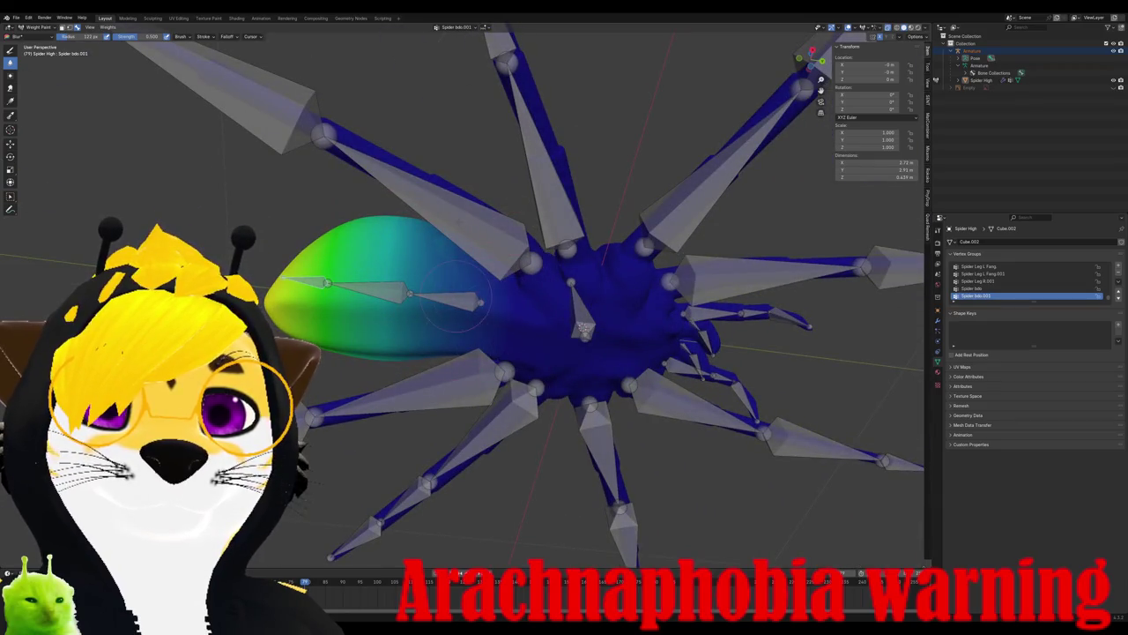
{"action": "middle_click_drag", "start_coordinate": [489, 305], "coordinate": [436, 225]}
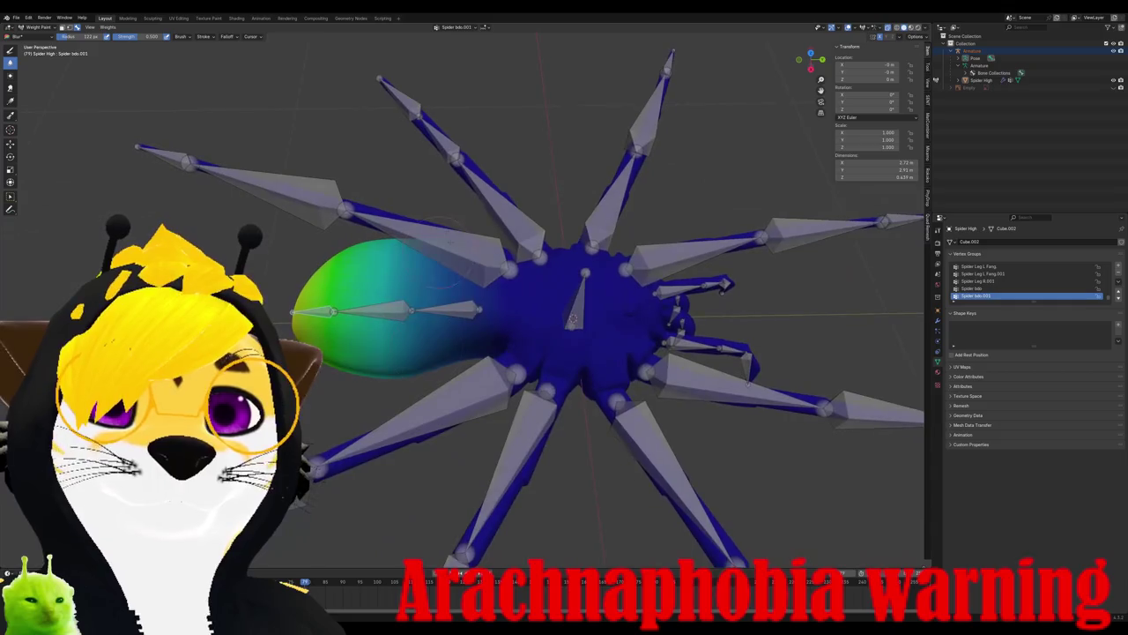
{"action": "middle_click_drag", "start_coordinate": [423, 313], "coordinate": [564, 304]}
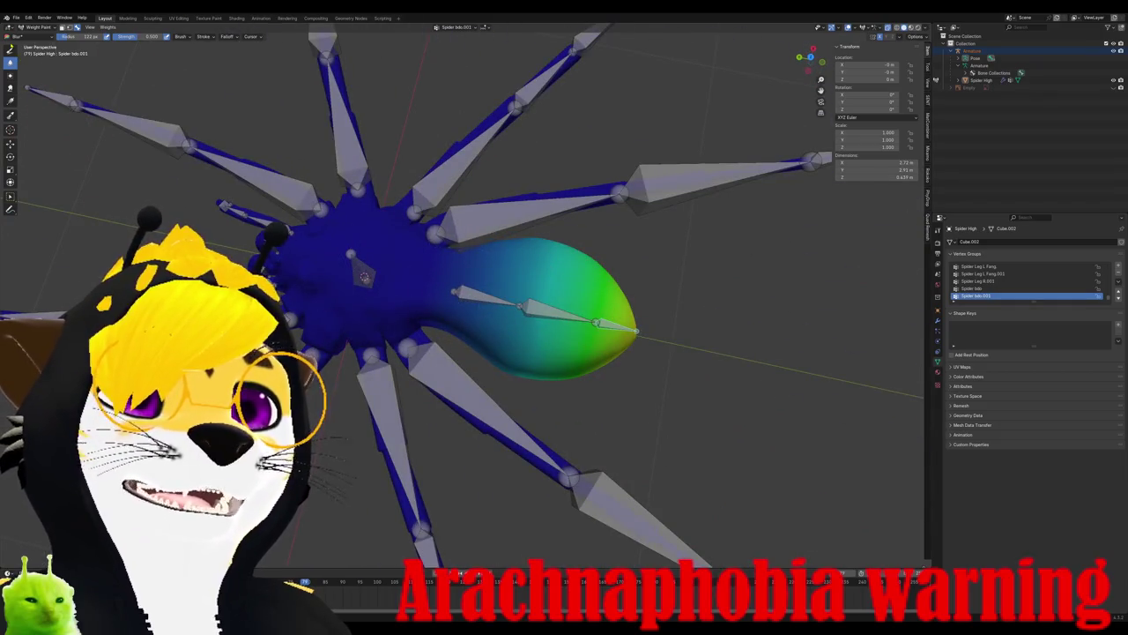
{"action": "scroll", "coordinate": [203, 36], "scroll_direction": "up", "scroll_amount": 2}
{"action": "left_click_drag", "start_coordinate": [201, 36], "coordinate": [211, 37]}
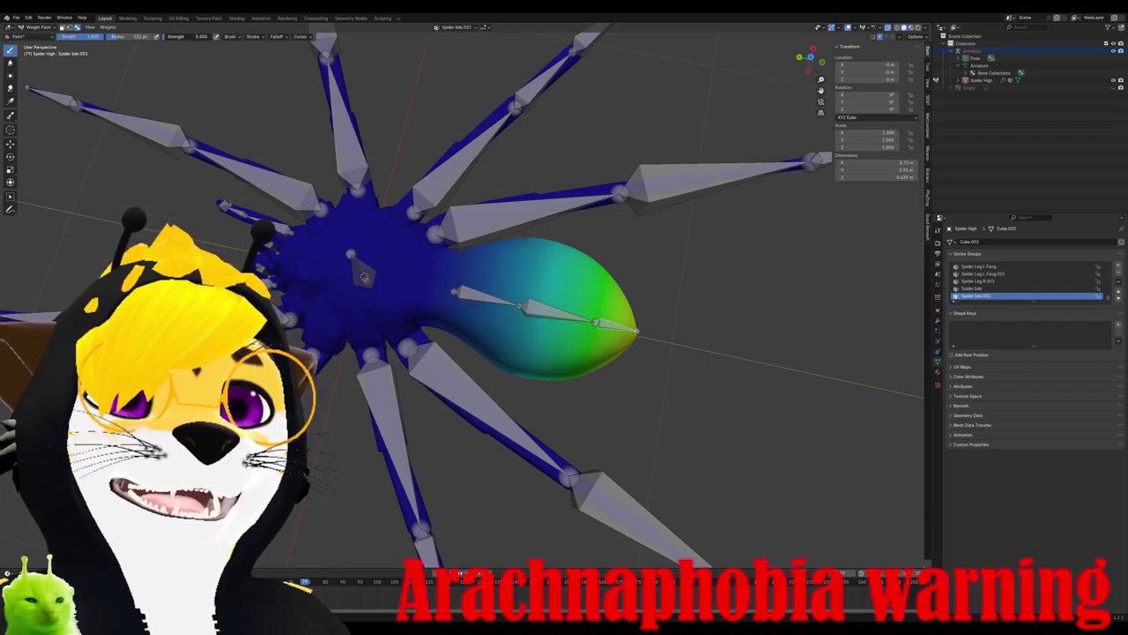
{"action": "left_click_drag", "start_coordinate": [93, 36], "coordinate": [84, 36]}
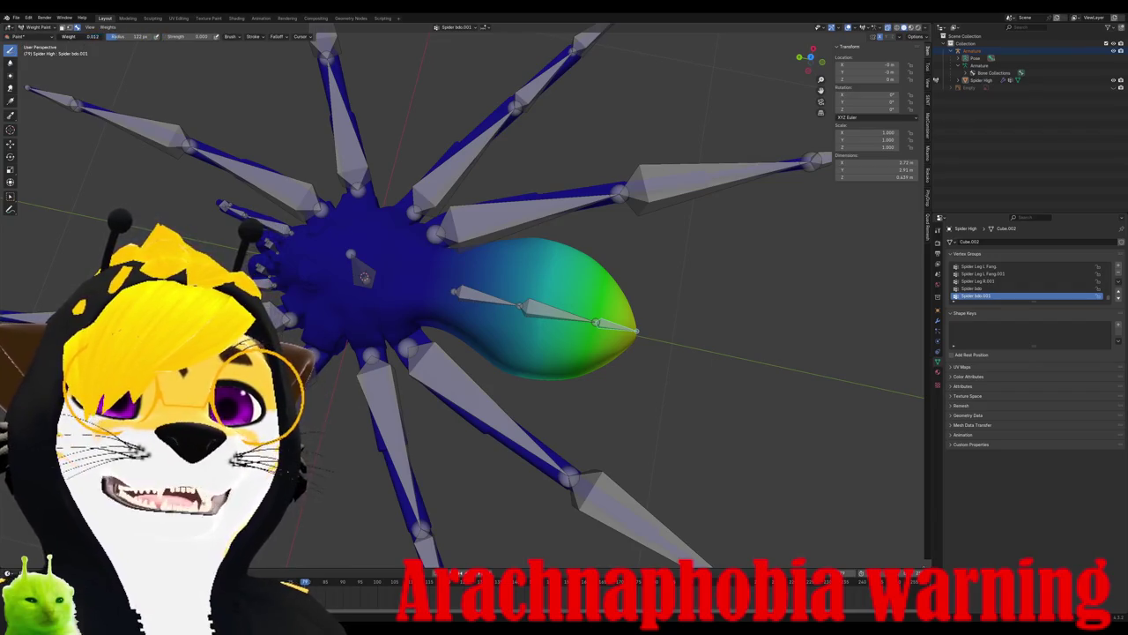
{"action": "left_click_drag", "start_coordinate": [181, 36], "coordinate": [212, 36]}
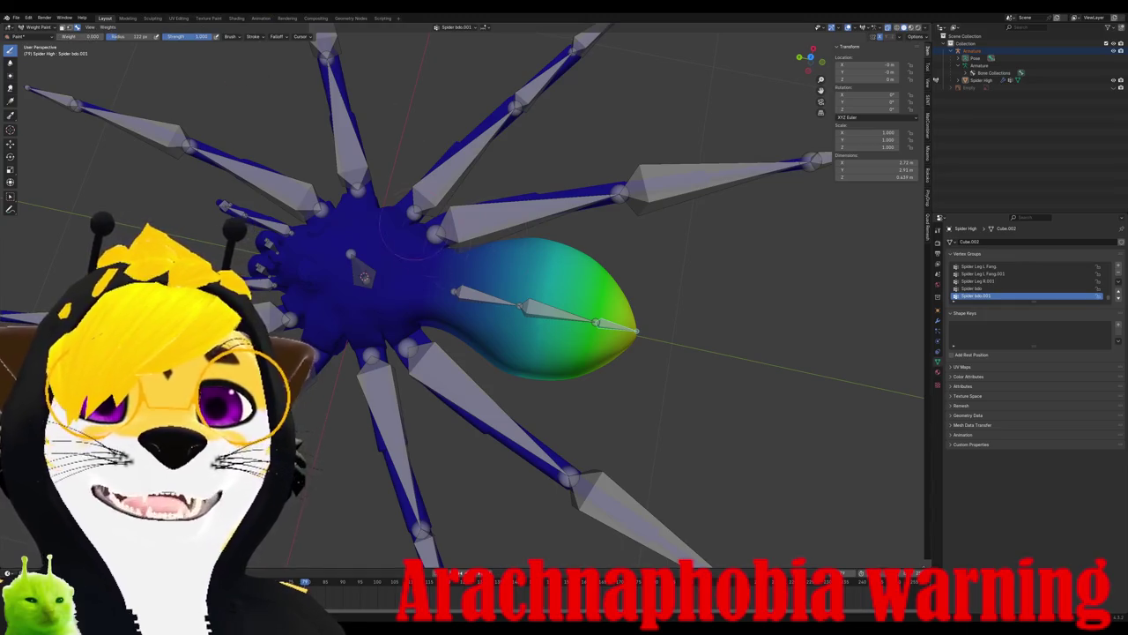
- Inspect the abdomen weights from several angles and make Spider bdo the active group
{"action": "mouse_move", "coordinate": [432, 247]}
{"action": "middle_mouse_down"}
{"action": "mouse_move", "coordinate": [494, 291]}
{"action": "mouse_move", "coordinate": [437, 321]}
{"action": "middle_mouse_up"}
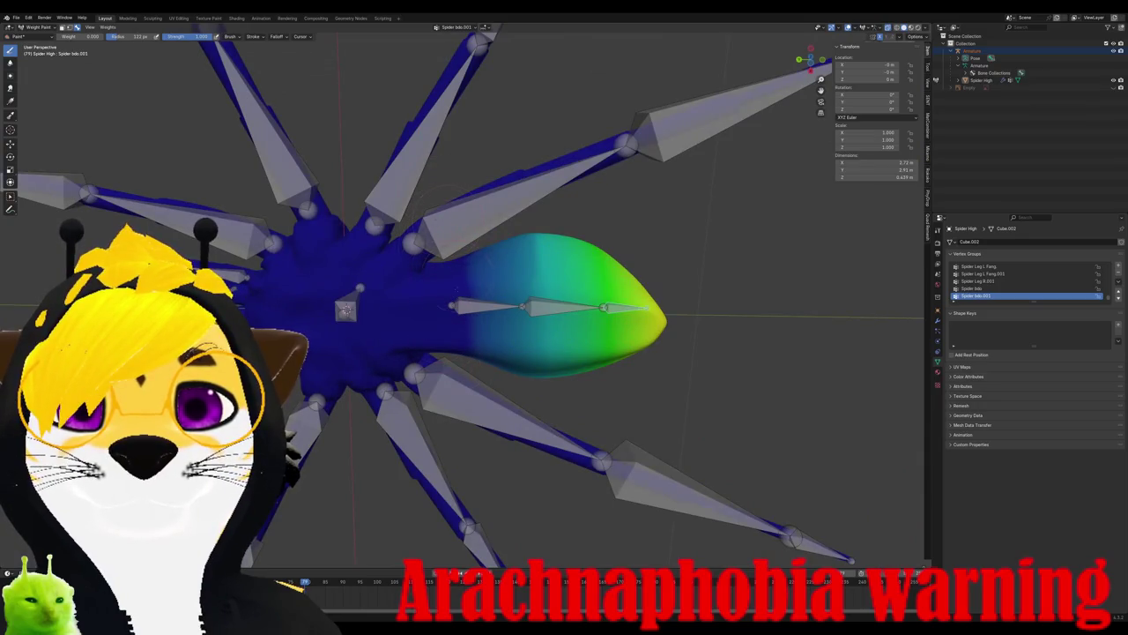
{"action": "mouse_move", "coordinate": [459, 218]}
{"action": "middle_mouse_down"}
{"action": "mouse_move", "coordinate": [426, 296]}
{"action": "mouse_move", "coordinate": [355, 249]}
{"action": "mouse_move", "coordinate": [386, 315]}
{"action": "mouse_move", "coordinate": [358, 323]}
{"action": "middle_mouse_up"}
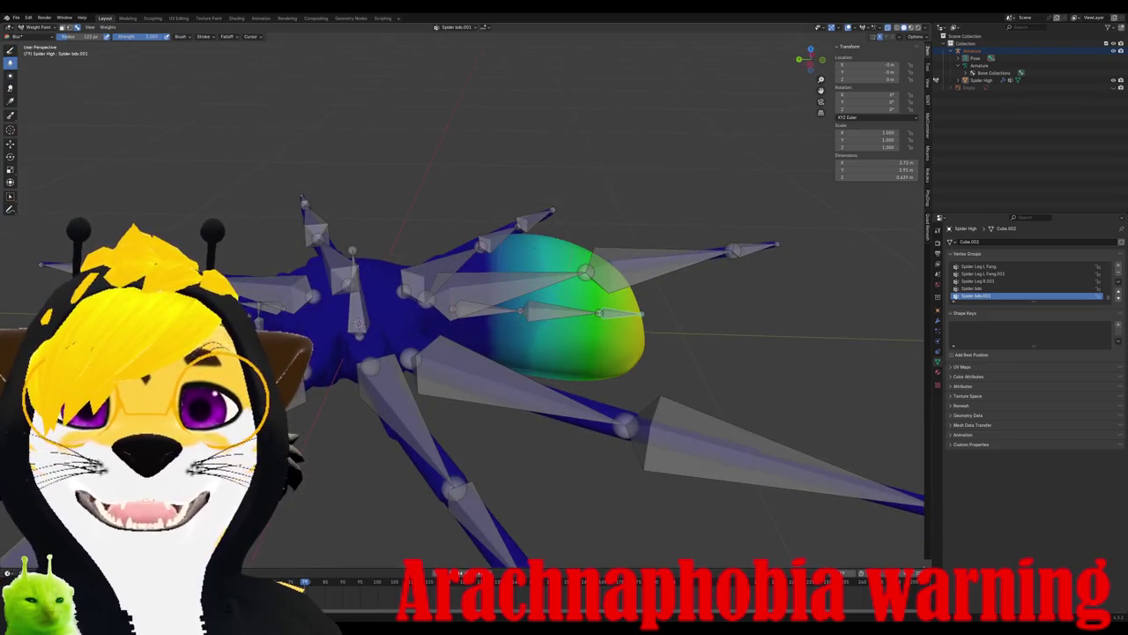
{"action": "middle_click_drag", "start_coordinate": [526, 206], "coordinate": [520, 274]}
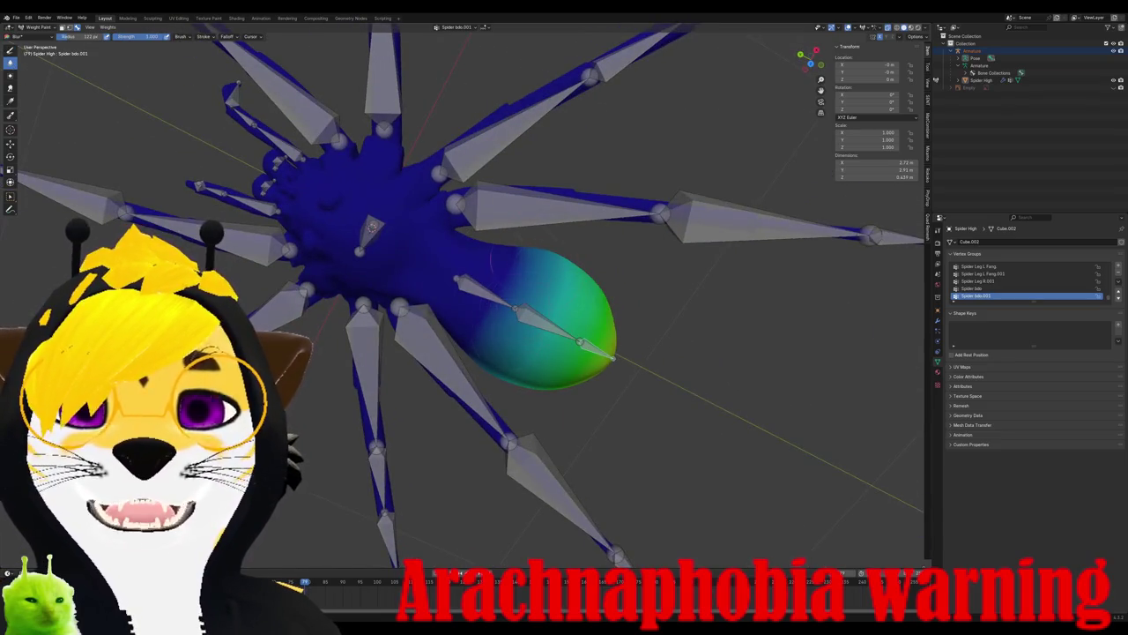
{"action": "mouse_move", "coordinate": [551, 237]}
{"action": "middle_mouse_down"}
{"action": "mouse_move", "coordinate": [529, 290]}
{"action": "mouse_move", "coordinate": [498, 313]}
{"action": "middle_mouse_up"}
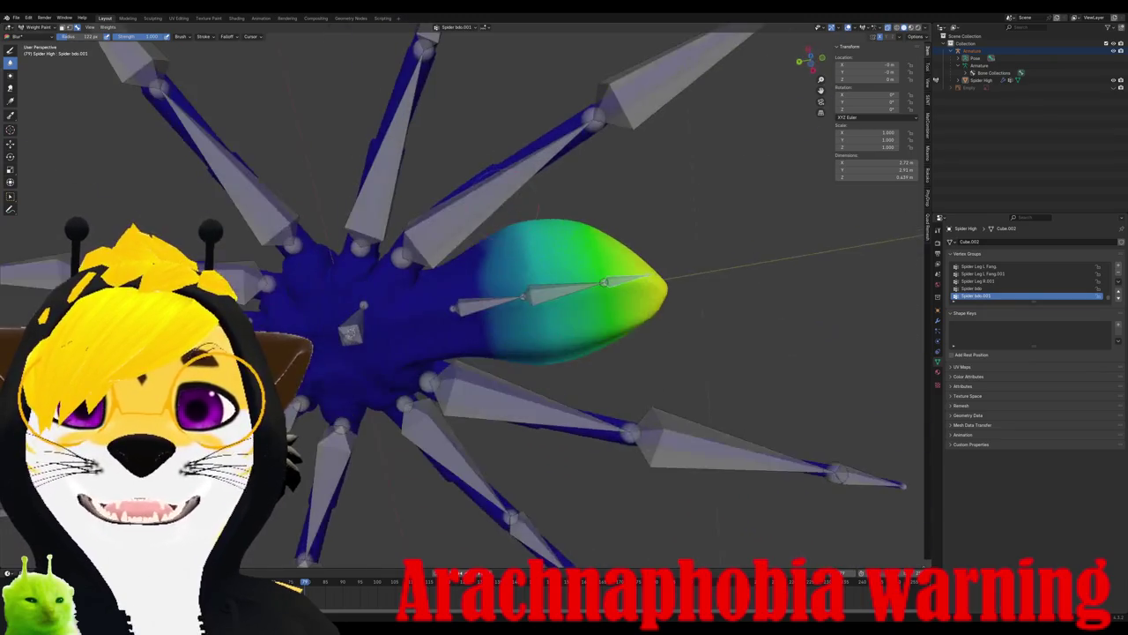
{"action": "left_click", "coordinate": [550, 281], "text": "ctrl"}
- Paint zero Spider bdo weight over the abdomen tip in top view
{"action": "middle_click_drag", "start_coordinate": [550, 280], "coordinate": [524, 304]}
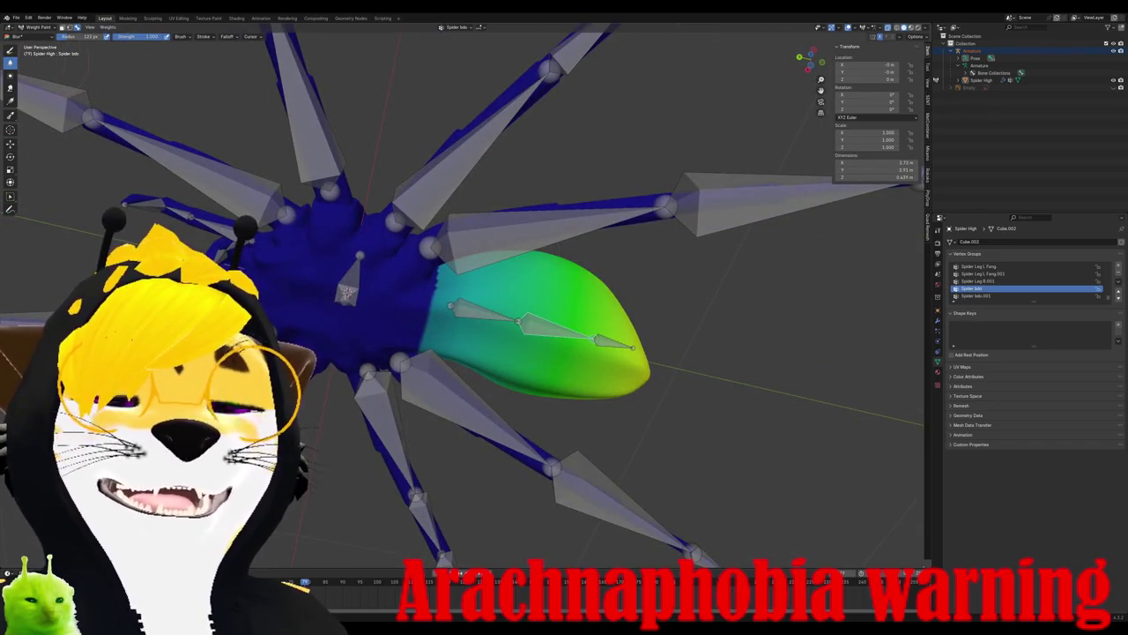
{"action": "left_click_drag", "start_coordinate": [436, 291], "coordinate": [471, 334]}
{"action": "key", "text": "KP_1"}
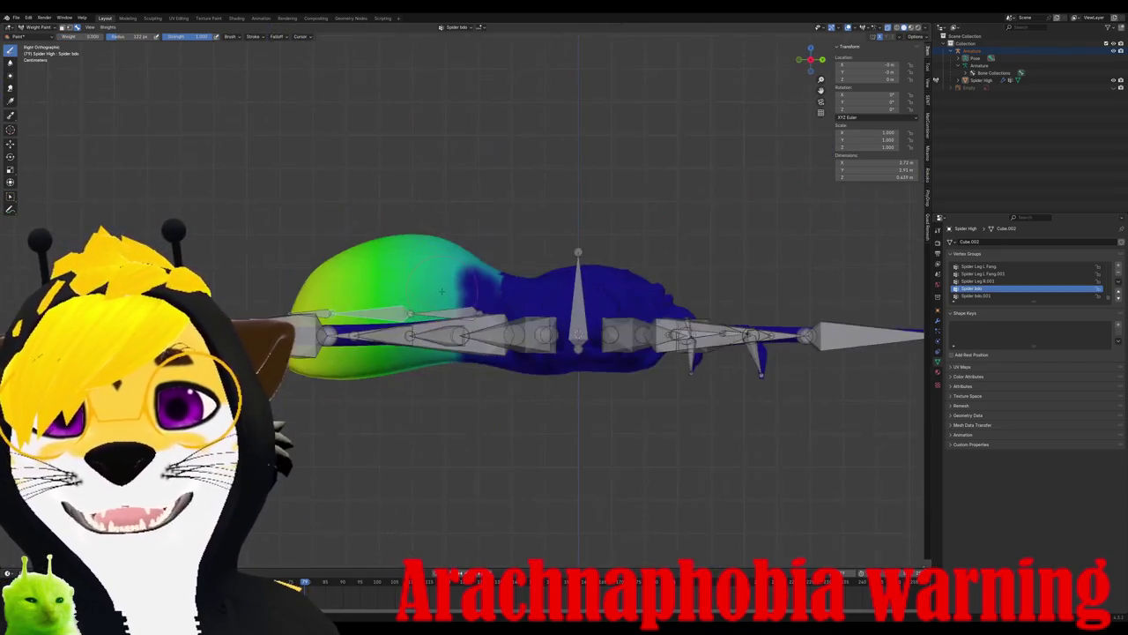
{"action": "key", "text": "KP_7"}
{"action": "left_click_drag", "start_coordinate": [493, 299], "coordinate": [416, 300]}
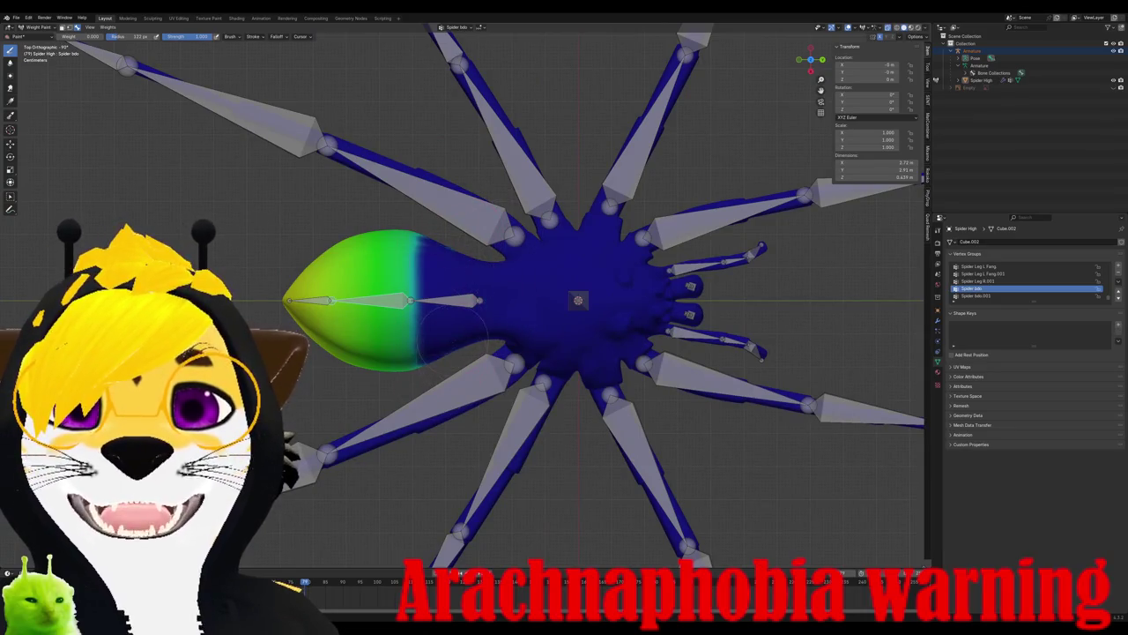
{"action": "left_click_drag", "start_coordinate": [305, 300], "coordinate": [333, 300]}
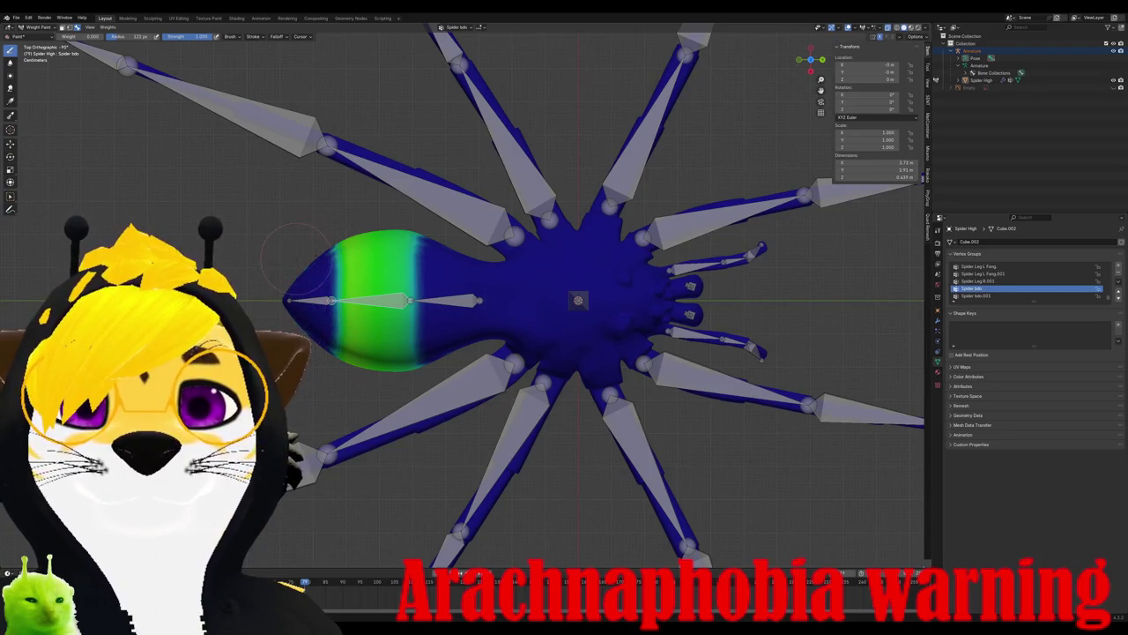
- Check the Spider bdo weights from left, right, top and oblique views
{"action": "key", "text": "ctrl+KP_3"}
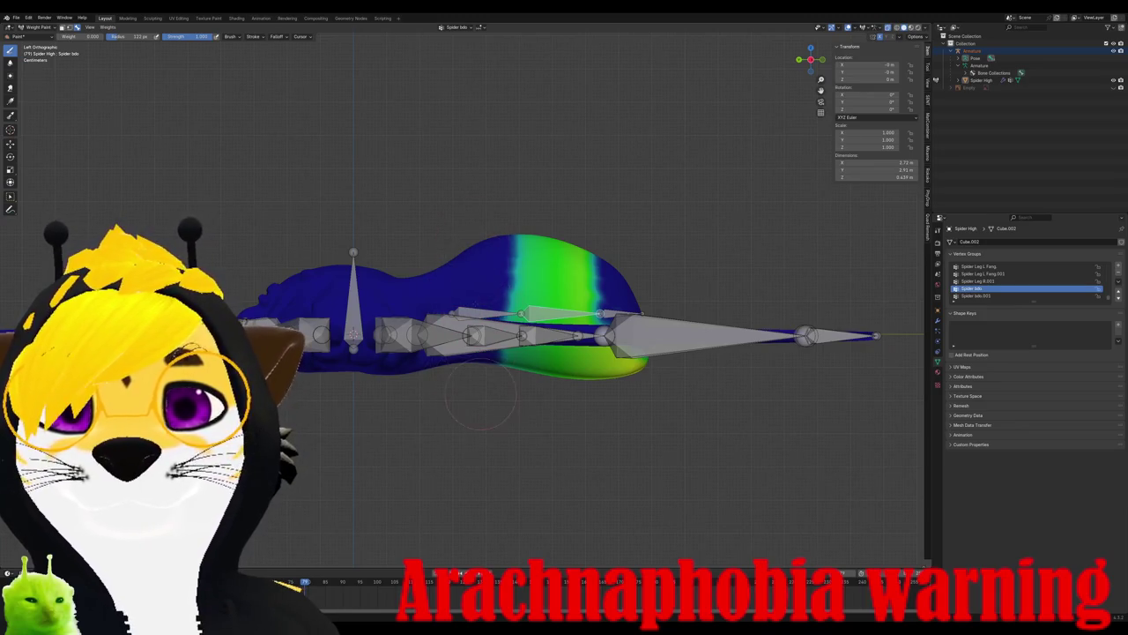
{"action": "key", "text": "KP_6"}
{"action": "key", "text": "KP_6"}
{"action": "key", "text": "KP_6"}
{"action": "key", "text": "KP_6"}
{"action": "key", "text": "KP_6"}
{"action": "key", "text": "KP_6"}
{"action": "key", "text": "KP_6"}
{"action": "key", "text": "KP_6"}
{"action": "key", "text": "KP_6"}
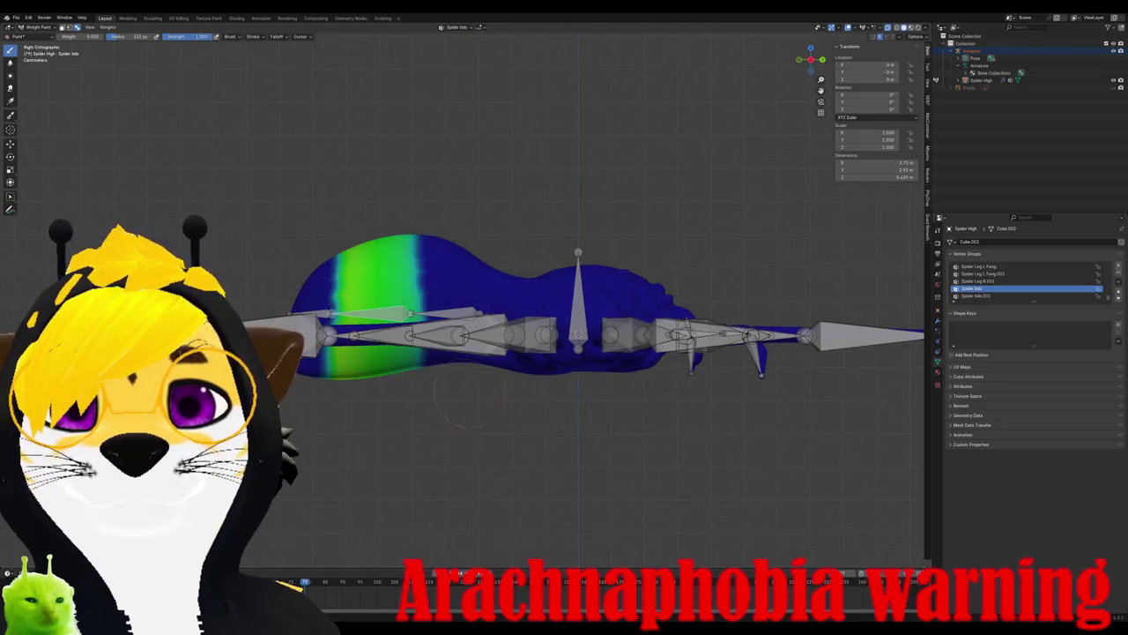
{"action": "key", "text": "KP_7"}
{"action": "mouse_move", "coordinate": [396, 333]}
{"action": "middle_mouse_down"}
{"action": "mouse_move", "coordinate": [458, 291]}
{"action": "mouse_move", "coordinate": [483, 328]}
{"action": "mouse_move", "coordinate": [479, 352]}
{"action": "middle_mouse_up"}
{"action": "middle_click_drag", "start_coordinate": [452, 291], "coordinate": [539, 259]}
{"action": "middle_click_drag", "start_coordinate": [481, 303], "coordinate": [557, 305]}
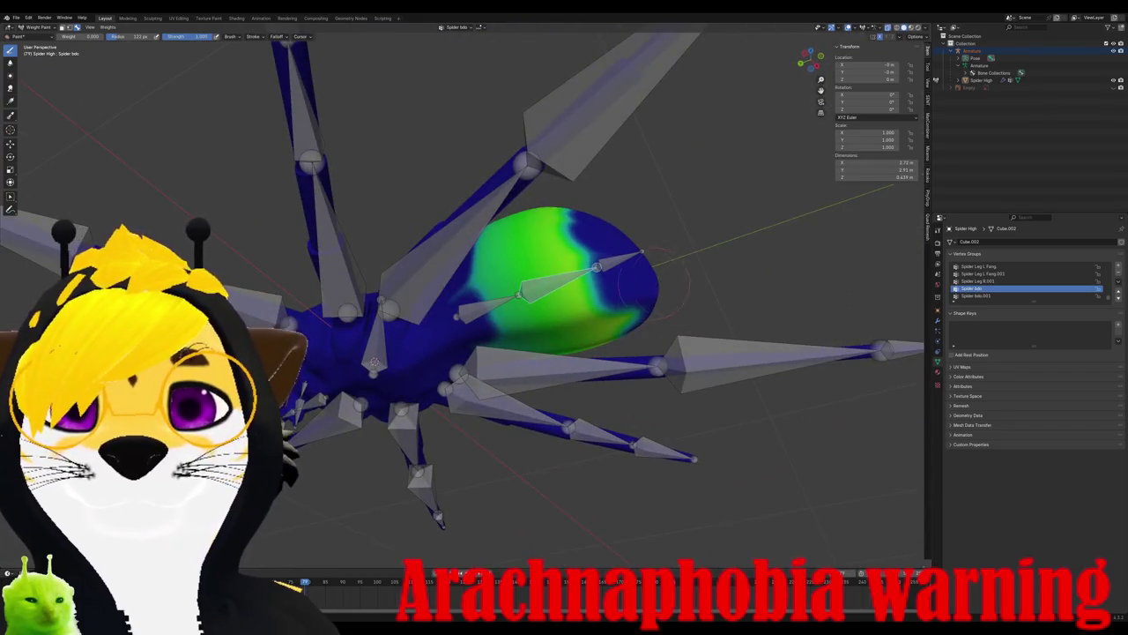
{"action": "middle_click_drag", "start_coordinate": [661, 280], "coordinate": [651, 352]}
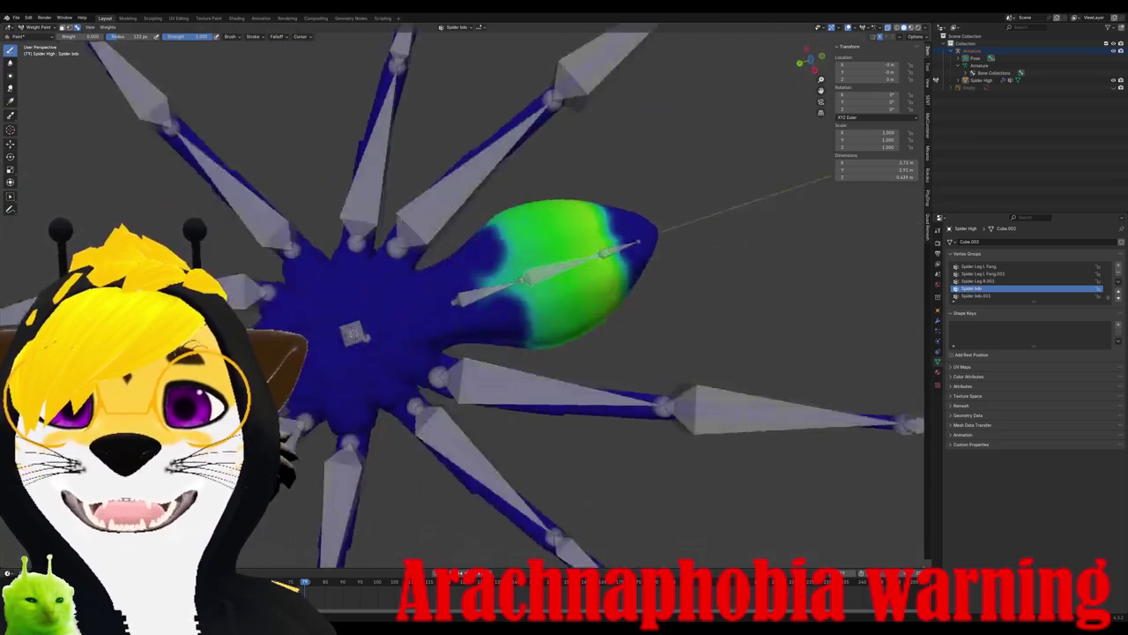
{"action": "middle_click_drag", "start_coordinate": [546, 317], "coordinate": [490, 291]}
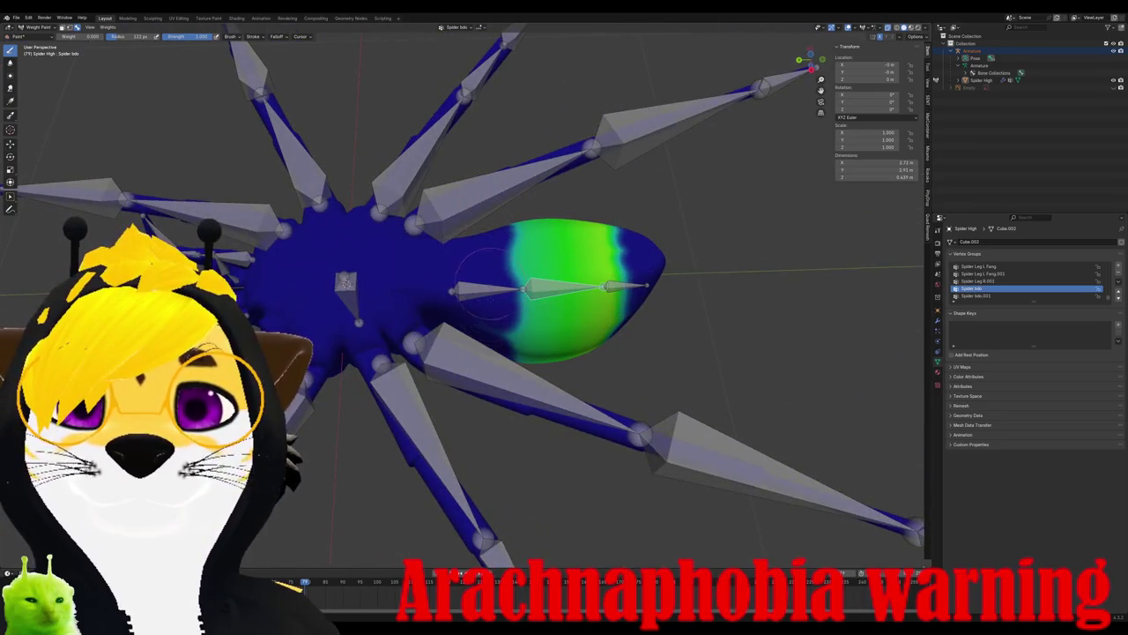
{"action": "mouse_move", "coordinate": [502, 263]}
{"action": "middle_mouse_down"}
{"action": "mouse_move", "coordinate": [411, 331]}
{"action": "mouse_move", "coordinate": [392, 321]}
{"action": "mouse_move", "coordinate": [546, 312]}
{"action": "middle_mouse_up"}
- Undo a trial stroke and display the Spider bdo.001 weights
{"action": "left_click_drag", "start_coordinate": [547, 313], "coordinate": [582, 282]}
{"action": "key", "text": "ctrl+z"}
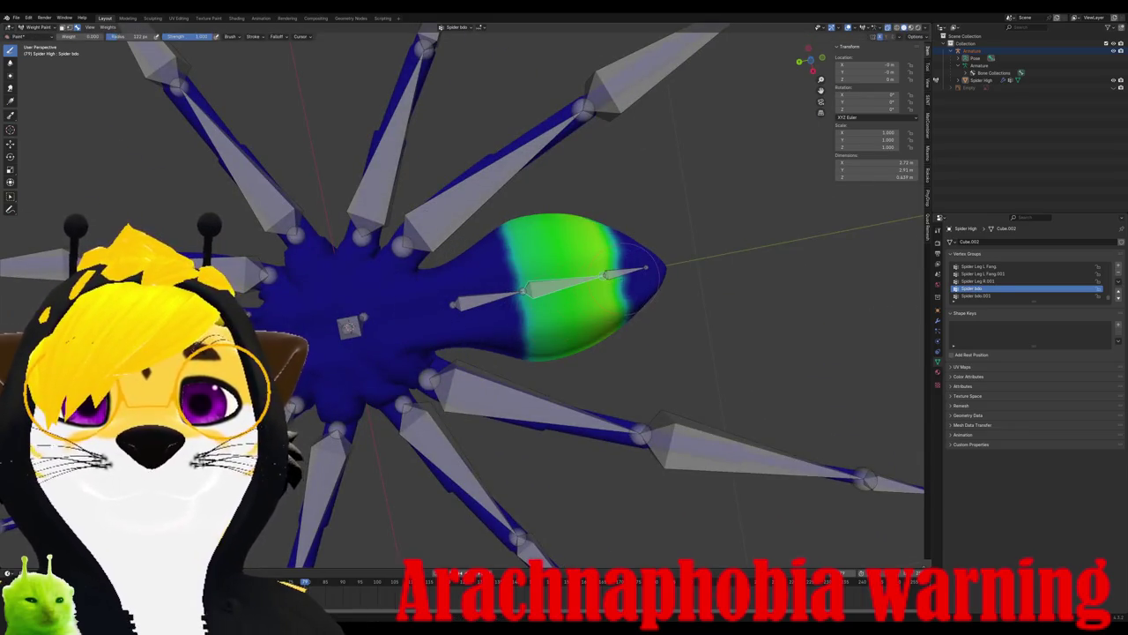
{"action": "left_click", "coordinate": [622, 274], "text": "ctrl"}
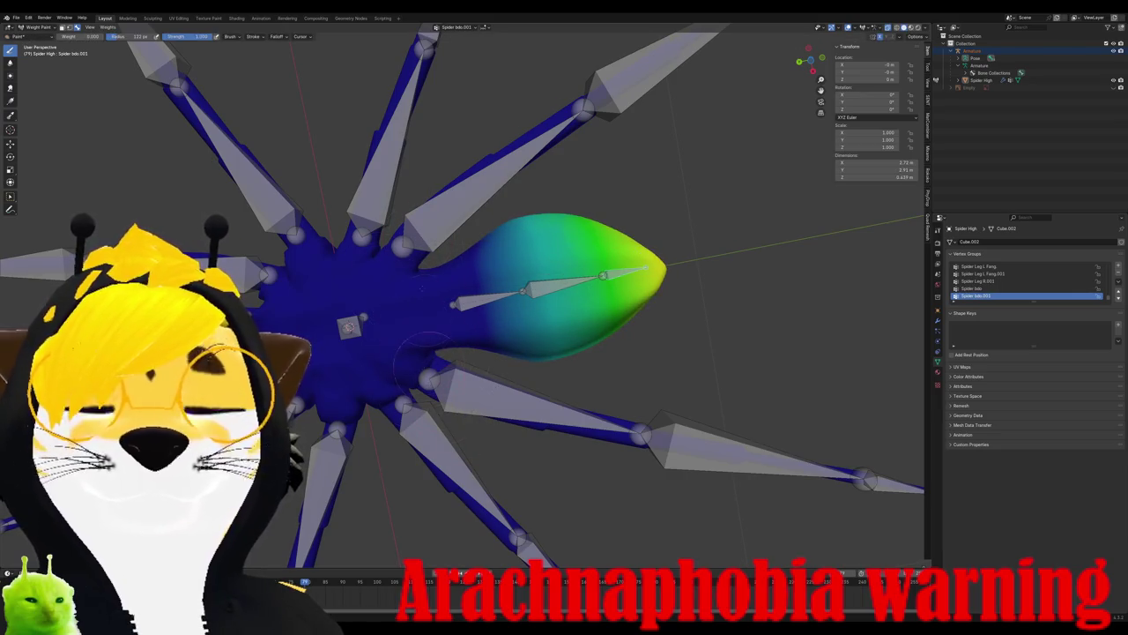
- Undo a stray stroke and test-rotate the abdomen bone to check mesh bending
{"action": "left_click_drag", "start_coordinate": [494, 282], "coordinate": [758, 313]}
{"action": "key", "text": "ctrl+z"}
{"action": "middle_click_drag", "start_coordinate": [758, 313], "coordinate": [617, 335]}
{"action": "key", "text": "r"}
{"action": "key", "text": "Escape"}
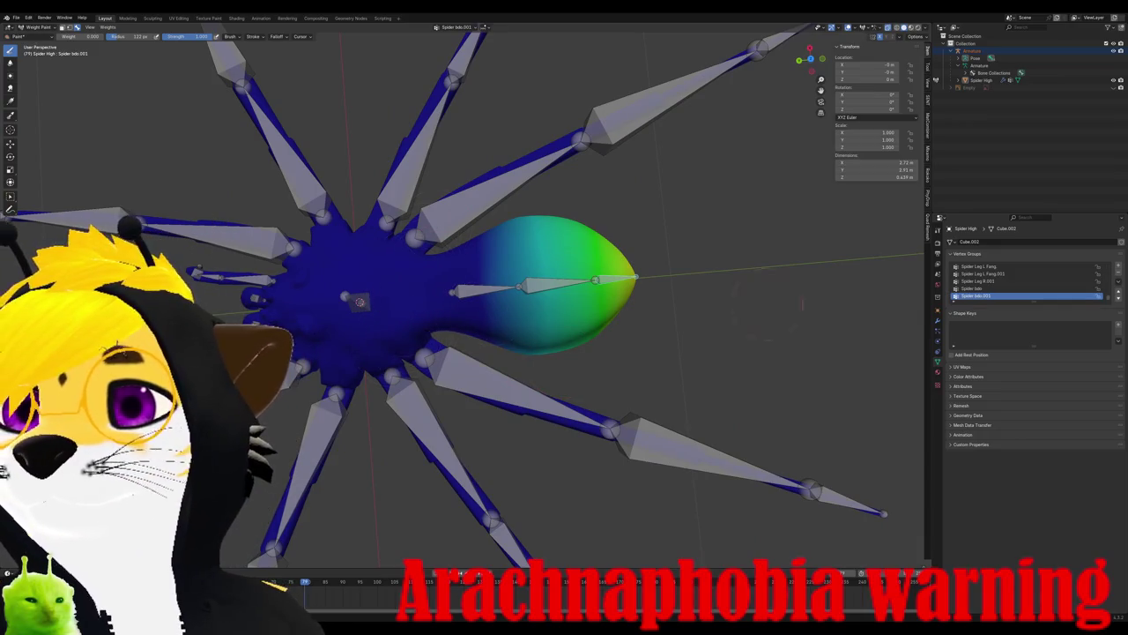
{"action": "key", "text": "r"}
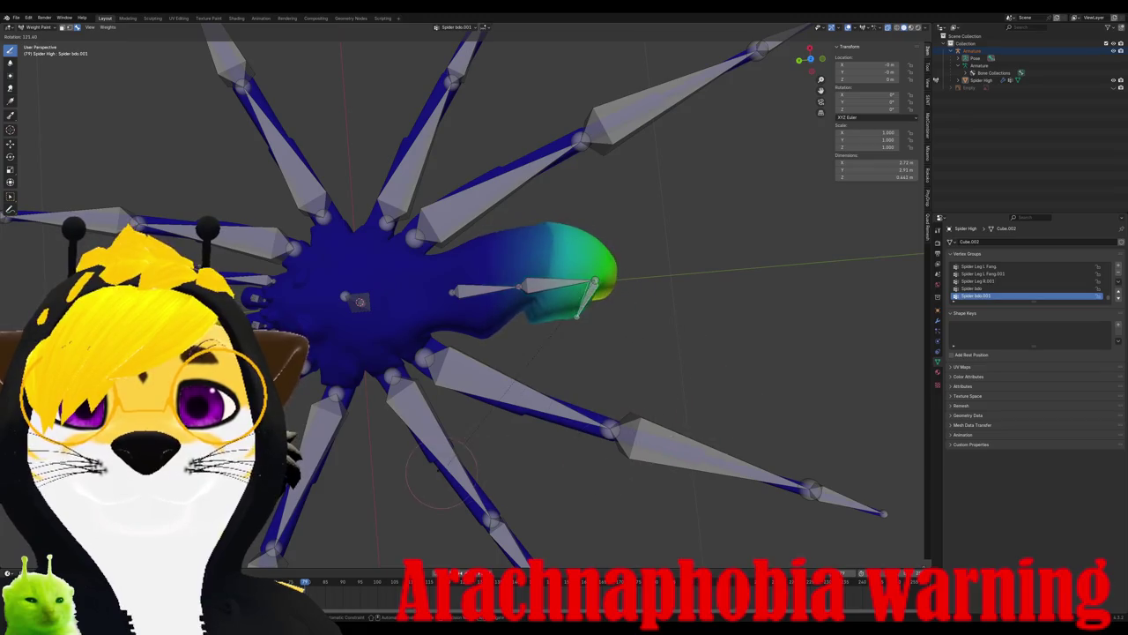
- Switch to Spider bdo, then Spider Abdo, test-rotating and cancelling to keep the abdomen level
{"action": "left_click", "coordinate": [760, 256]}
{"action": "left_click", "coordinate": [490, 287], "text": "ctrl"}
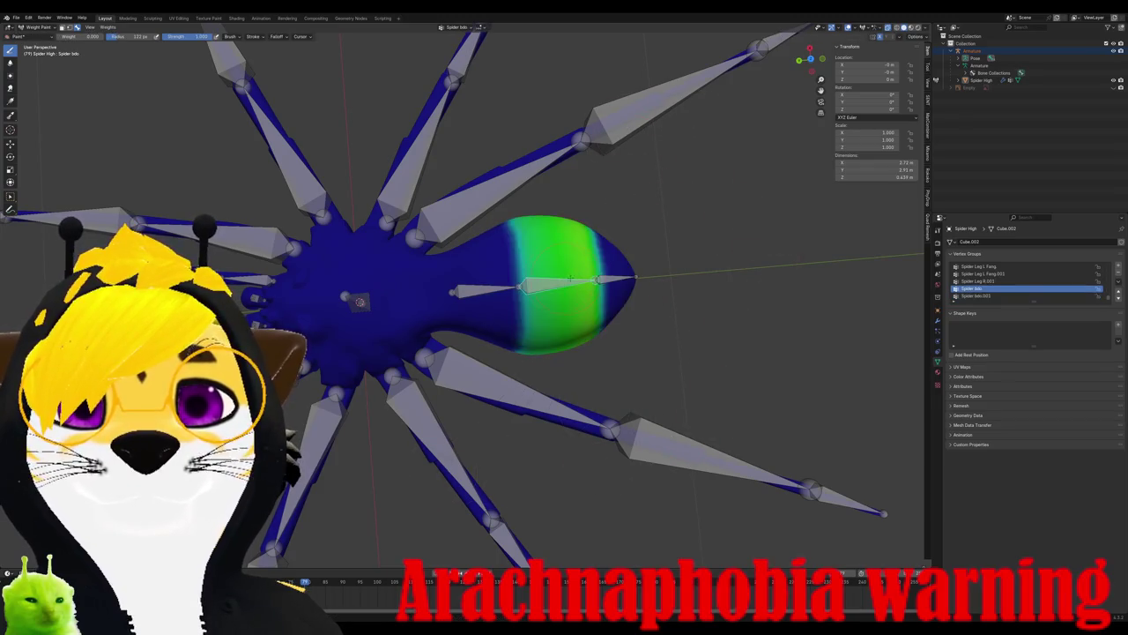
{"action": "key", "text": "r"}
{"action": "key", "text": "Escape"}
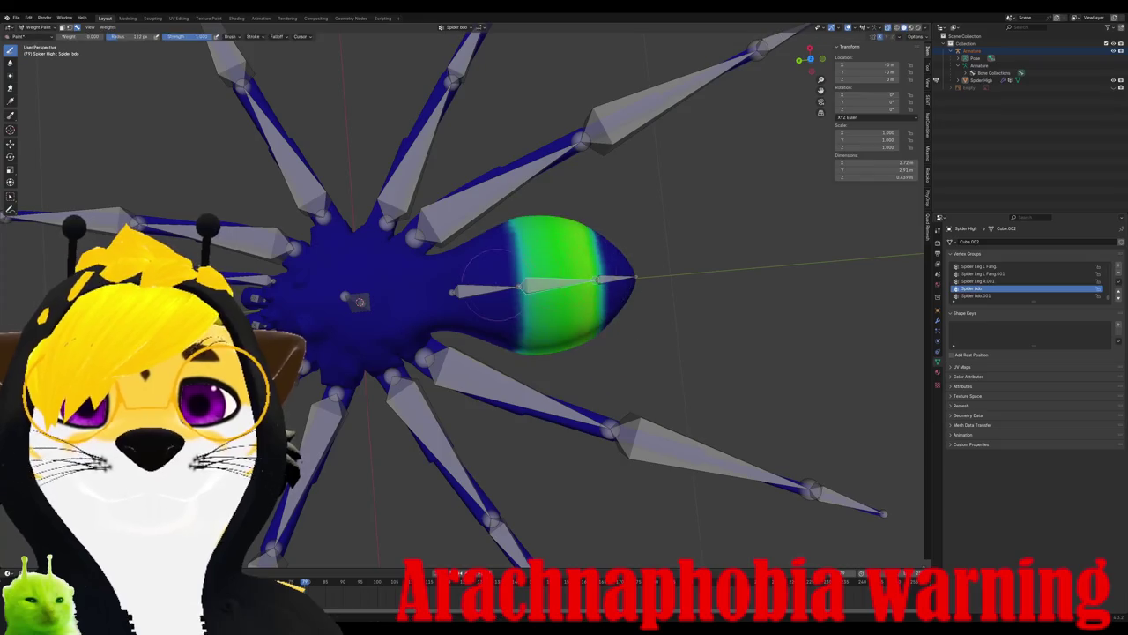
{"action": "left_click", "coordinate": [613, 295], "text": "ctrl"}
{"action": "key", "text": "r"}
{"action": "key", "text": "Escape"}
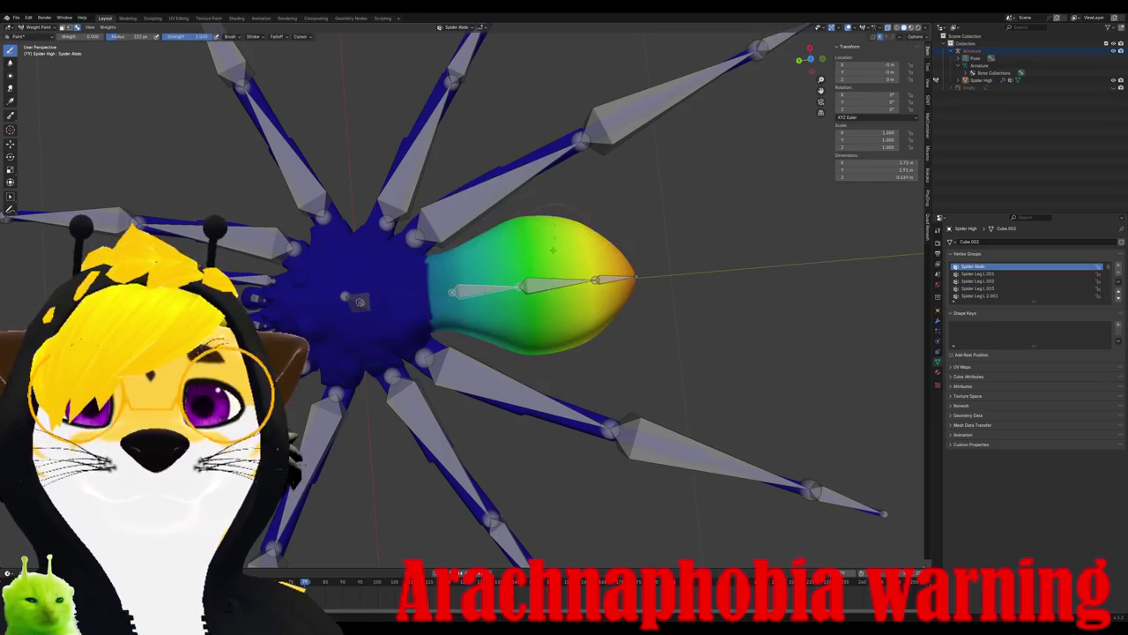
- Paint zero Spider Abdo weight over the abdomen's rear in top and right views
{"action": "middle_click_drag", "start_coordinate": [374, 379], "coordinate": [379, 398]}
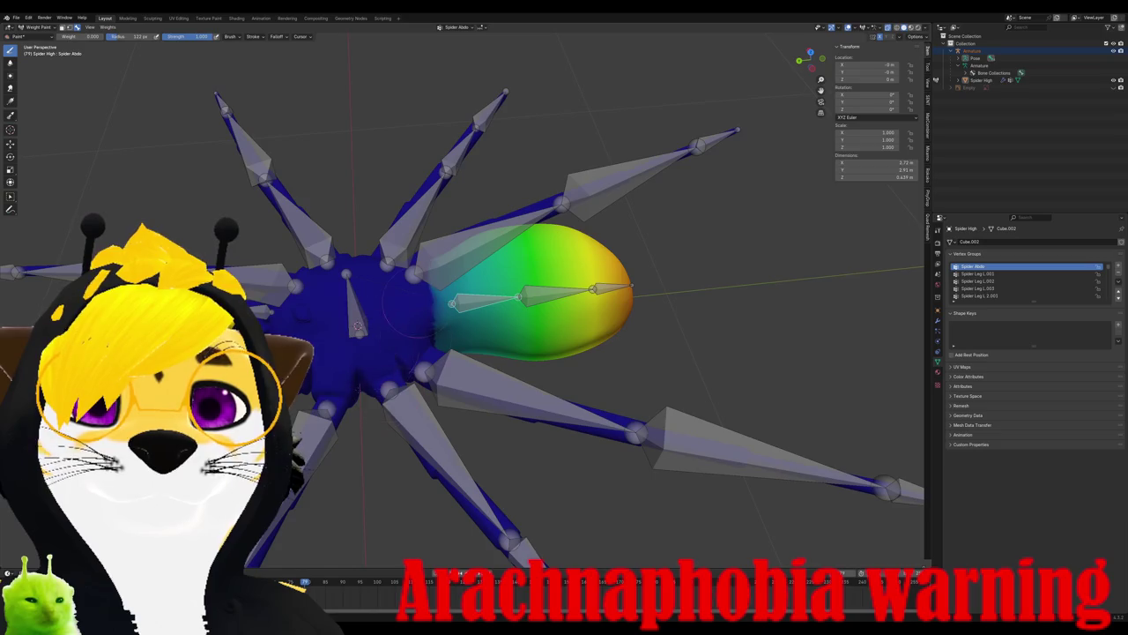
{"action": "middle_click_drag", "start_coordinate": [410, 327], "coordinate": [480, 330], "text": "alt"}
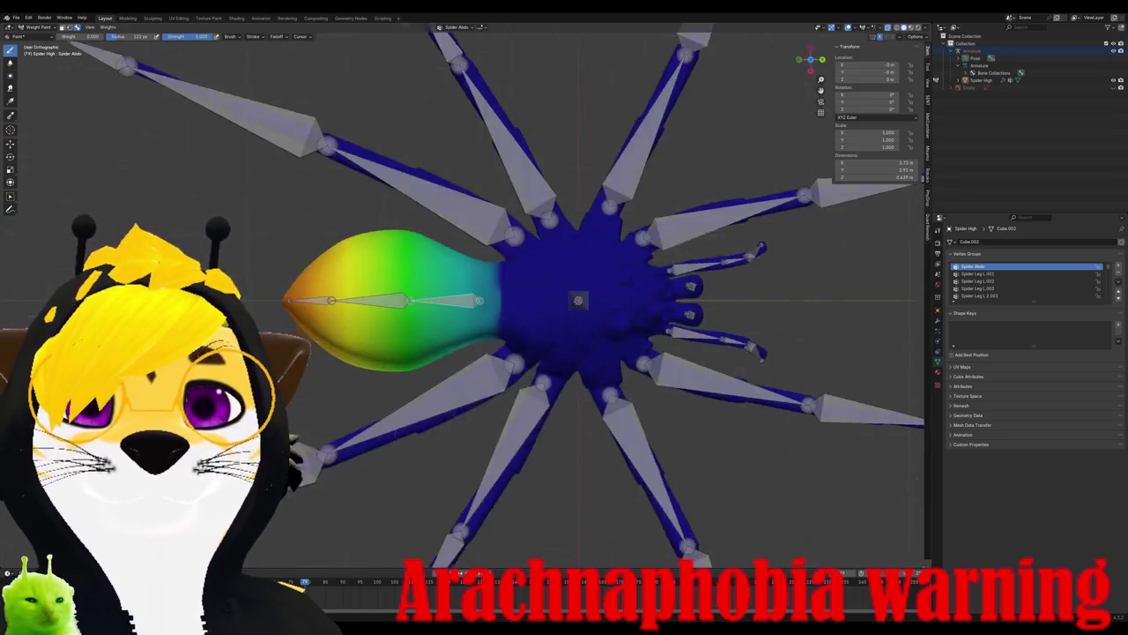
{"action": "left_click_drag", "start_coordinate": [487, 338], "coordinate": [510, 339]}
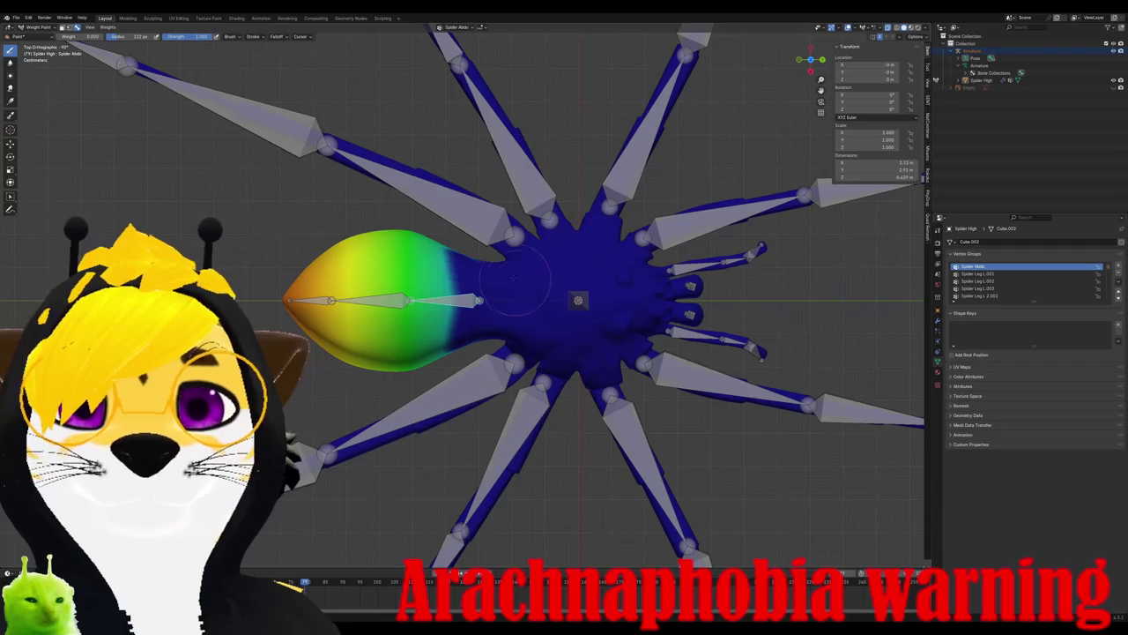
{"action": "key", "text": "ctrl+z"}
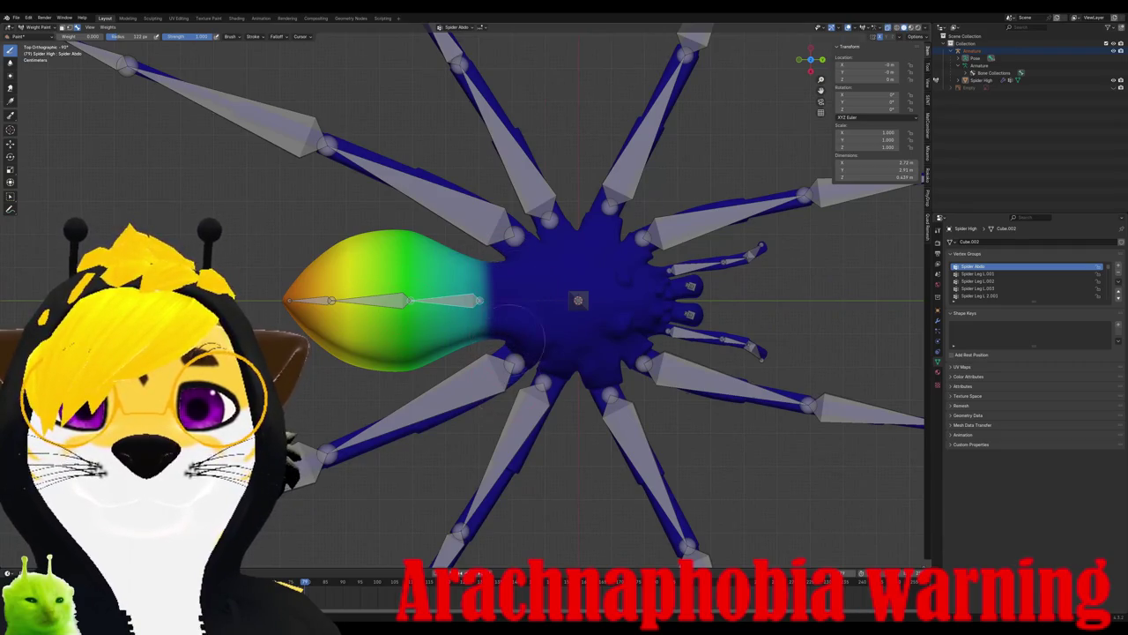
{"action": "left_click_drag", "start_coordinate": [295, 300], "coordinate": [383, 291]}
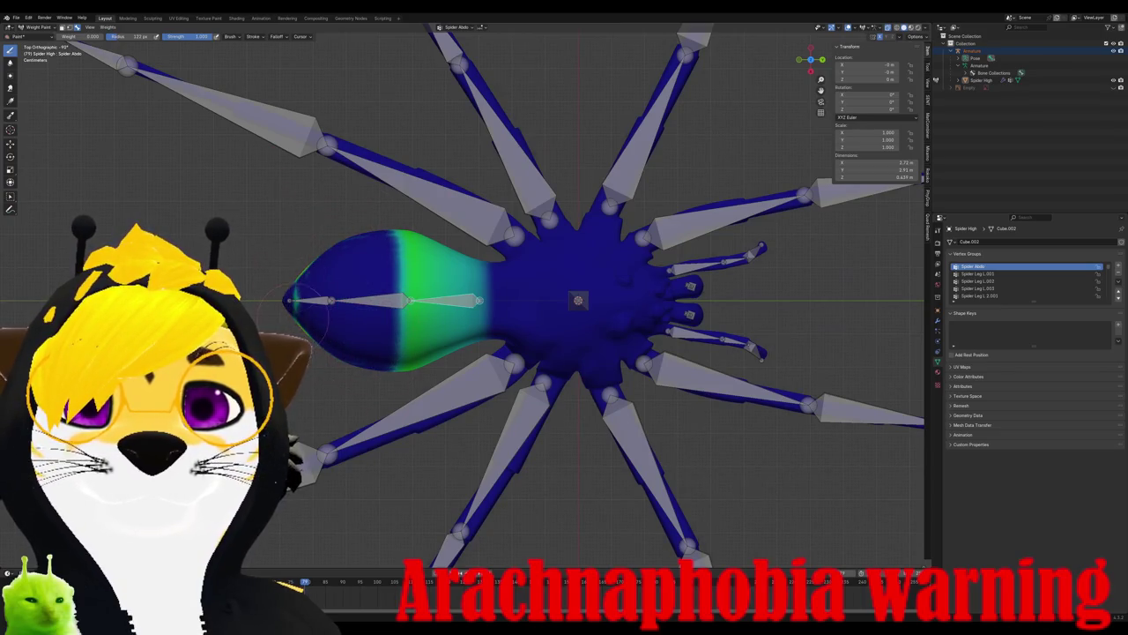
{"action": "key", "text": "KP_3"}
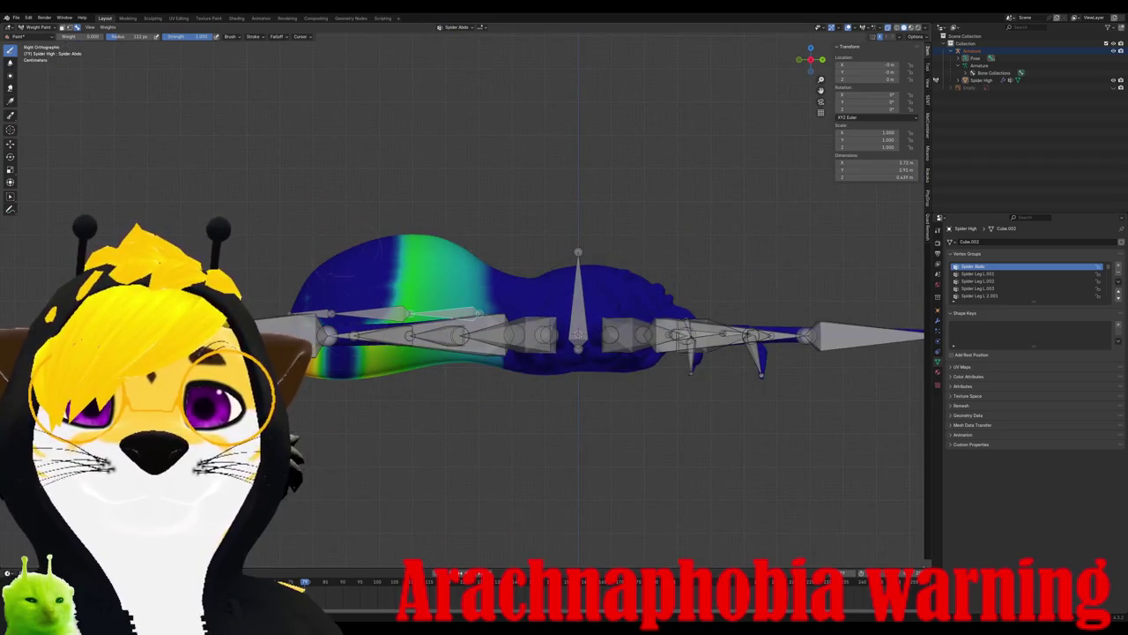
{"action": "left_click_drag", "start_coordinate": [366, 322], "coordinate": [388, 265]}
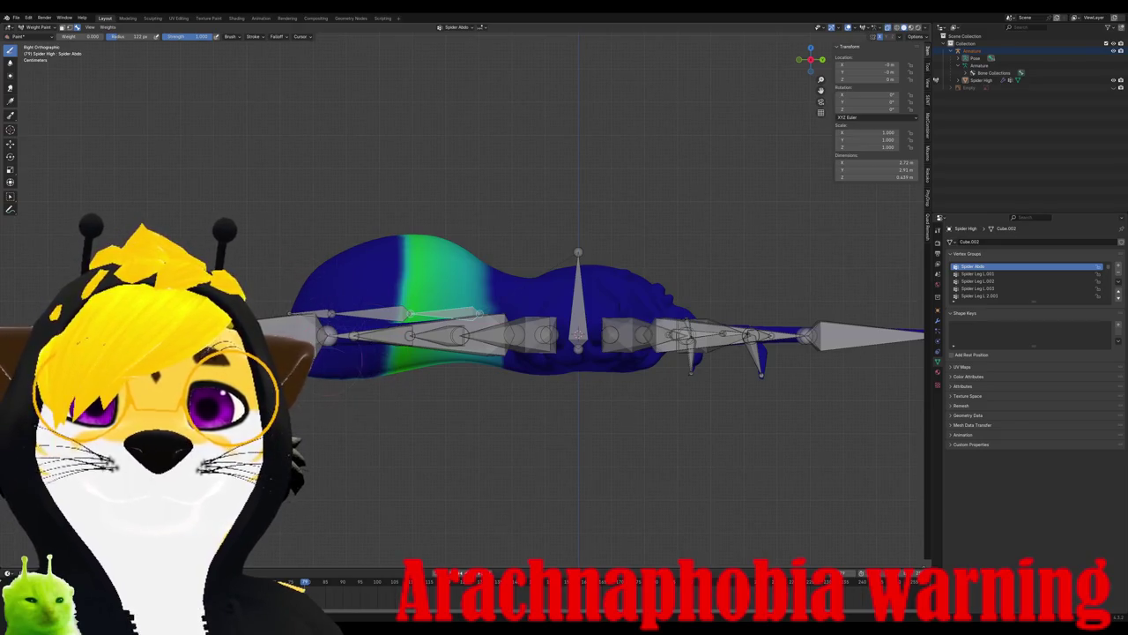
- Toggle the vertex selection mask on and off, then return to Spider bdo weights
{"action": "key", "text": "KP_1"}
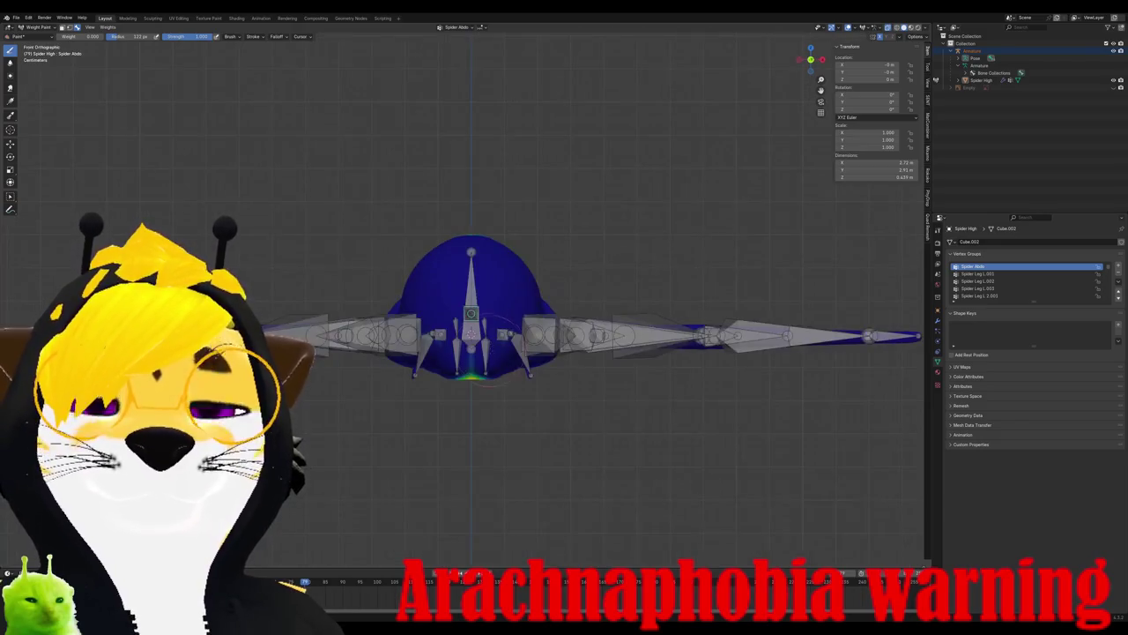
{"action": "mouse_move", "coordinate": [471, 286]}
{"action": "middle_mouse_down"}
{"action": "mouse_move", "coordinate": [470, 414]}
{"action": "mouse_move", "coordinate": [502, 370]}
{"action": "mouse_move", "coordinate": [573, 350]}
{"action": "middle_mouse_up"}
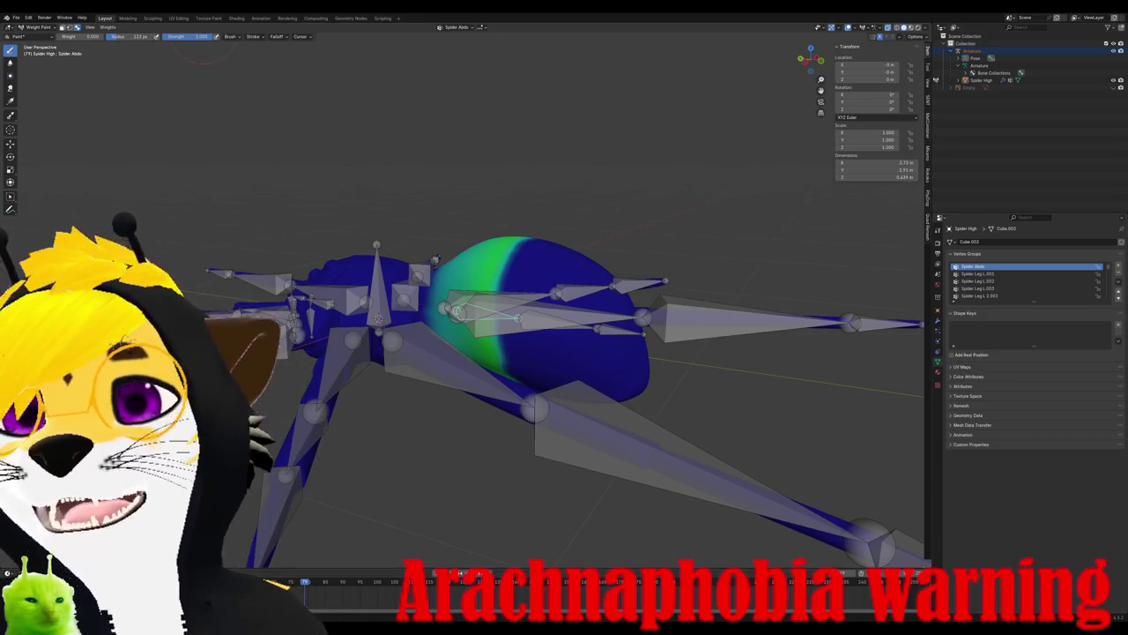
{"action": "key", "text": "v"}
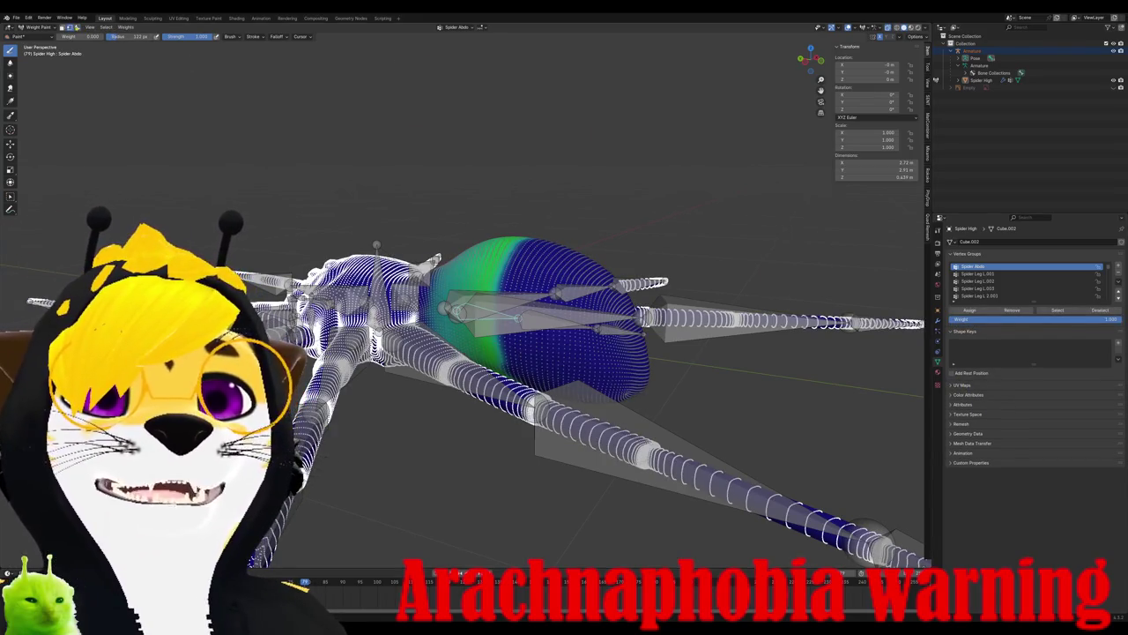
{"action": "key", "text": "v"}
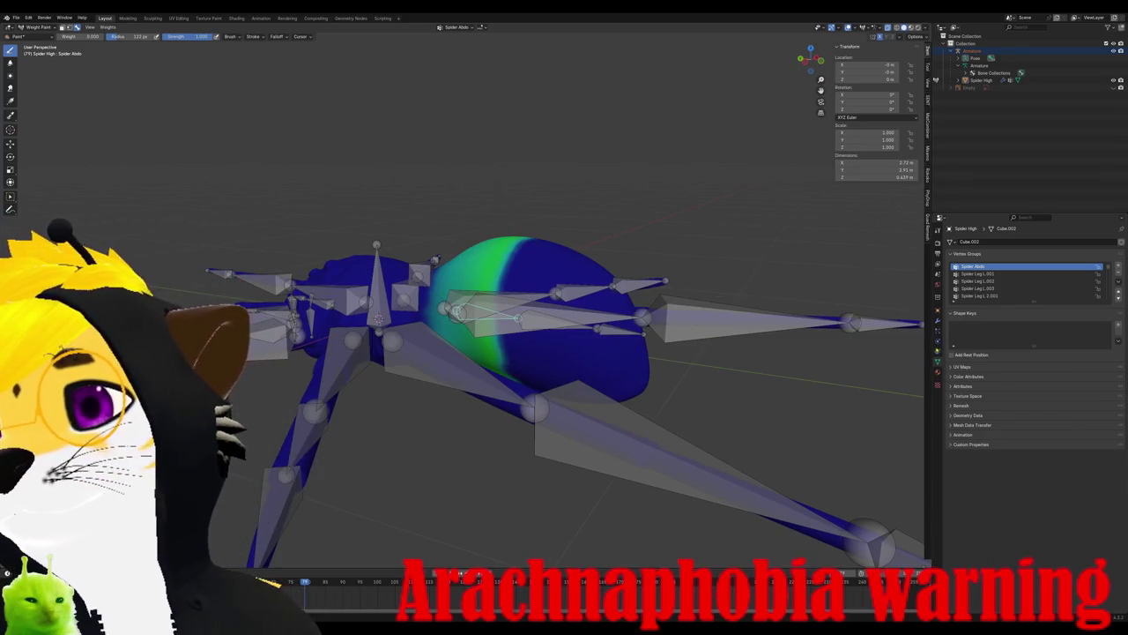
{"action": "middle_click_drag", "start_coordinate": [811, 342], "coordinate": [797, 493]}
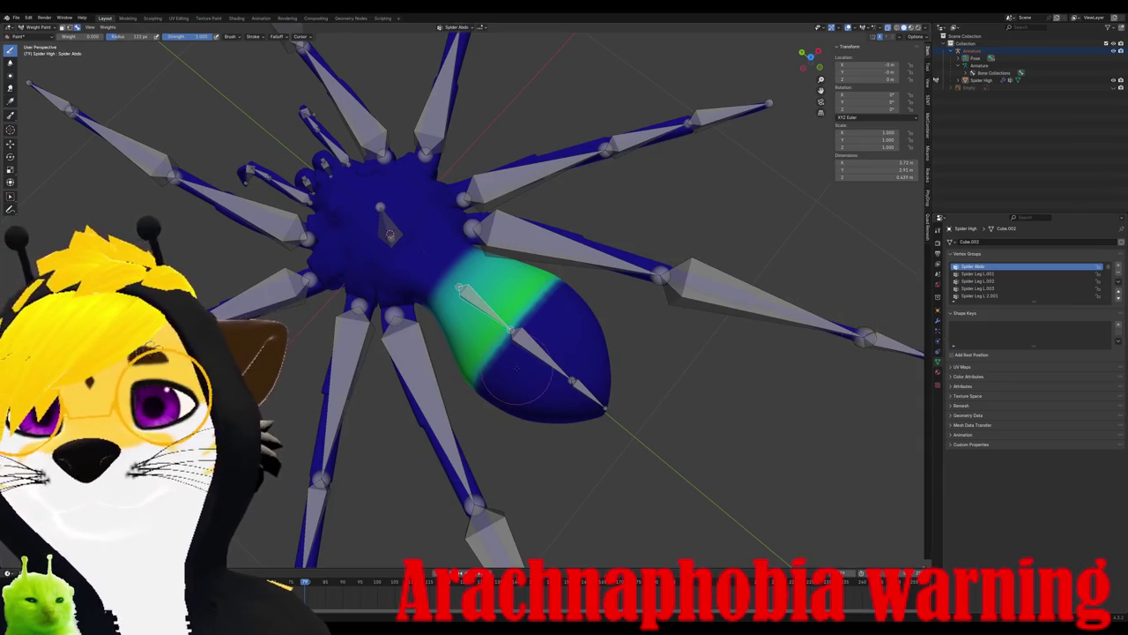
{"action": "key", "text": "ctrl+z"}
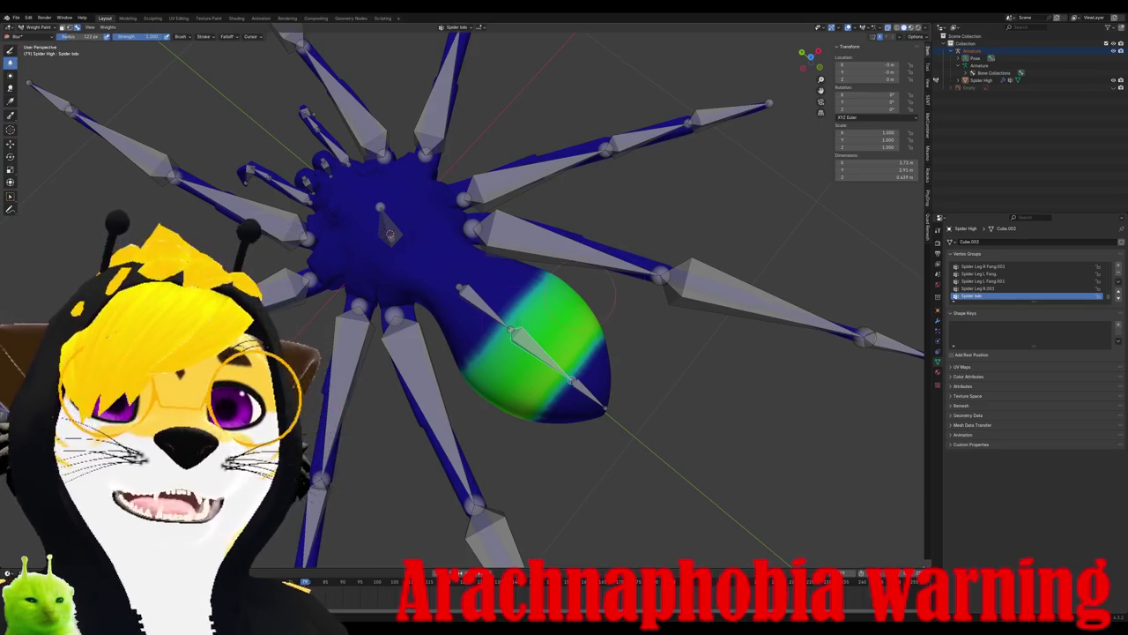
- Add weight along the abdomen's upper edge and soften the blend toward the body
{"action": "left_click_drag", "start_coordinate": [537, 291], "coordinate": [507, 298]}
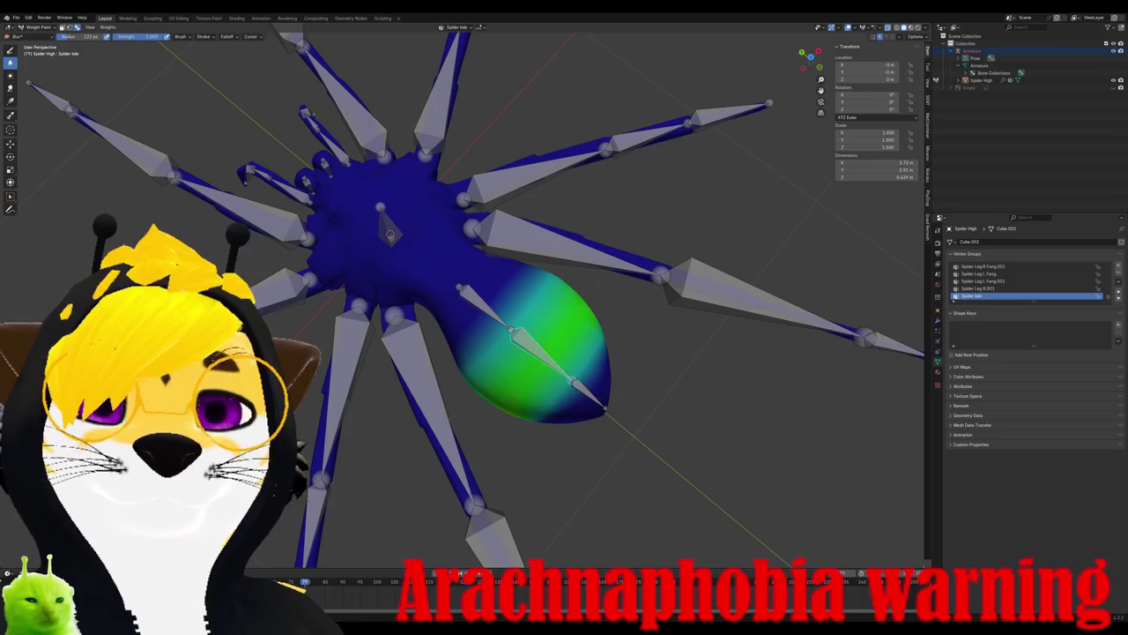
{"action": "key", "text": "ctrl+KP_3"}
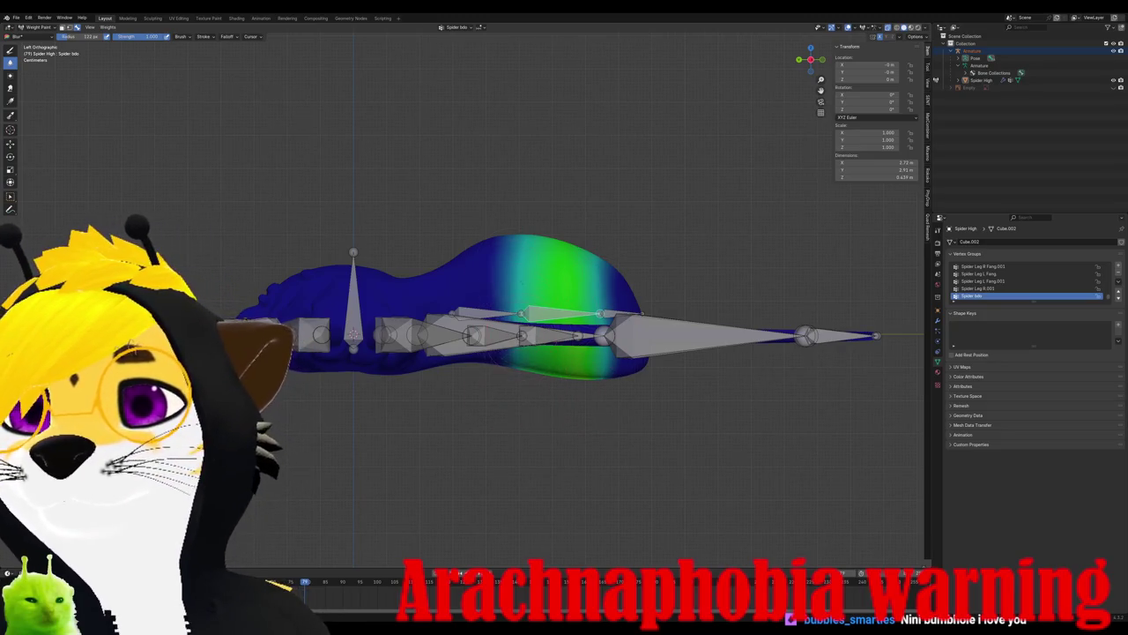
{"action": "key", "text": "ctrl+KP_7"}
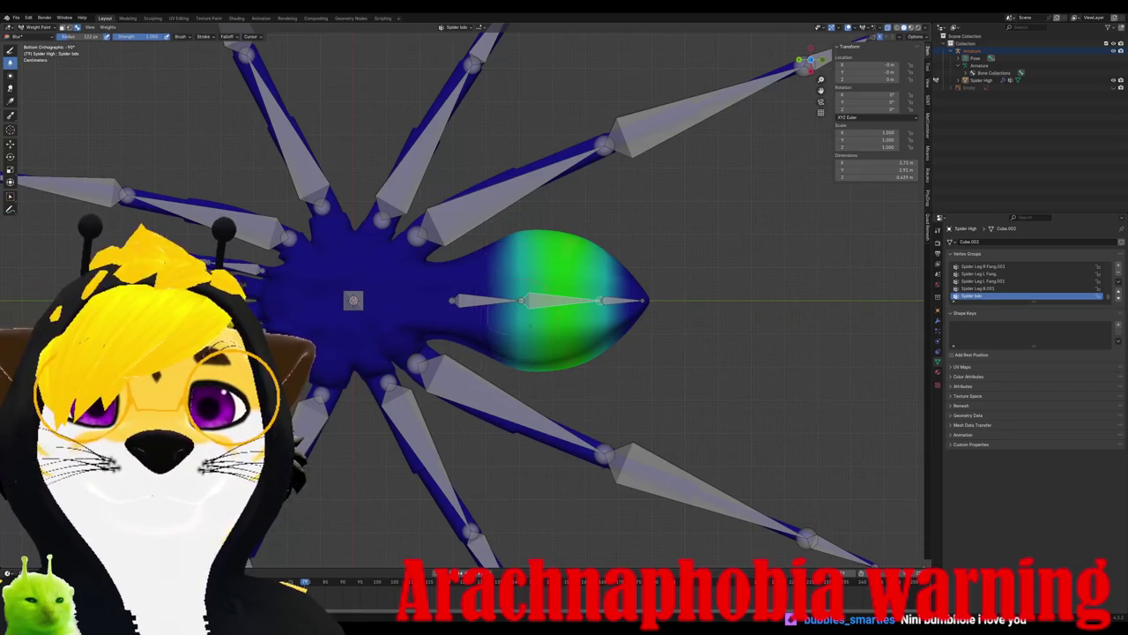
{"action": "key", "text": "KP_3"}
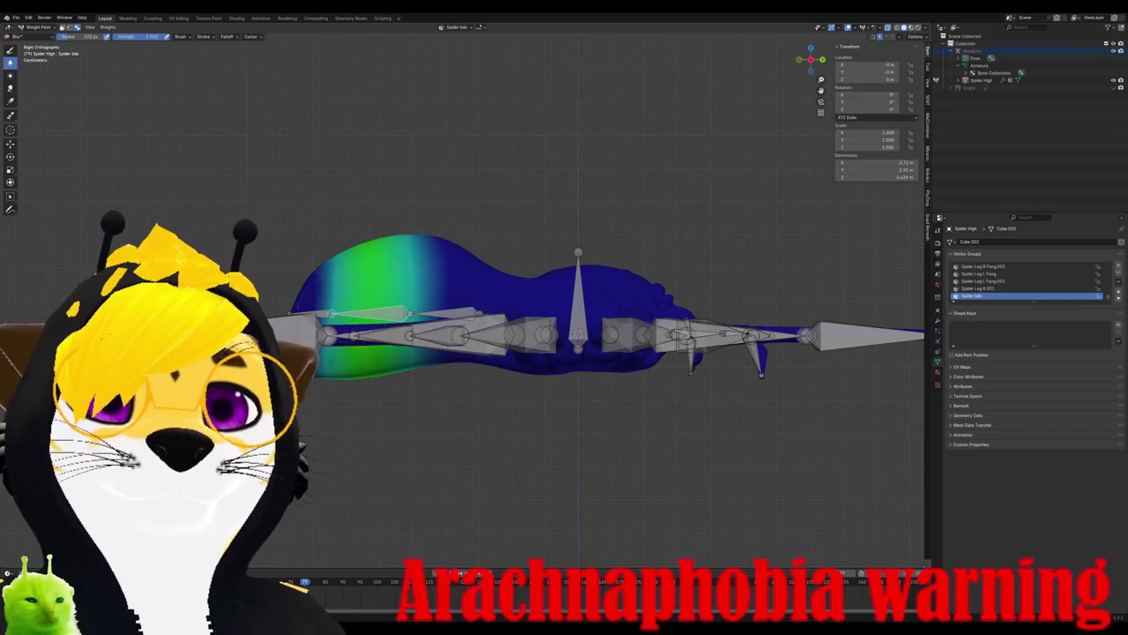
{"action": "key", "text": "KP_7"}
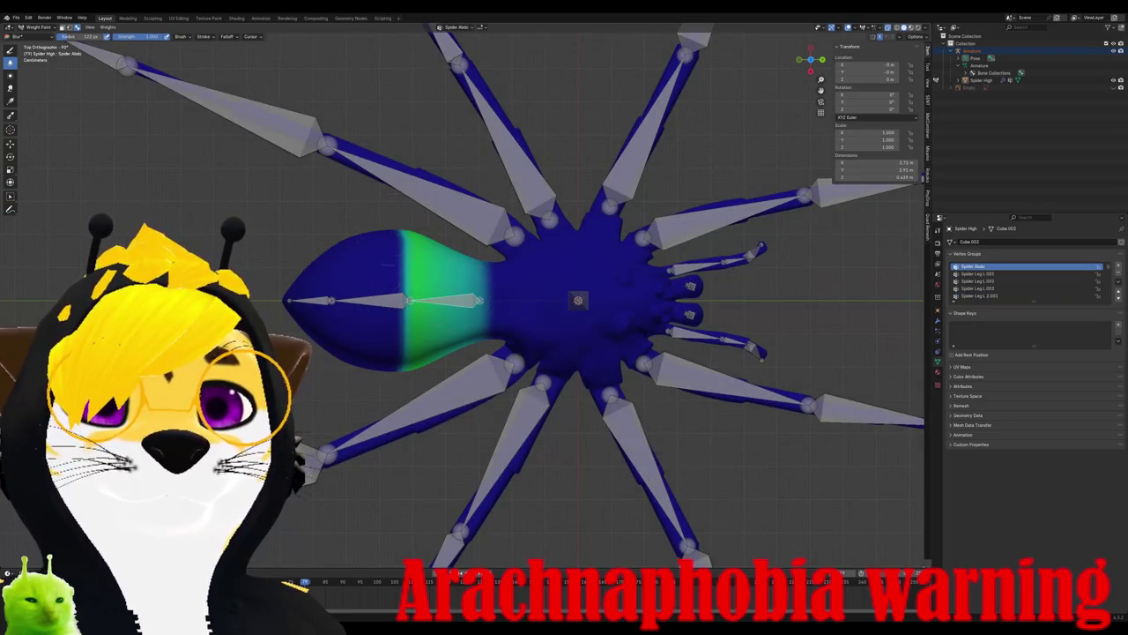
{"action": "left_click_drag", "start_coordinate": [392, 234], "coordinate": [392, 366]}
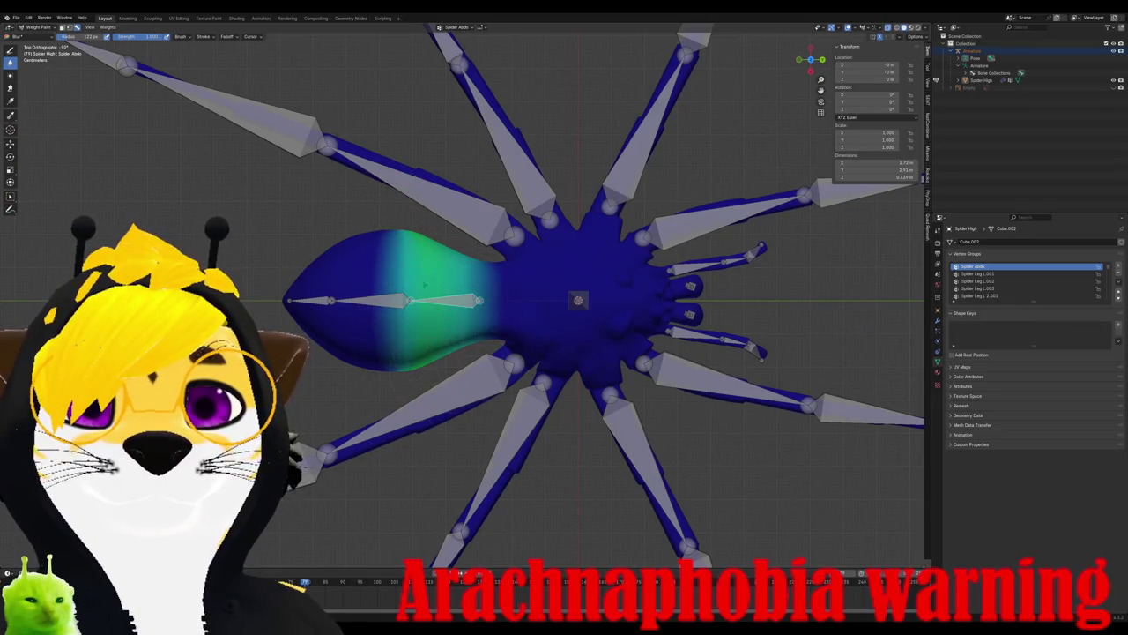
- Check the underside and paint weight 0 around the tail tip
{"action": "key", "text": "ctrl+KP_3"}
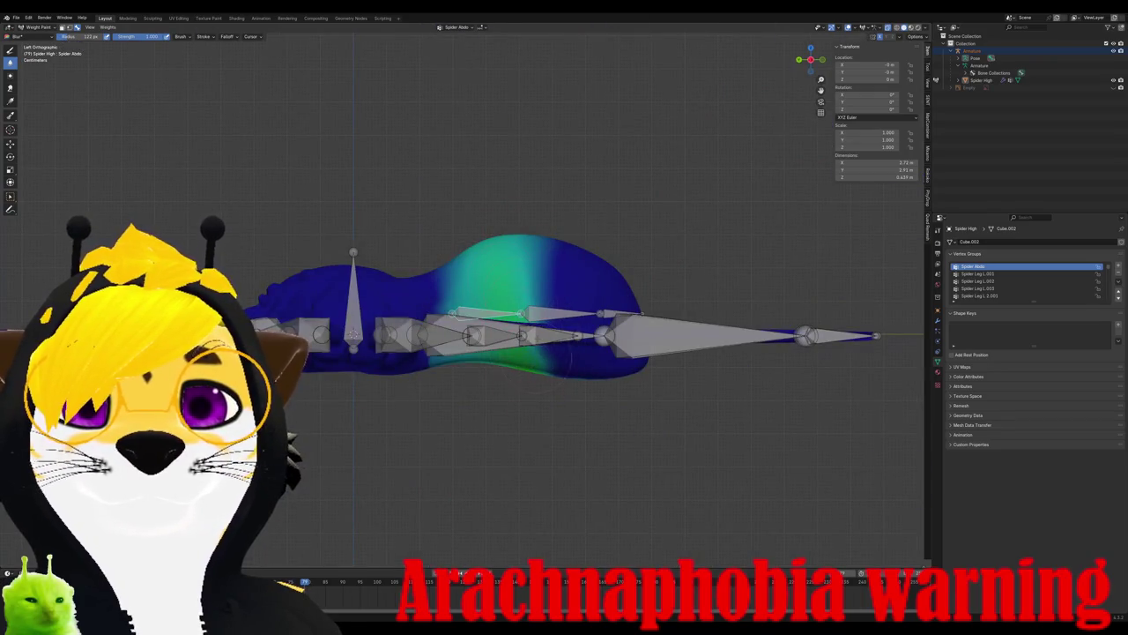
{"action": "key", "text": "ctrl+KP_7"}
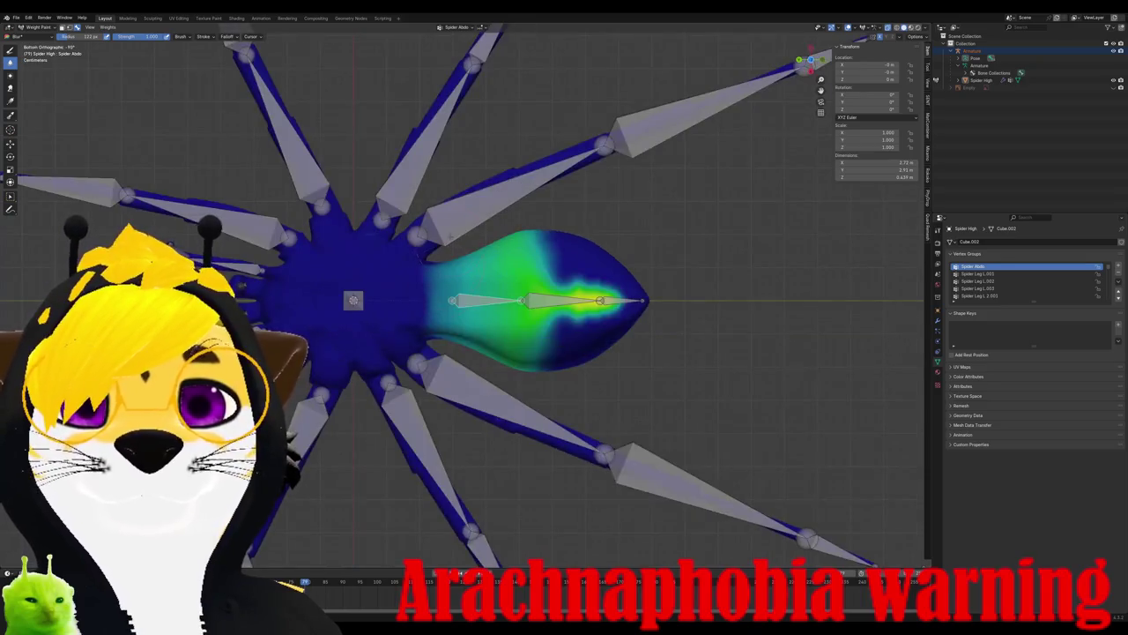
{"action": "key", "text": "KP_8"}
{"action": "key", "text": "KP_8"}
{"action": "key", "text": "KP_8"}
{"action": "key", "text": "ctrl+KP_7"}
{"action": "key", "text": "KP_8"}
{"action": "key", "text": "KP_8"}
{"action": "key", "text": "KP_8"}
{"action": "key", "text": "ctrl+KP_7"}
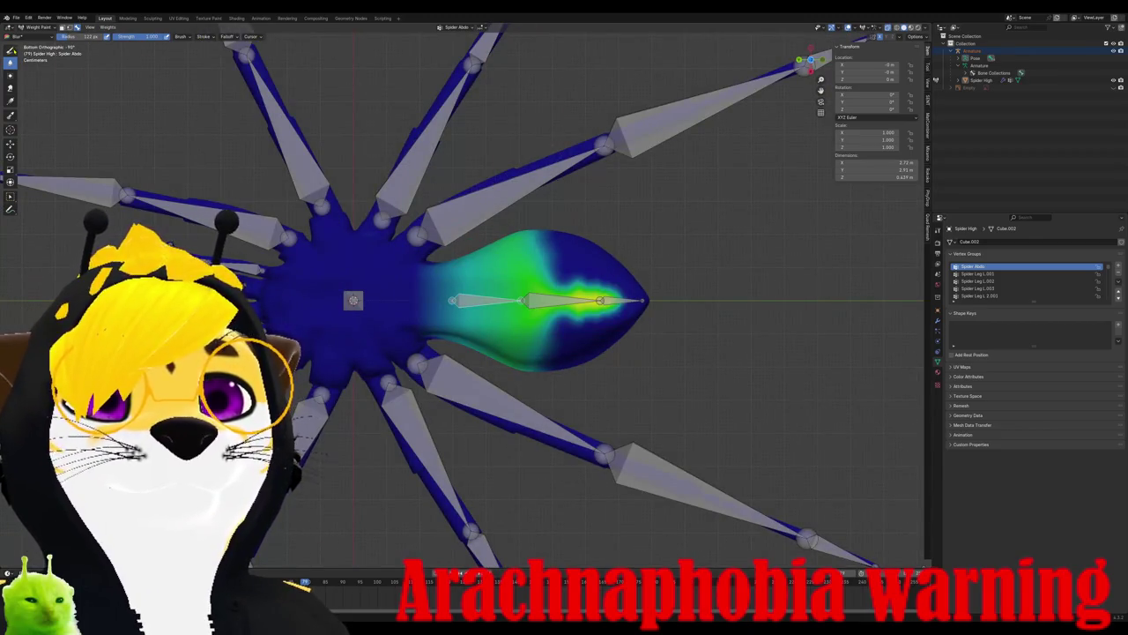
{"action": "left_click", "coordinate": [10, 50]}
{"action": "left_click_drag", "start_coordinate": [573, 291], "coordinate": [615, 333]}
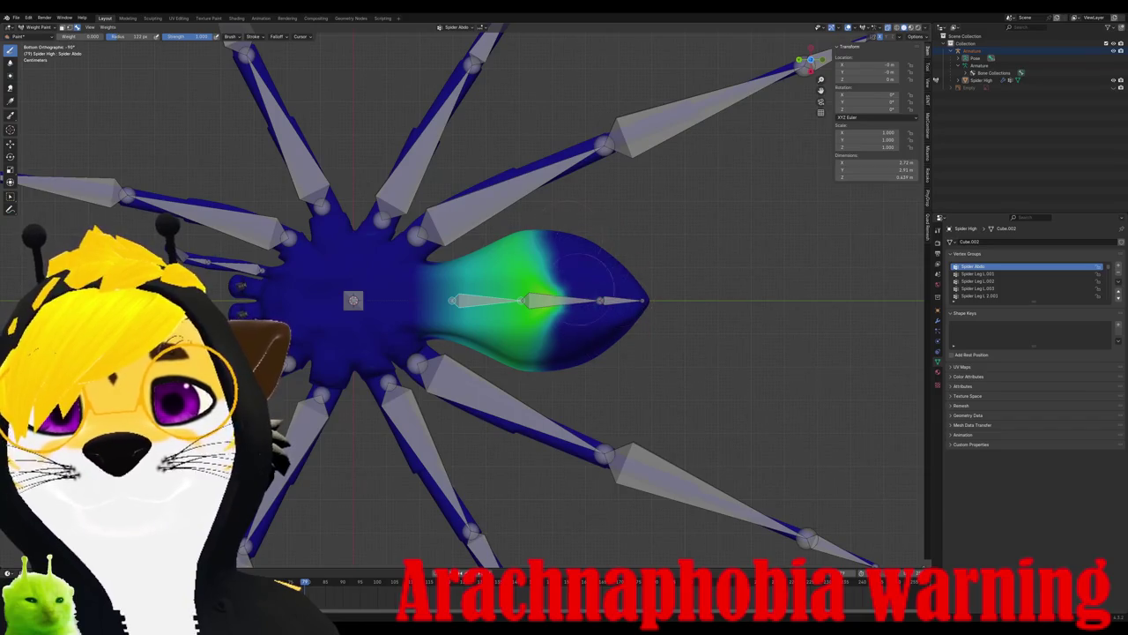
{"action": "left_click_drag", "start_coordinate": [577, 287], "coordinate": [544, 333]}
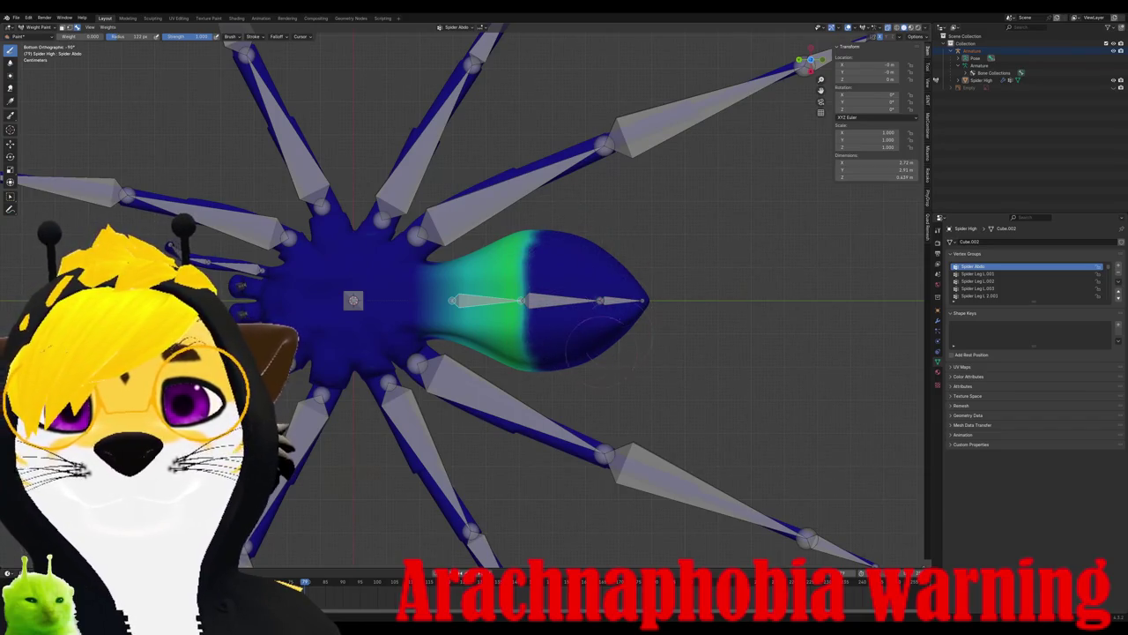
- Test-rotate the tail and abdomen bones to check deformation, restoring the original pose
{"action": "key", "text": "r"}
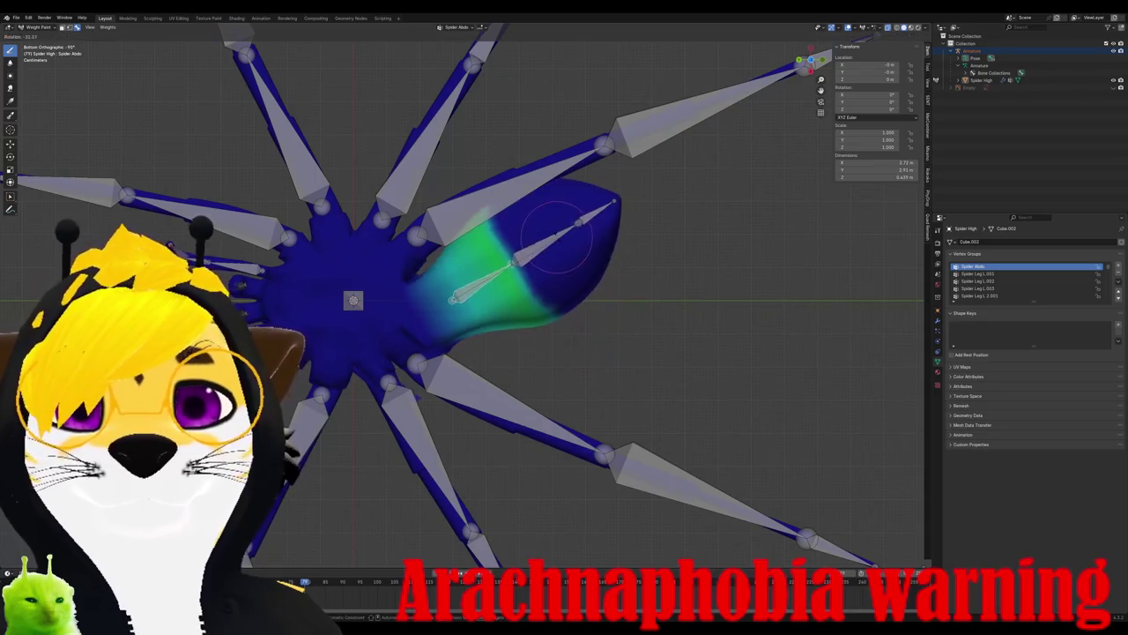
{"action": "left_click", "coordinate": [617, 299]}
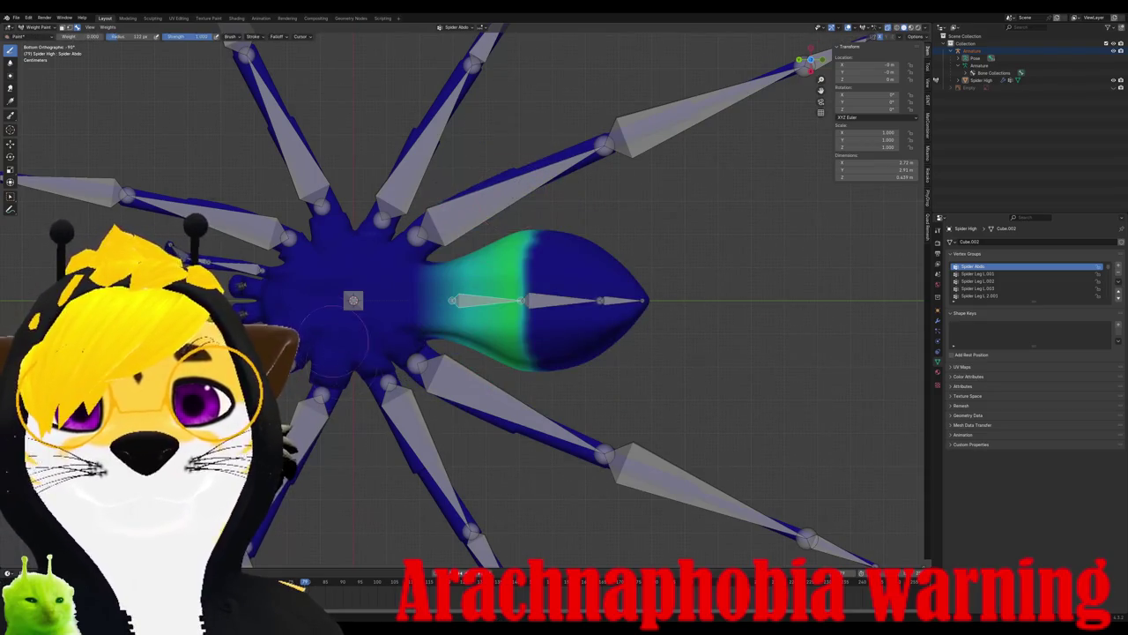
{"action": "mouse_move", "coordinate": [617, 299]}
{"action": "middle_mouse_down"}
{"action": "mouse_move", "coordinate": [576, 504]}
{"action": "mouse_move", "coordinate": [551, 309]}
{"action": "middle_mouse_up"}
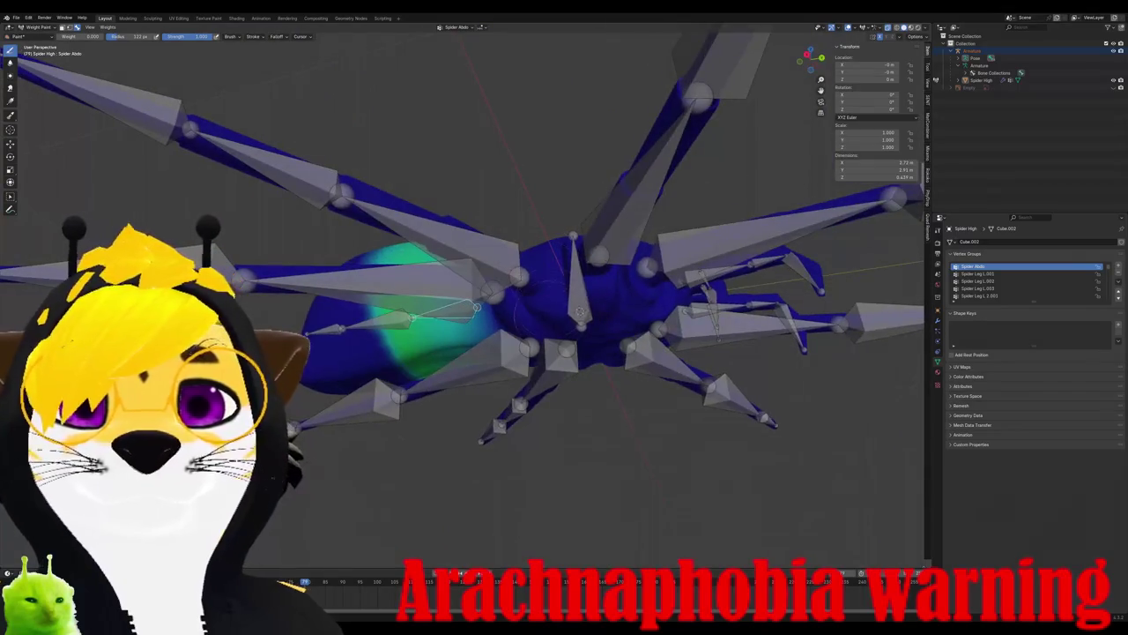
{"action": "key", "text": "r"}
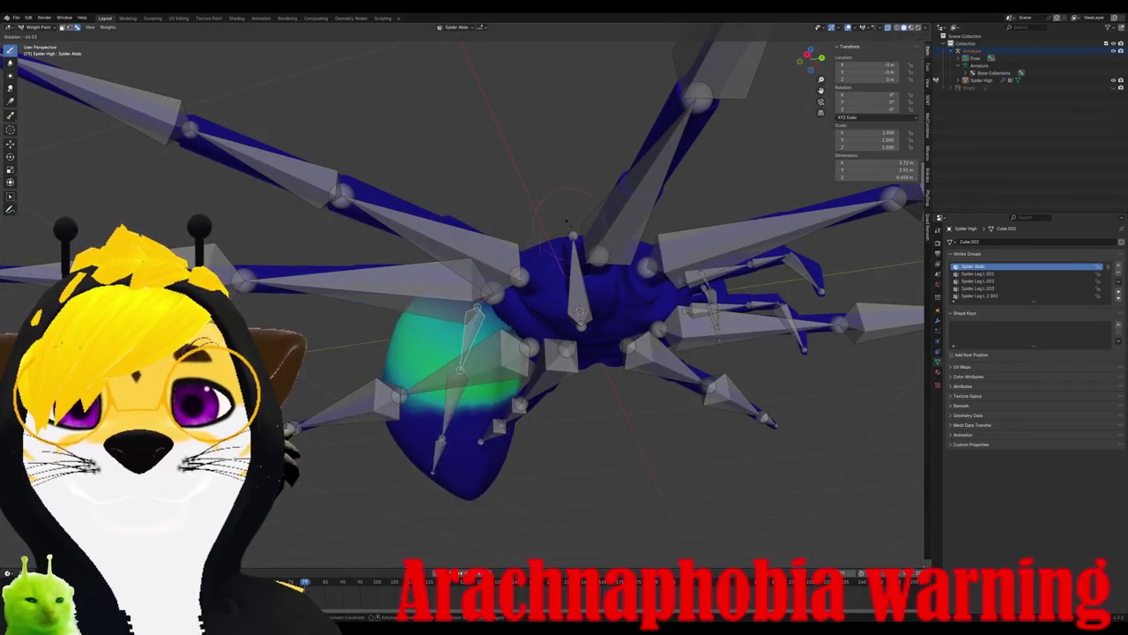
{"action": "mouse_move", "coordinate": [589, 348]}
{"action": "middle_mouse_down"}
{"action": "mouse_move", "coordinate": [565, 291]}
{"action": "mouse_move", "coordinate": [557, 309]}
{"action": "middle_mouse_up"}
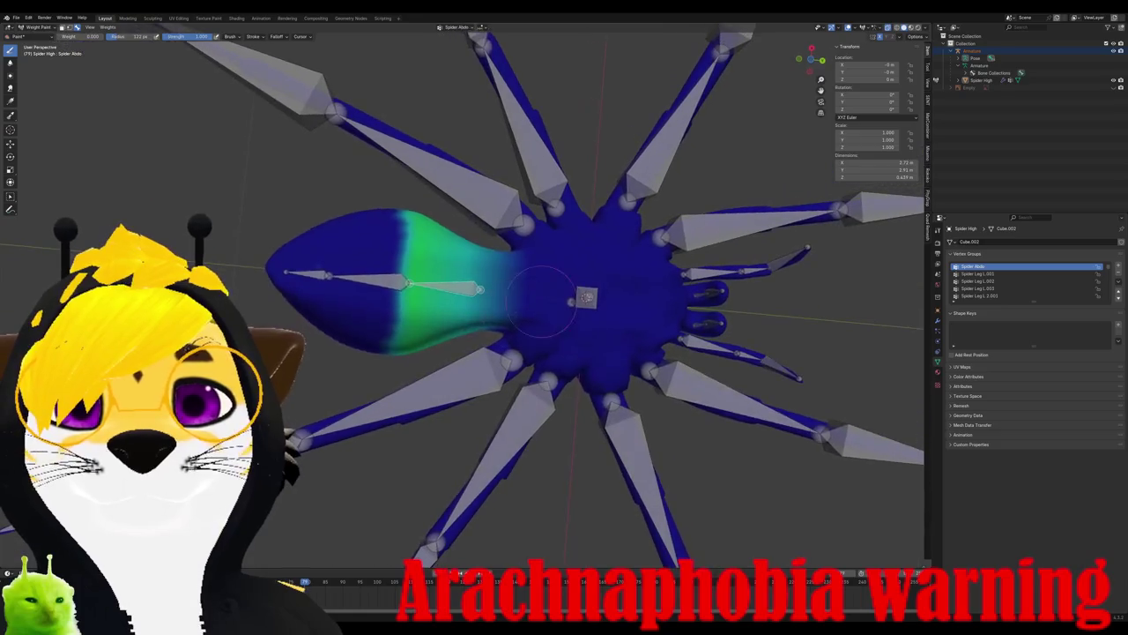
{"action": "key", "text": "r"}
{"action": "left_click", "coordinate": [557, 319]}
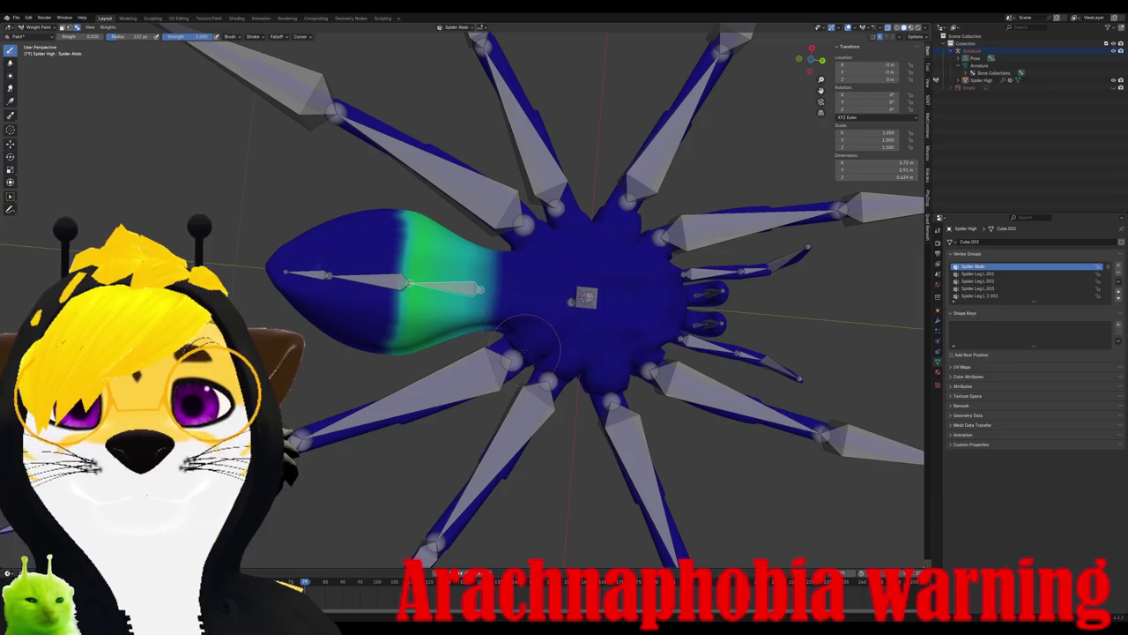
{"action": "mouse_move", "coordinate": [459, 364]}
{"action": "middle_mouse_down"}
{"action": "mouse_move", "coordinate": [493, 335]}
{"action": "mouse_move", "coordinate": [346, 209]}
{"action": "middle_mouse_up"}
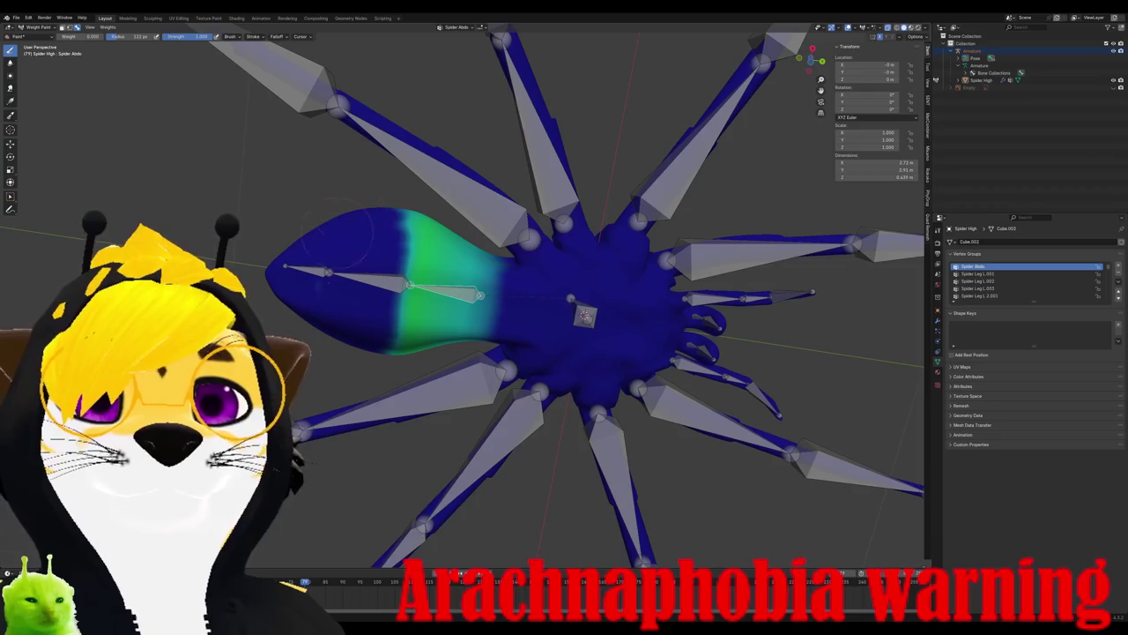
{"action": "key", "text": "r"}
{"action": "key", "text": "Escape"}
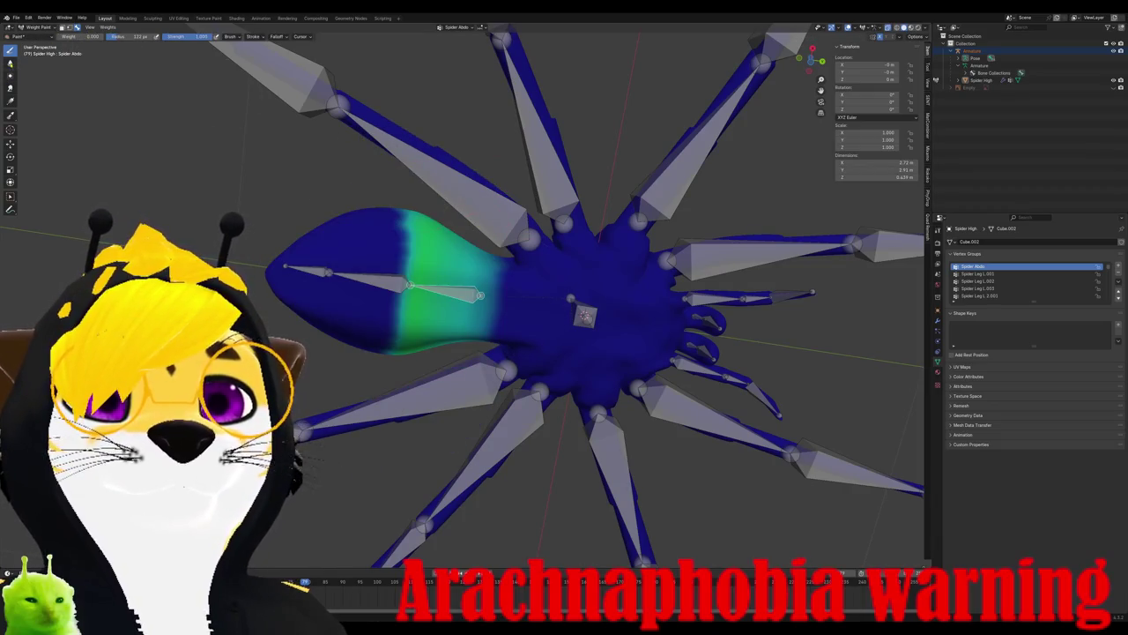
- Blur the green weight band on the abdomen, then make Spider Body the active group
{"action": "left_click", "coordinate": [11, 62]}
{"action": "mouse_move", "coordinate": [399, 216]}
{"action": "left_mouse_down"}
{"action": "mouse_move", "coordinate": [388, 343]}
{"action": "mouse_move", "coordinate": [381, 328]}
{"action": "left_mouse_up"}
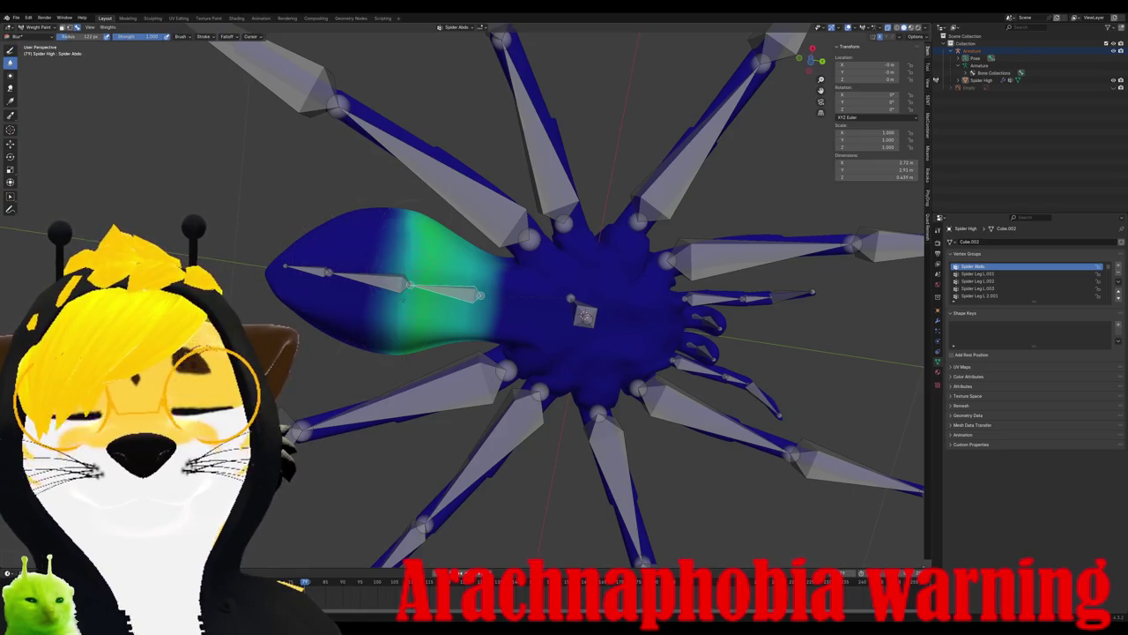
{"action": "mouse_move", "coordinate": [387, 323]}
{"action": "middle_mouse_down"}
{"action": "mouse_move", "coordinate": [483, 263]}
{"action": "mouse_move", "coordinate": [529, 291]}
{"action": "middle_mouse_up"}
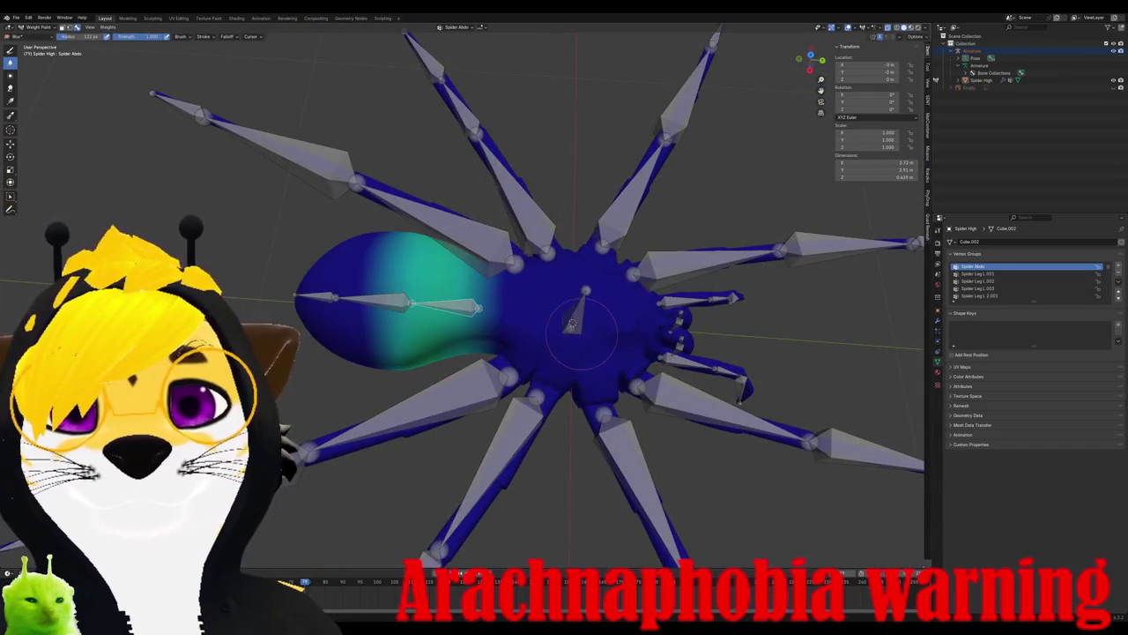
{"action": "left_click", "coordinate": [575, 313], "text": "ctrl"}
{"action": "mouse_move", "coordinate": [581, 318]}
{"action": "middle_mouse_down"}
{"action": "mouse_move", "coordinate": [515, 339]}
{"action": "mouse_move", "coordinate": [489, 321]}
{"action": "middle_mouse_up"}
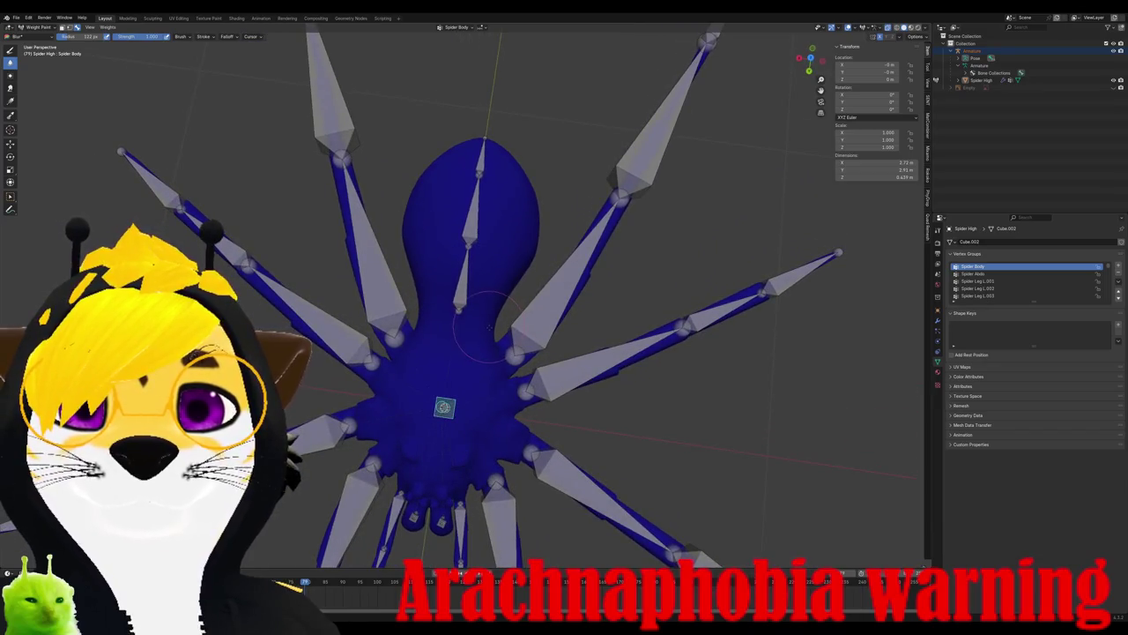
- Put the spider mesh in Edit Mode in top view and box-select the central body vertices
{"action": "key", "text": "Tab"}
{"action": "key", "text": "KP_1"}
{"action": "key", "text": "KP_7"}
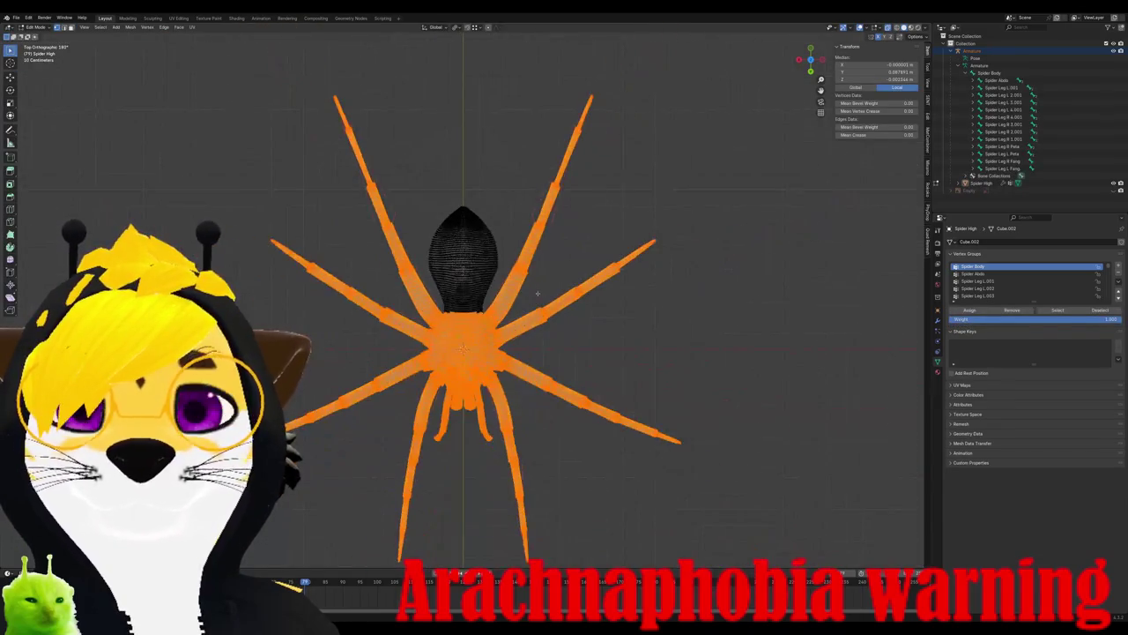
{"action": "scroll", "coordinate": [538, 294], "scroll_direction": "up", "scroll_amount": 2}
{"action": "mouse_move", "coordinate": [401, 304]}
{"action": "left_mouse_down"}
{"action": "mouse_move", "coordinate": [522, 472]}
{"action": "mouse_move", "coordinate": [526, 434]}
{"action": "left_mouse_up"}
- Orbit to a tilted view, add more body vertices to the selection, then deselect all
{"action": "mouse_move", "coordinate": [451, 471]}
{"action": "middle_mouse_down"}
{"action": "mouse_move", "coordinate": [458, 309]}
{"action": "mouse_move", "coordinate": [445, 439]}
{"action": "mouse_move", "coordinate": [445, 370]}
{"action": "middle_mouse_up"}
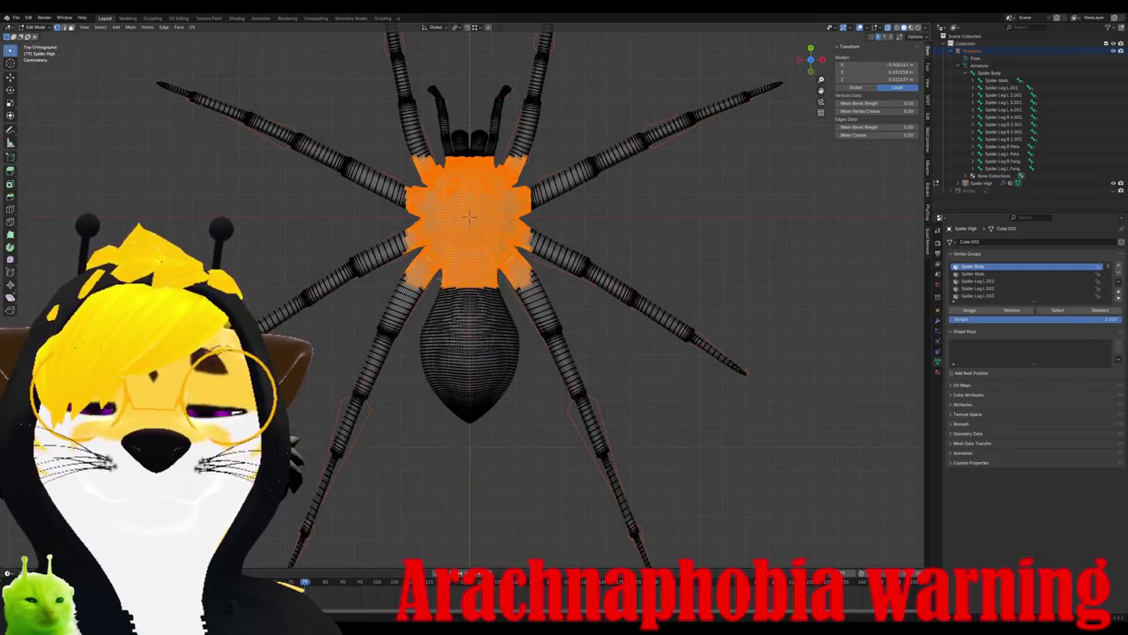
{"action": "left_click_drag", "start_coordinate": [500, 316], "coordinate": [502, 316]}
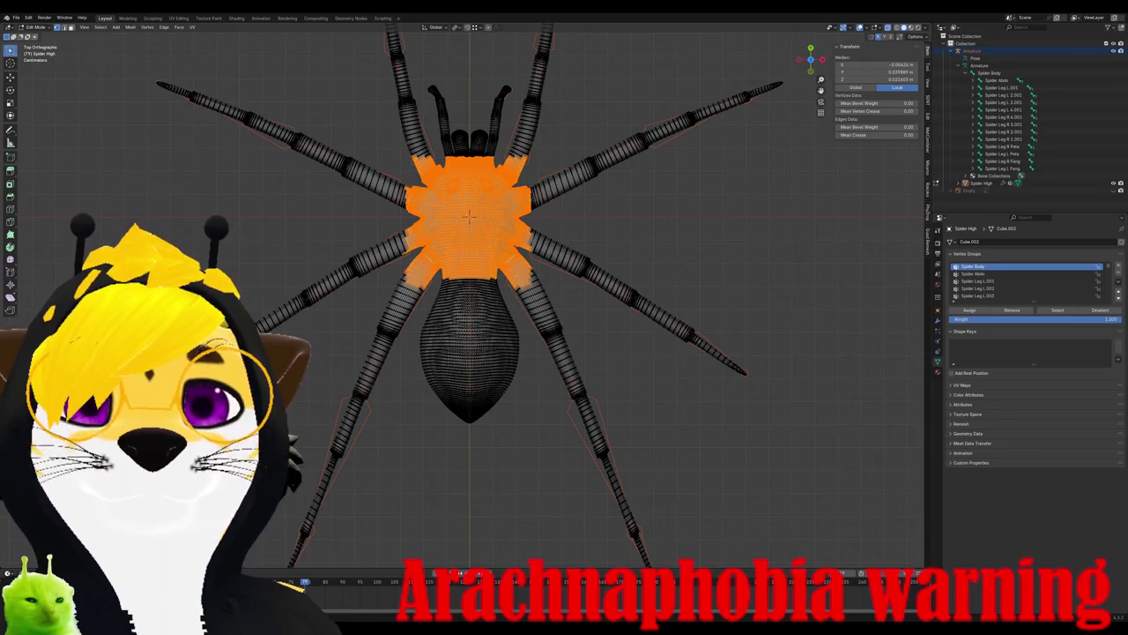
{"action": "left_click_drag", "start_coordinate": [502, 271], "coordinate": [579, 308], "text": "shift"}
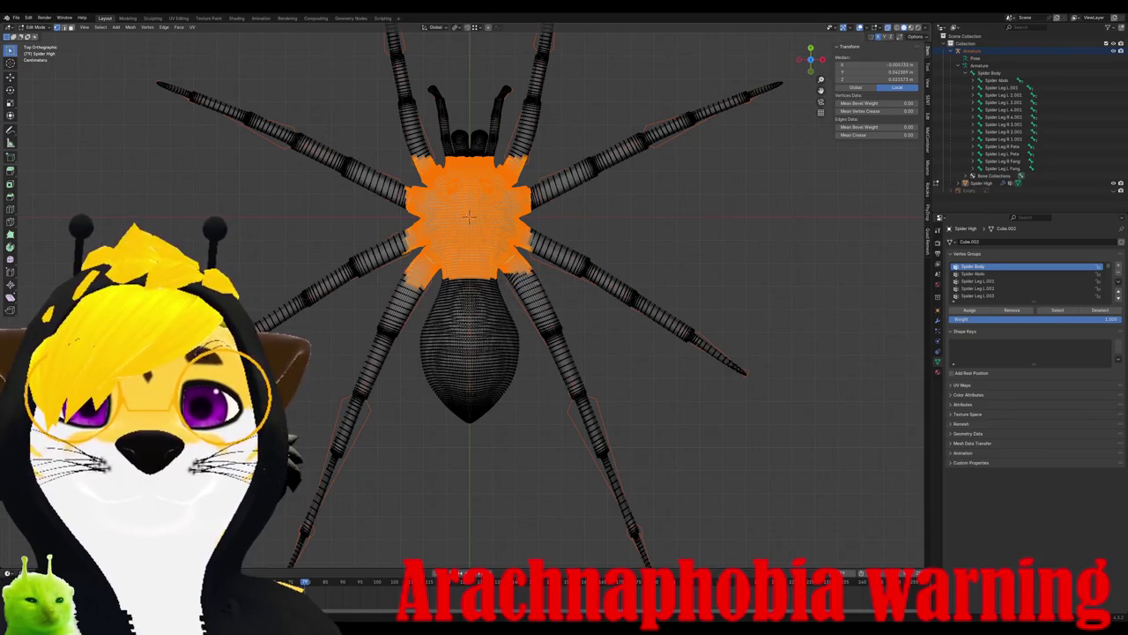
{"action": "scroll", "coordinate": [463, 300], "scroll_direction": "up", "scroll_amount": 2}
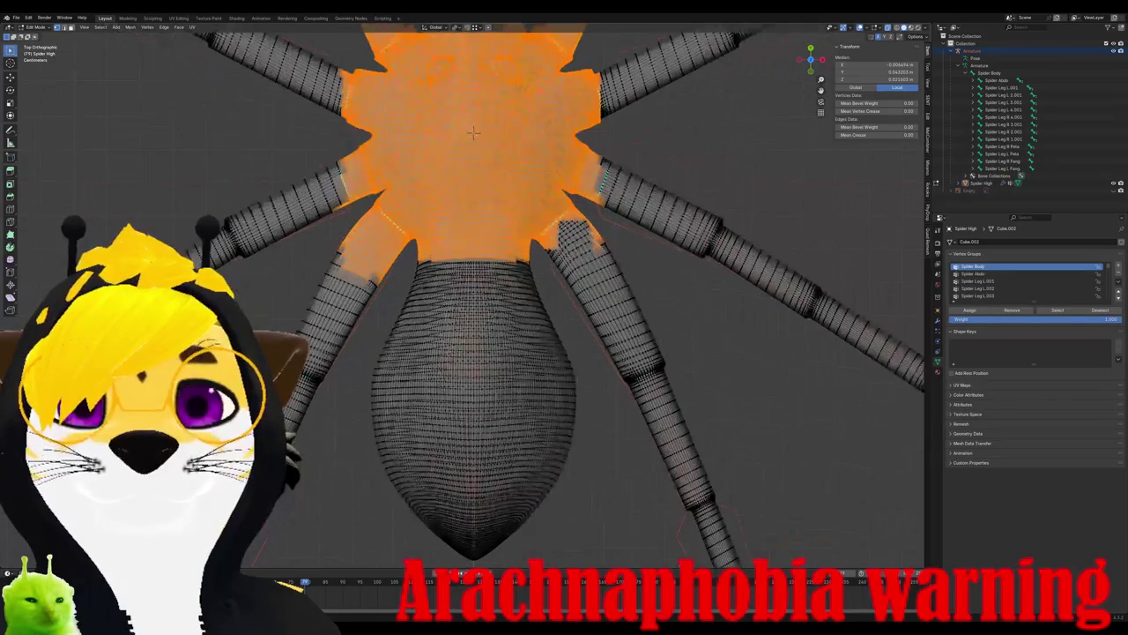
{"action": "scroll", "coordinate": [588, 324], "scroll_direction": "down", "scroll_amount": 1}
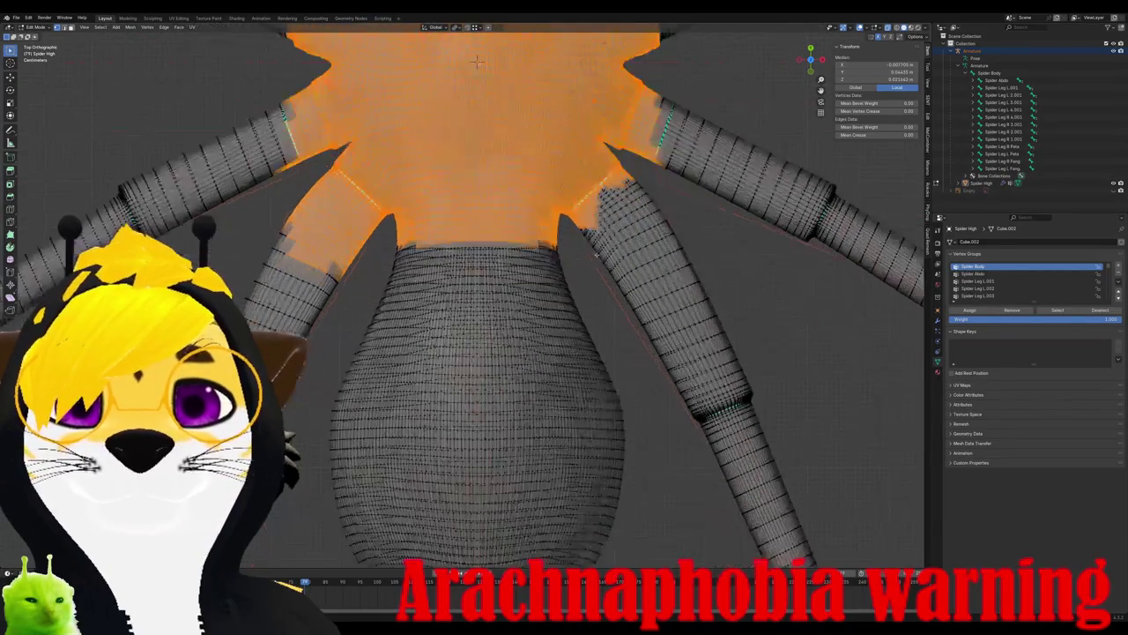
{"action": "scroll", "coordinate": [588, 325], "scroll_direction": "down", "scroll_amount": 2}
{"action": "key", "text": "alt+a"}
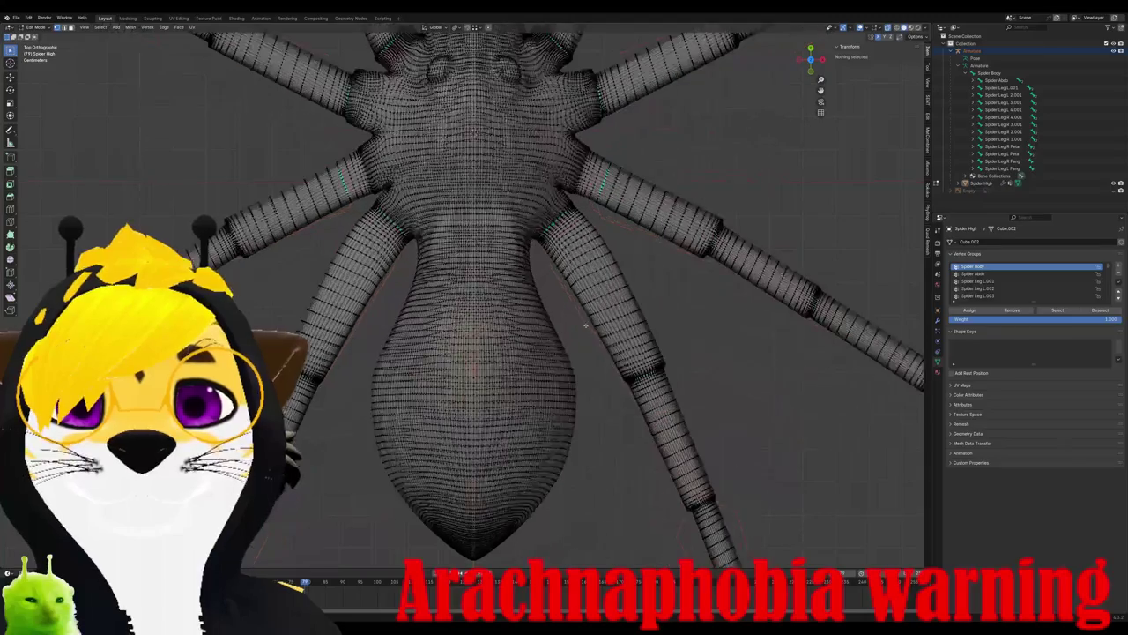
- Orbit and zoom around the spider to inspect the fangs, underside and leg sockets
{"action": "middle_click_drag", "start_coordinate": [588, 325], "coordinate": [567, 370]}
{"action": "left_click", "coordinate": [567, 370]}
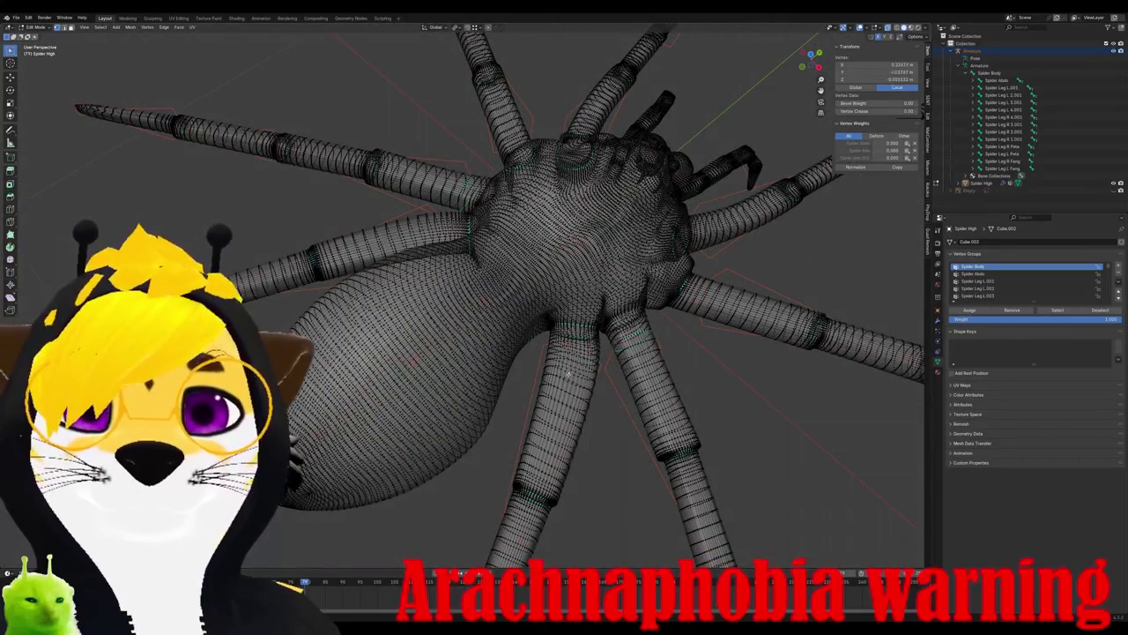
{"action": "scroll", "coordinate": [566, 370], "scroll_direction": "up", "scroll_amount": 1}
{"action": "scroll", "coordinate": [566, 370], "scroll_direction": "up", "scroll_amount": 2}
{"action": "scroll", "coordinate": [567, 370], "scroll_direction": "up", "scroll_amount": 2}
{"action": "middle_click_drag", "start_coordinate": [531, 374], "coordinate": [530, 480]}
{"action": "scroll", "coordinate": [529, 481], "scroll_direction": "up", "scroll_amount": 1}
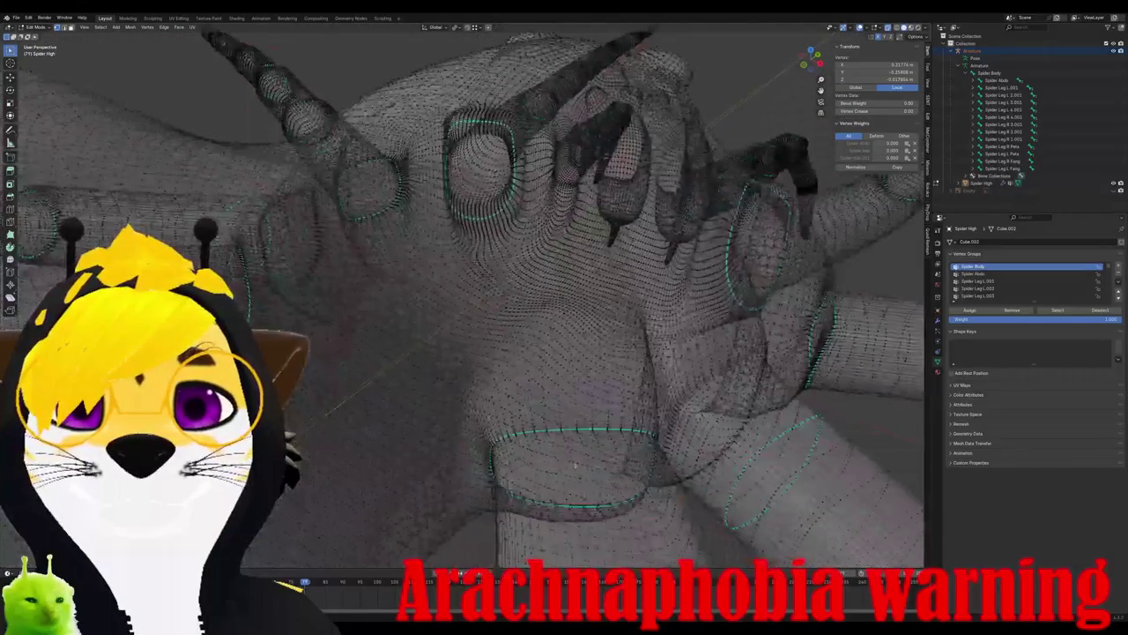
{"action": "scroll", "coordinate": [520, 476], "scroll_direction": "up", "scroll_amount": 2}
{"action": "scroll", "coordinate": [507, 469], "scroll_direction": "up", "scroll_amount": 2}
{"action": "scroll", "coordinate": [493, 463], "scroll_direction": "up", "scroll_amount": 1}
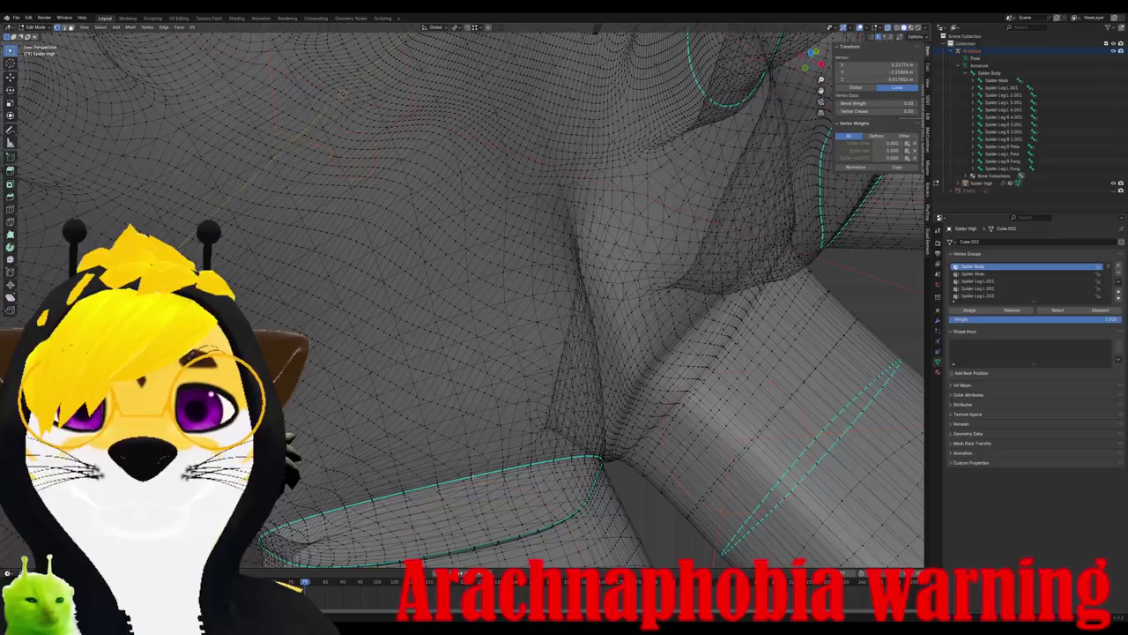
{"action": "middle_click_drag", "start_coordinate": [485, 461], "coordinate": [485, 397]}
{"action": "scroll", "coordinate": [474, 457], "scroll_direction": "down", "scroll_amount": 1}
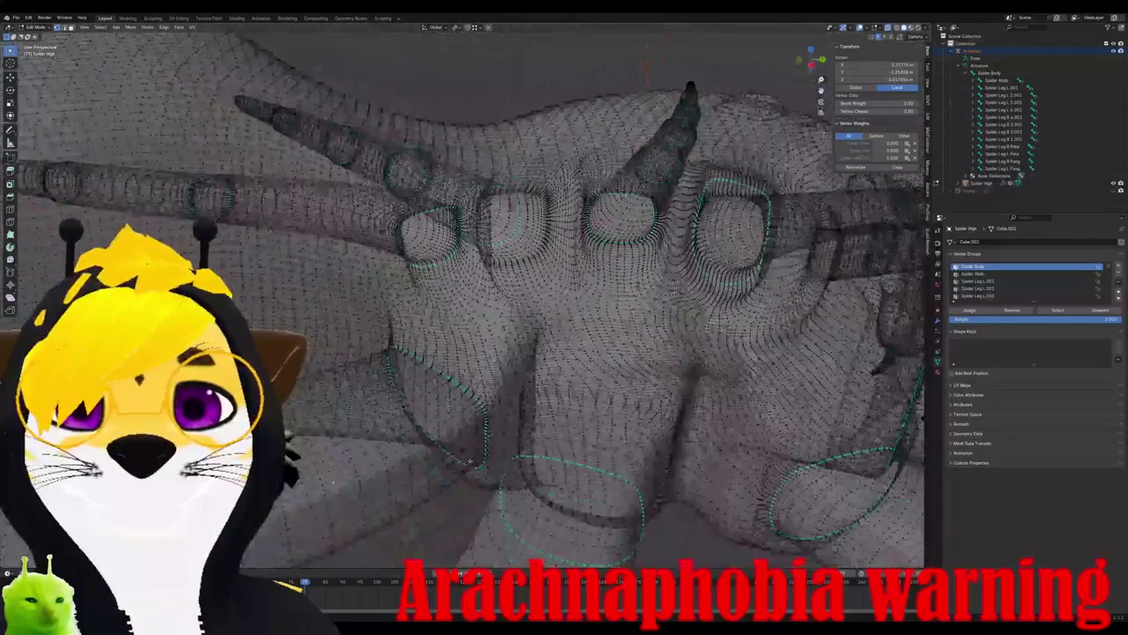
- Select the edge loop around a leg joint from a low side view
{"action": "left_click", "coordinate": [474, 457], "text": "alt"}
{"action": "scroll", "coordinate": [474, 457], "scroll_direction": "down", "scroll_amount": 3}
{"action": "scroll", "coordinate": [475, 456], "scroll_direction": "down", "scroll_amount": 3}
{"action": "mouse_move", "coordinate": [474, 457]}
{"action": "middle_mouse_down"}
{"action": "mouse_move", "coordinate": [388, 424]}
{"action": "mouse_move", "coordinate": [582, 371]}
{"action": "middle_mouse_up"}
{"action": "scroll", "coordinate": [436, 434], "scroll_direction": "up", "scroll_amount": 3}
{"action": "scroll", "coordinate": [388, 424], "scroll_direction": "up", "scroll_amount": 3}
{"action": "left_click", "coordinate": [582, 370], "text": "alt"}
{"action": "left_click", "coordinate": [600, 459]}
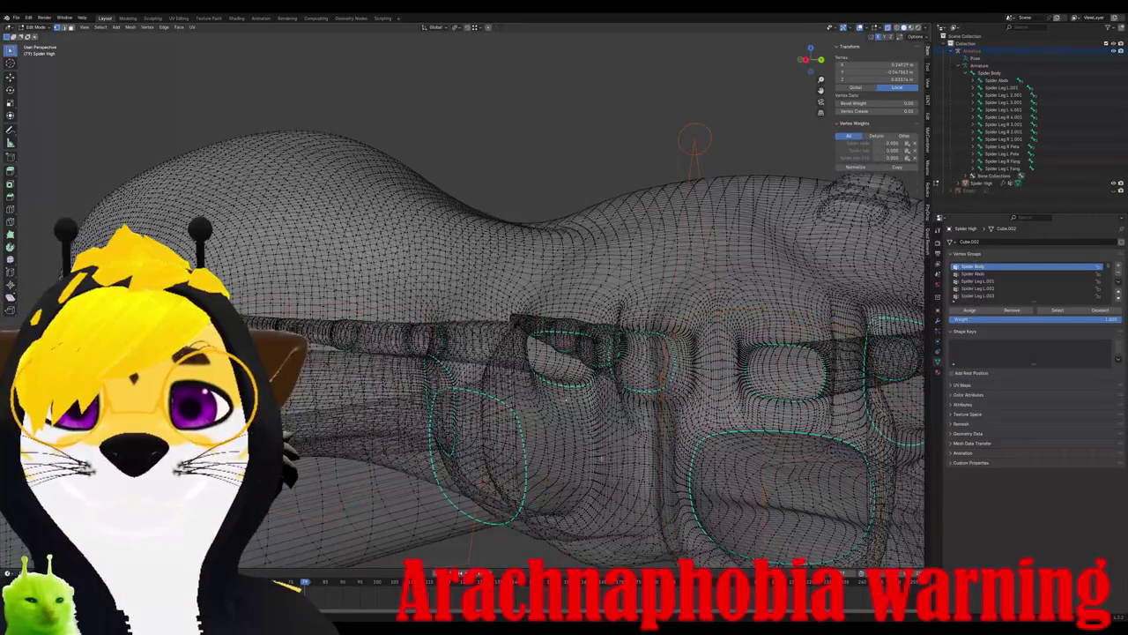
{"action": "left_click", "coordinate": [623, 438]}
{"action": "left_click", "coordinate": [619, 438], "text": "alt"}
- Mark the leg-joint loop as a UV seam, deselect all, and turn see-through off
{"action": "key", "text": "u"}
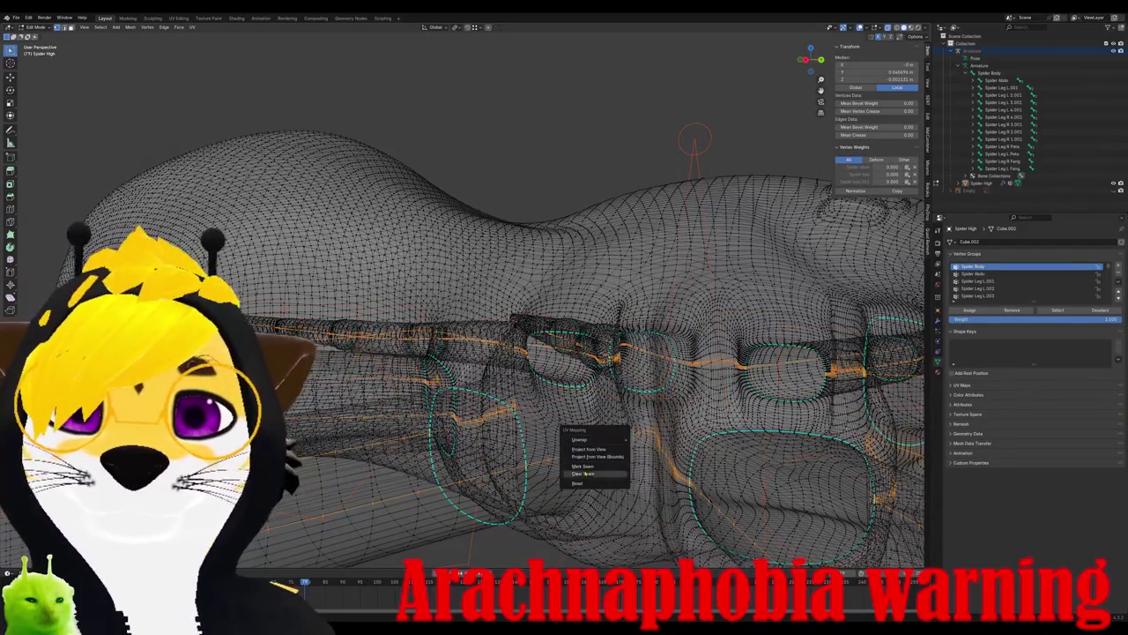
{"action": "left_click", "coordinate": [582, 465]}
{"action": "middle_click_drag", "start_coordinate": [583, 465], "coordinate": [776, 414]}
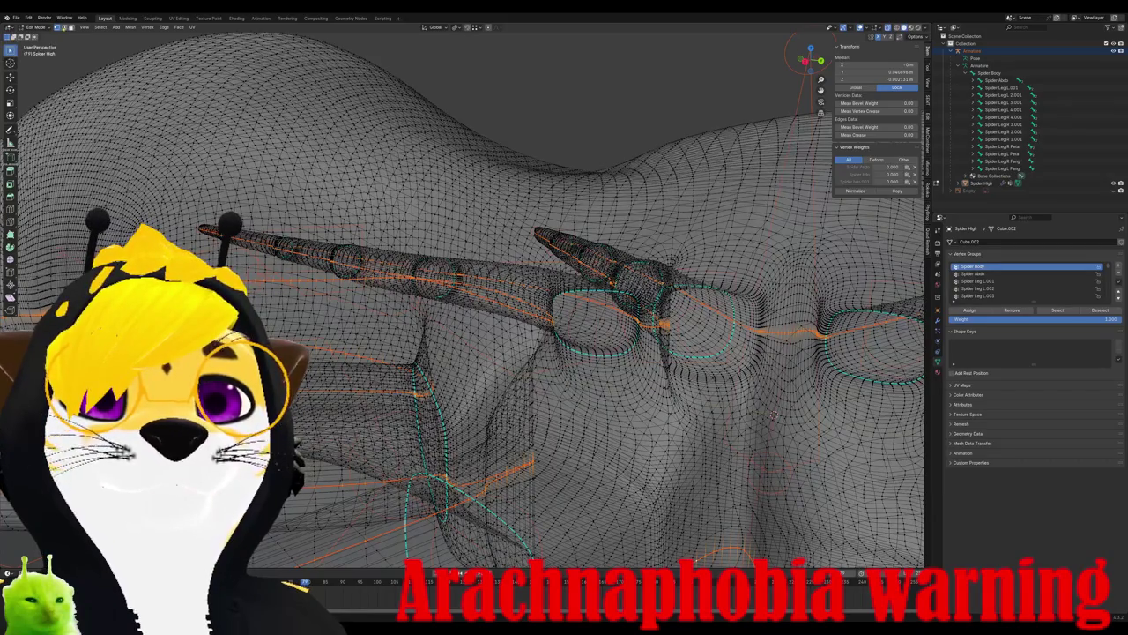
{"action": "key", "text": "alt+a"}
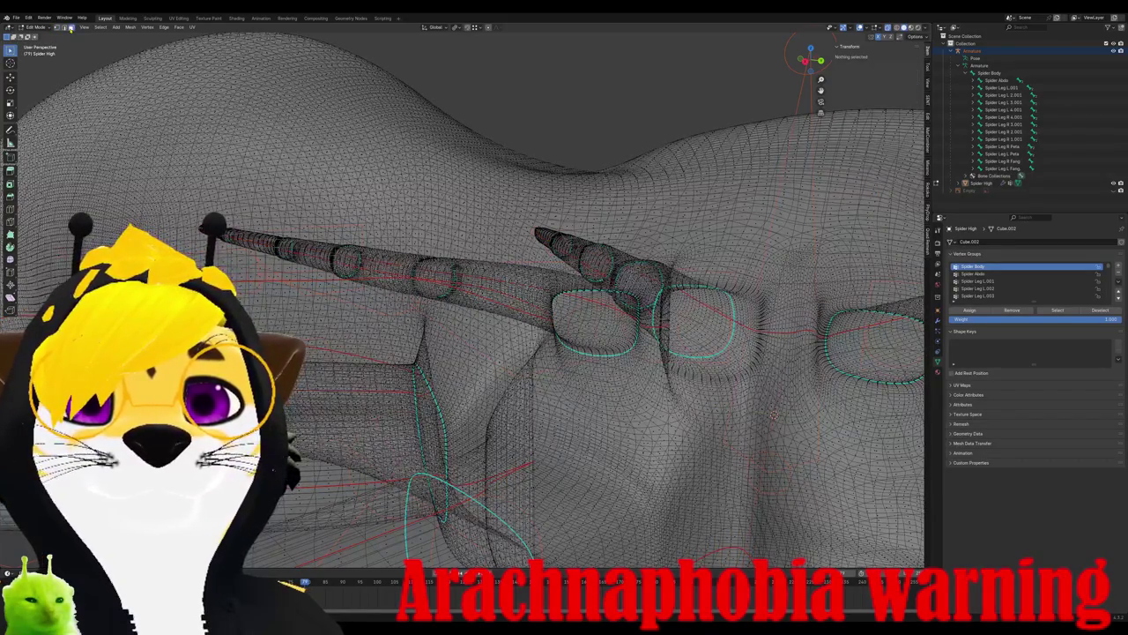
{"action": "key", "text": "alt+z"}
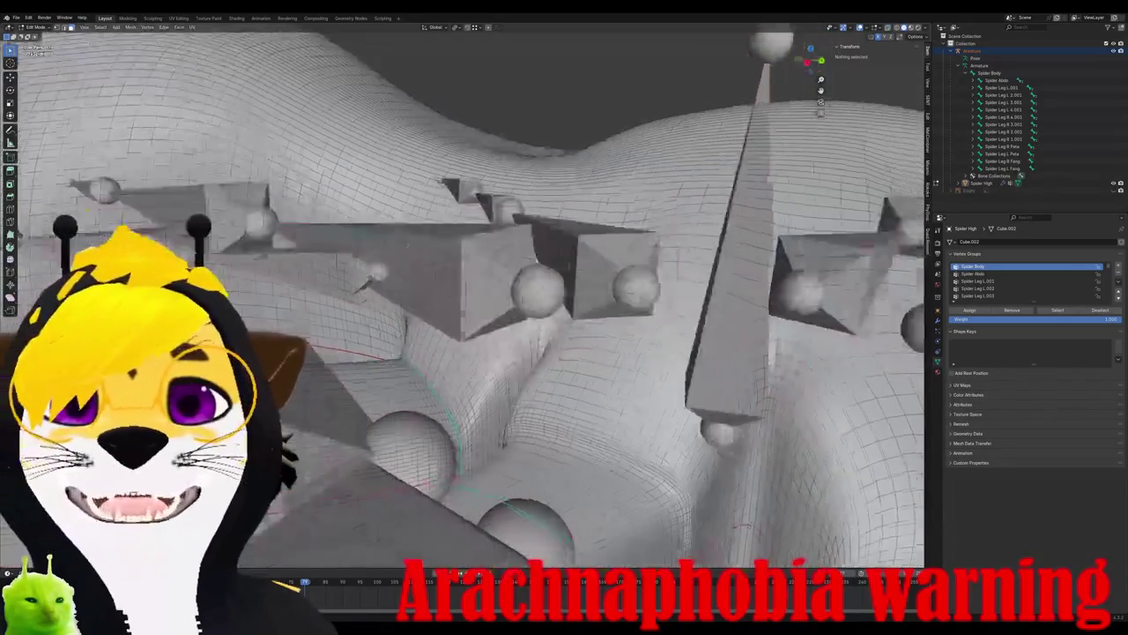
- Zoom in on a leg joint and select the edge loop at the leg base
{"action": "middle_click_drag", "start_coordinate": [529, 308], "coordinate": [573, 291]}
{"action": "left_click", "coordinate": [480, 321]}
{"action": "mouse_move", "coordinate": [480, 322]}
{"action": "middle_mouse_down"}
{"action": "mouse_move", "coordinate": [656, 298]}
{"action": "mouse_move", "coordinate": [670, 264]}
{"action": "middle_mouse_up"}
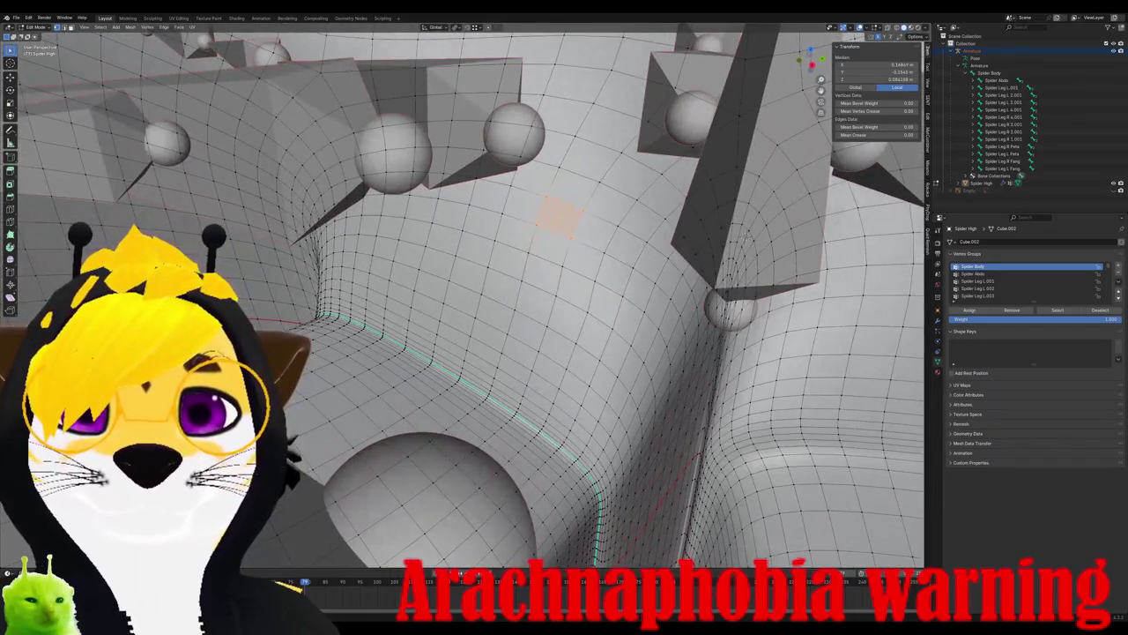
{"action": "left_click", "coordinate": [599, 498], "text": "shift"}
{"action": "left_click", "coordinate": [599, 498], "text": "shift"}
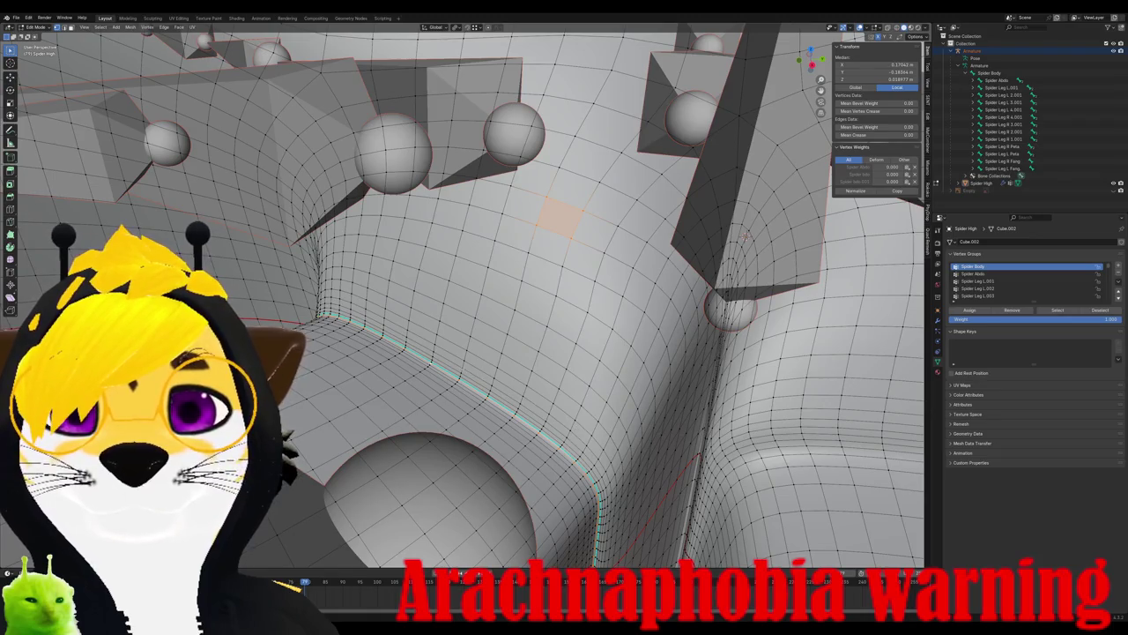
{"action": "left_click", "coordinate": [460, 368]}
{"action": "scroll", "coordinate": [745, 236], "scroll_direction": "up", "scroll_amount": 2}
{"action": "scroll", "coordinate": [855, 212], "scroll_direction": "up", "scroll_amount": 2}
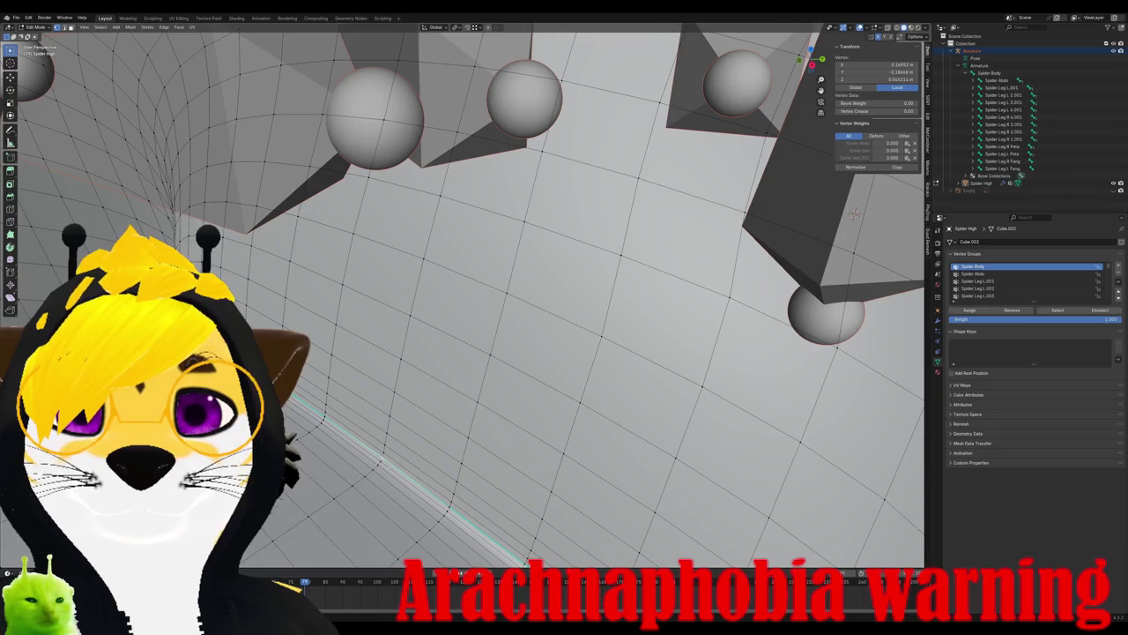
{"action": "key", "text": "ctrl+z"}
- Orbit to check the leg-base loop and mark it as a seam
{"action": "mouse_move", "coordinate": [854, 213]}
{"action": "middle_mouse_down"}
{"action": "mouse_move", "coordinate": [696, 326]}
{"action": "mouse_move", "coordinate": [484, 415]}
{"action": "mouse_move", "coordinate": [516, 282]}
{"action": "mouse_move", "coordinate": [622, 331]}
{"action": "mouse_move", "coordinate": [601, 277]}
{"action": "mouse_move", "coordinate": [522, 344]}
{"action": "mouse_move", "coordinate": [419, 289]}
{"action": "middle_mouse_up"}
{"action": "middle_click_drag", "start_coordinate": [391, 120], "coordinate": [365, 107]}
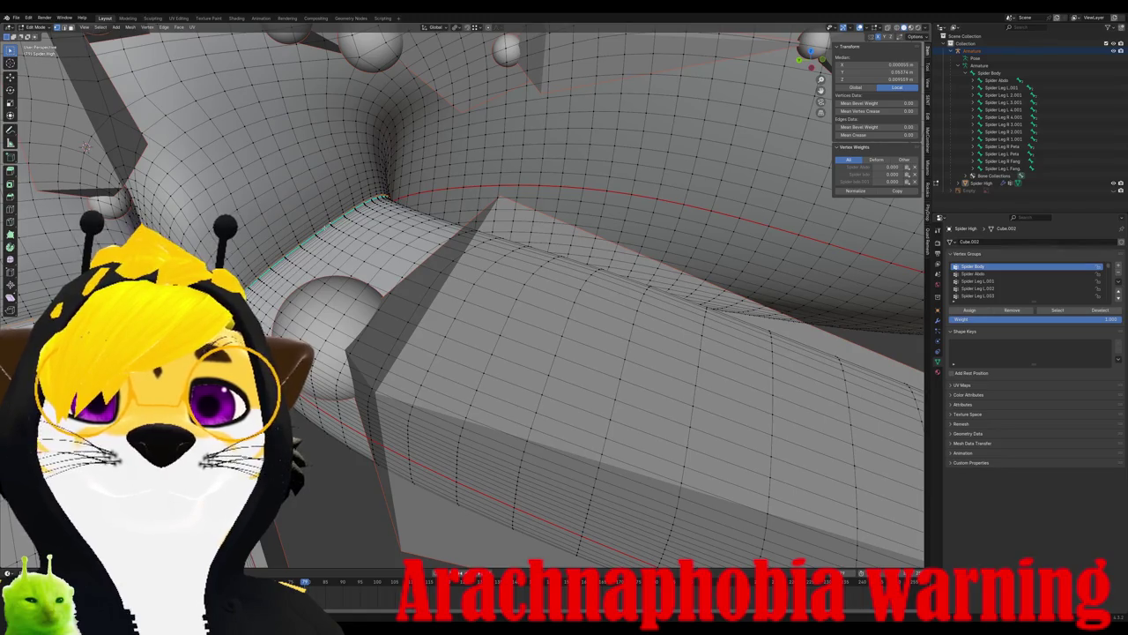
{"action": "scroll", "coordinate": [379, 309], "scroll_direction": "down", "scroll_amount": 3}
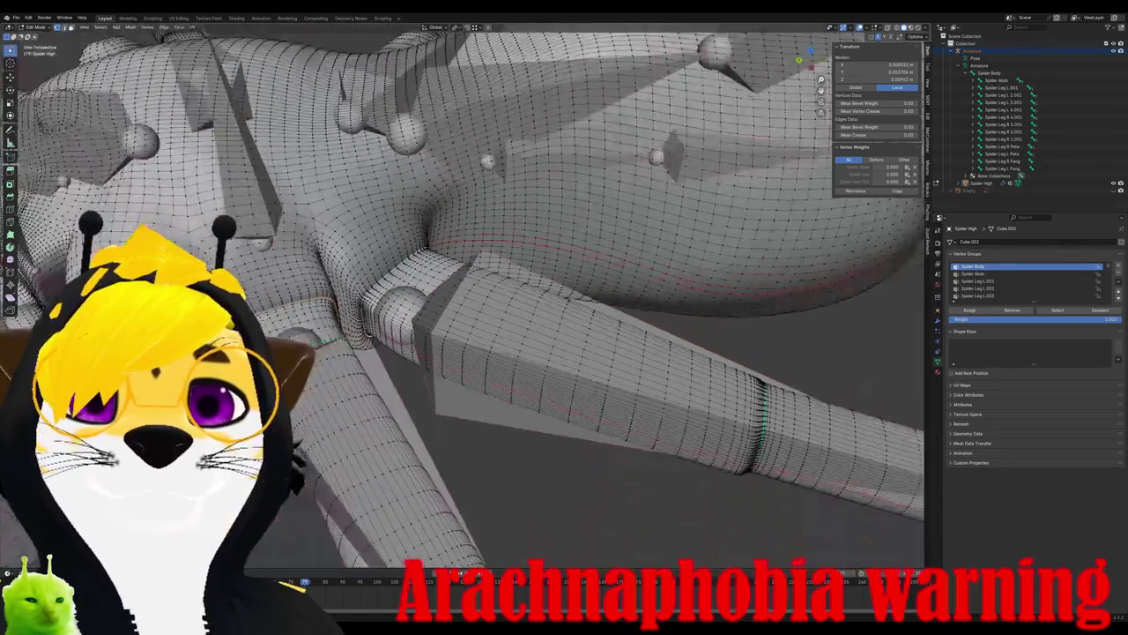
{"action": "scroll", "coordinate": [379, 308], "scroll_direction": "down", "scroll_amount": 2}
{"action": "key", "text": "u"}
{"action": "left_click", "coordinate": [379, 308]}
{"action": "scroll", "coordinate": [379, 309], "scroll_direction": "down", "scroll_amount": 5}
- Select the whole spider mesh, unwrap it with Smart UV Project, and enlarge the UV editor
{"action": "middle_click_drag", "start_coordinate": [379, 309], "coordinate": [432, 255]}
{"action": "middle_click_drag", "start_coordinate": [389, 340], "coordinate": [401, 336]}
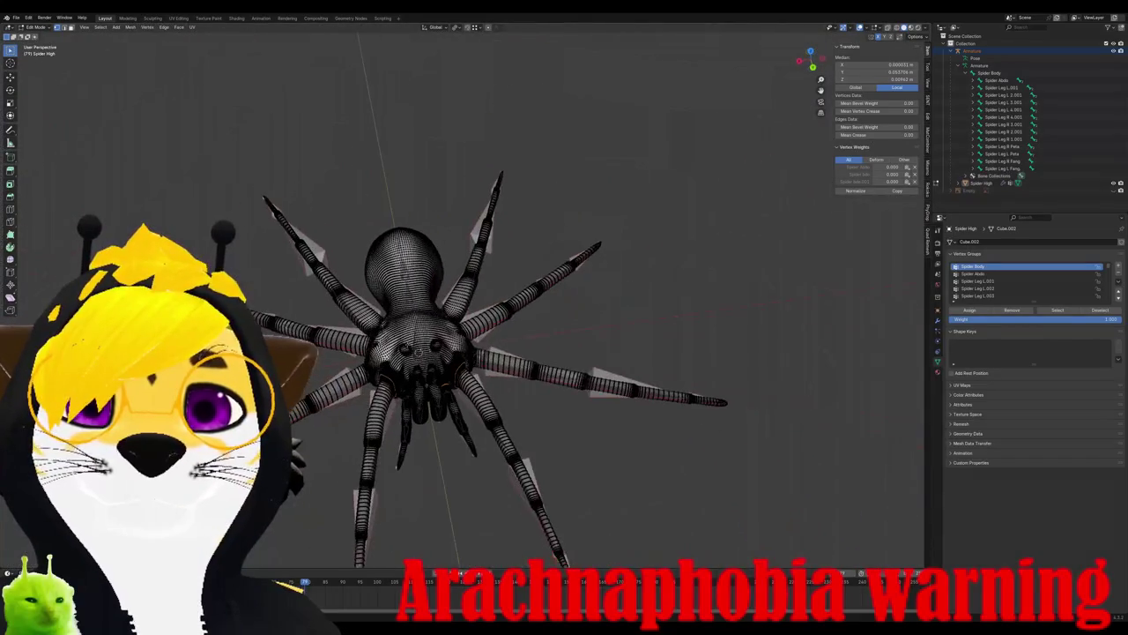
{"action": "key", "text": "a"}
{"action": "key", "text": "u"}
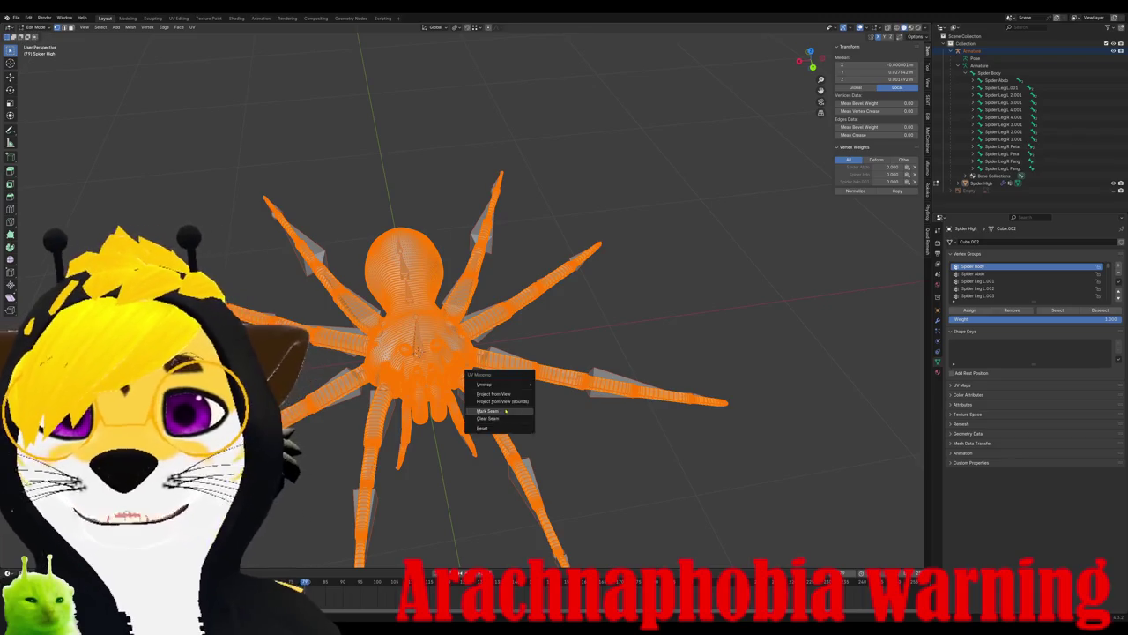
{"action": "mouse_move", "coordinate": [486, 384]}
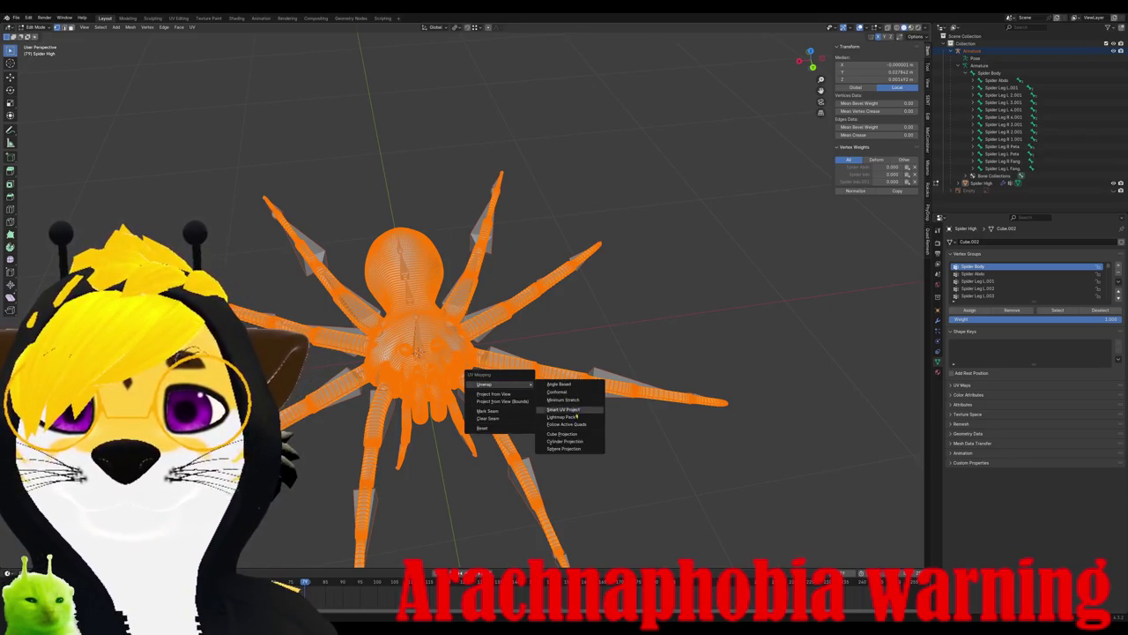
{"action": "left_click", "coordinate": [575, 409]}
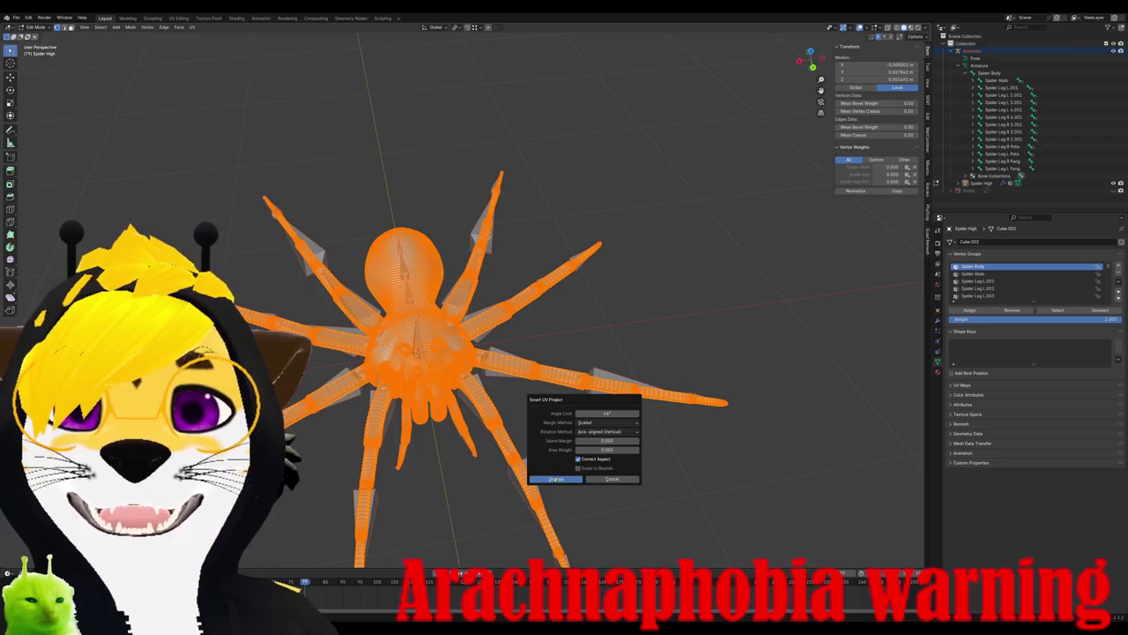
{"action": "left_click", "coordinate": [555, 478]}
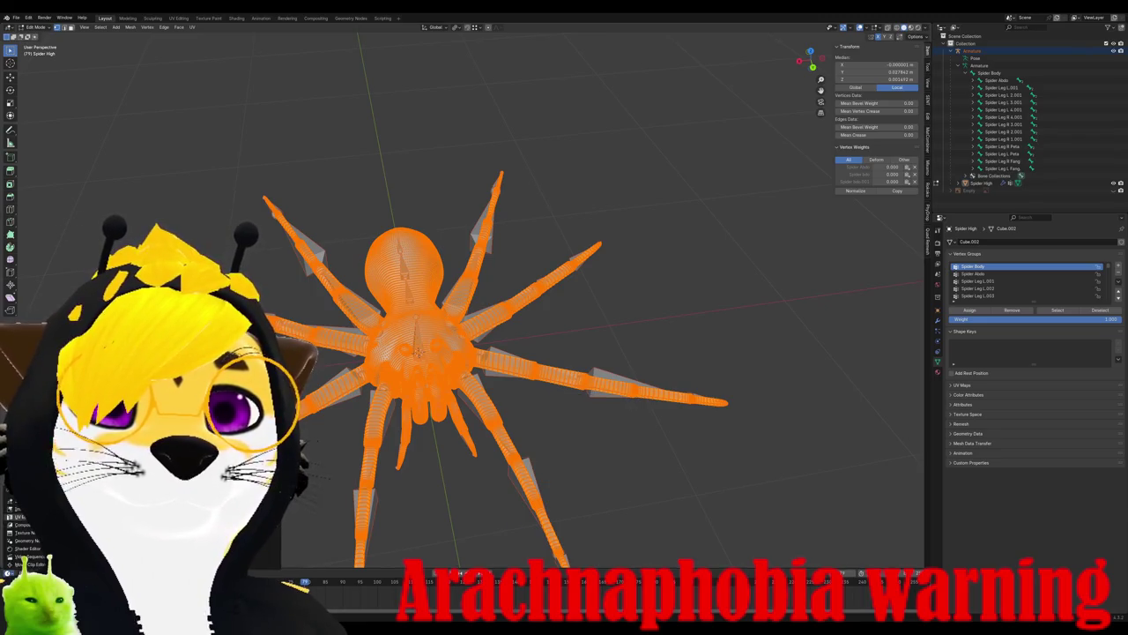
{"action": "left_click_drag", "start_coordinate": [465, 569], "coordinate": [464, 385]}
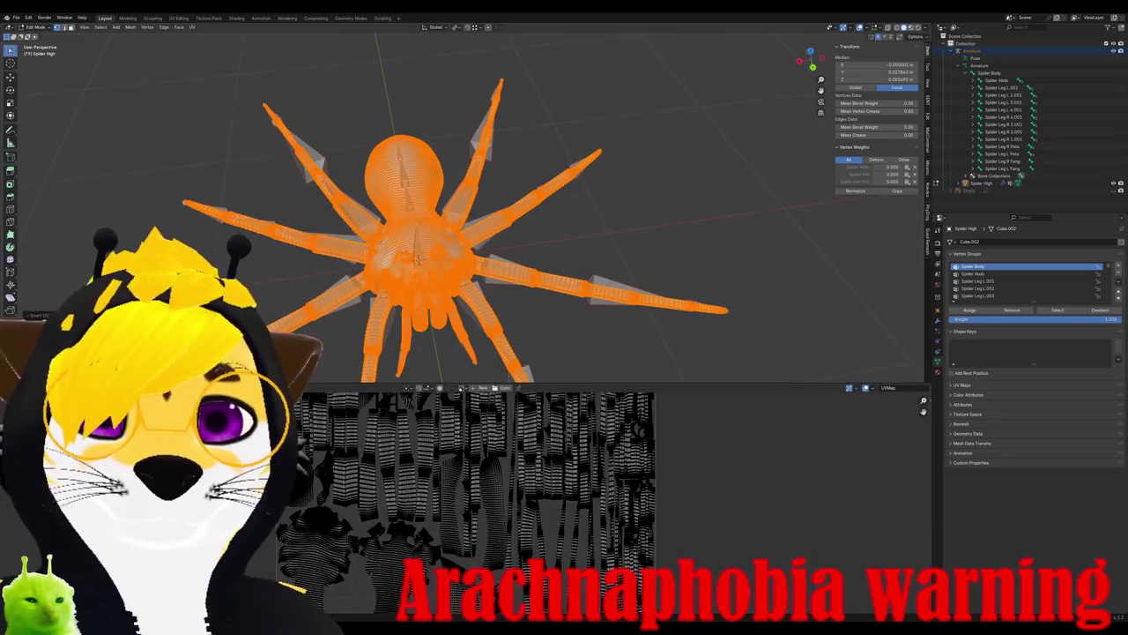
- Re-unwrap the spider with Angle Based and pack the UV islands
{"action": "key", "text": "u"}
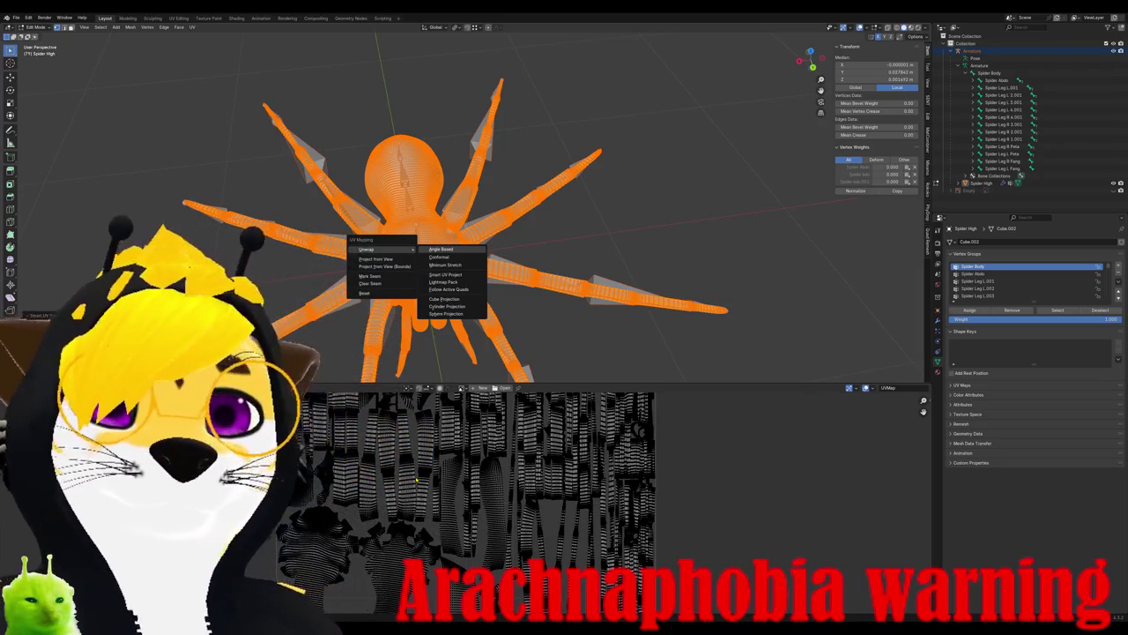
{"action": "left_click", "coordinate": [441, 249]}
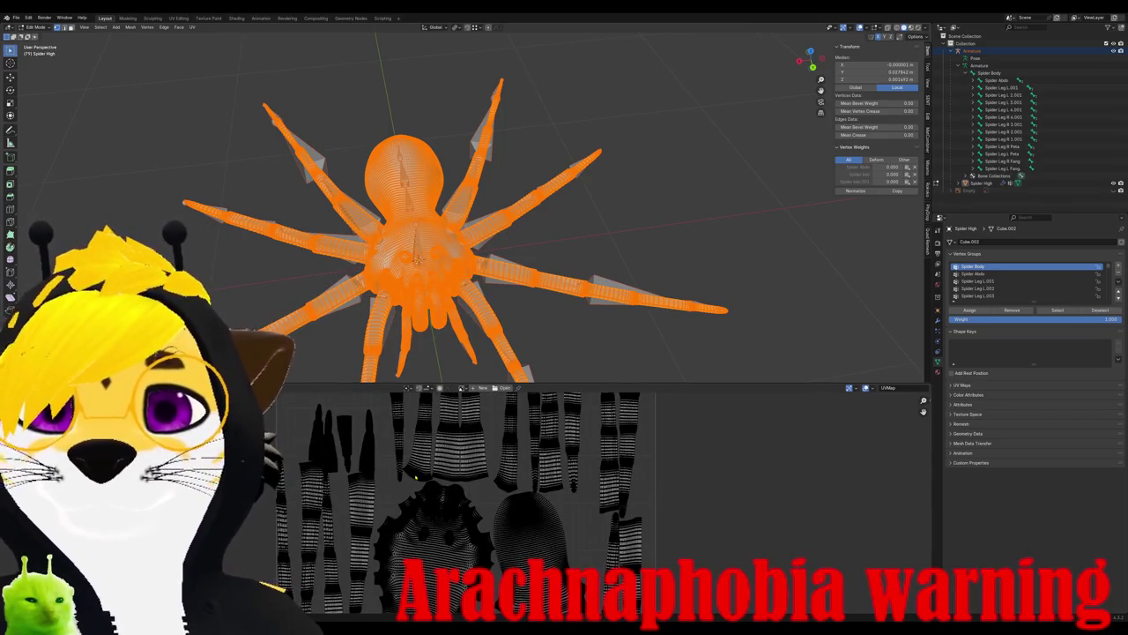
{"action": "key", "text": "ctrl+p"}
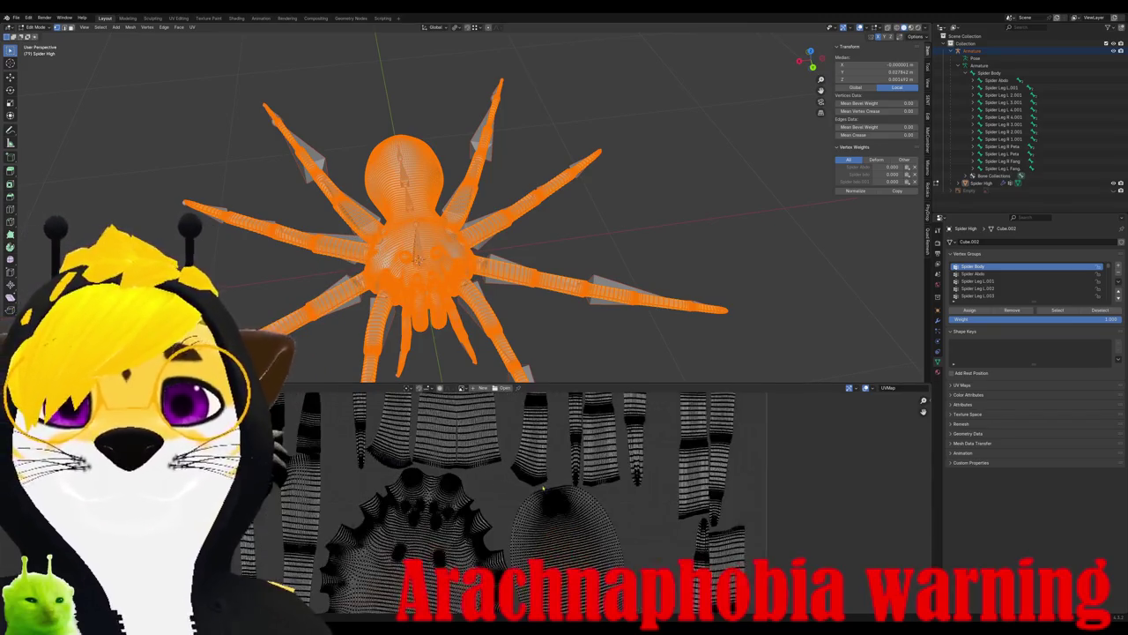
{"action": "scroll", "coordinate": [511, 495], "scroll_direction": "up", "scroll_amount": 2}
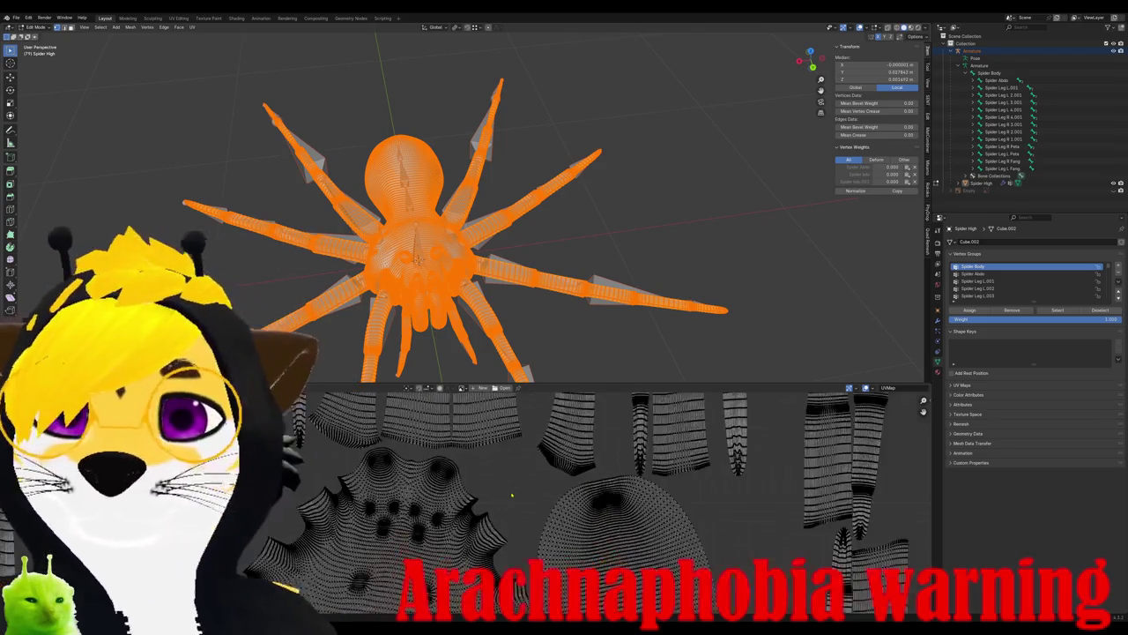
{"action": "scroll", "coordinate": [476, 501], "scroll_direction": "up", "scroll_amount": 2}
{"action": "scroll", "coordinate": [432, 508], "scroll_direction": "up", "scroll_amount": 2}
{"action": "scroll", "coordinate": [388, 515], "scroll_direction": "up", "scroll_amount": 2}
{"action": "scroll", "coordinate": [388, 515], "scroll_direction": "down", "scroll_amount": 5}
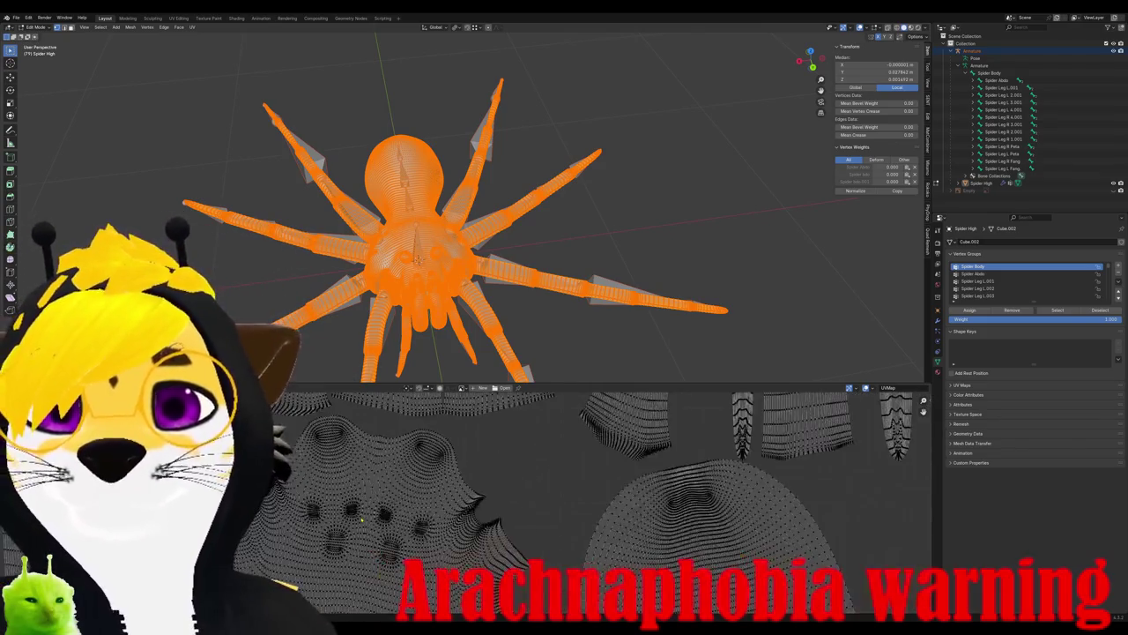
- Enable Display Stretch in the UV overlays and inspect the centred layout for stretching
{"action": "left_click", "coordinate": [867, 388]}
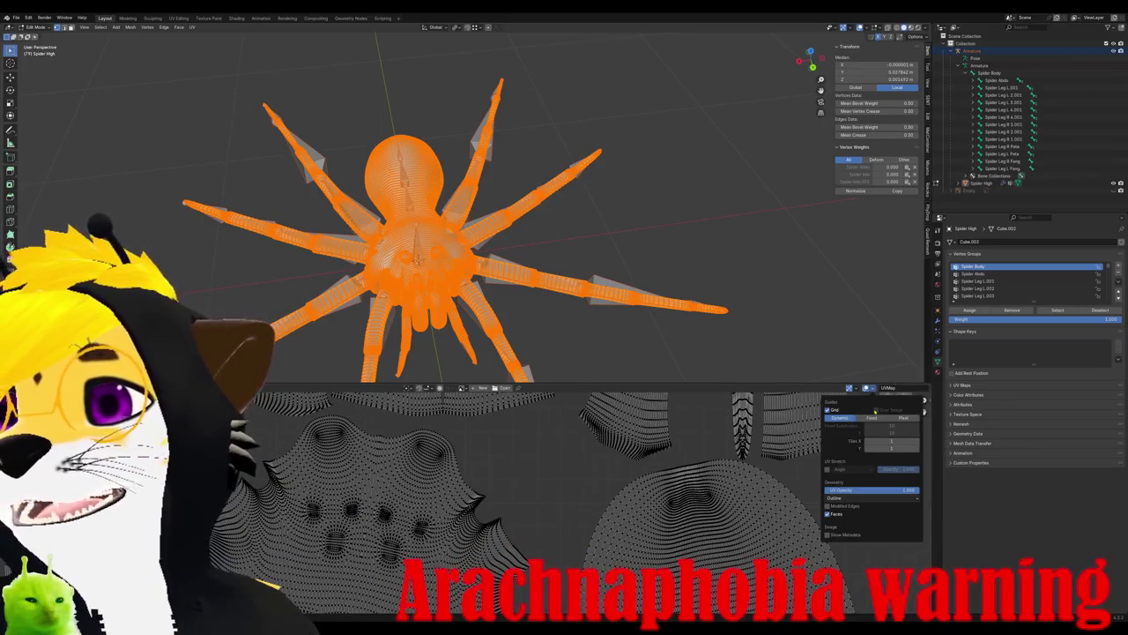
{"action": "left_click", "coordinate": [826, 468]}
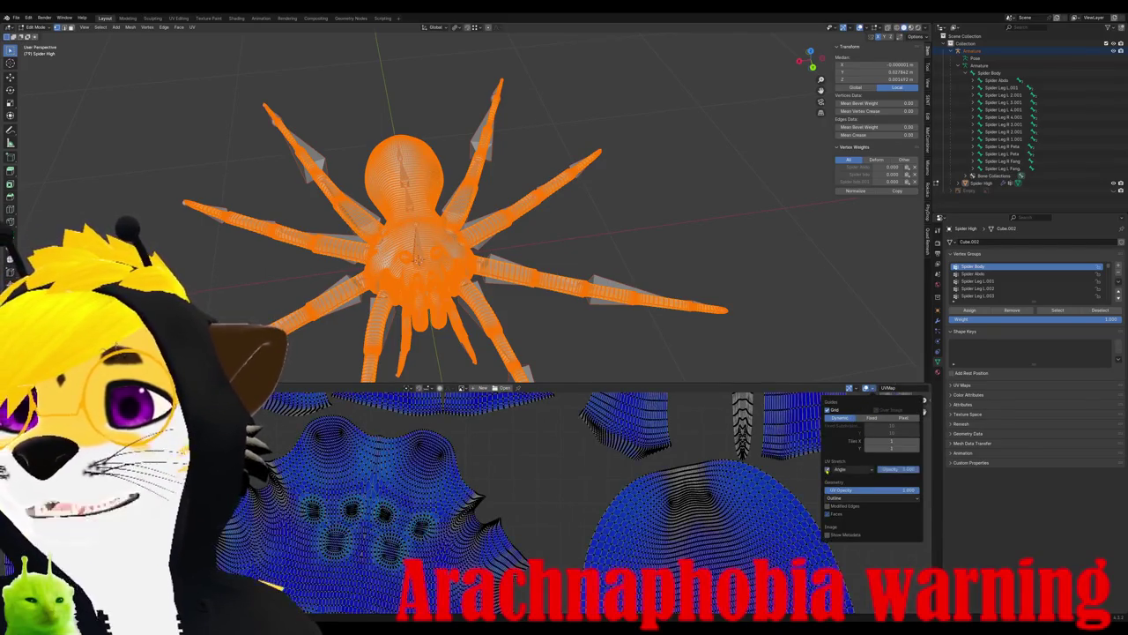
{"action": "scroll", "coordinate": [608, 503], "scroll_direction": "up", "scroll_amount": 2}
{"action": "scroll", "coordinate": [499, 474], "scroll_direction": "down", "scroll_amount": 3}
{"action": "scroll", "coordinate": [502, 494], "scroll_direction": "up", "scroll_amount": 4}
{"action": "scroll", "coordinate": [507, 512], "scroll_direction": "down", "scroll_amount": 3}
{"action": "scroll", "coordinate": [511, 532], "scroll_direction": "down", "scroll_amount": 1}
{"action": "scroll", "coordinate": [510, 533], "scroll_direction": "up", "scroll_amount": 2}
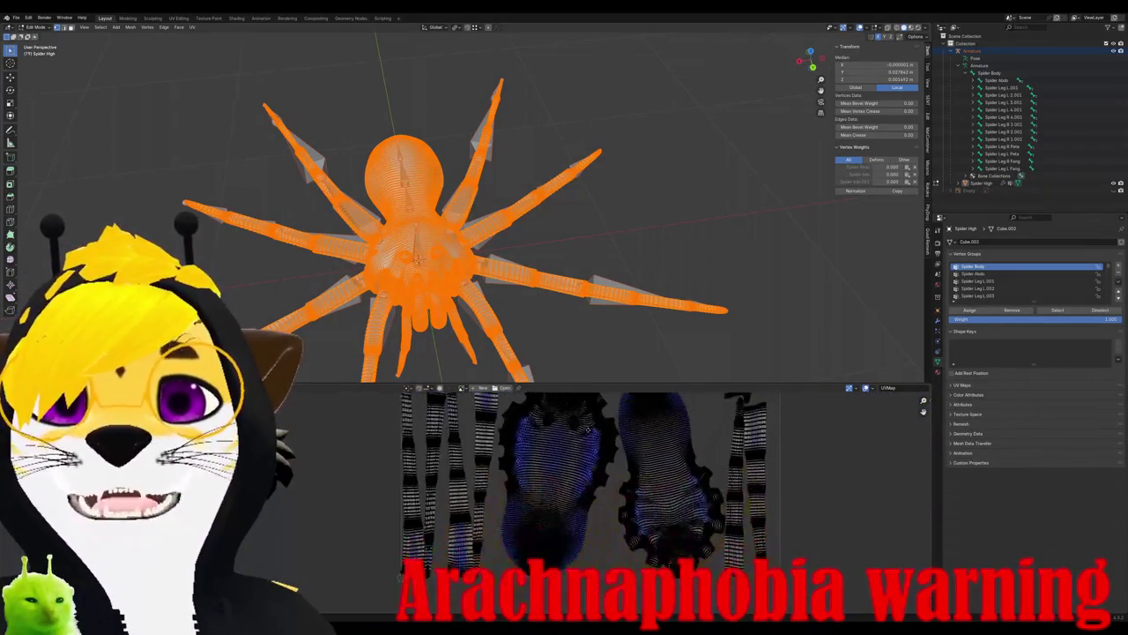
{"action": "scroll", "coordinate": [529, 512], "scroll_direction": "up", "scroll_amount": 3}
{"action": "scroll", "coordinate": [683, 427], "scroll_direction": "up", "scroll_amount": 1}
{"action": "scroll", "coordinate": [652, 449], "scroll_direction": "down", "scroll_amount": 2}
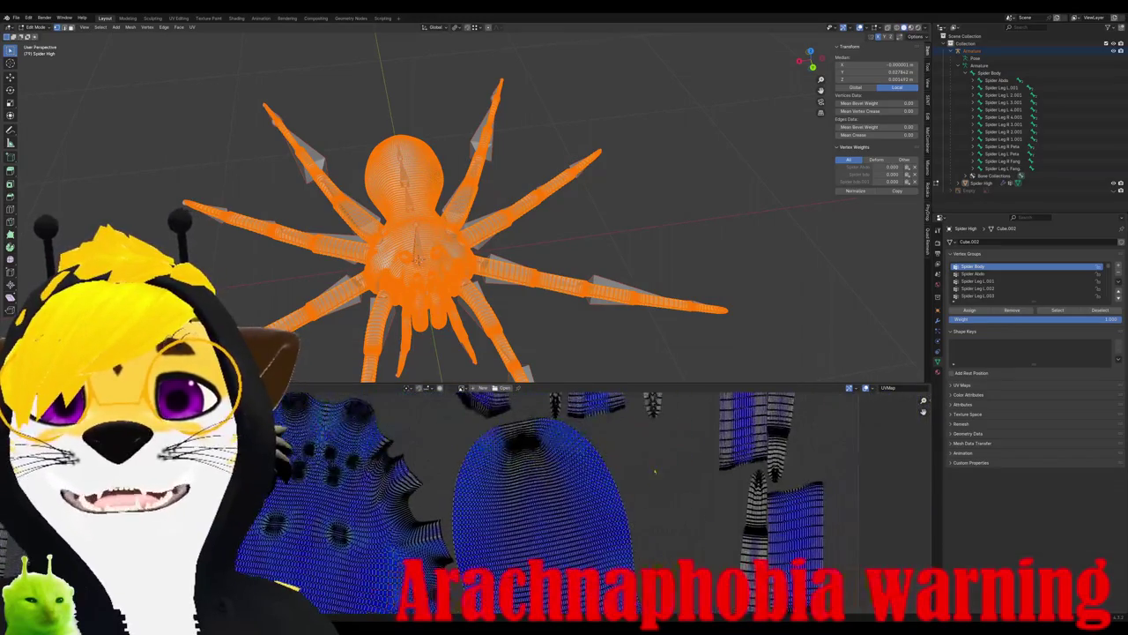
{"action": "scroll", "coordinate": [617, 476], "scroll_direction": "down", "scroll_amount": 2}
{"action": "scroll", "coordinate": [583, 501], "scroll_direction": "up", "scroll_amount": 1}
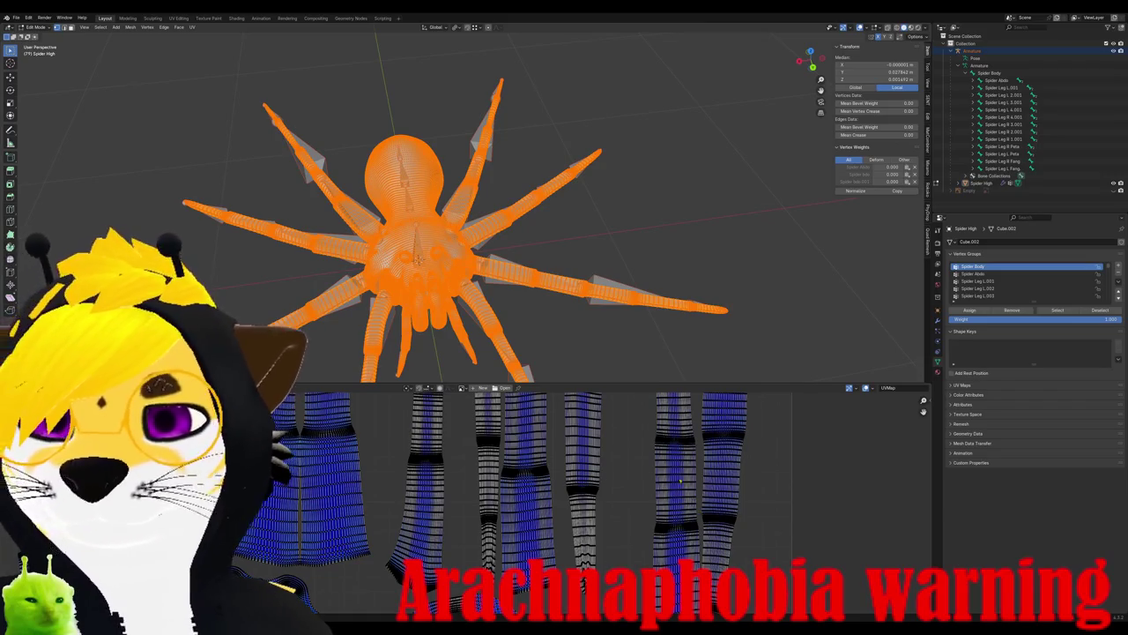
{"action": "scroll", "coordinate": [664, 494], "scroll_direction": "down", "scroll_amount": 1}
{"action": "scroll", "coordinate": [602, 495], "scroll_direction": "down", "scroll_amount": 2}
{"action": "middle_click_drag", "start_coordinate": [479, 484], "coordinate": [541, 501]}
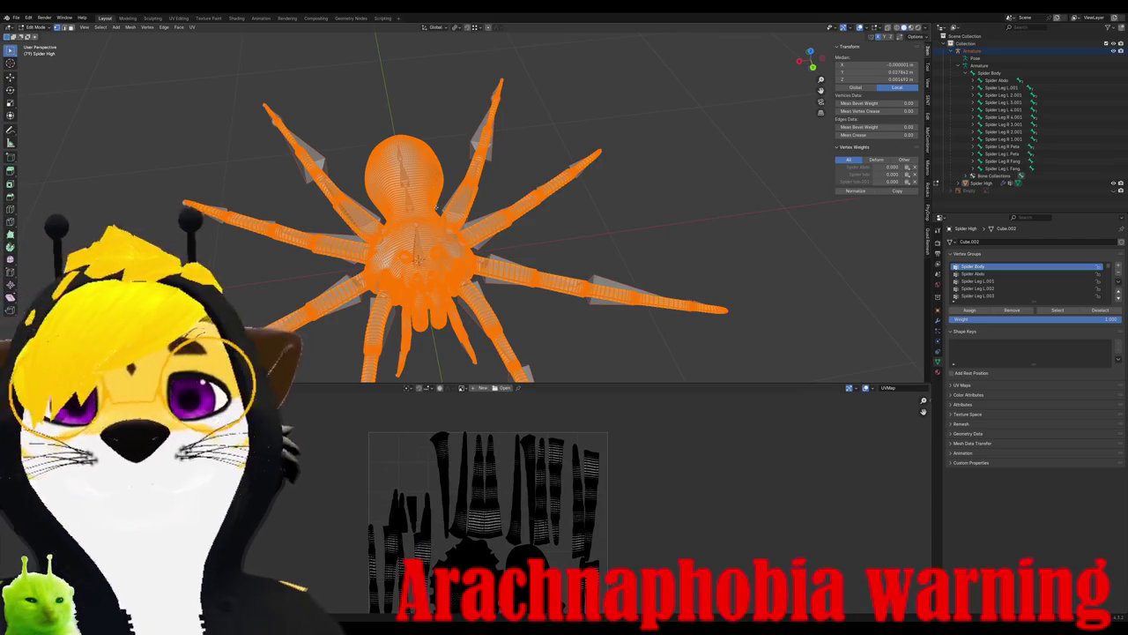
- Switch the spider back to Weight Paint mode and view it from the front
{"action": "scroll", "coordinate": [438, 208], "scroll_direction": "up", "scroll_amount": 5}
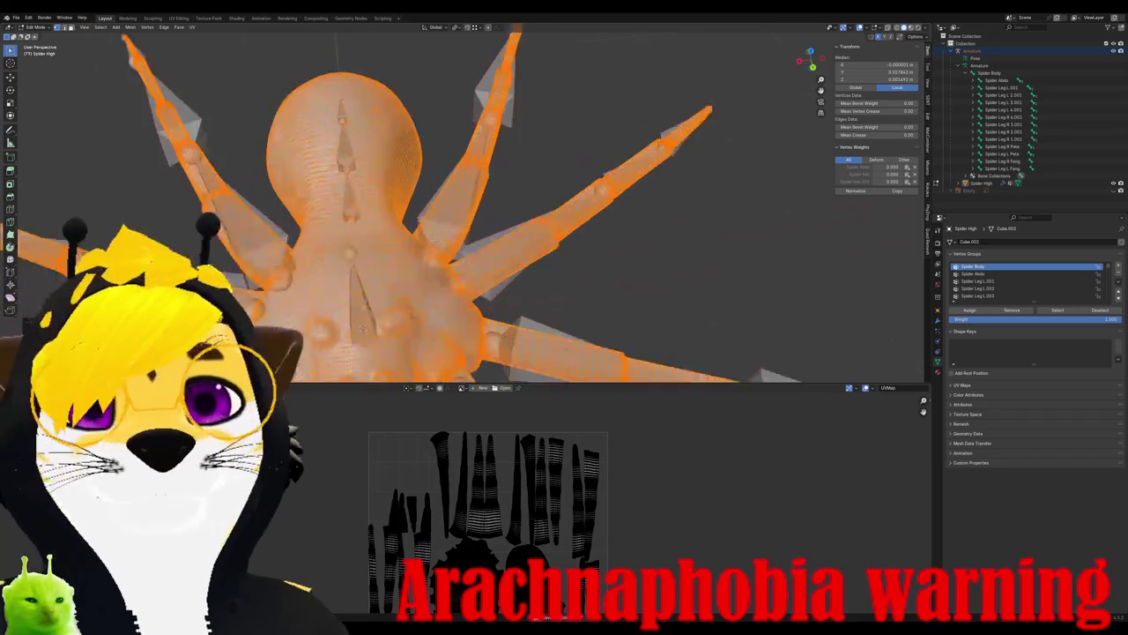
{"action": "mouse_move", "coordinate": [438, 208]}
{"action": "middle_mouse_down"}
{"action": "mouse_move", "coordinate": [464, 216]}
{"action": "mouse_move", "coordinate": [382, 191]}
{"action": "middle_mouse_up"}
{"action": "key", "text": "ctrl+Tab"}
{"action": "scroll", "coordinate": [463, 216], "scroll_direction": "down", "scroll_amount": 5}
{"action": "key", "text": "KP_1"}
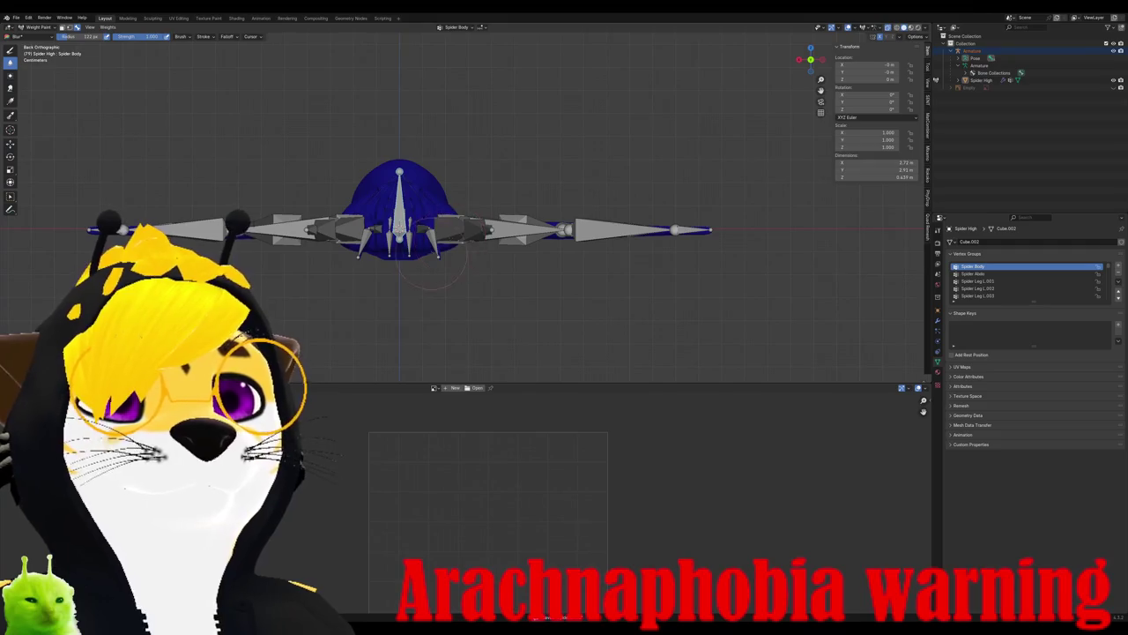
- In top view, cycle through the vertex groups and make Spider Leg L.003 active
{"action": "key", "text": "KP_7"}
{"action": "scroll", "coordinate": [502, 240], "scroll_direction": "up", "scroll_amount": 2}
{"action": "scroll", "coordinate": [502, 240], "scroll_direction": "up", "scroll_amount": 2}
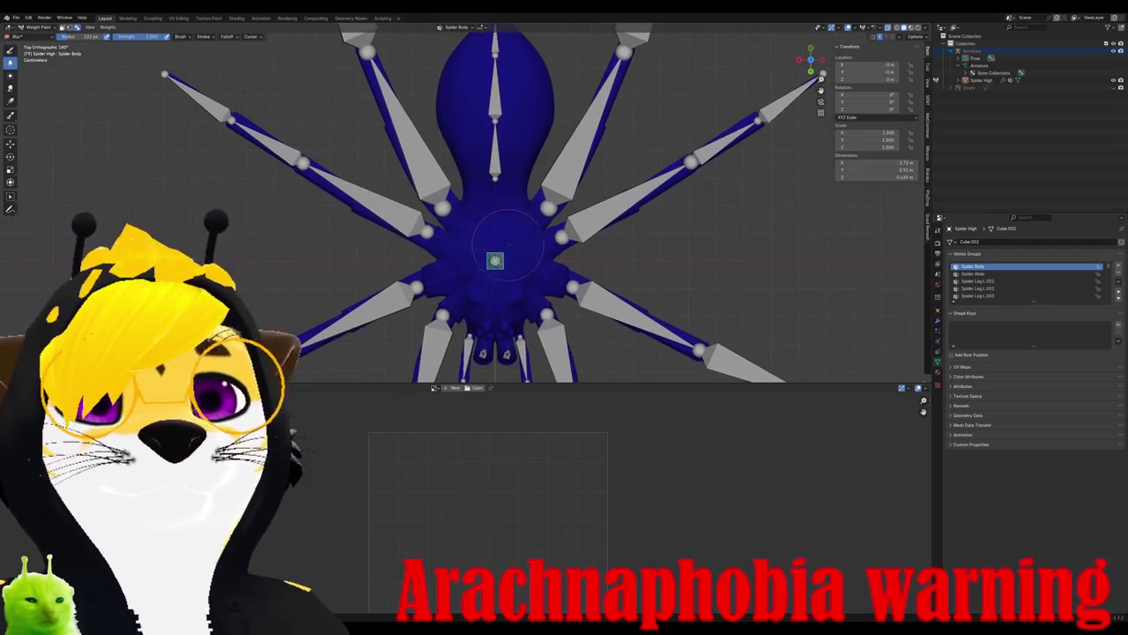
{"action": "left_click", "coordinate": [1007, 274]}
{"action": "left_click", "coordinate": [1001, 281]}
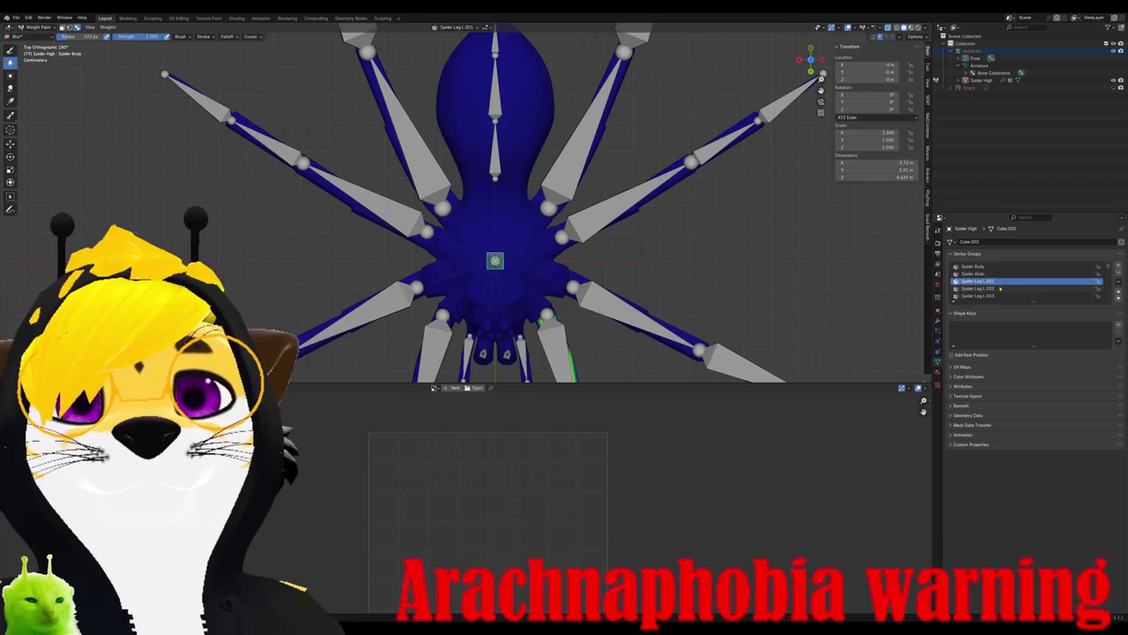
{"action": "left_click", "coordinate": [969, 296]}
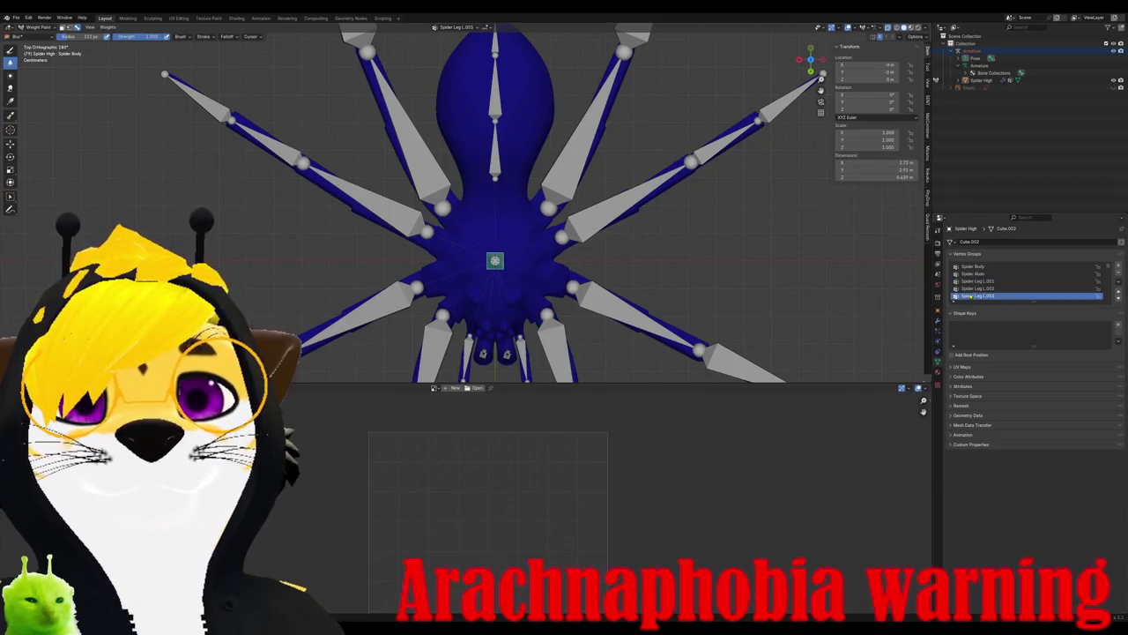
- Enter Edit Mode, deselect all, inspect the body mesh, then return to Object Mode
{"action": "key", "text": "Tab"}
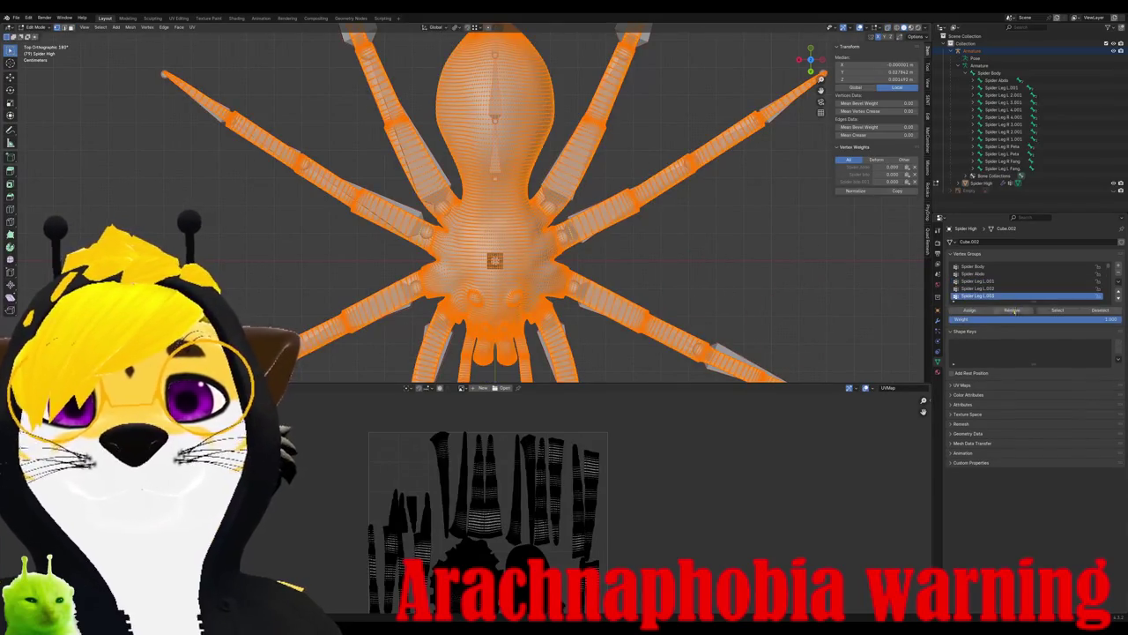
{"action": "key", "text": "alt+a"}
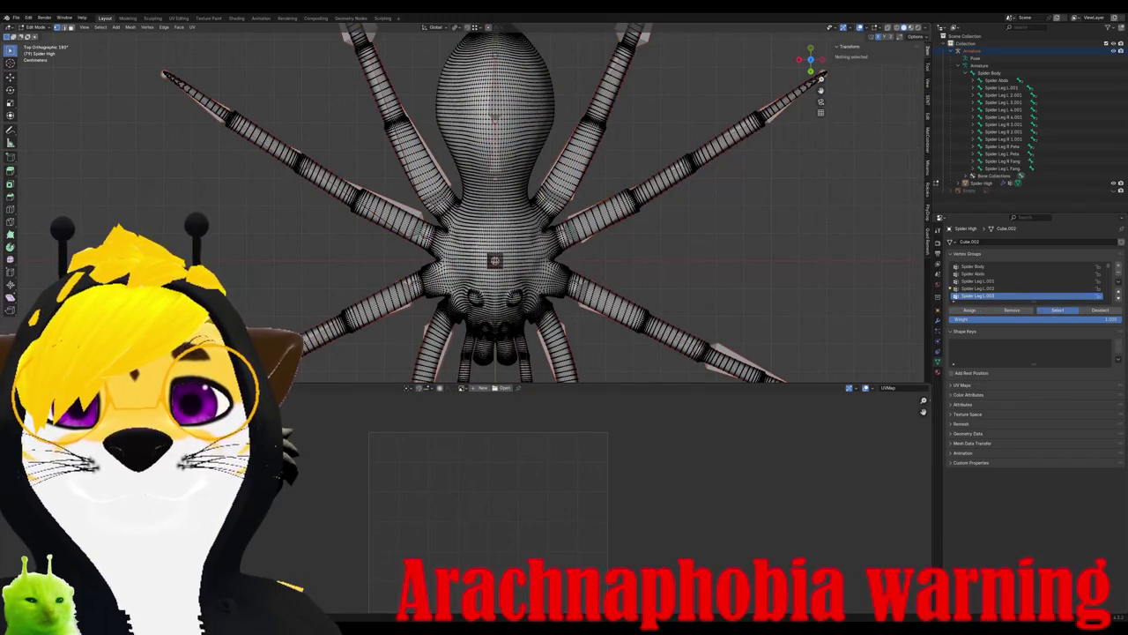
{"action": "scroll", "coordinate": [983, 292], "scroll_direction": "down", "scroll_amount": 1}
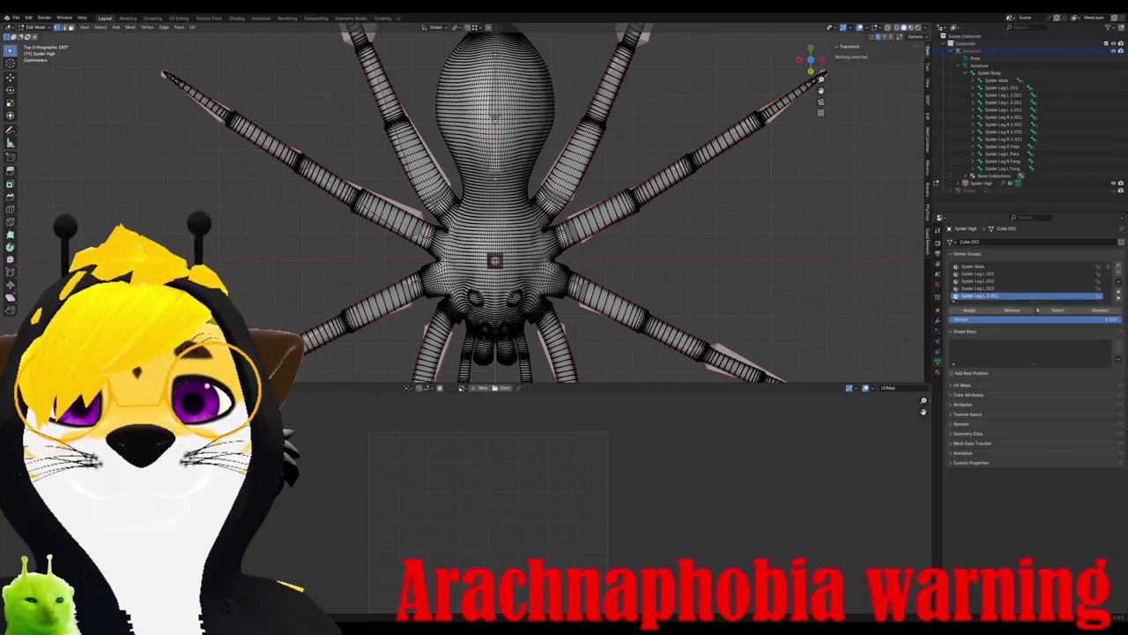
{"action": "middle_click_drag", "start_coordinate": [701, 215], "coordinate": [688, 255]}
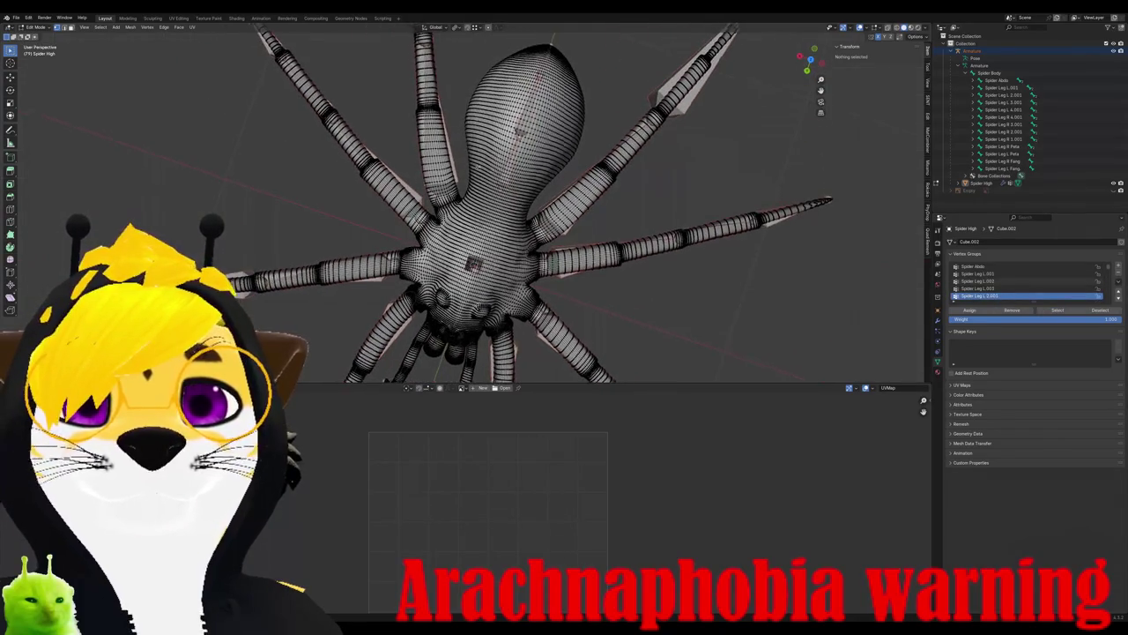
{"action": "middle_click_drag", "start_coordinate": [494, 265], "coordinate": [380, 214]}
{"action": "left_click", "coordinate": [487, 258]}
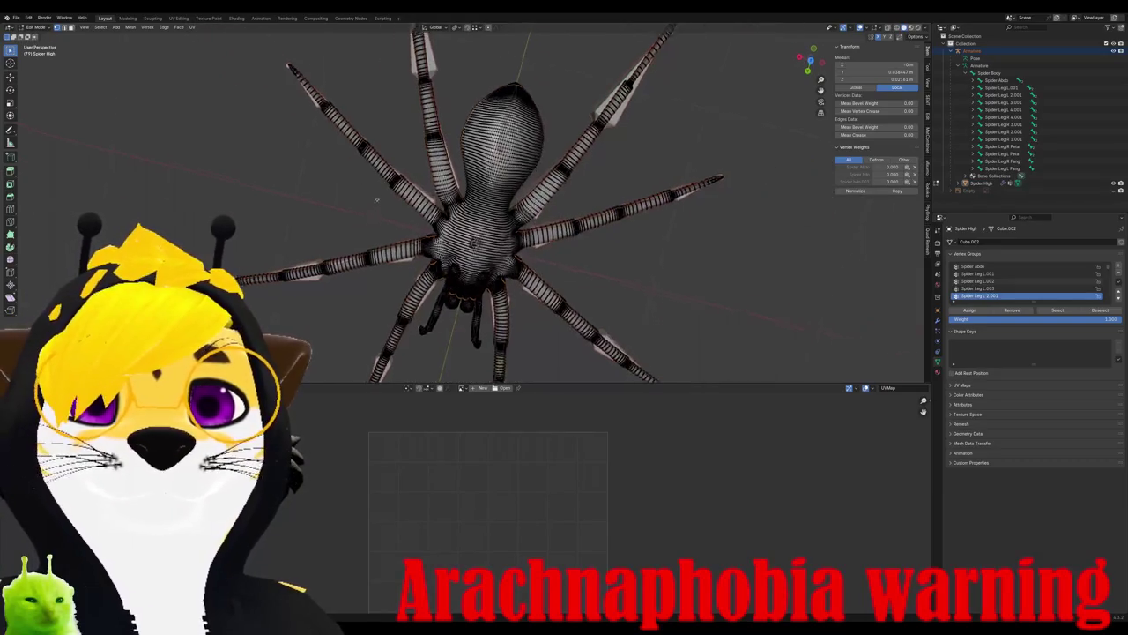
{"action": "middle_click_drag", "start_coordinate": [380, 214], "coordinate": [398, 225]}
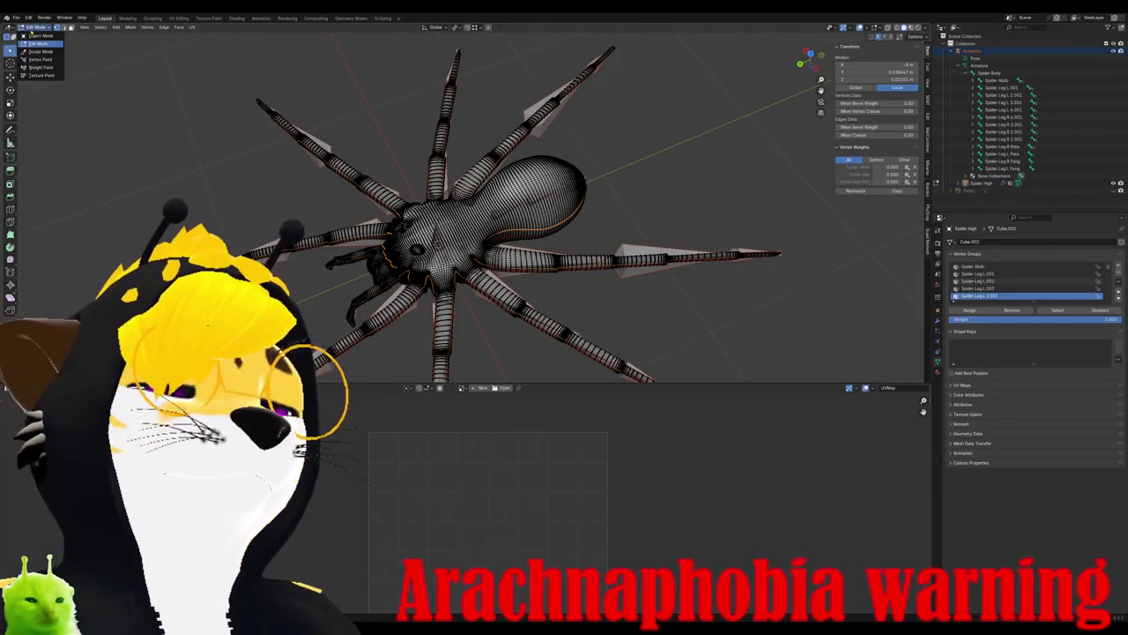
{"action": "key", "text": "Tab"}
- Select the armature then the spider mesh, enter Weight Paint, and Tab into Edit Mode
{"action": "middle_click_drag", "start_coordinate": [450, 371], "coordinate": [455, 280]}
{"action": "key", "text": "KP_7"}
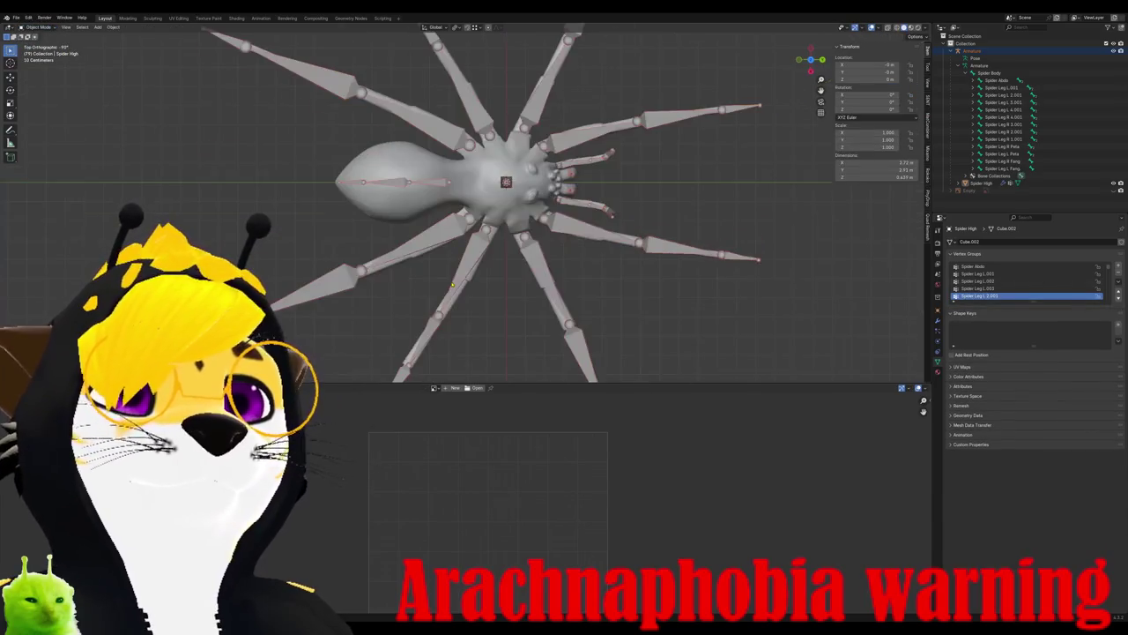
{"action": "scroll", "coordinate": [505, 182], "scroll_direction": "up", "scroll_amount": 5}
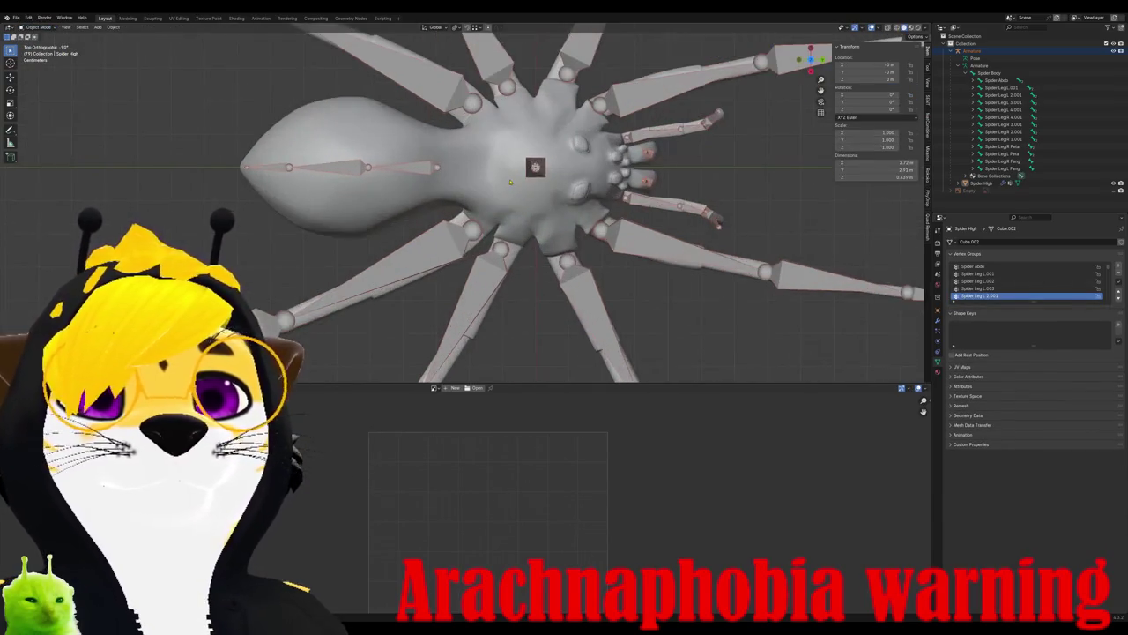
{"action": "mouse_move", "coordinate": [352, 203]}
{"action": "middle_mouse_down"}
{"action": "mouse_move", "coordinate": [291, 241]}
{"action": "mouse_move", "coordinate": [394, 206]}
{"action": "mouse_move", "coordinate": [367, 238]}
{"action": "middle_mouse_up"}
{"action": "left_click", "coordinate": [394, 205]}
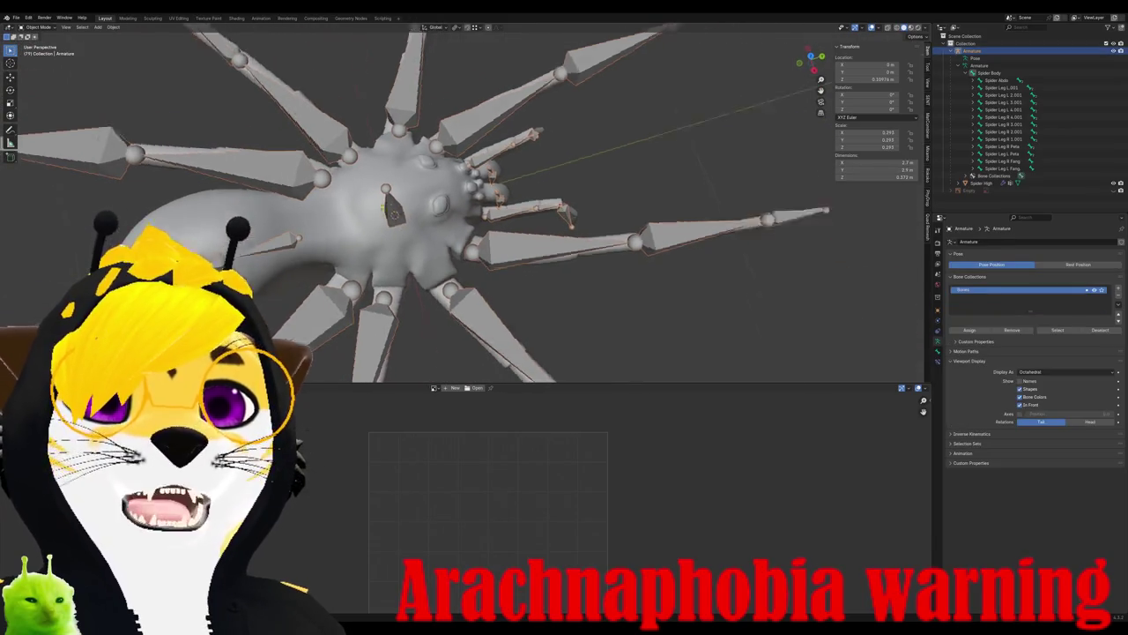
{"action": "left_click", "coordinate": [441, 241], "text": "shift"}
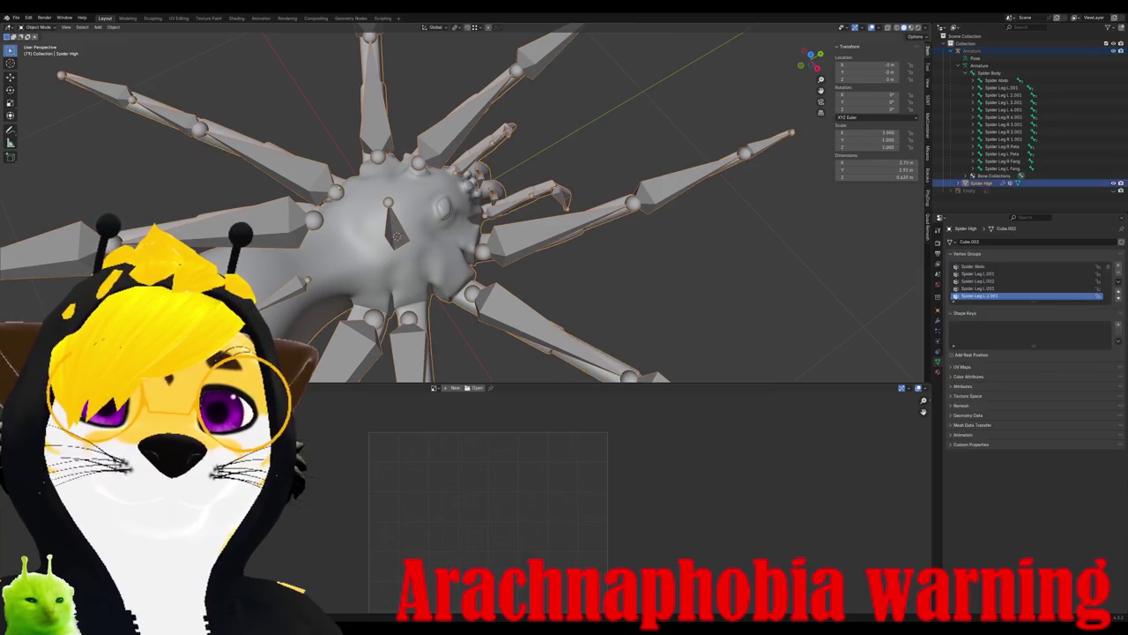
{"action": "left_click", "coordinate": [38, 27]}
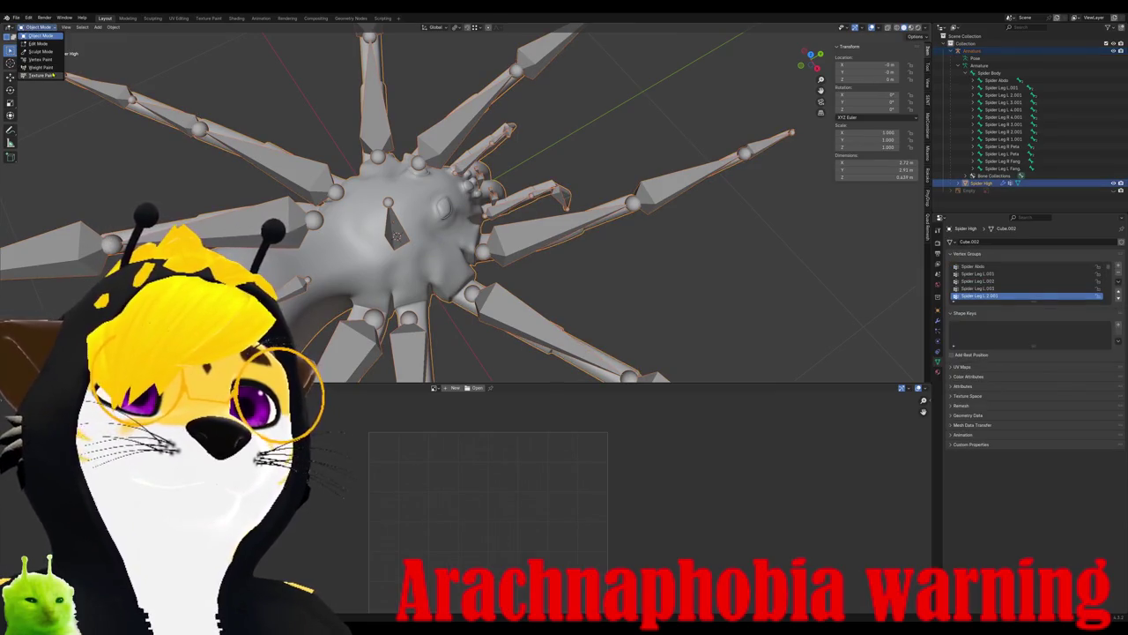
{"action": "left_click", "coordinate": [60, 67]}
{"action": "key", "text": "KP_7"}
{"action": "key", "text": "Tab"}
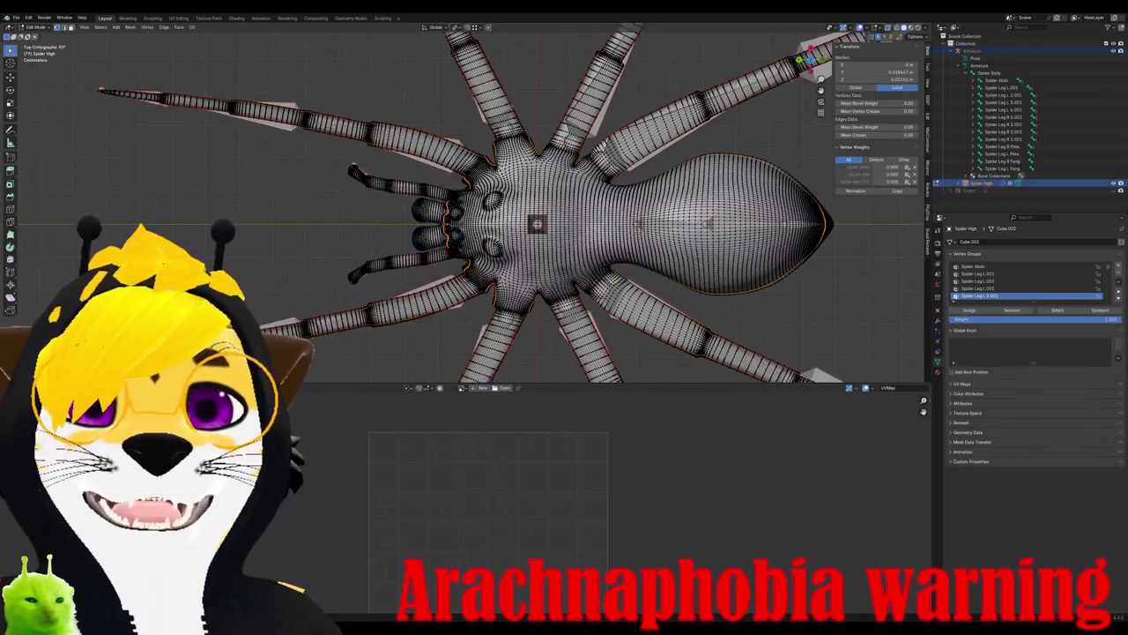
- Select the whole mesh, box-deselect the abdomen vertices, then clear the selection
{"action": "key", "text": "a"}
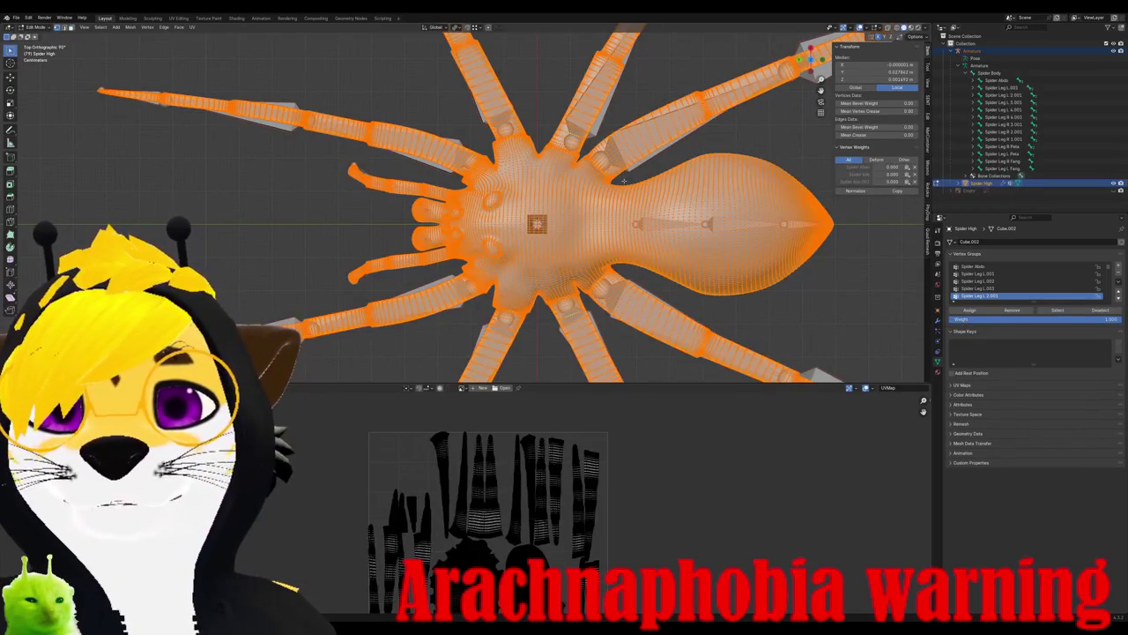
{"action": "key", "text": "a"}
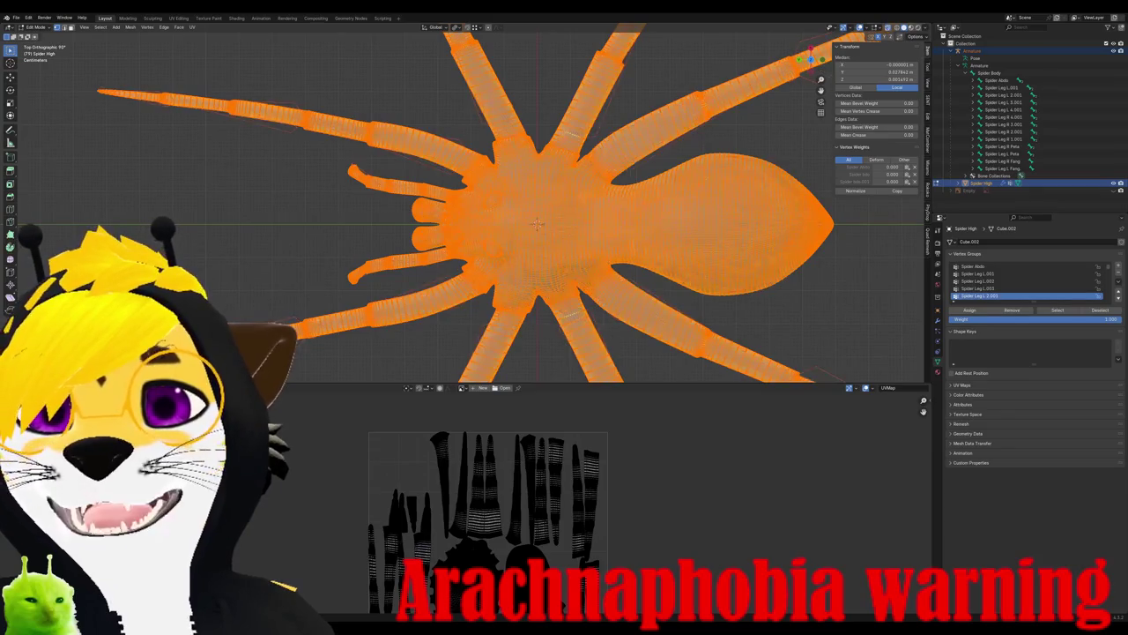
{"action": "left_click_drag", "start_coordinate": [614, 182], "coordinate": [889, 284]}
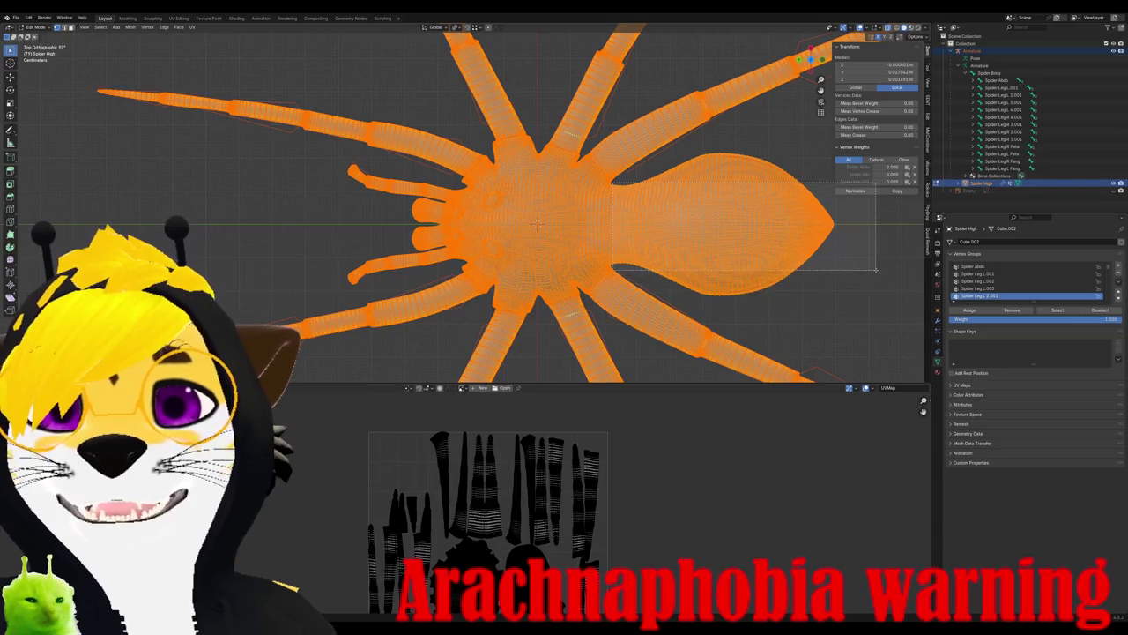
{"action": "left_click_drag", "start_coordinate": [640, 248], "coordinate": [815, 291], "text": "ctrl"}
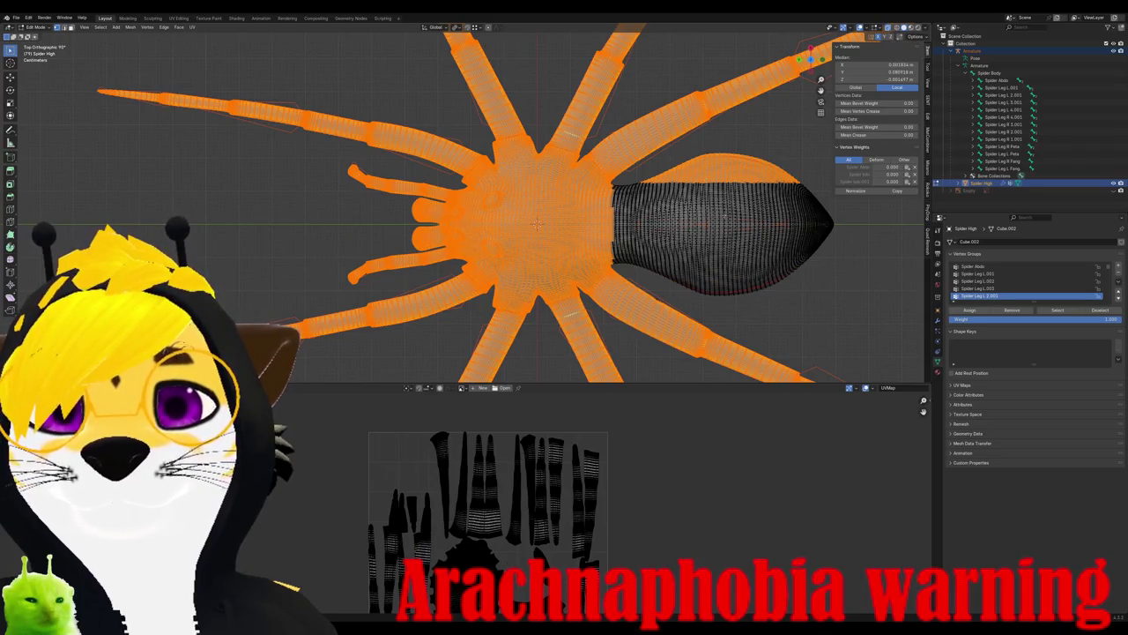
{"action": "left_click_drag", "start_coordinate": [802, 190], "coordinate": [818, 201], "text": "ctrl"}
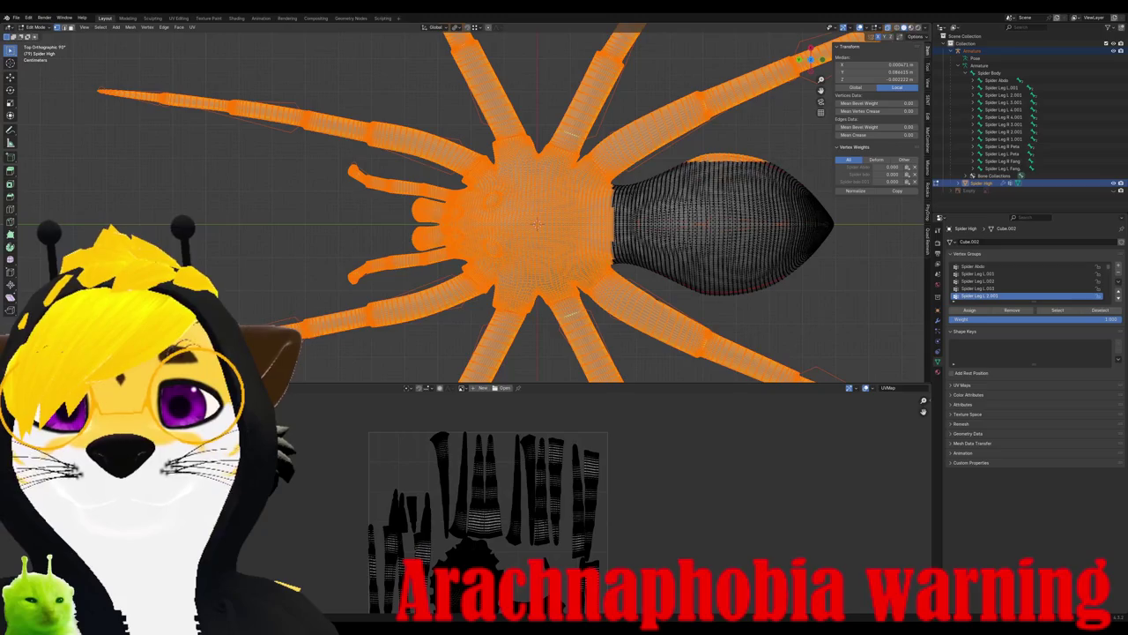
{"action": "scroll", "coordinate": [531, 331], "scroll_direction": "up", "scroll_amount": 2}
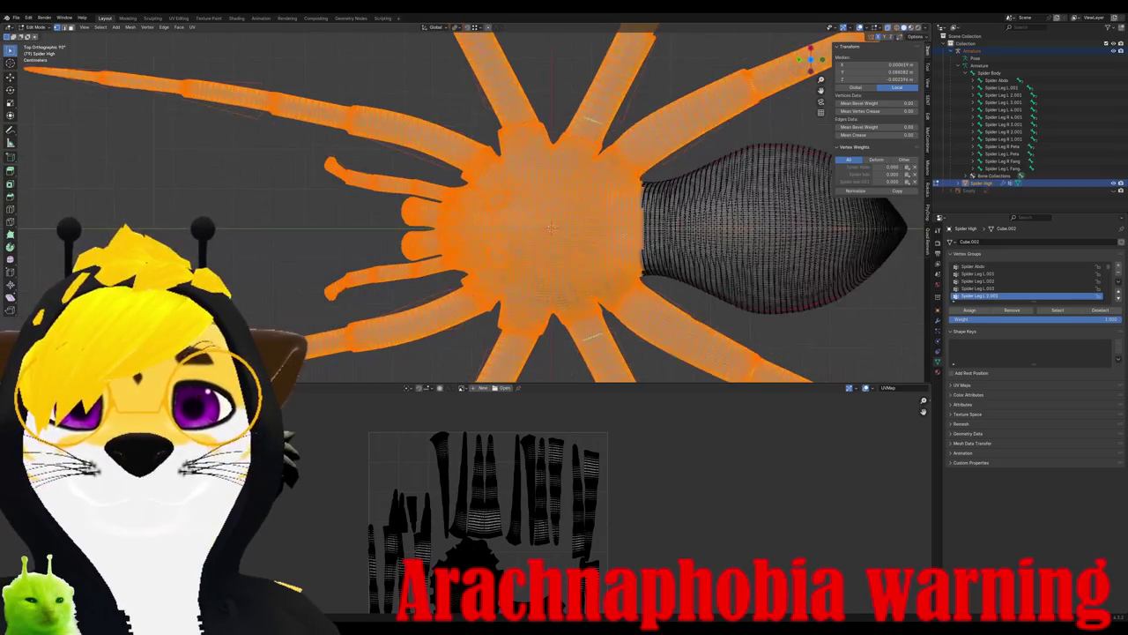
{"action": "scroll", "coordinate": [531, 332], "scroll_direction": "up", "scroll_amount": 2}
{"action": "scroll", "coordinate": [531, 332], "scroll_direction": "down", "scroll_amount": 3}
{"action": "scroll", "coordinate": [531, 332], "scroll_direction": "down", "scroll_amount": 1}
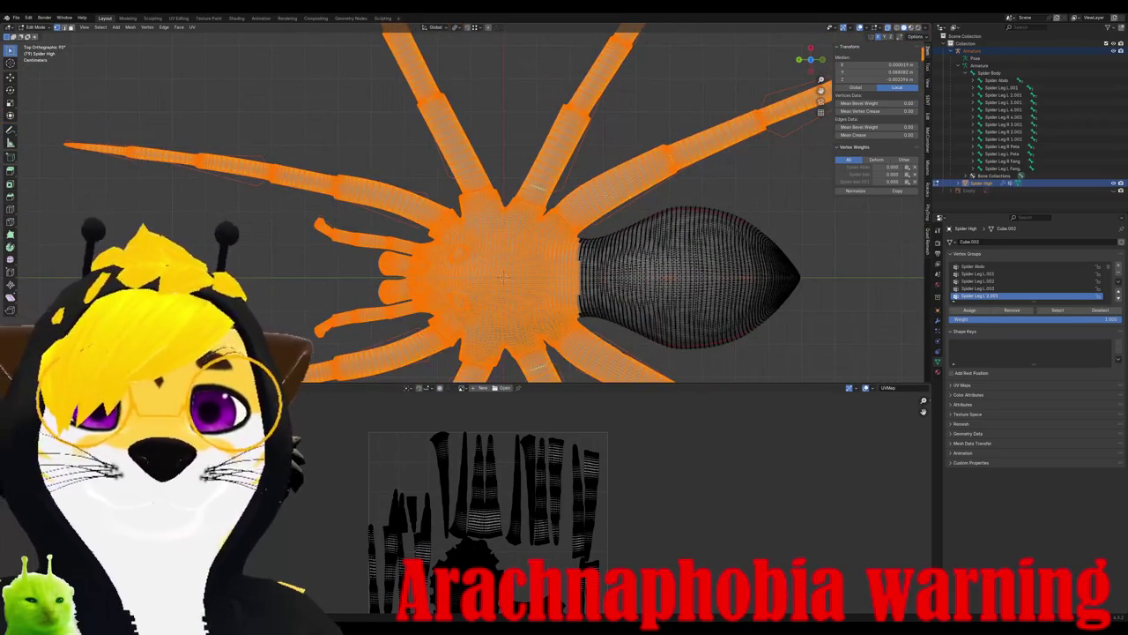
{"action": "key", "text": "alt+a"}
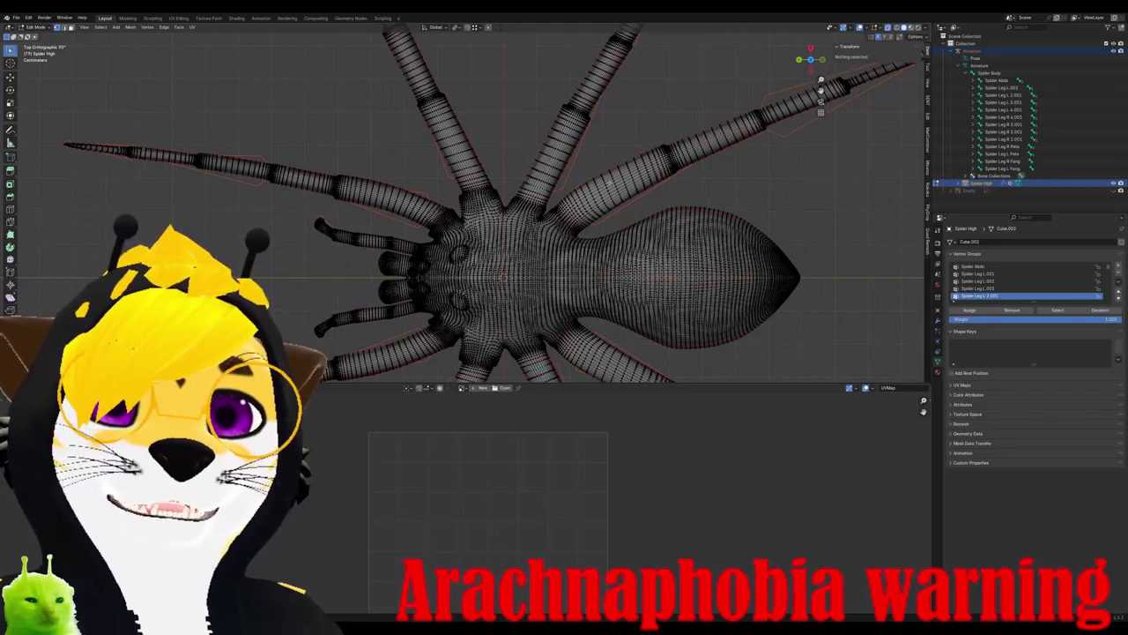
- Select the linked cephalothorax with L and deselect three legs with Shift+L
{"action": "key", "text": "l"}
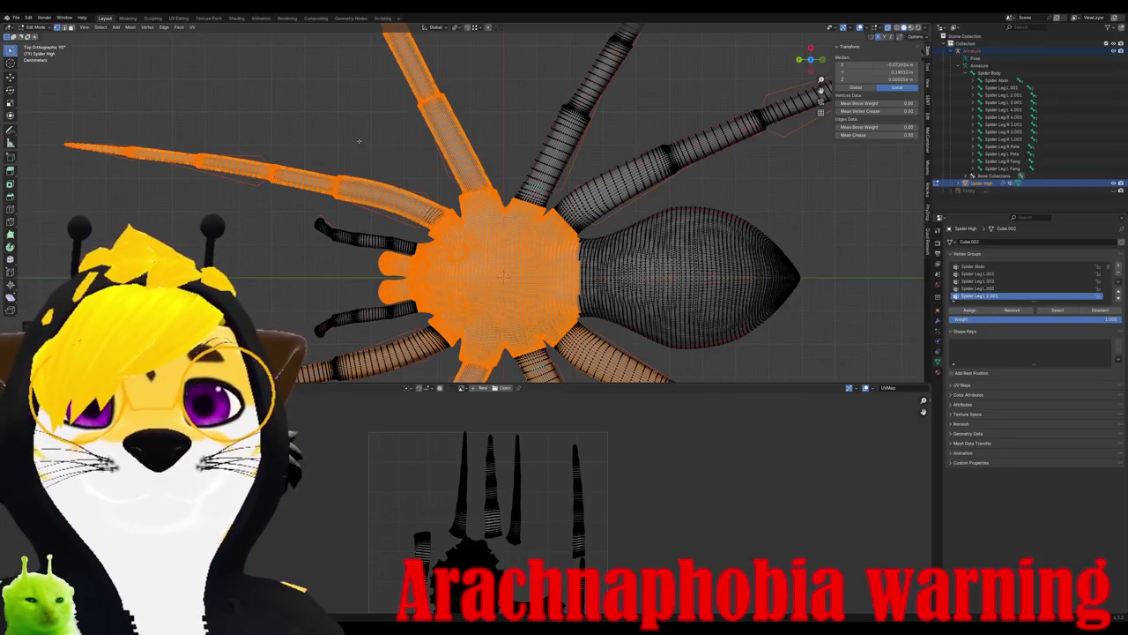
{"action": "key", "text": "ctrl+KP_3"}
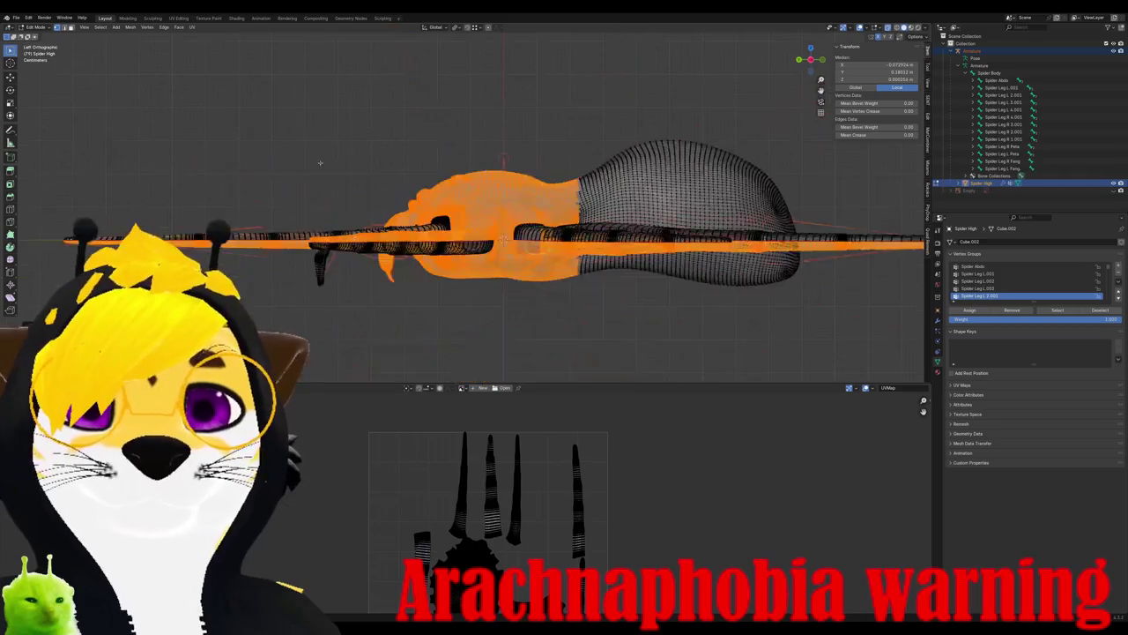
{"action": "key", "text": "ctrl+KP_7"}
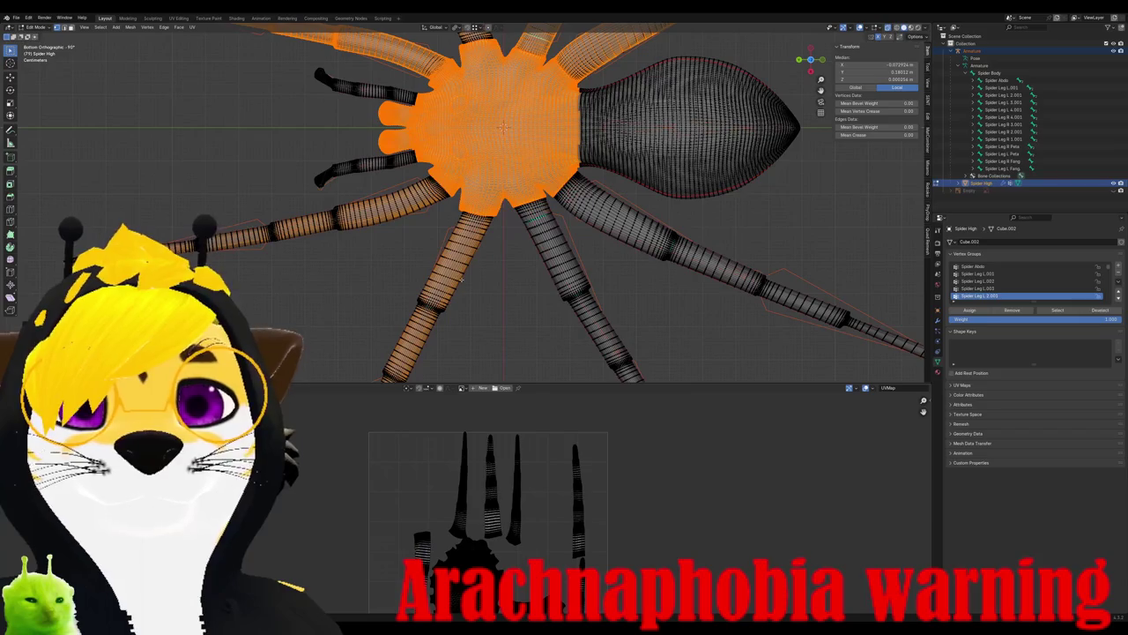
{"action": "key", "text": "shift+l"}
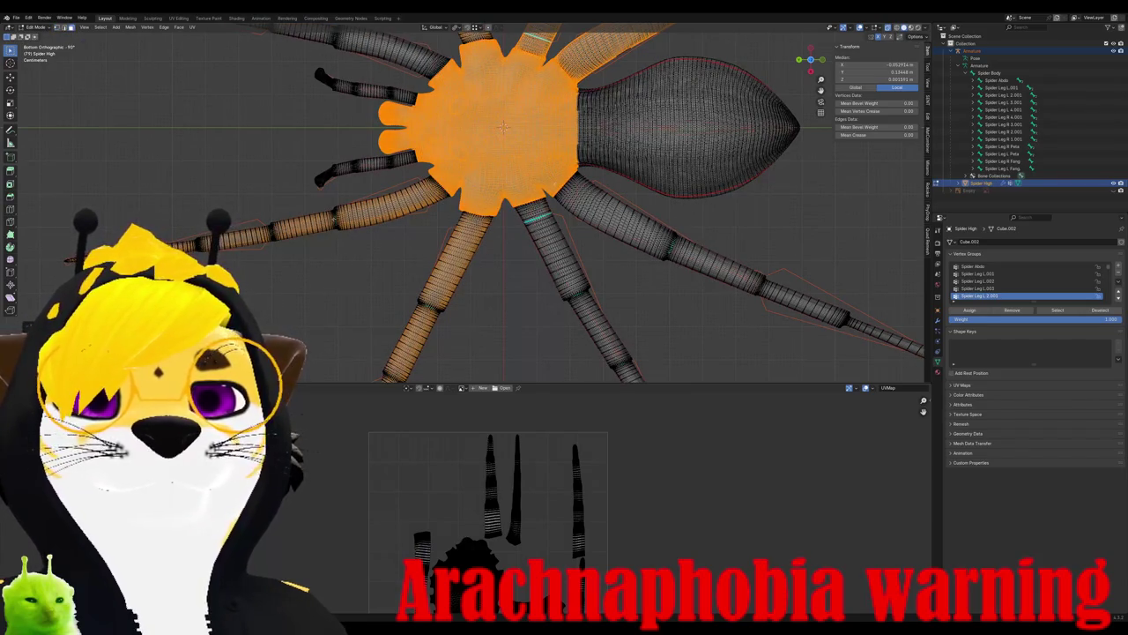
{"action": "key", "text": "shift+l"}
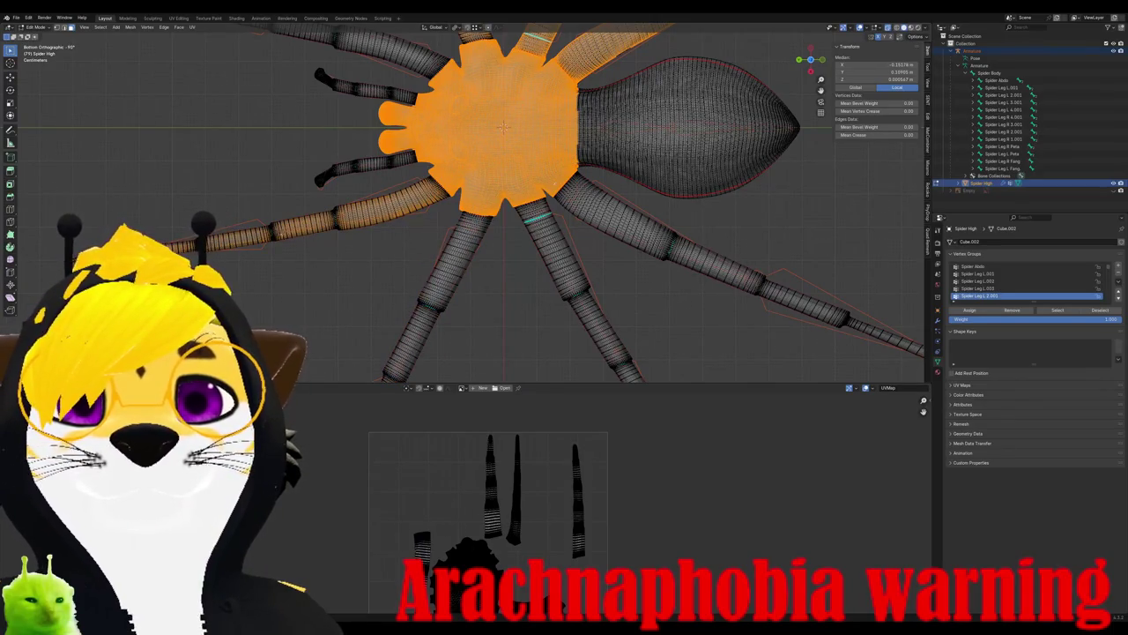
{"action": "key", "text": "shift+l"}
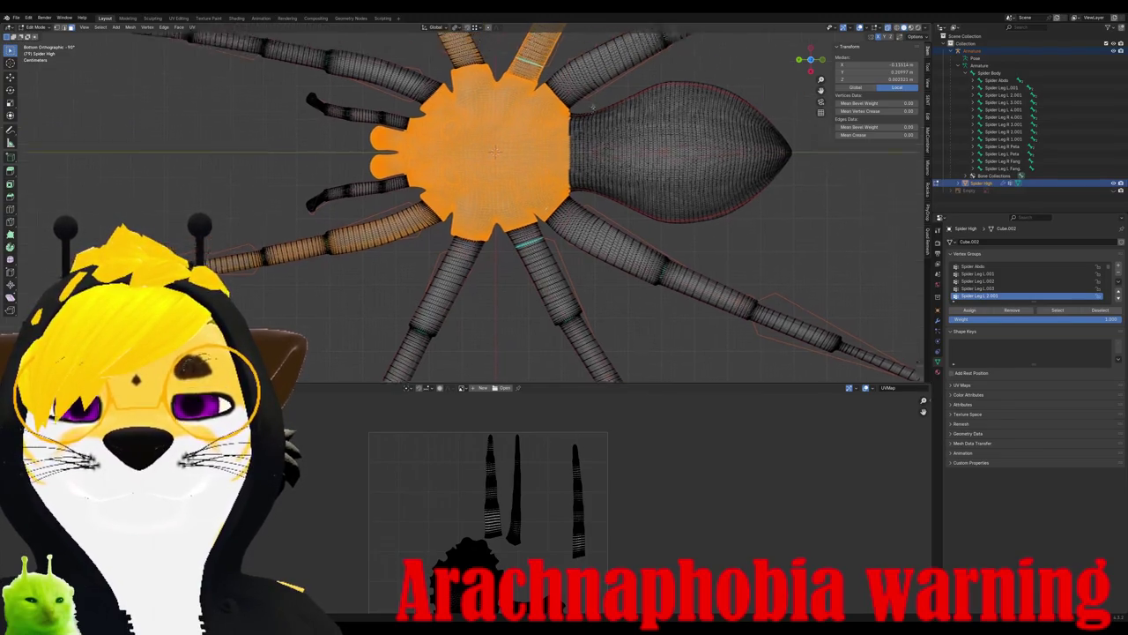
{"action": "middle_click_drag", "start_coordinate": [602, 61], "coordinate": [568, 205], "text": "shift"}
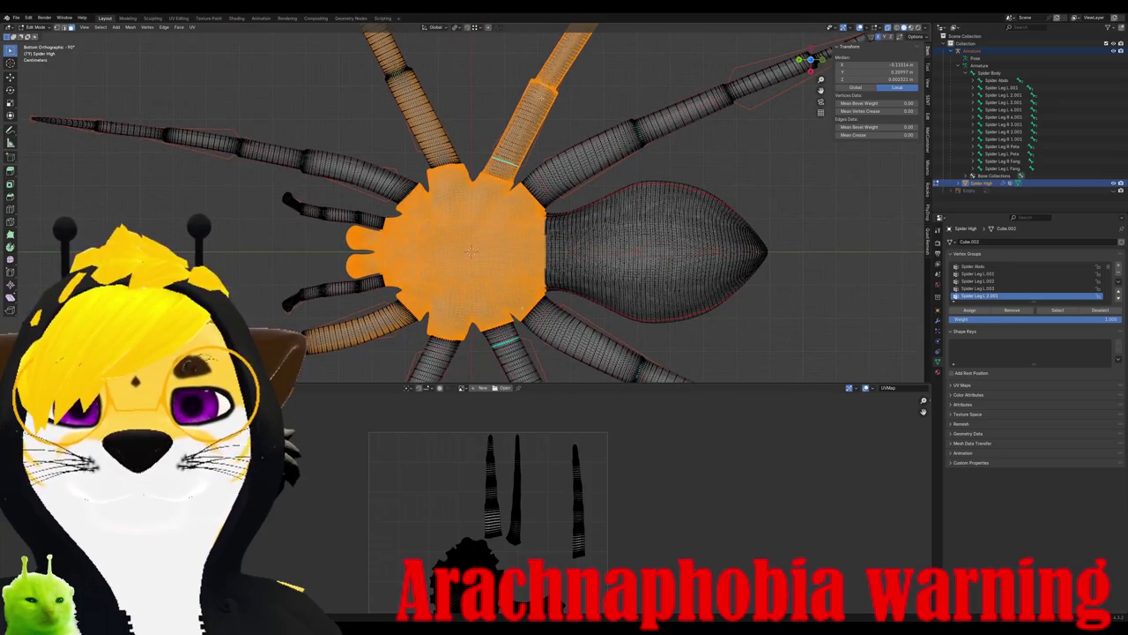
{"action": "middle_click_drag", "start_coordinate": [564, 264], "coordinate": [670, 284]}
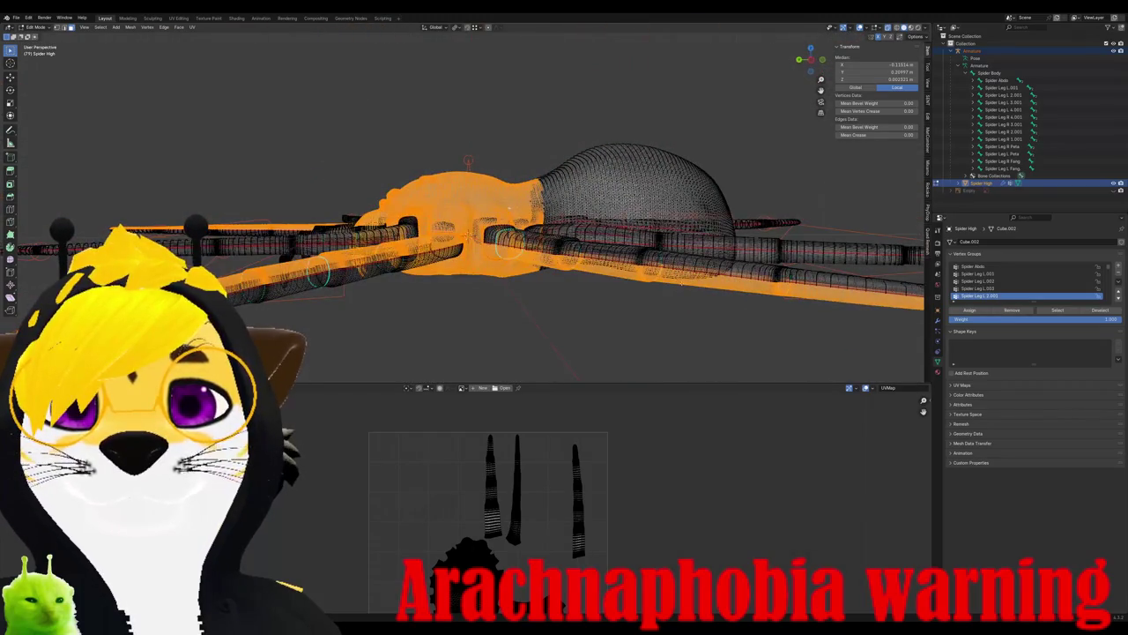
{"action": "middle_click_drag", "start_coordinate": [508, 208], "coordinate": [250, 188]}
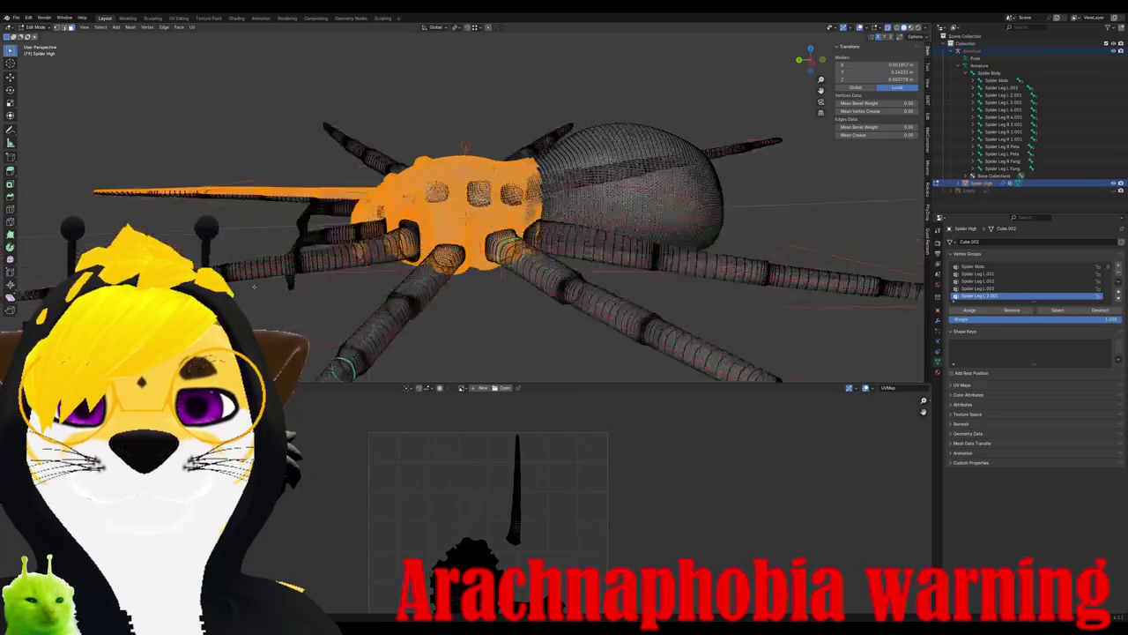
{"action": "middle_click_drag", "start_coordinate": [529, 221], "coordinate": [353, 194]}
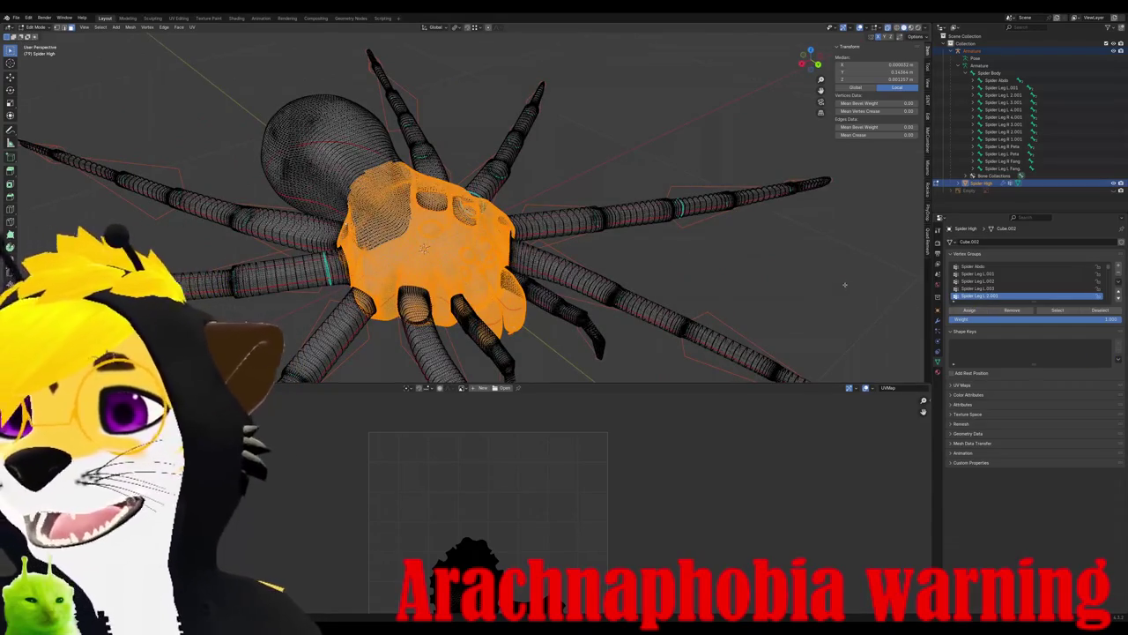
- Make Spider Body the active vertex group and check its body weights in Weight Paint
{"action": "key", "text": "ctrl+Tab"}
{"action": "scroll", "coordinate": [989, 268], "scroll_direction": "up", "scroll_amount": 1}
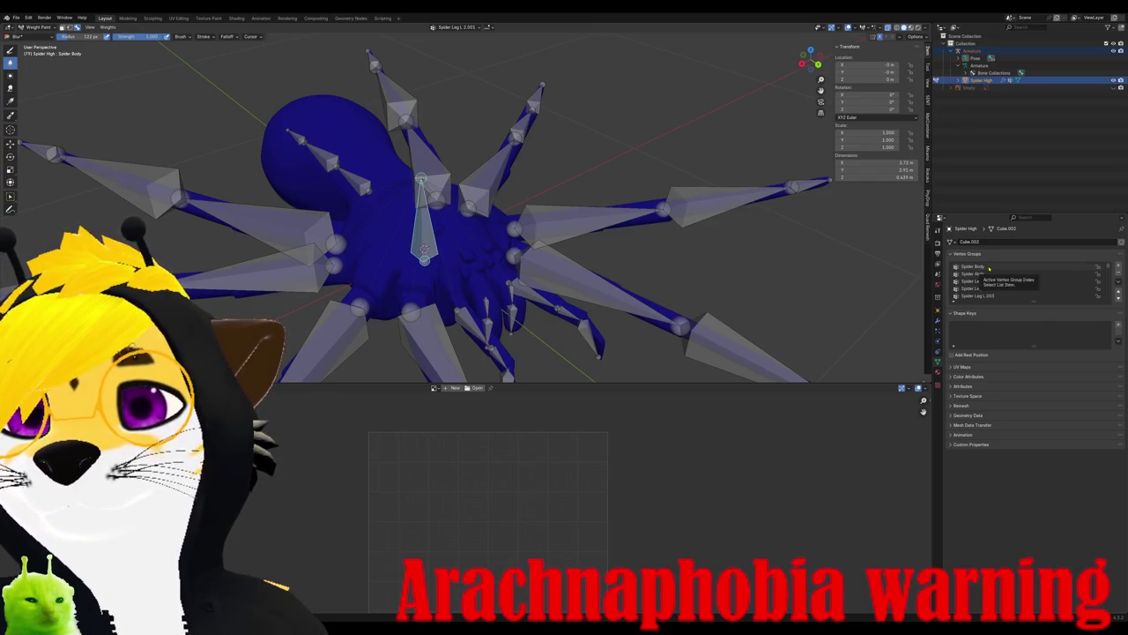
{"action": "left_click", "coordinate": [974, 266]}
{"action": "key", "text": "Tab"}
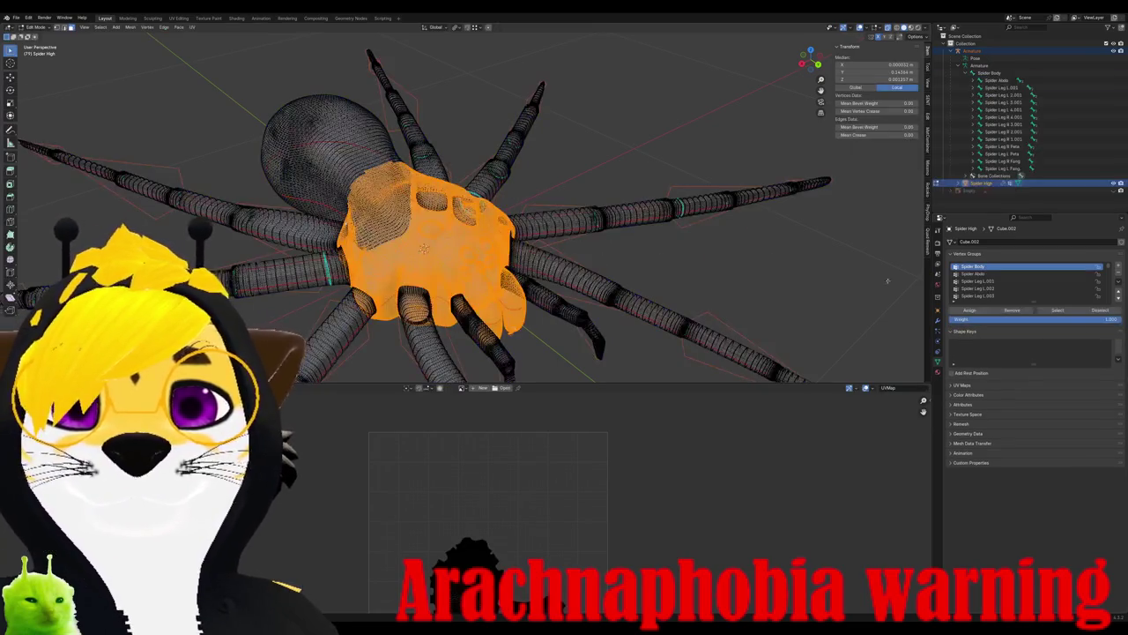
{"action": "key", "text": "Tab"}
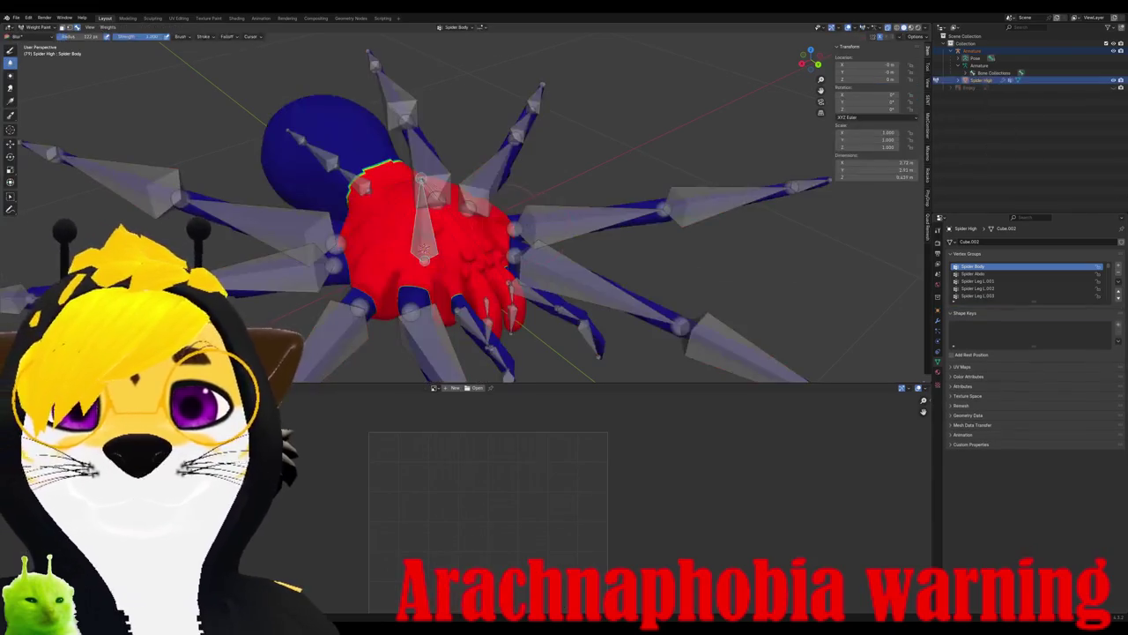
- Blur the Spider Body weights along the body's left edge and where it meets a leg
{"action": "mouse_move", "coordinate": [594, 239]}
{"action": "middle_mouse_down"}
{"action": "mouse_move", "coordinate": [635, 264]}
{"action": "mouse_move", "coordinate": [617, 260]}
{"action": "mouse_move", "coordinate": [630, 255]}
{"action": "mouse_move", "coordinate": [621, 251]}
{"action": "mouse_move", "coordinate": [573, 251]}
{"action": "mouse_move", "coordinate": [559, 269]}
{"action": "middle_mouse_up"}
{"action": "left_click_drag", "start_coordinate": [432, 260], "coordinate": [423, 227]}
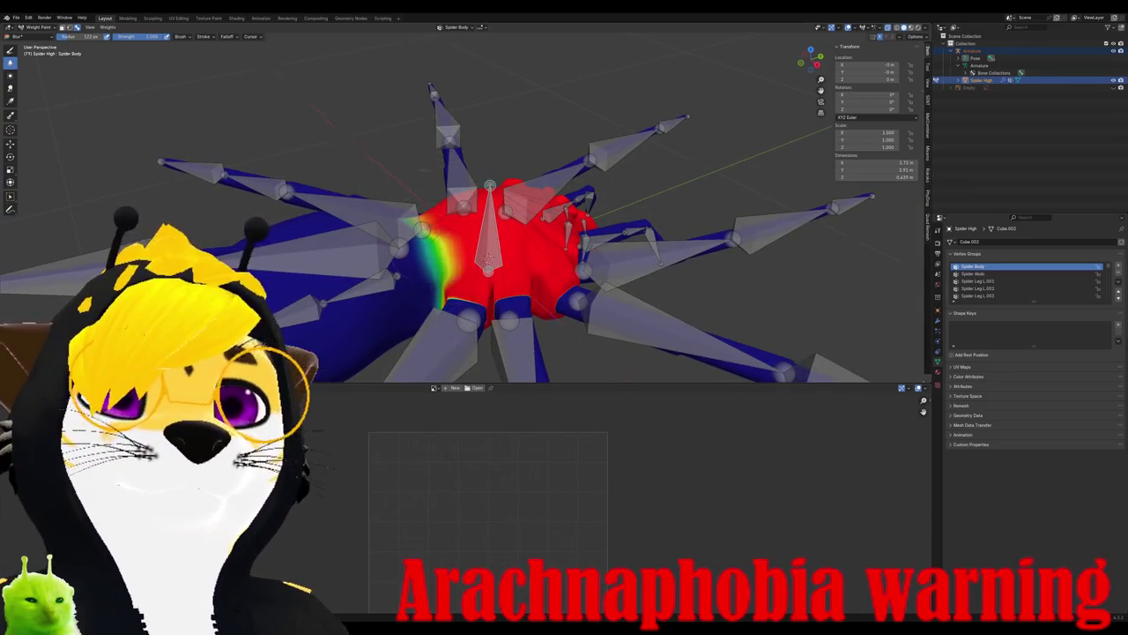
{"action": "middle_click_drag", "start_coordinate": [423, 256], "coordinate": [581, 256]}
{"action": "mouse_move", "coordinate": [494, 221]}
{"action": "middle_mouse_down"}
{"action": "mouse_move", "coordinate": [529, 212]}
{"action": "mouse_move", "coordinate": [458, 216]}
{"action": "mouse_move", "coordinate": [489, 207]}
{"action": "middle_mouse_up"}
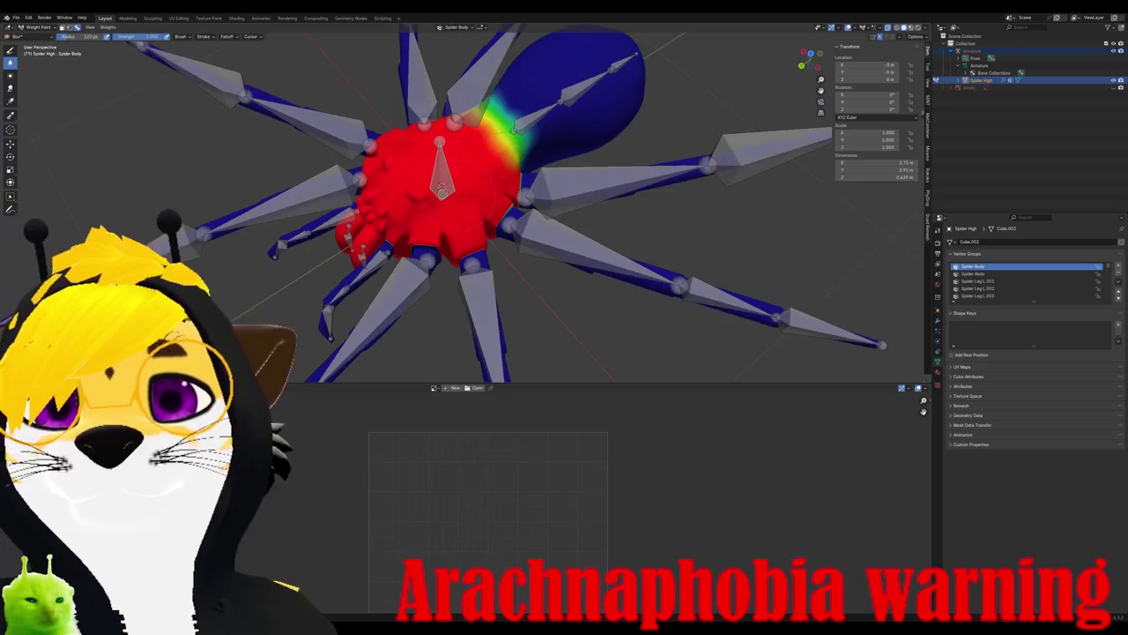
{"action": "left_click_drag", "start_coordinate": [494, 199], "coordinate": [503, 212]}
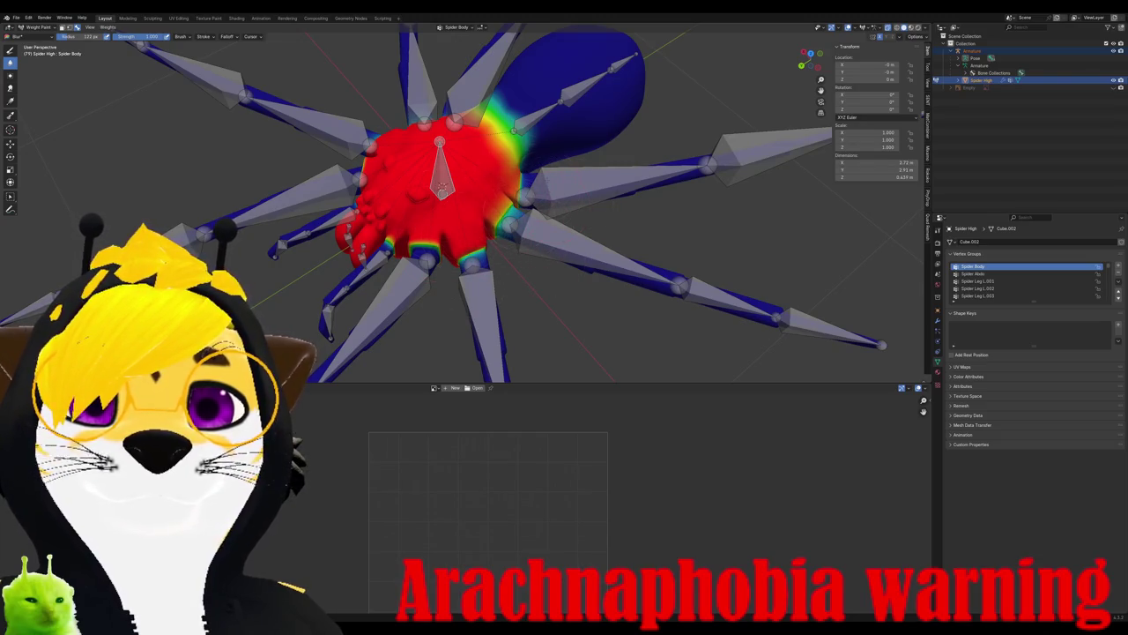
- Spread full Spider Body weight over the body's blend area, viewed from above
{"action": "middle_click_drag", "start_coordinate": [311, 263], "coordinate": [324, 265]}
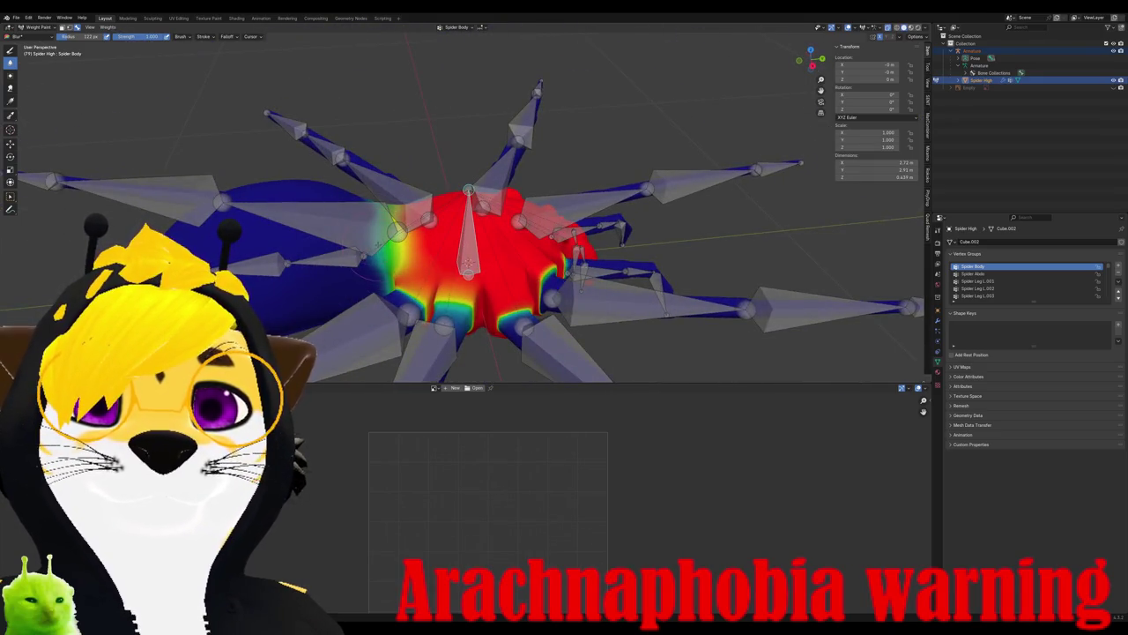
{"action": "mouse_move", "coordinate": [330, 263]}
{"action": "middle_mouse_down"}
{"action": "mouse_move", "coordinate": [328, 295]}
{"action": "mouse_move", "coordinate": [418, 170]}
{"action": "middle_mouse_up"}
{"action": "left_click_drag", "start_coordinate": [414, 176], "coordinate": [401, 187]}
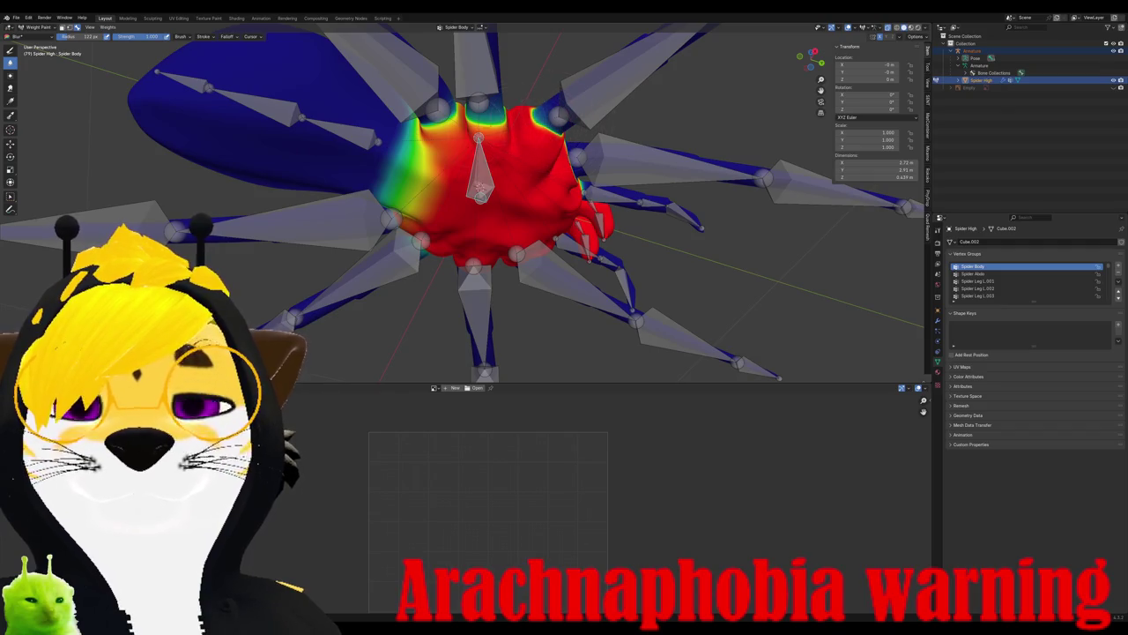
{"action": "middle_click_drag", "start_coordinate": [496, 155], "coordinate": [498, 143]}
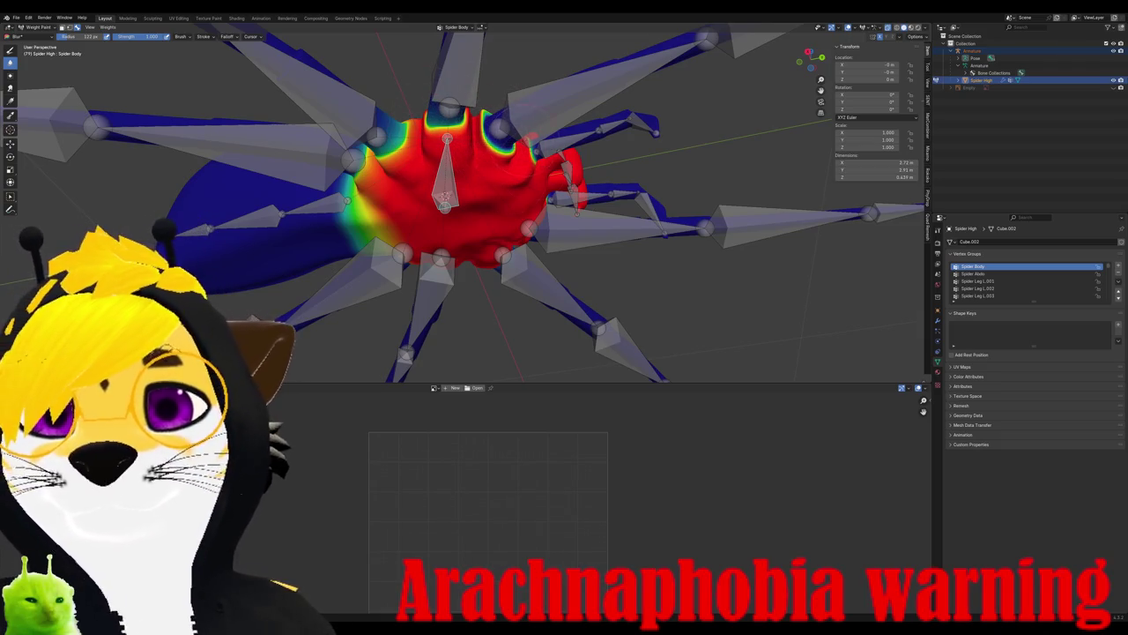
{"action": "middle_click_drag", "start_coordinate": [496, 150], "coordinate": [503, 141]}
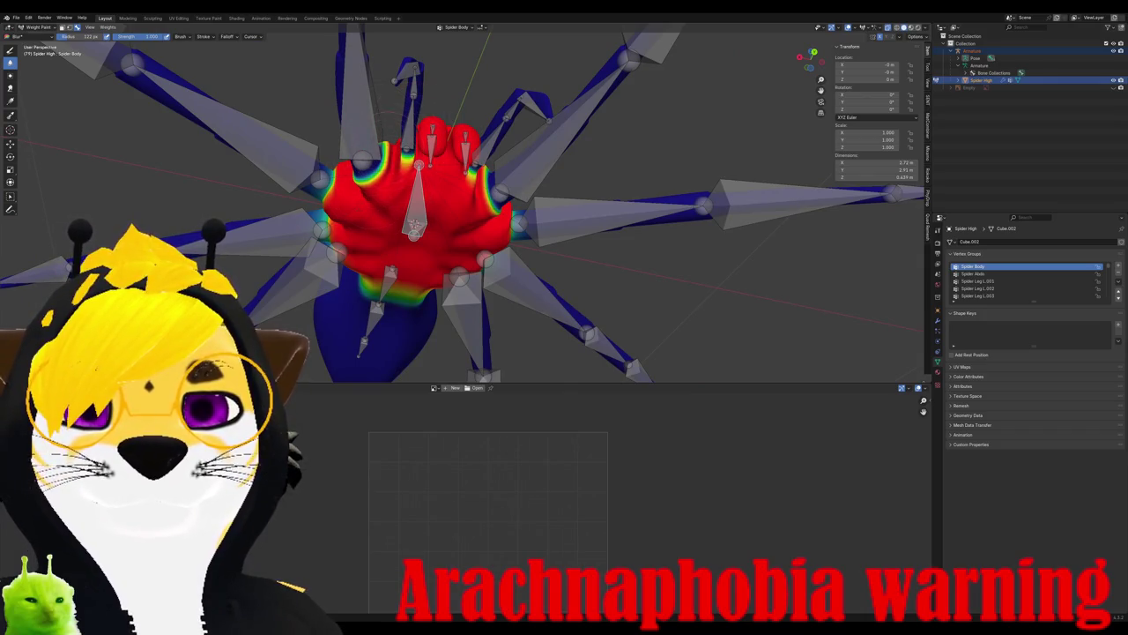
{"action": "middle_click_drag", "start_coordinate": [502, 141], "coordinate": [507, 132]}
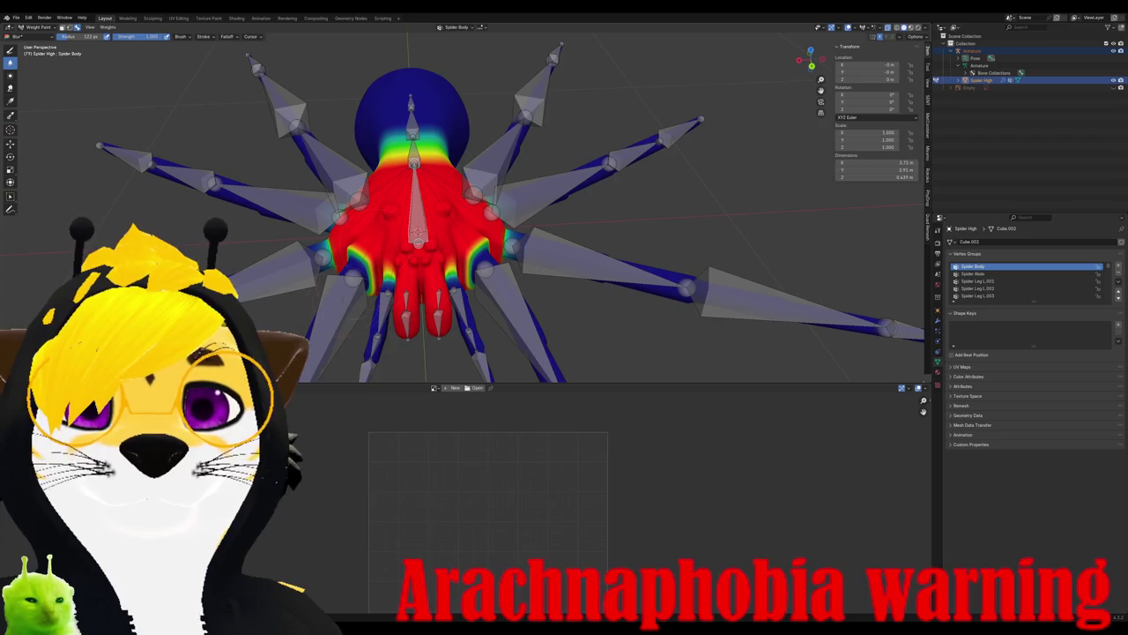
{"action": "mouse_move", "coordinate": [458, 202]}
{"action": "middle_mouse_down"}
{"action": "mouse_move", "coordinate": [494, 194]}
{"action": "mouse_move", "coordinate": [476, 220]}
{"action": "mouse_move", "coordinate": [458, 212]}
{"action": "mouse_move", "coordinate": [440, 247]}
{"action": "mouse_move", "coordinate": [465, 214]}
{"action": "middle_mouse_up"}
- Test the deformation by rotating the body bone, cancel it, and enter Edit Mode
{"action": "key", "text": "Tab"}
{"action": "key", "text": "Tab"}
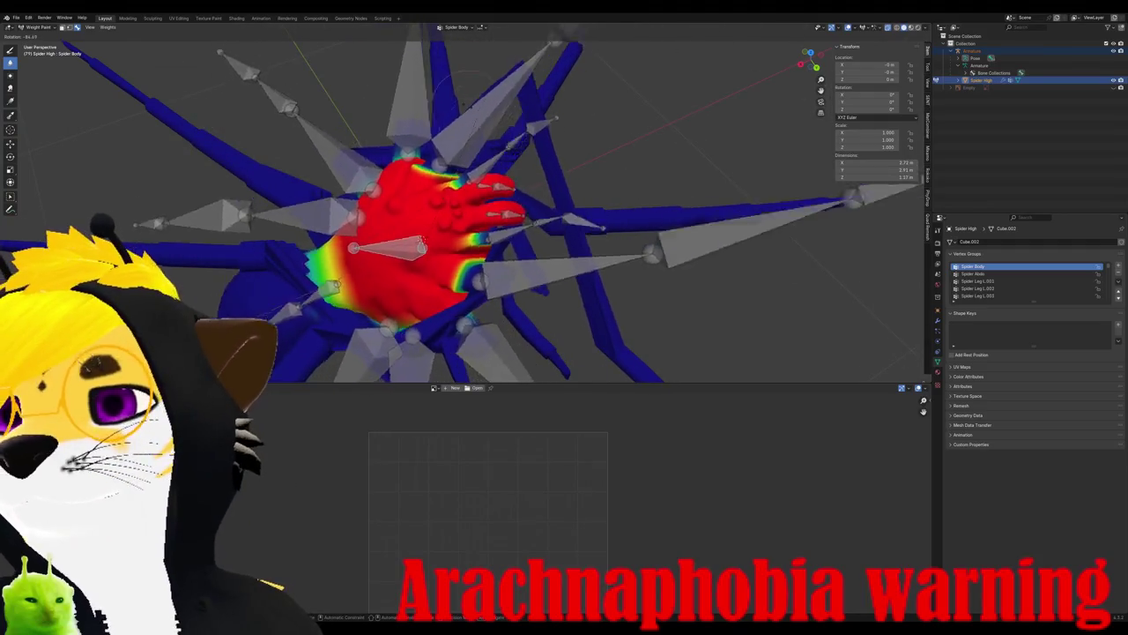
{"action": "key", "text": "Escape"}
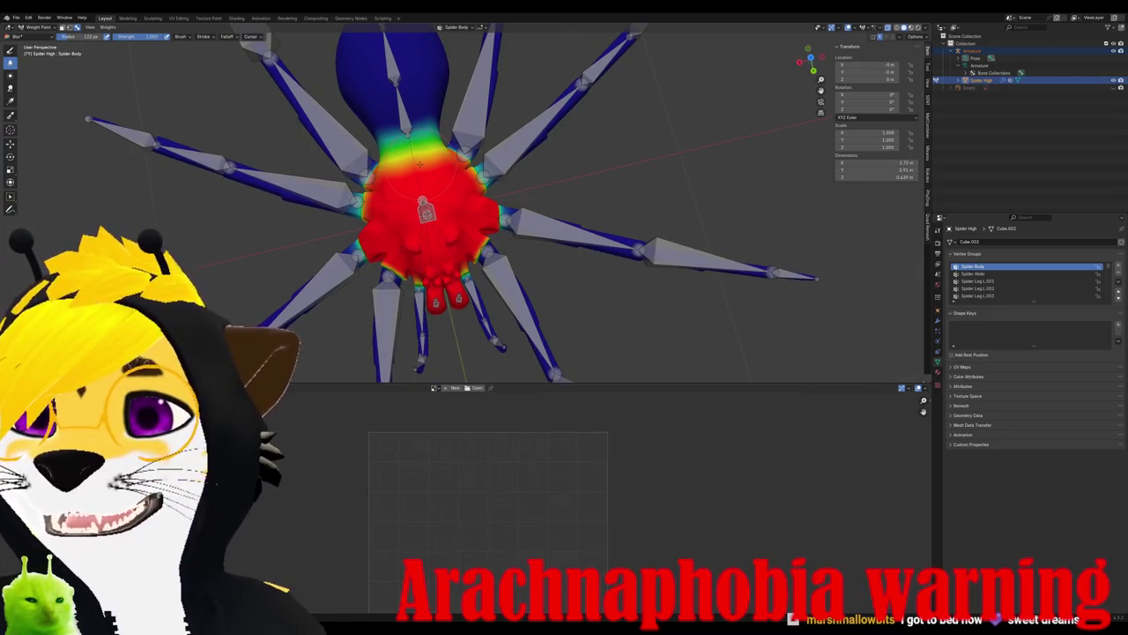
{"action": "middle_click_drag", "start_coordinate": [423, 176], "coordinate": [412, 225]}
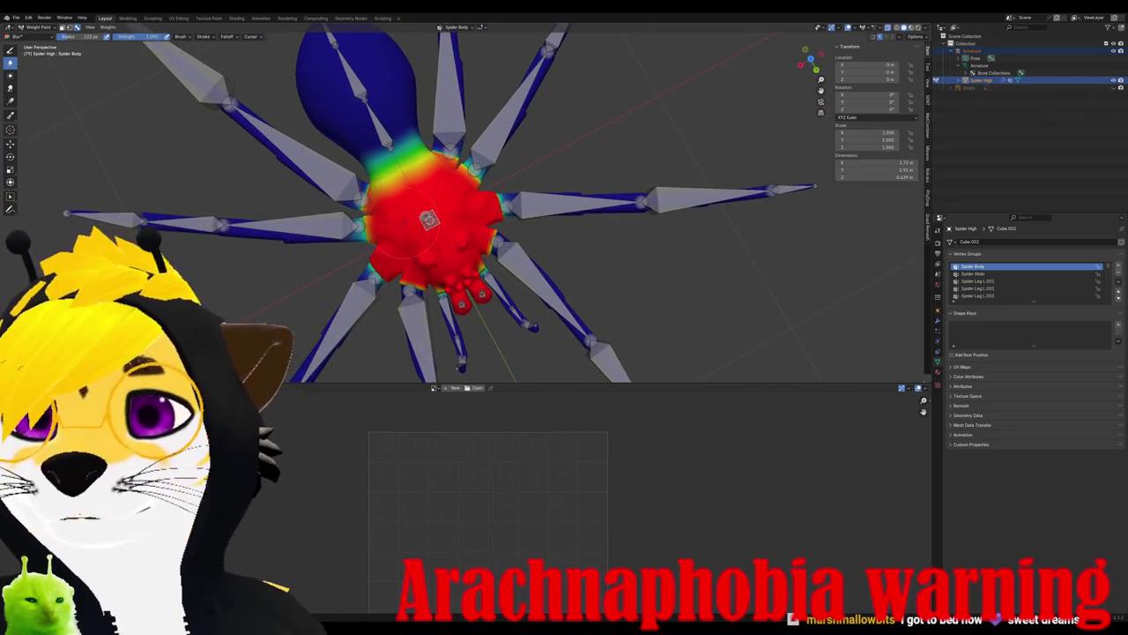
{"action": "scroll", "coordinate": [428, 219], "scroll_direction": "up", "scroll_amount": 2}
{"action": "key", "text": "Tab"}
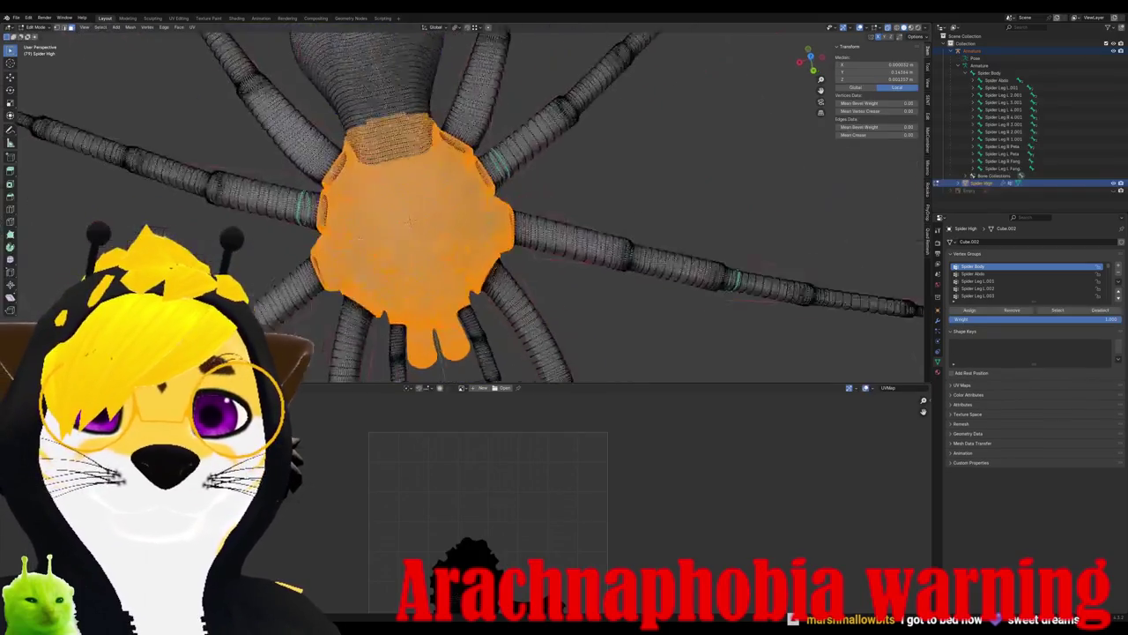
- Inspect the selected Spider Body vertices in Edit Mode, then return to Weight Paint
{"action": "mouse_move", "coordinate": [401, 269]}
{"action": "middle_mouse_down"}
{"action": "mouse_move", "coordinate": [420, 258]}
{"action": "mouse_move", "coordinate": [409, 266]}
{"action": "middle_mouse_up"}
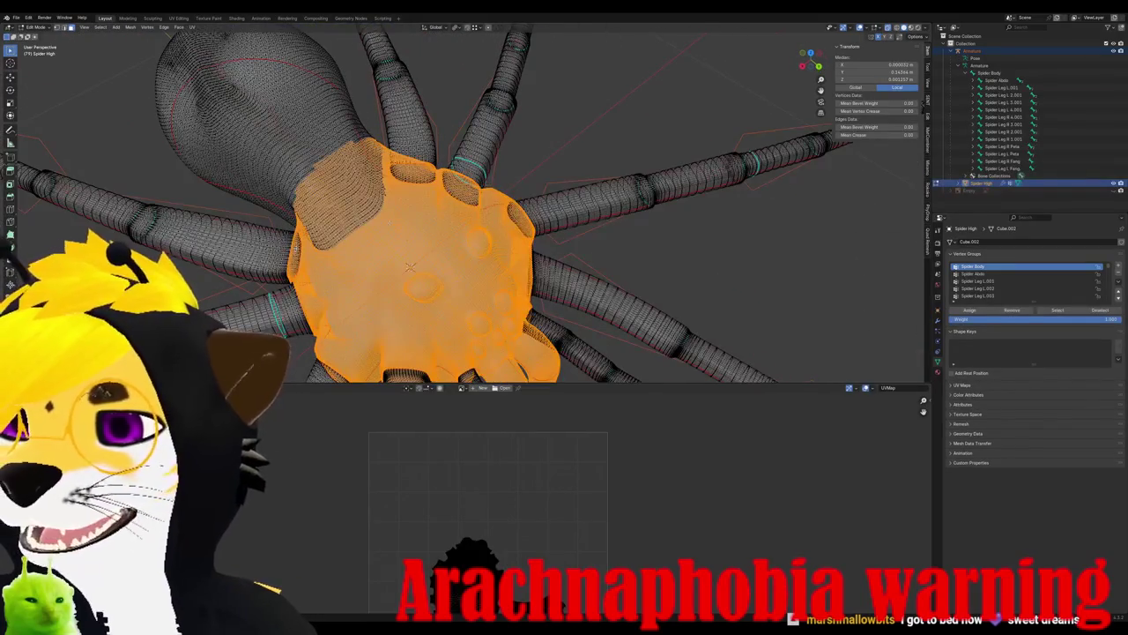
{"action": "scroll", "coordinate": [415, 256], "scroll_direction": "down", "scroll_amount": 2}
{"action": "scroll", "coordinate": [414, 256], "scroll_direction": "down", "scroll_amount": 3}
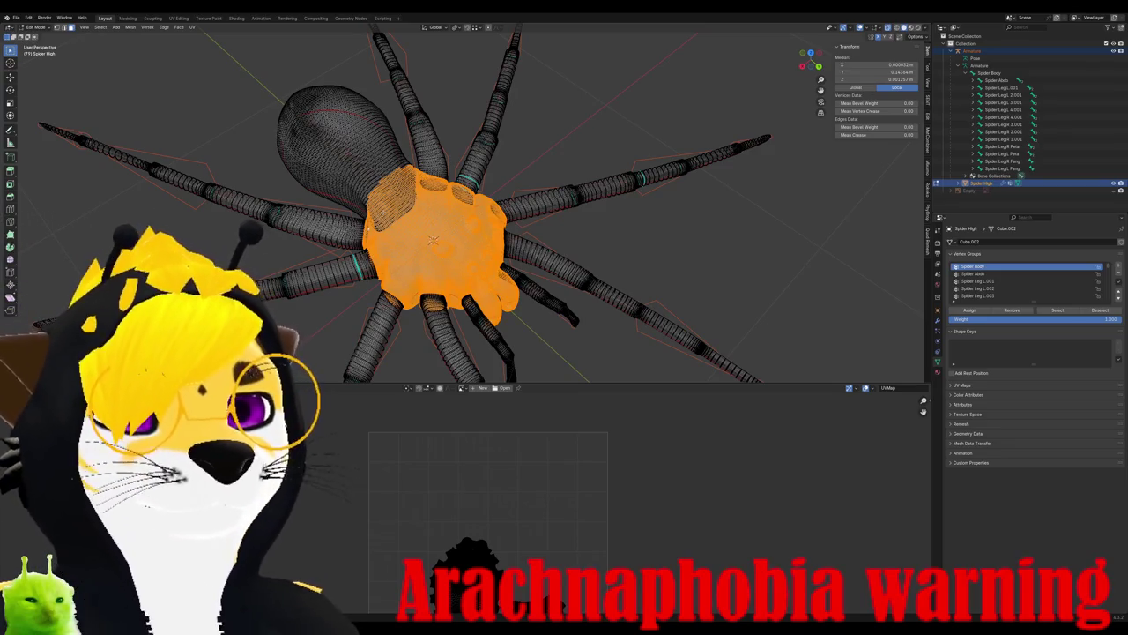
{"action": "scroll", "coordinate": [462, 207], "scroll_direction": "down", "scroll_amount": 3}
{"action": "middle_click_drag", "start_coordinate": [463, 207], "coordinate": [485, 255]}
{"action": "middle_click_drag", "start_coordinate": [426, 227], "coordinate": [423, 231]}
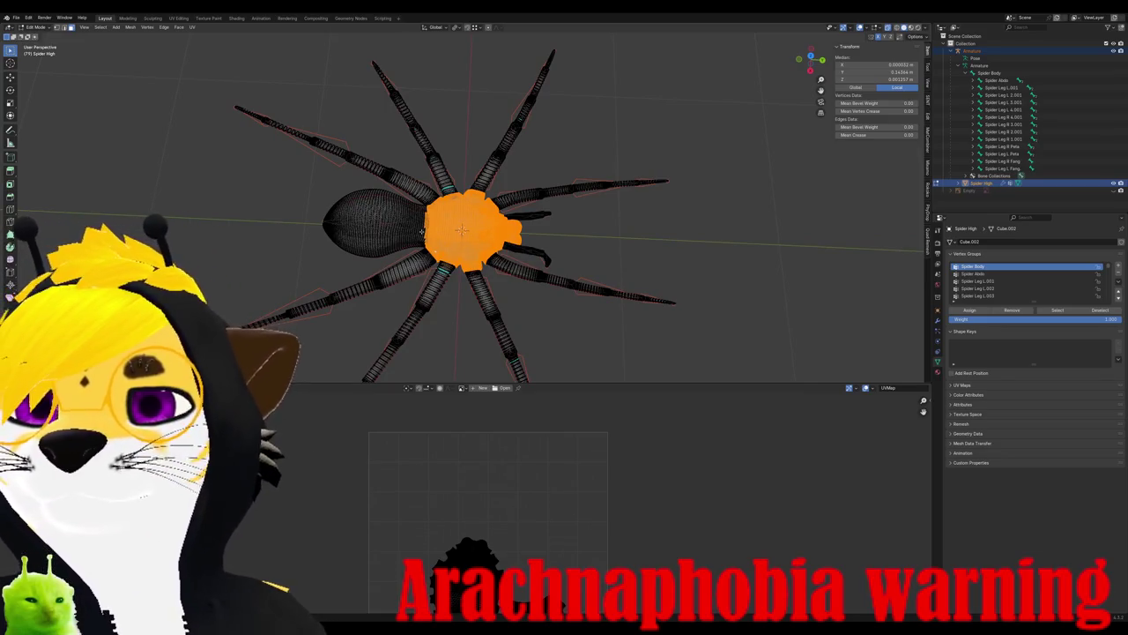
{"action": "scroll", "coordinate": [422, 233], "scroll_direction": "down", "scroll_amount": 3}
{"action": "mouse_move", "coordinate": [421, 237]}
{"action": "middle_mouse_down"}
{"action": "mouse_move", "coordinate": [406, 318]}
{"action": "mouse_move", "coordinate": [397, 282]}
{"action": "middle_mouse_up"}
{"action": "key", "text": "ctrl+Tab"}
{"action": "scroll", "coordinate": [401, 300], "scroll_direction": "up", "scroll_amount": 2}
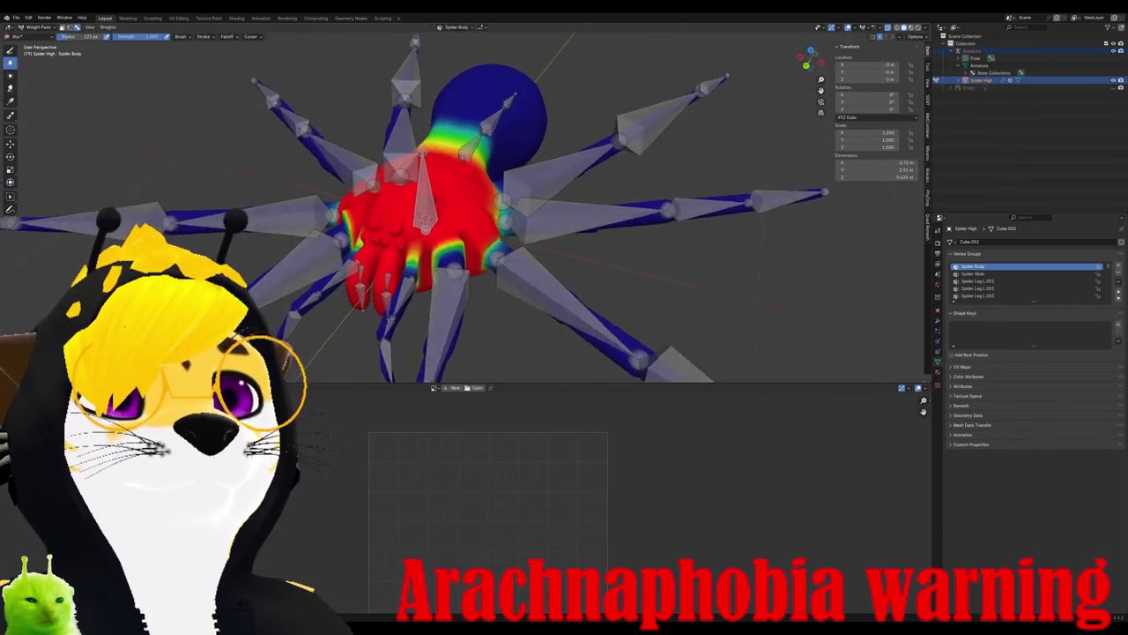
- Check a leg vertex group, then switch the spider back to Object Mode
{"action": "scroll", "coordinate": [397, 282], "scroll_direction": "up", "scroll_amount": 2}
{"action": "left_click", "coordinate": [419, 229], "text": "ctrl"}
{"action": "middle_click_drag", "start_coordinate": [419, 230], "coordinate": [542, 322]}
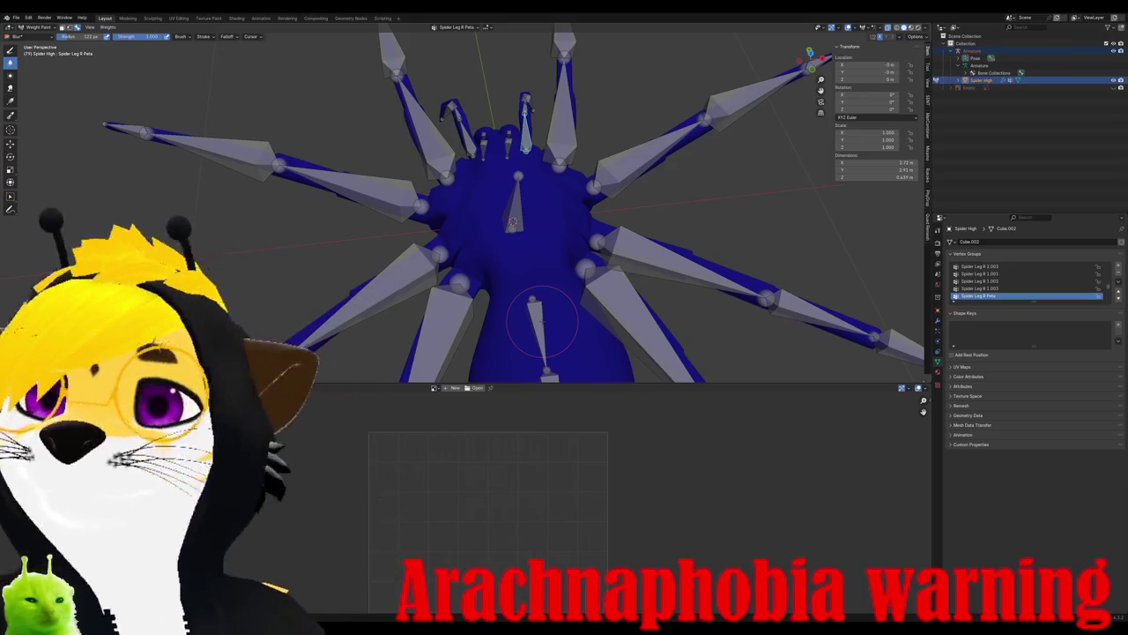
{"action": "left_click", "coordinate": [40, 26]}
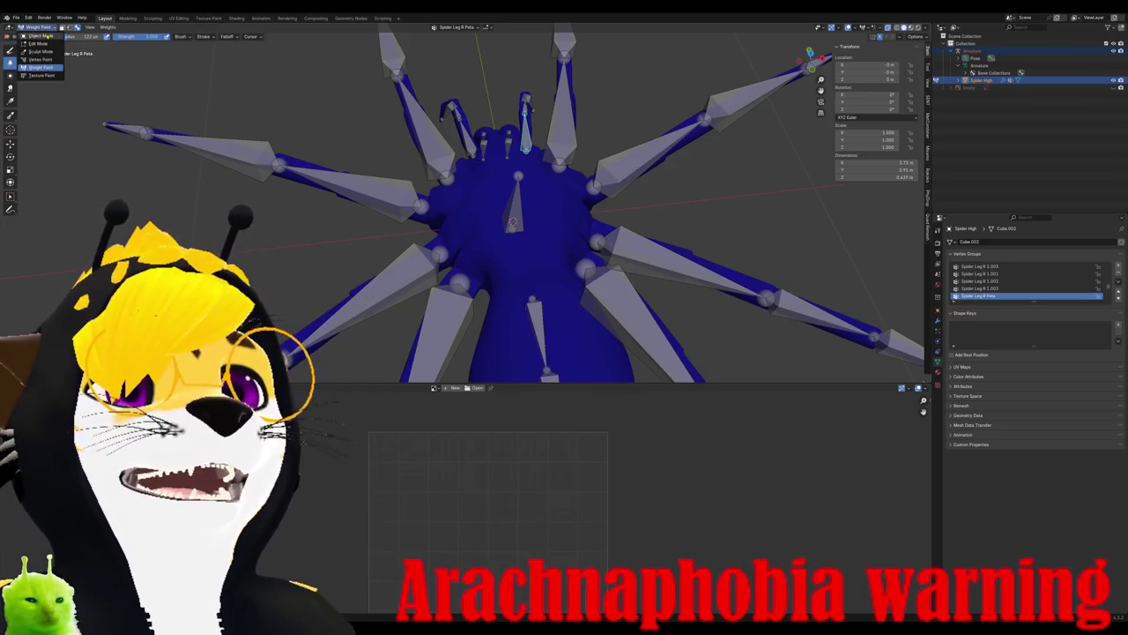
{"action": "left_click", "coordinate": [39, 36]}
{"action": "mouse_move", "coordinate": [475, 265]}
{"action": "middle_mouse_down"}
{"action": "mouse_move", "coordinate": [495, 295]}
{"action": "mouse_move", "coordinate": [564, 290]}
{"action": "middle_mouse_up"}
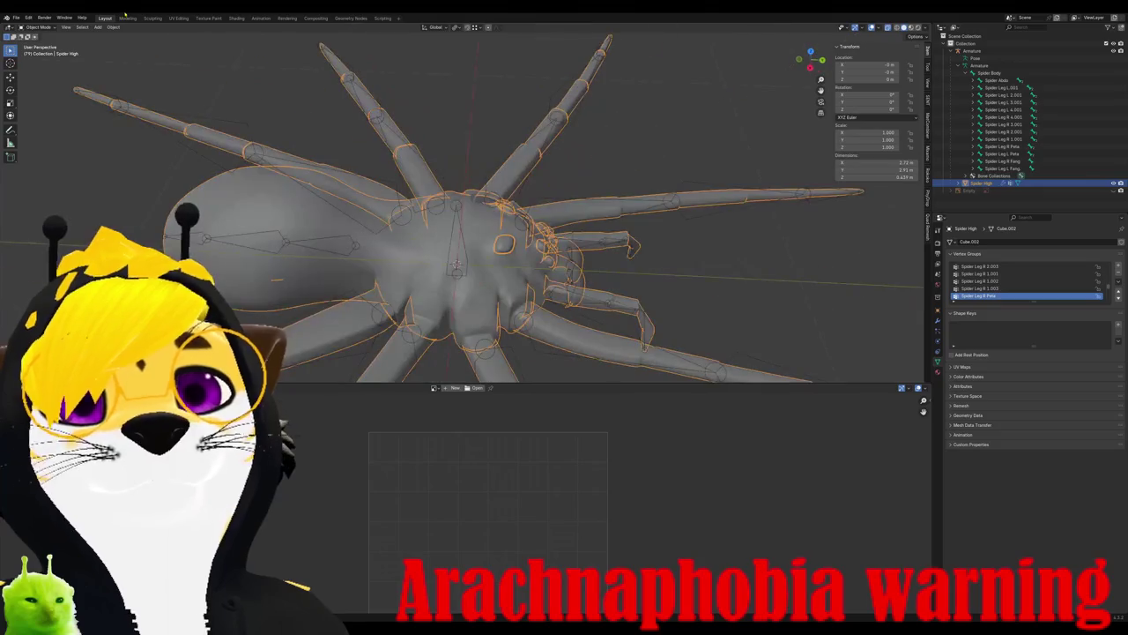
{"action": "left_click", "coordinate": [16, 18]}
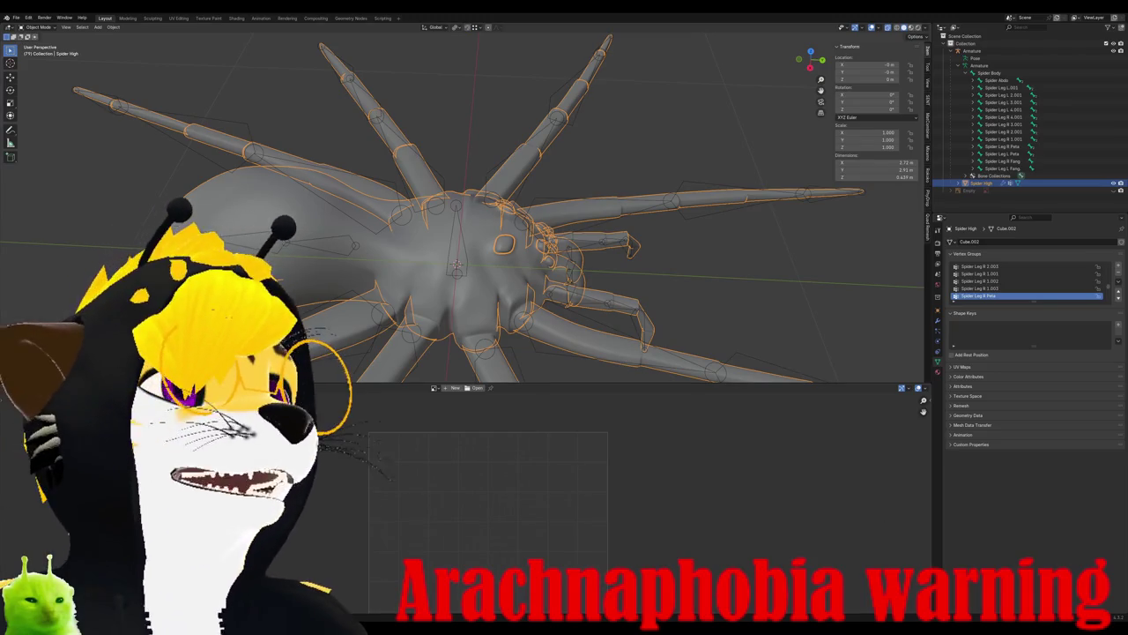
- Open Blender's File menu to export the rigged spider
{"action": "left_click", "coordinate": [16, 17]}
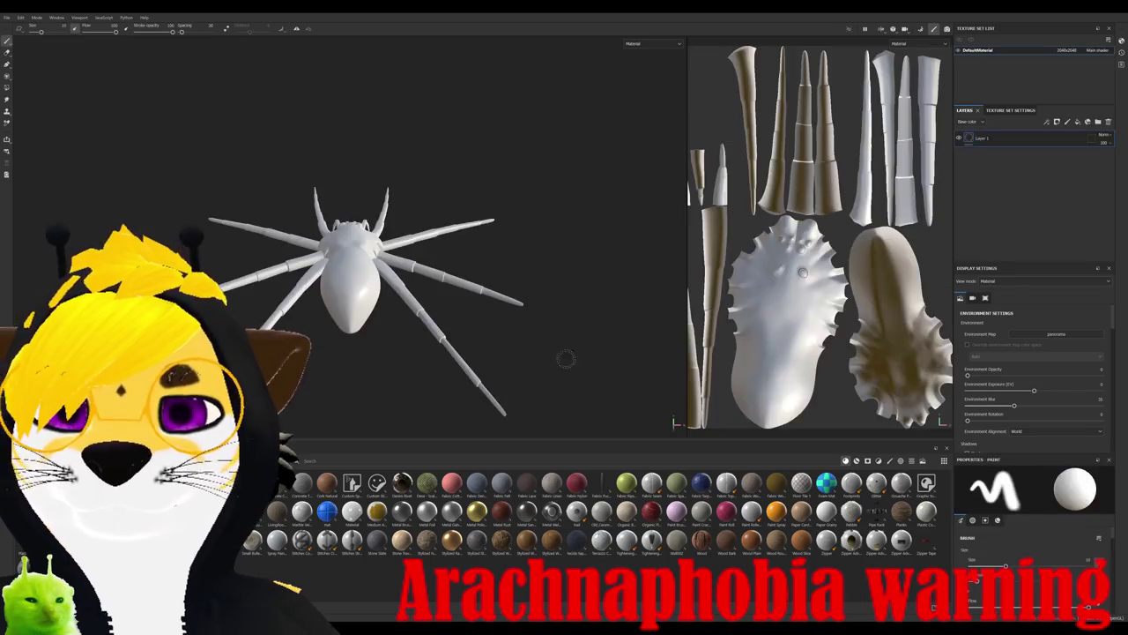
- Bake the spider's mesh maps at the default 2048 output size
{"action": "left_click_drag", "start_coordinate": [483, 318], "coordinate": [669, 421], "text": "alt"}
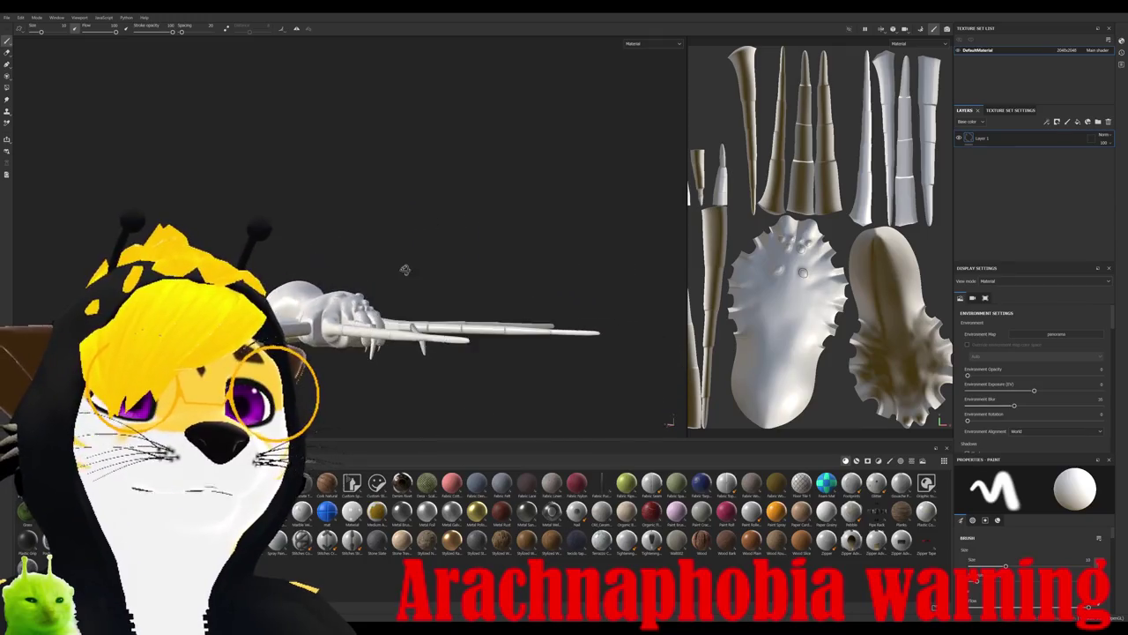
{"action": "left_click_drag", "start_coordinate": [669, 421], "coordinate": [672, 423], "text": "alt"}
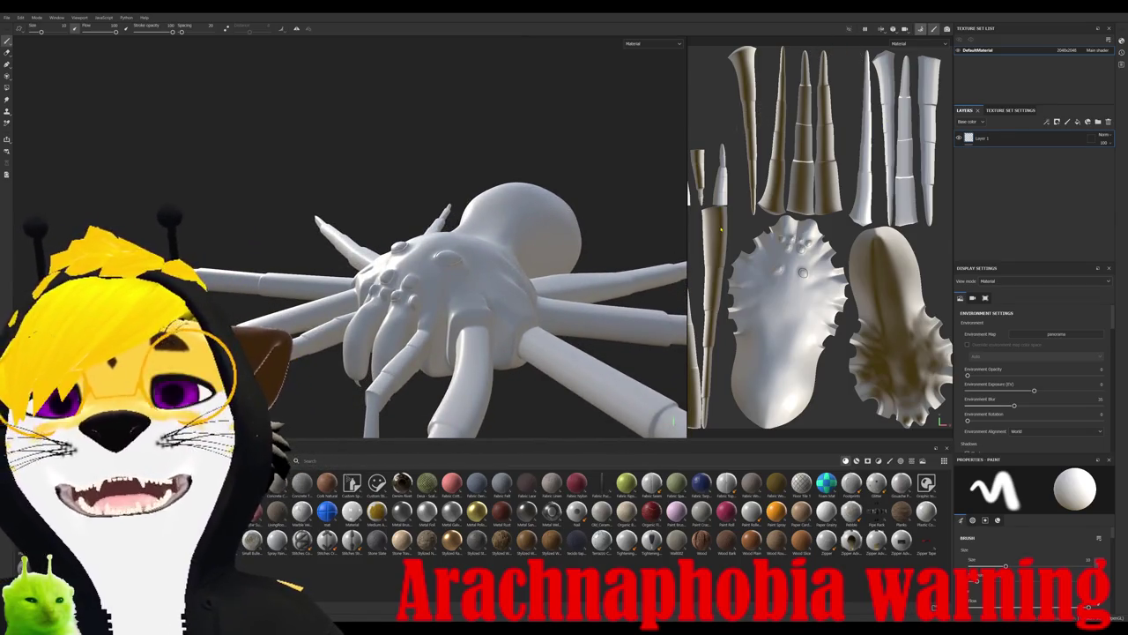
{"action": "key", "text": "ctrl+b"}
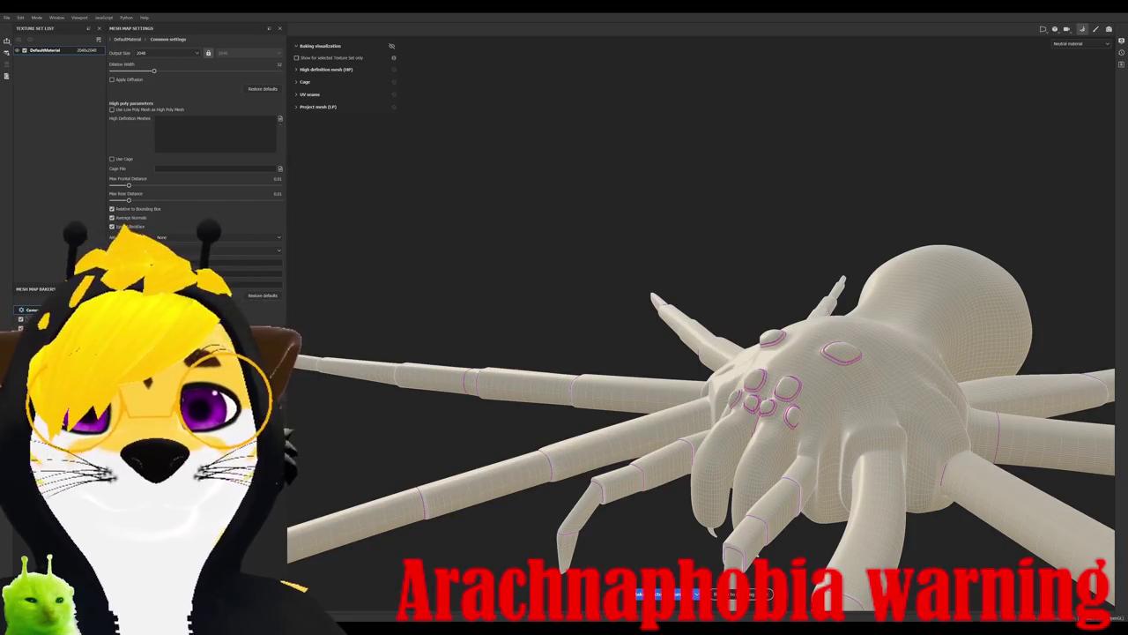
{"action": "left_click", "coordinate": [656, 595]}
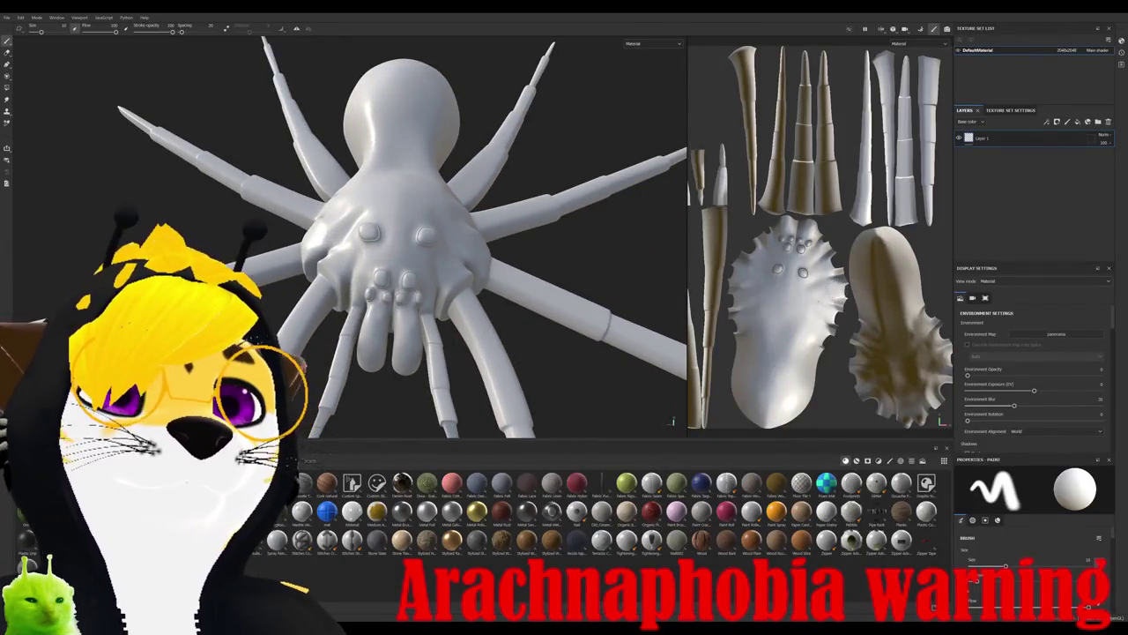
- Clear the Shelf search and drop Fabric Linen Creased onto the spider
{"action": "left_click_drag", "start_coordinate": [422, 234], "coordinate": [529, 265], "text": "alt"}
{"action": "scroll", "coordinate": [819, 238], "scroll_direction": "down", "scroll_amount": 1}
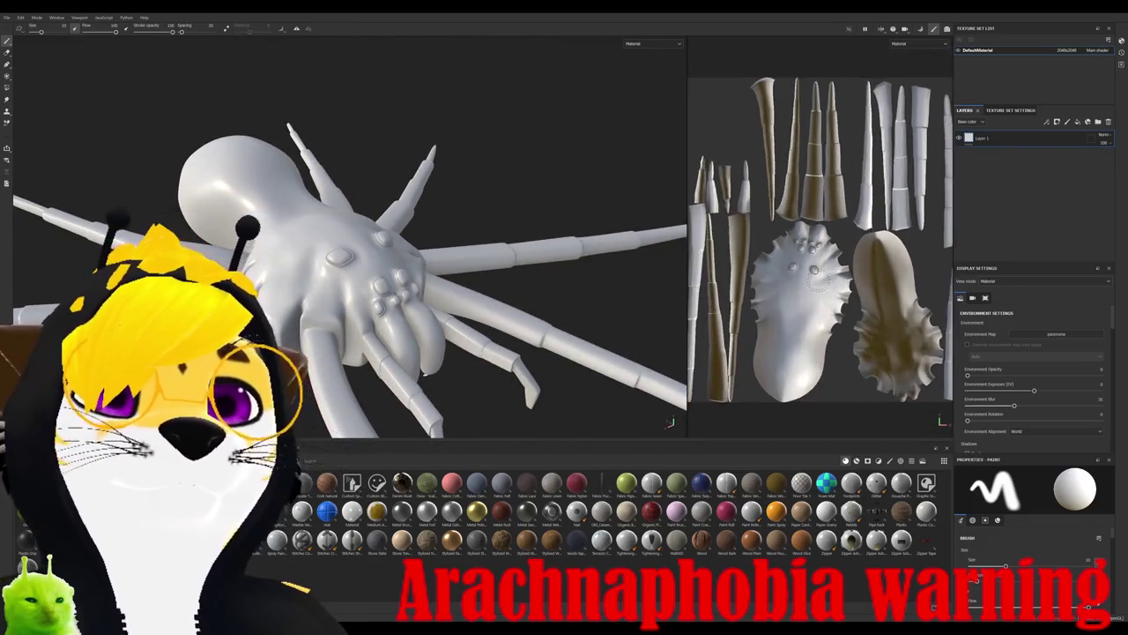
{"action": "scroll", "coordinate": [815, 280], "scroll_direction": "up", "scroll_amount": 2}
{"action": "left_click_drag", "start_coordinate": [423, 238], "coordinate": [459, 220], "text": "alt"}
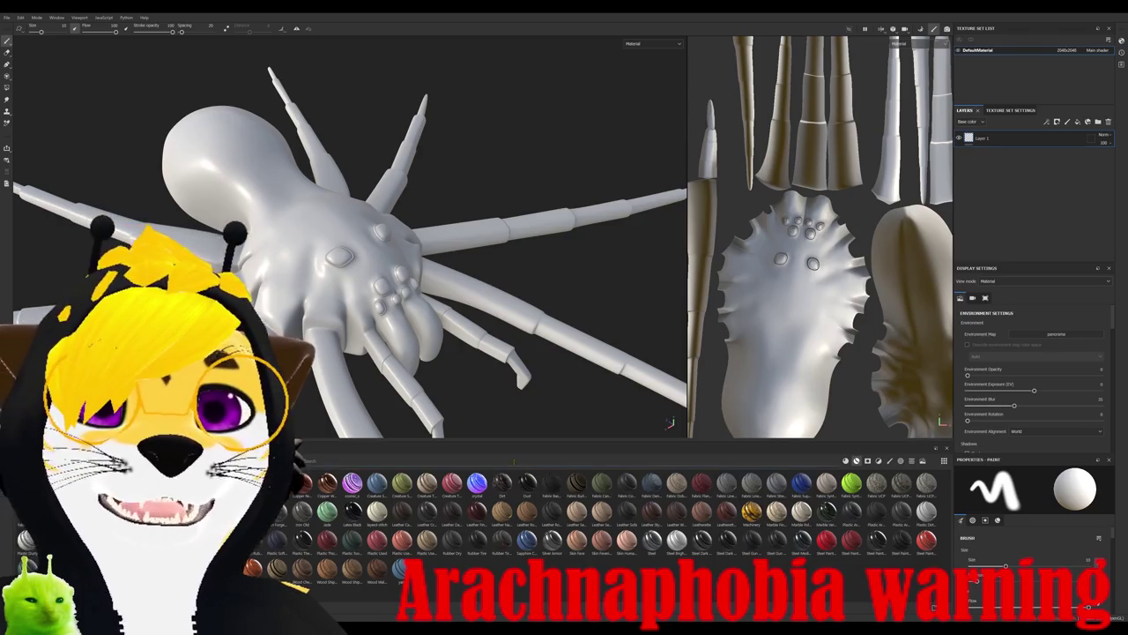
{"action": "type", "text": "s"}
{"action": "key", "text": "BackSpace"}
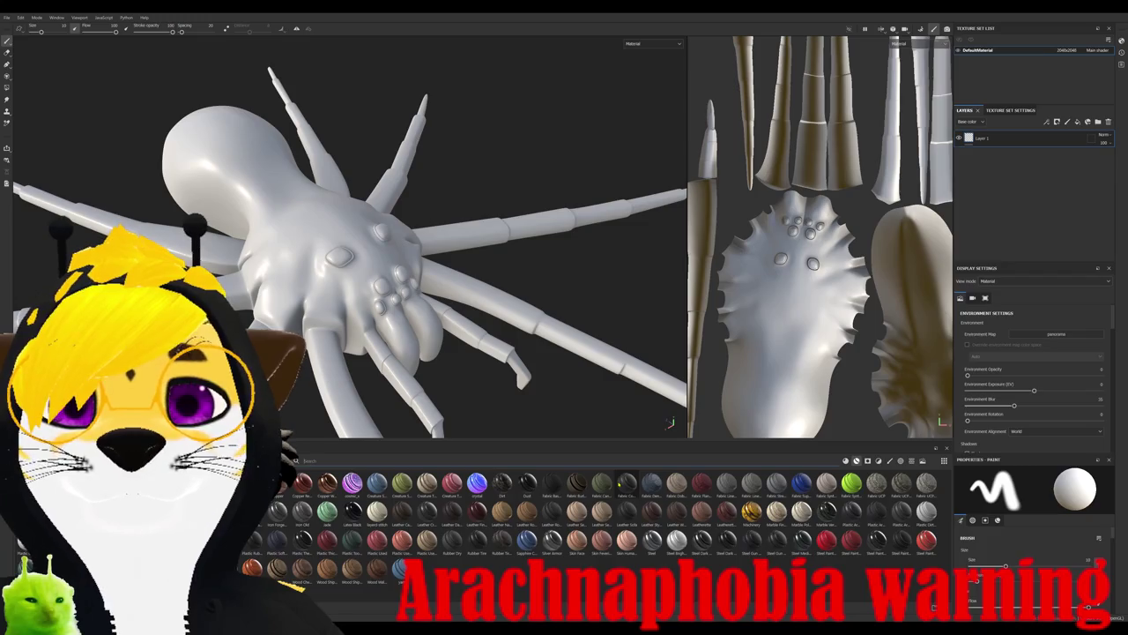
{"action": "mouse_move", "coordinate": [724, 482]}
{"action": "left_mouse_down"}
{"action": "mouse_move", "coordinate": [336, 320]}
{"action": "mouse_move", "coordinate": [414, 291]}
{"action": "left_mouse_up"}
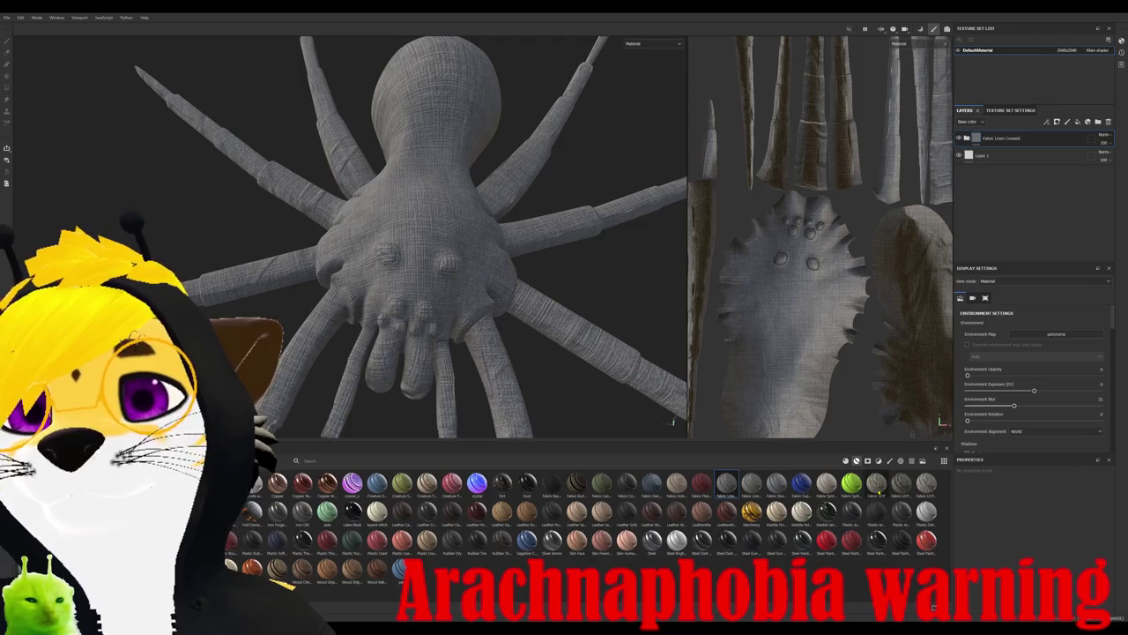
- Expand the fabric's sublayers and inspect the Creases and Fibers Pattern layers
{"action": "left_click", "coordinate": [967, 138]}
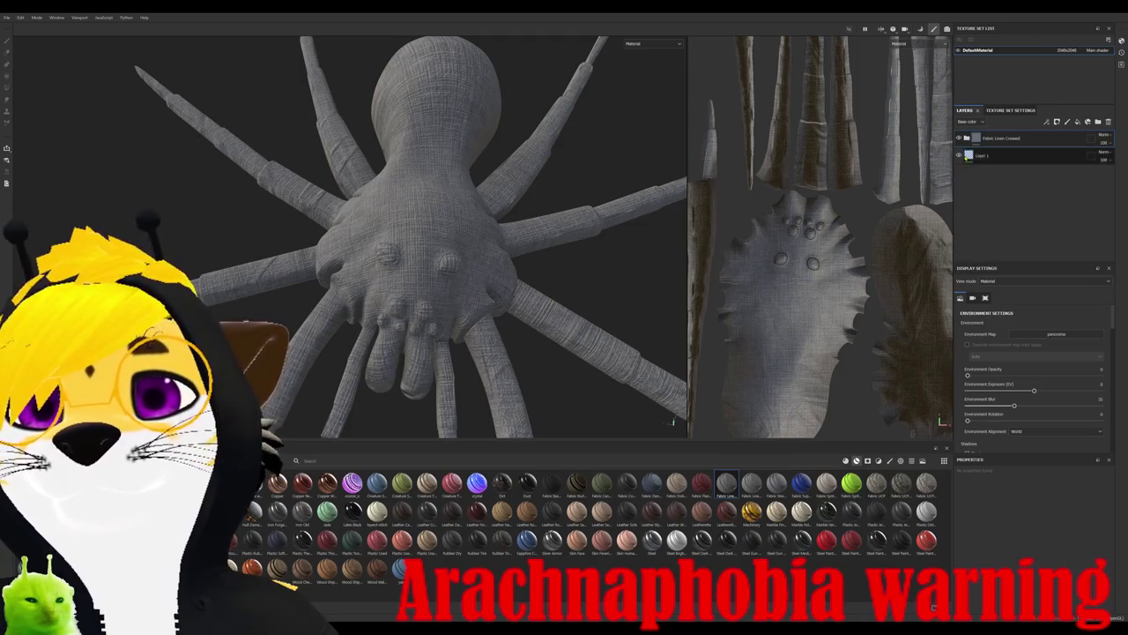
{"action": "left_click", "coordinate": [1005, 156]}
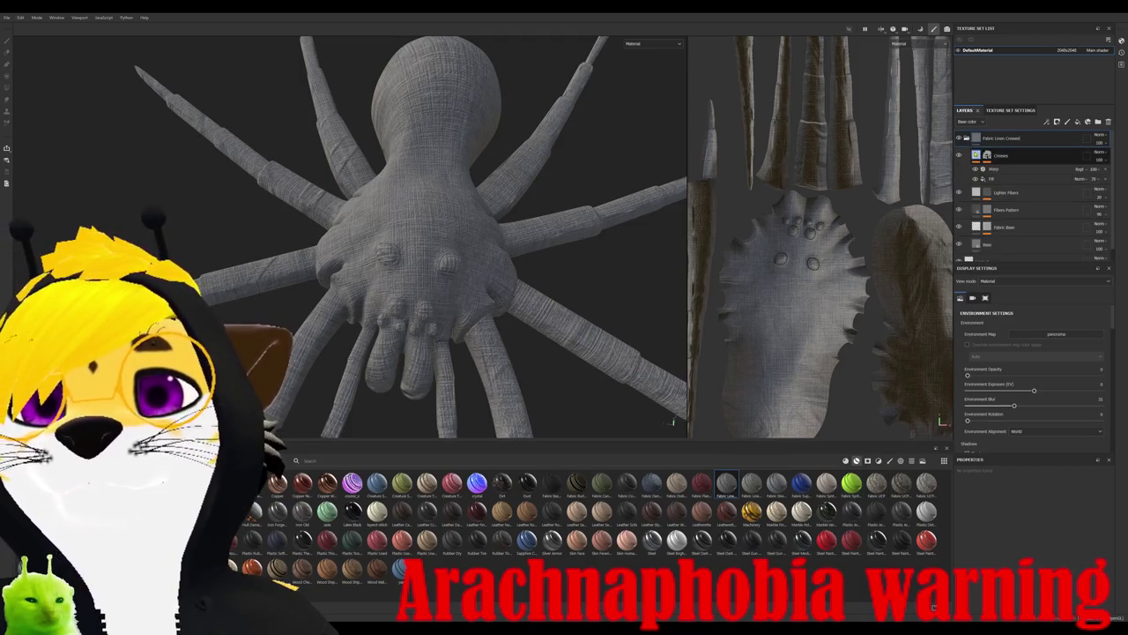
{"action": "left_click", "coordinate": [991, 178]}
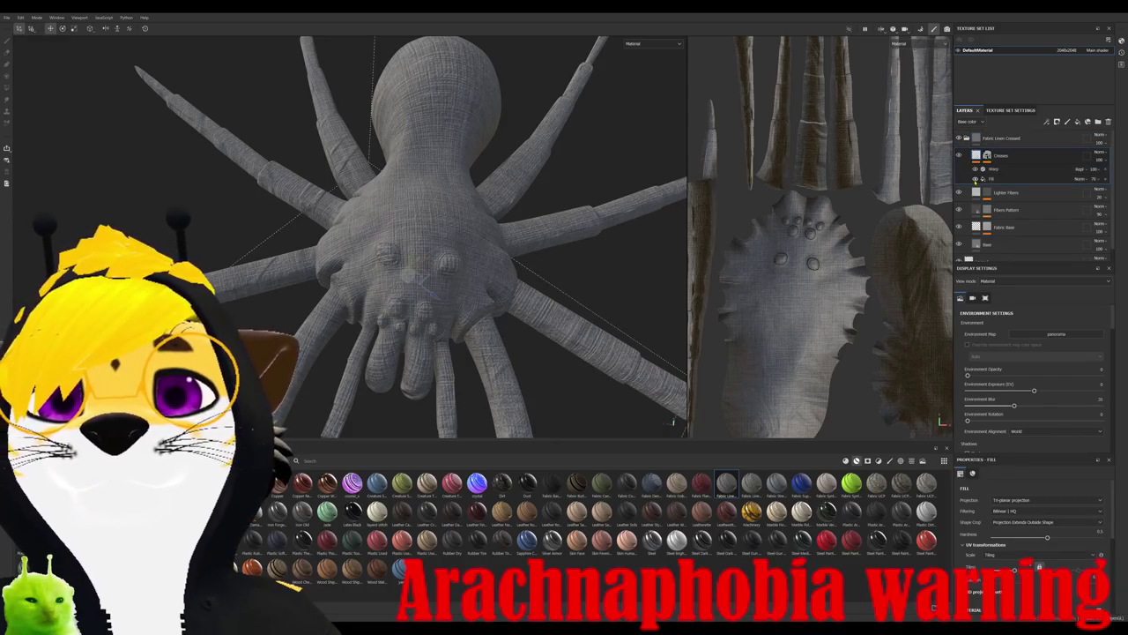
{"action": "scroll", "coordinate": [1031, 211], "scroll_direction": "down", "scroll_amount": 1}
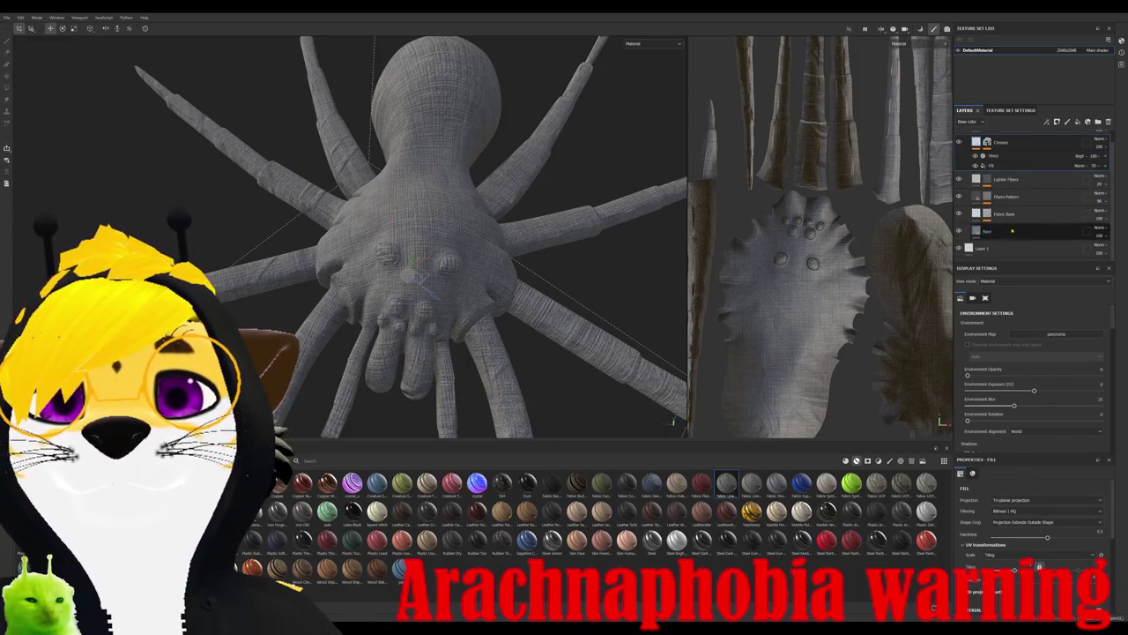
{"action": "left_click", "coordinate": [992, 198]}
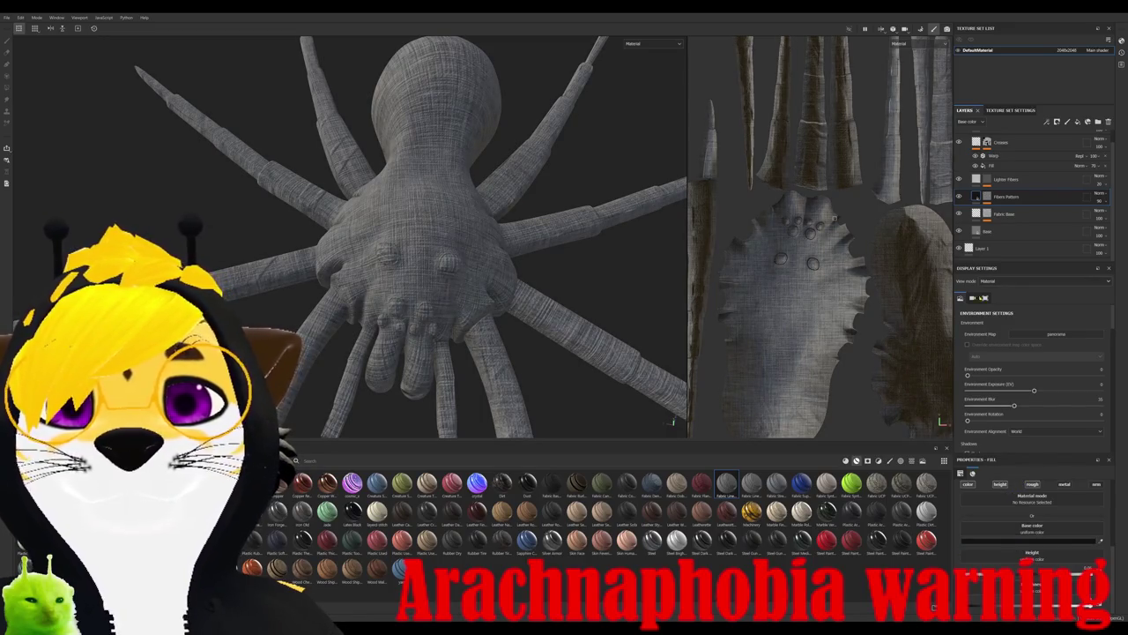
- Set the Base layer colour to brown, then undo a Lighter Fibers colour change
{"action": "left_click", "coordinate": [1005, 231]}
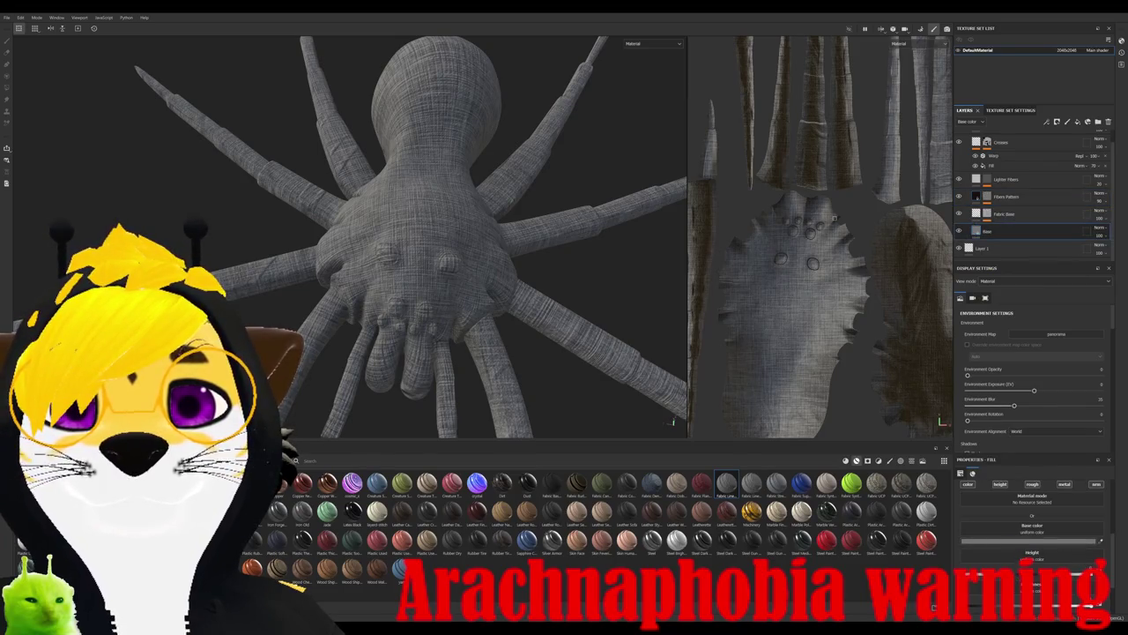
{"action": "left_click_drag", "start_coordinate": [1100, 540], "coordinate": [1005, 542]}
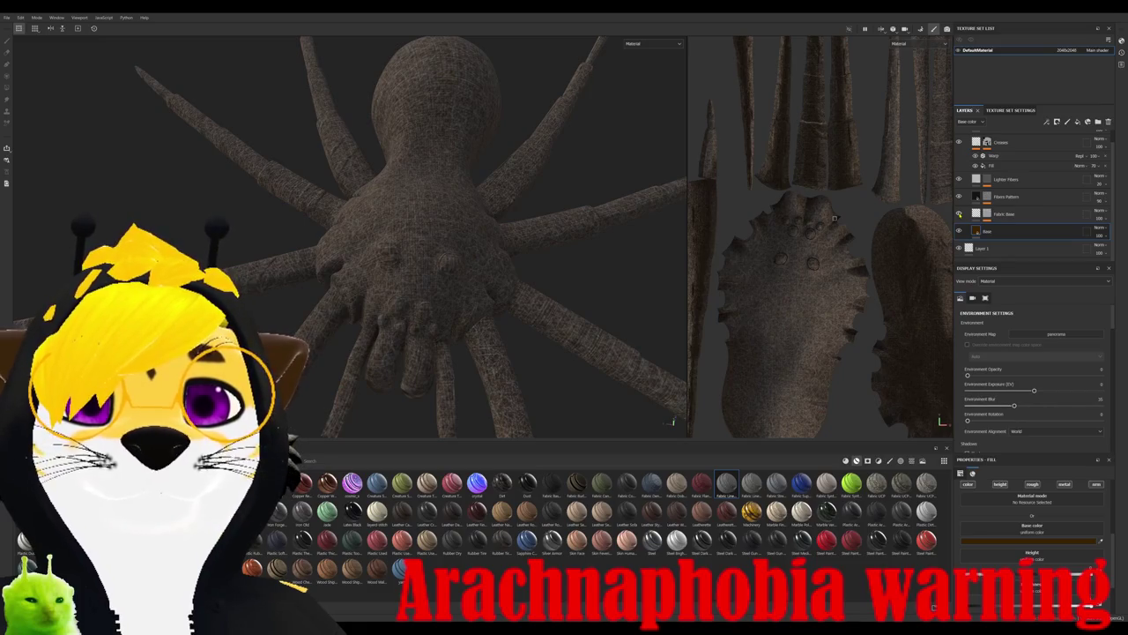
{"action": "scroll", "coordinate": [961, 216], "scroll_direction": "up", "scroll_amount": 1}
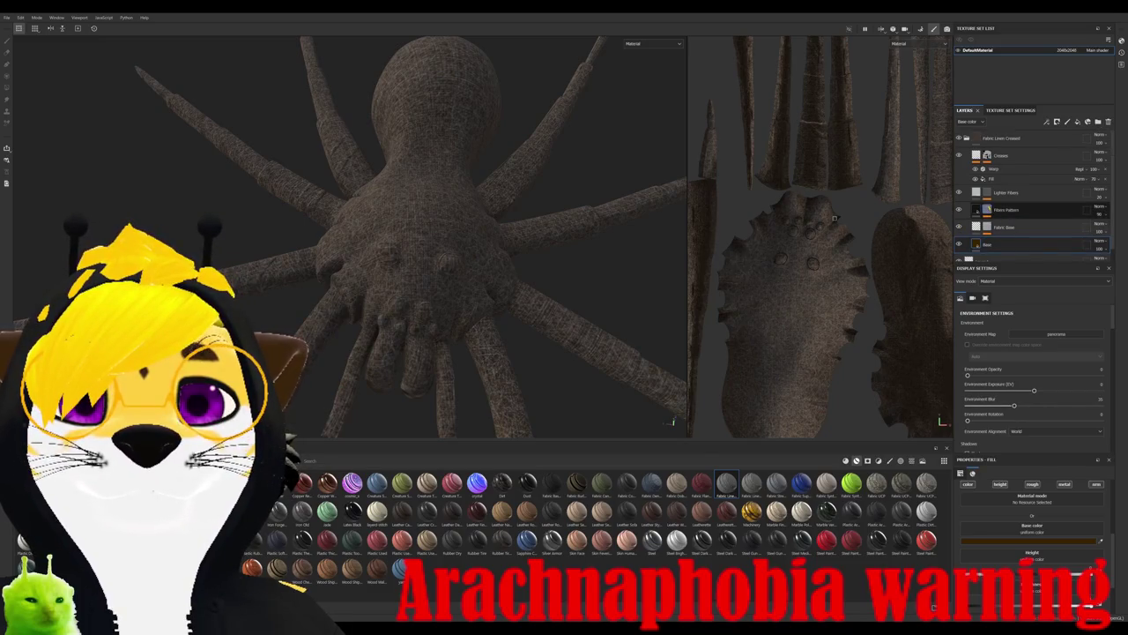
{"action": "left_click", "coordinate": [1005, 193]}
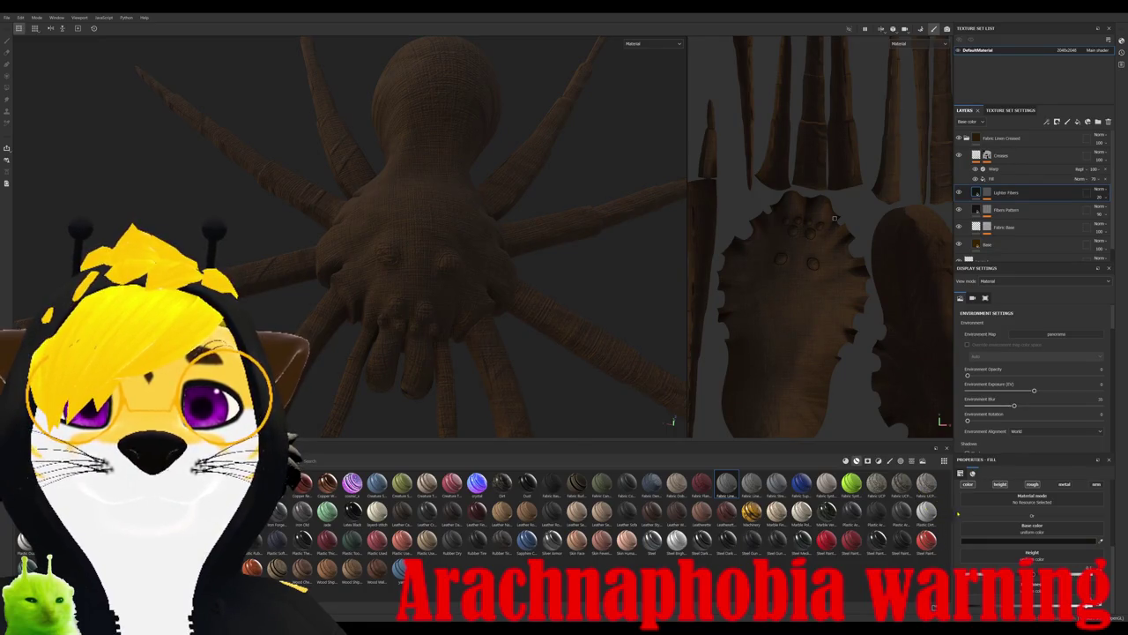
{"action": "key", "text": "ctrl+z"}
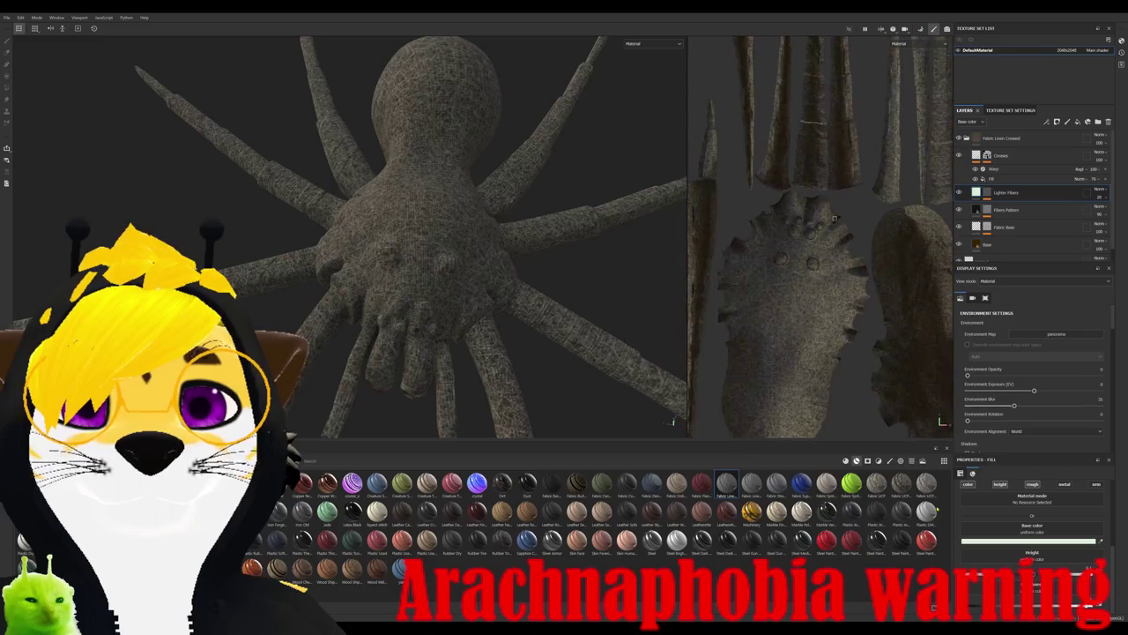
- Restore the brown fabric and toggle Lighter Fibers and Fibers Pattern visibility to compare
{"action": "key", "text": "ctrl+y"}
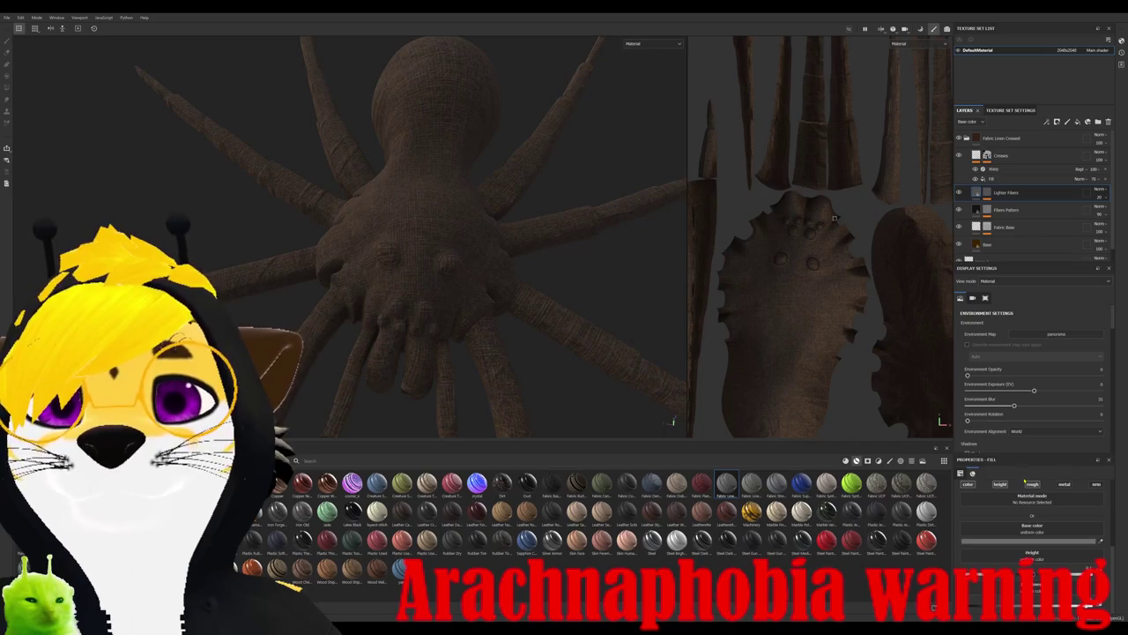
{"action": "left_click", "coordinate": [1005, 192]}
{"action": "left_click", "coordinate": [959, 192]}
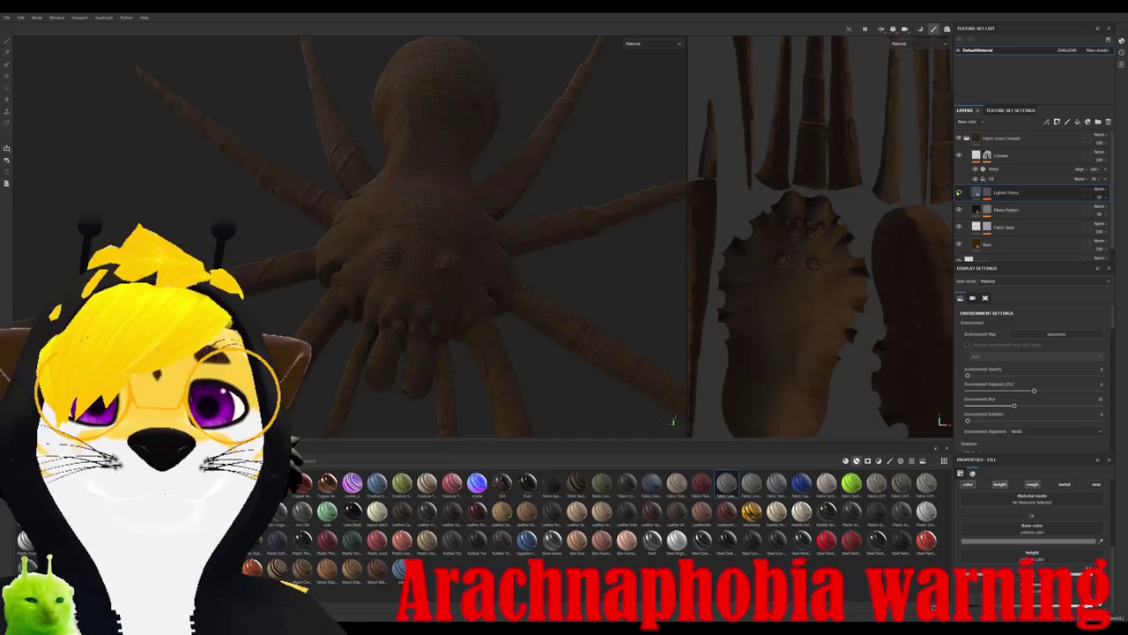
{"action": "left_click", "coordinate": [959, 192]}
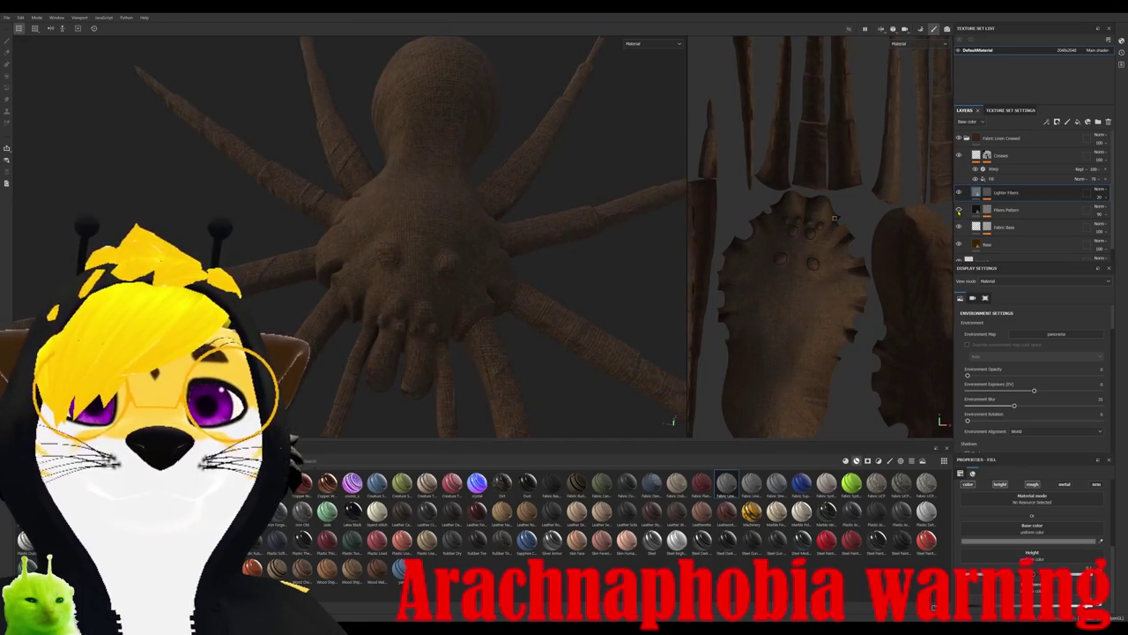
{"action": "left_click", "coordinate": [959, 192]}
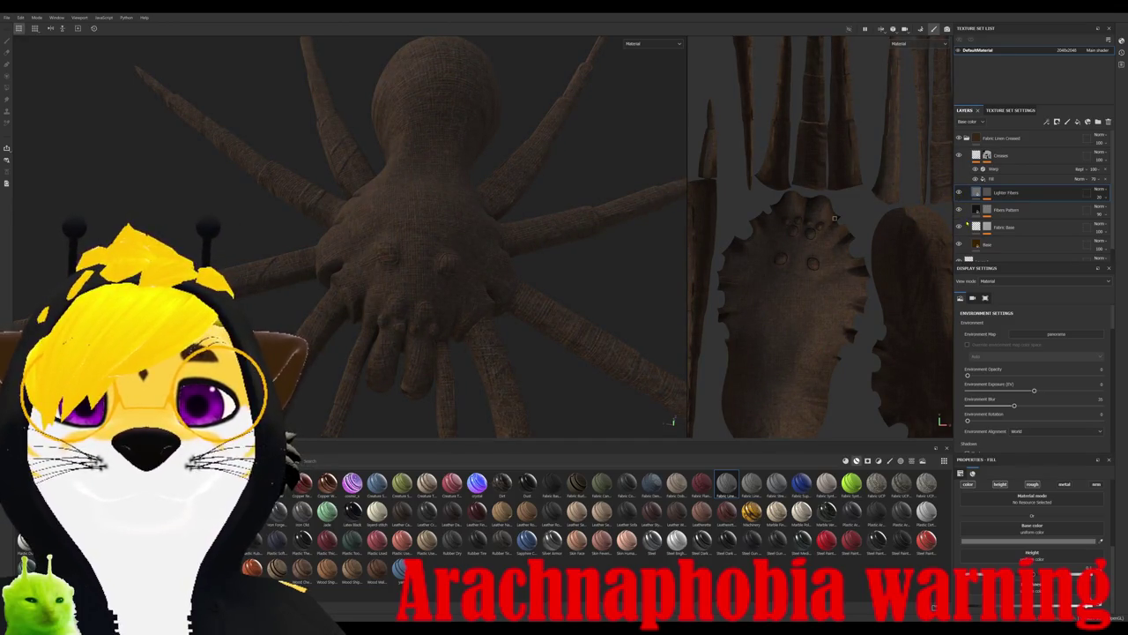
{"action": "left_click", "coordinate": [959, 210]}
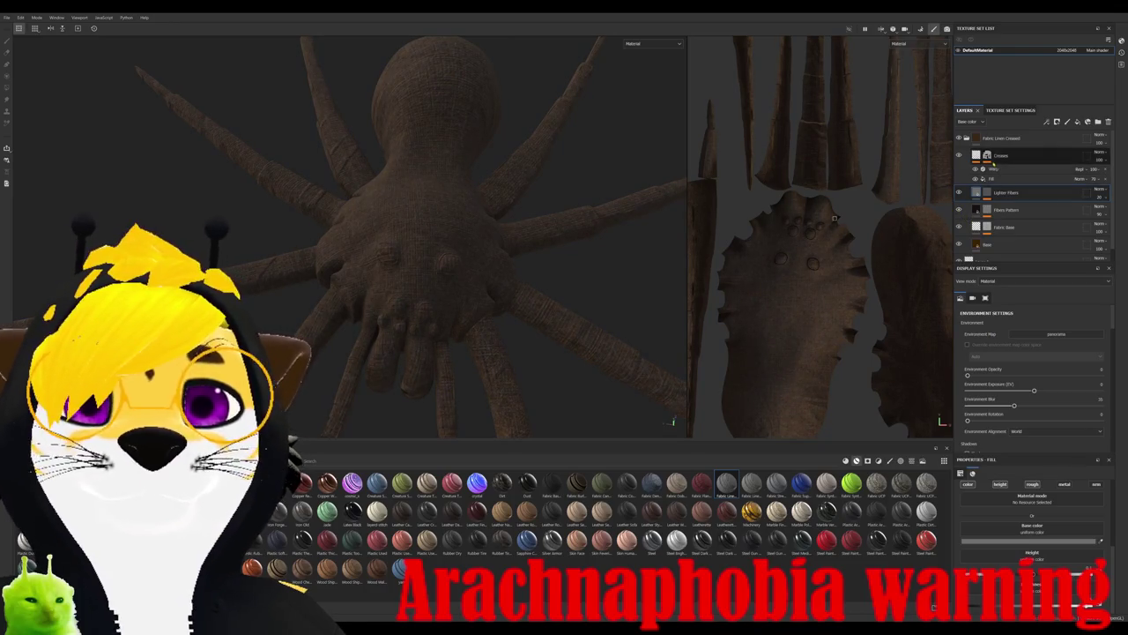
- Max out the Creases warp intensity and lower the Creases fill balance to near minimum
{"action": "left_click", "coordinate": [998, 179]}
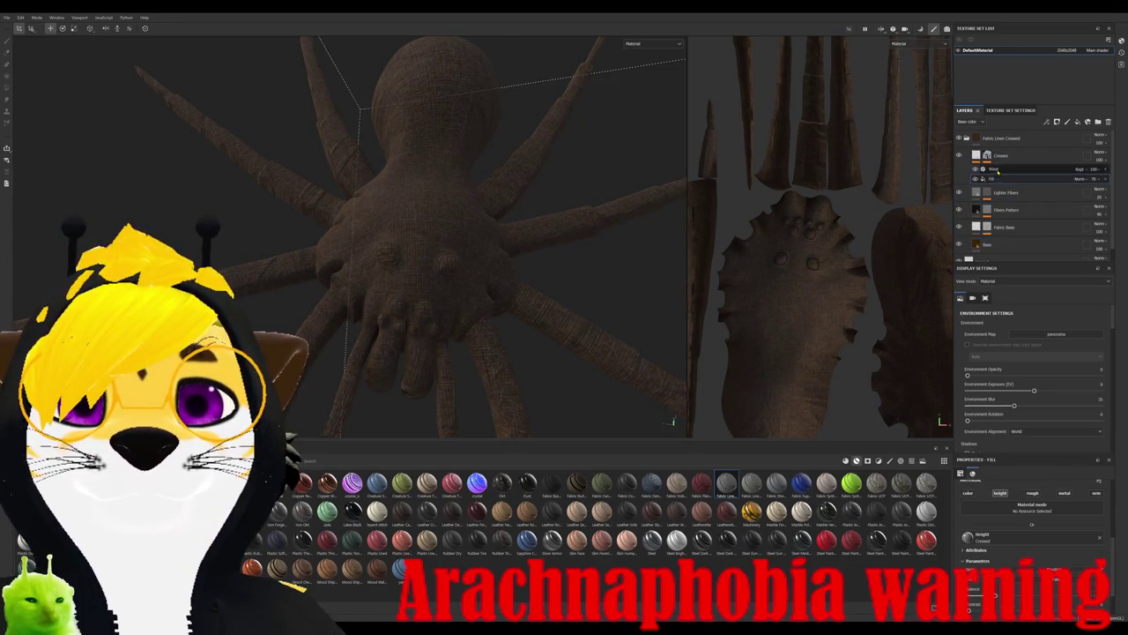
{"action": "scroll", "coordinate": [1032, 538], "scroll_direction": "down", "scroll_amount": 2}
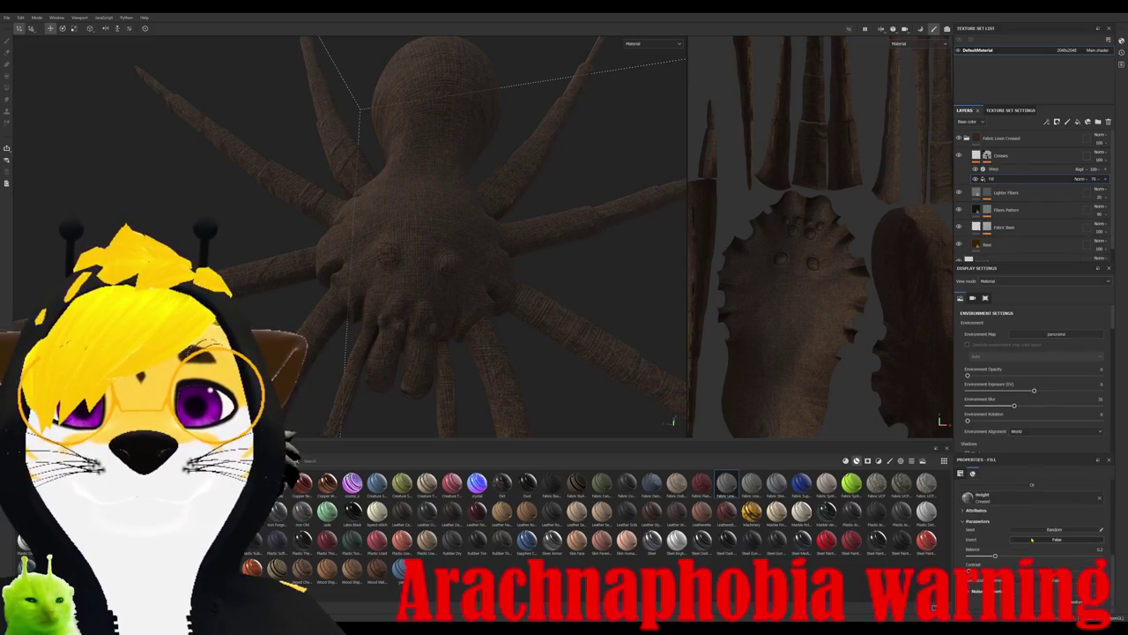
{"action": "left_click_drag", "start_coordinate": [995, 556], "coordinate": [1047, 556]}
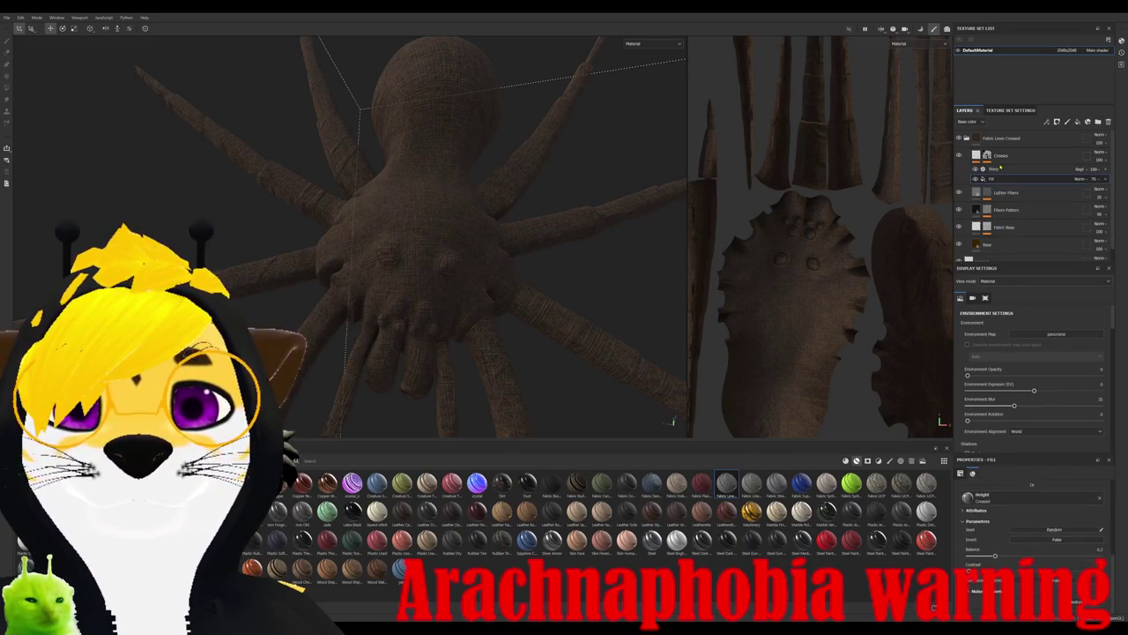
{"action": "left_click", "coordinate": [999, 169]}
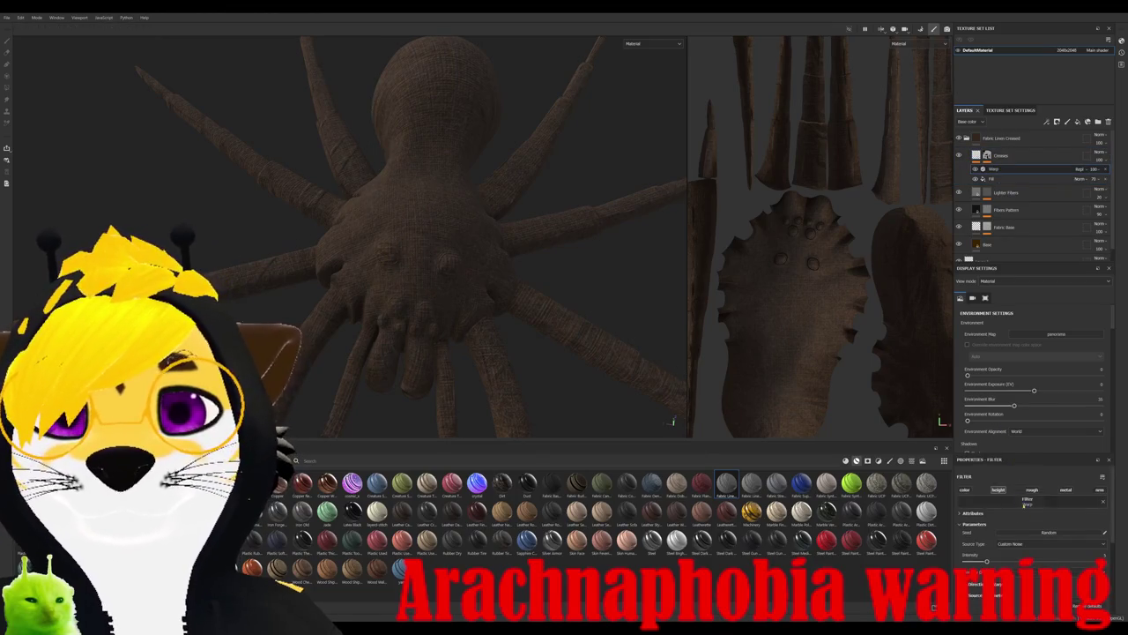
{"action": "left_click_drag", "start_coordinate": [999, 562], "coordinate": [1101, 561]}
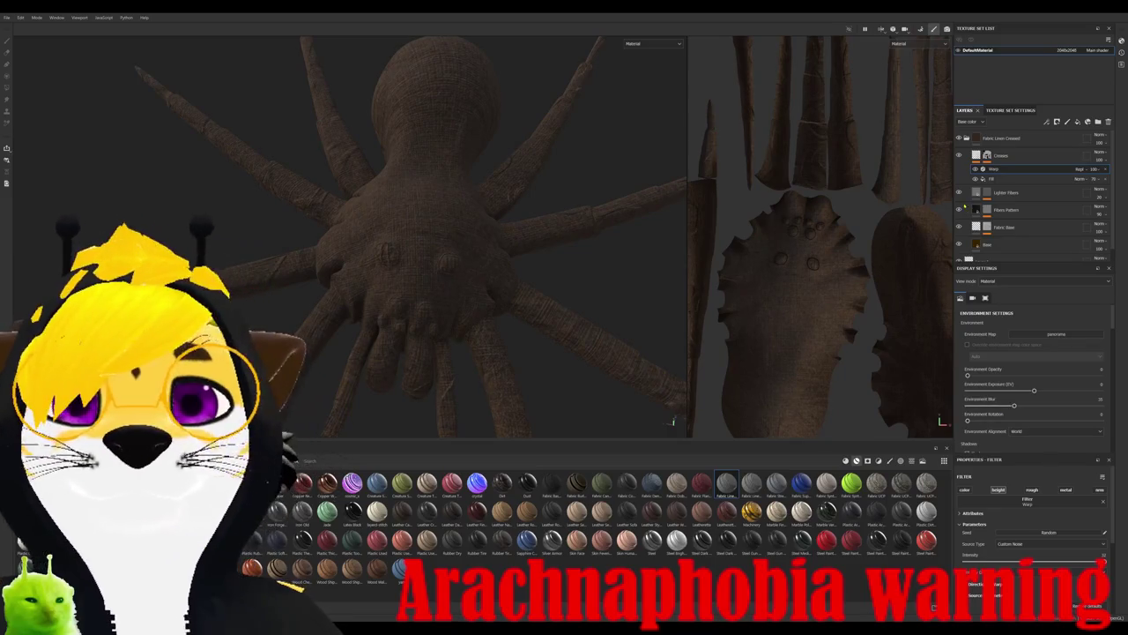
{"action": "left_click", "coordinate": [991, 179]}
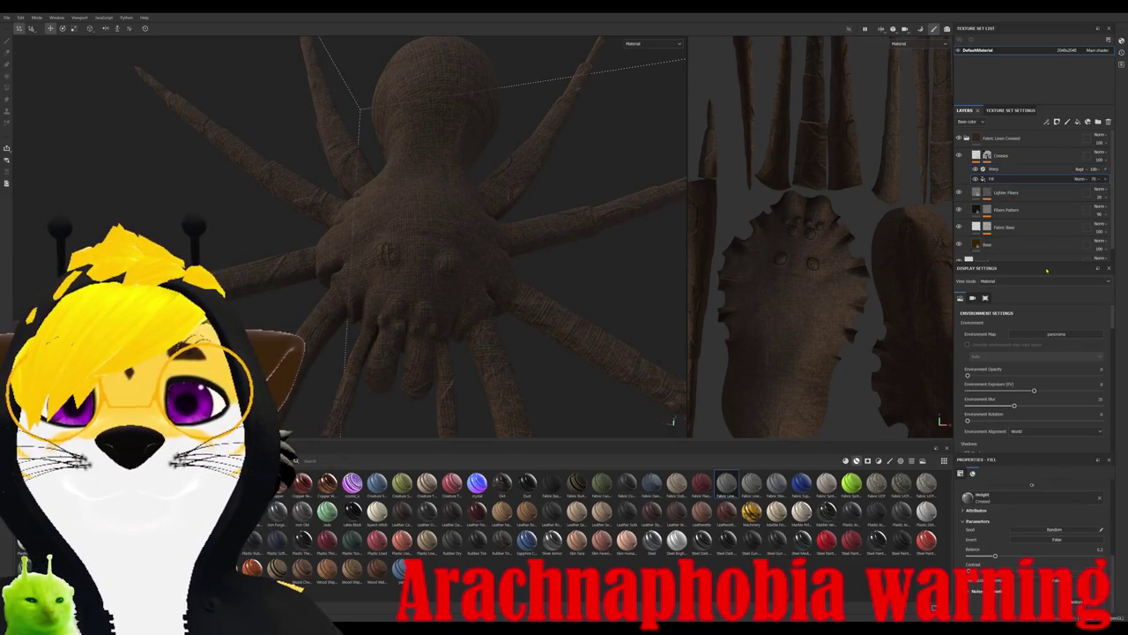
{"action": "mouse_move", "coordinate": [1044, 558]}
{"action": "left_mouse_down"}
{"action": "mouse_move", "coordinate": [970, 557]}
{"action": "mouse_move", "coordinate": [1101, 555]}
{"action": "left_mouse_up"}
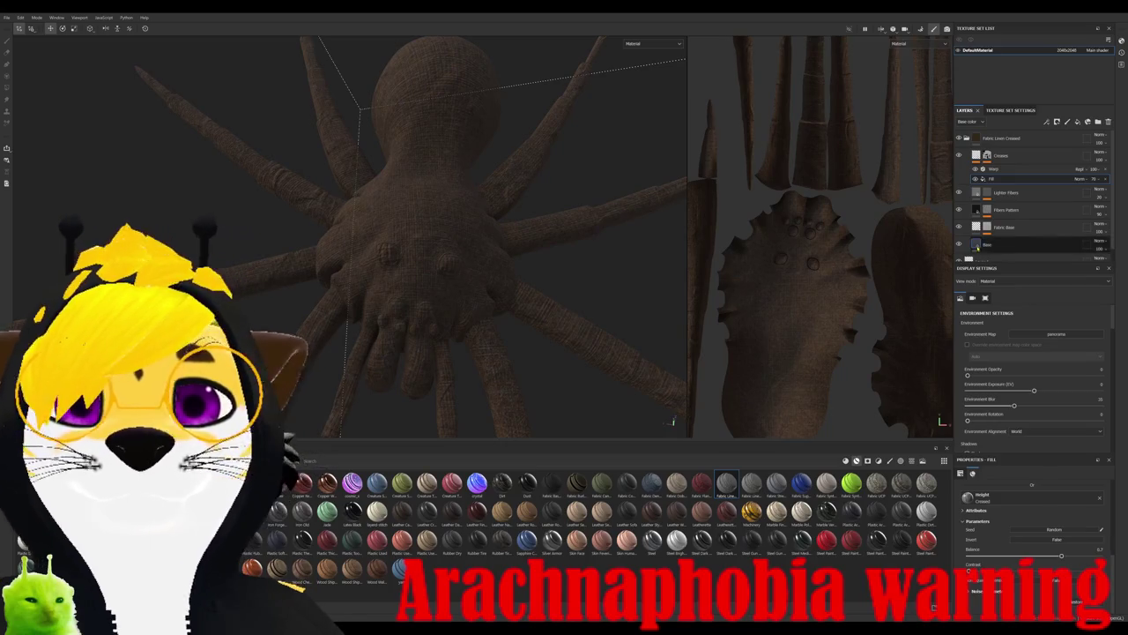
- Add a Messy Fibers 2 mask to Lighter Fibers and tune its balance
{"action": "key", "text": "ctrl+v"}
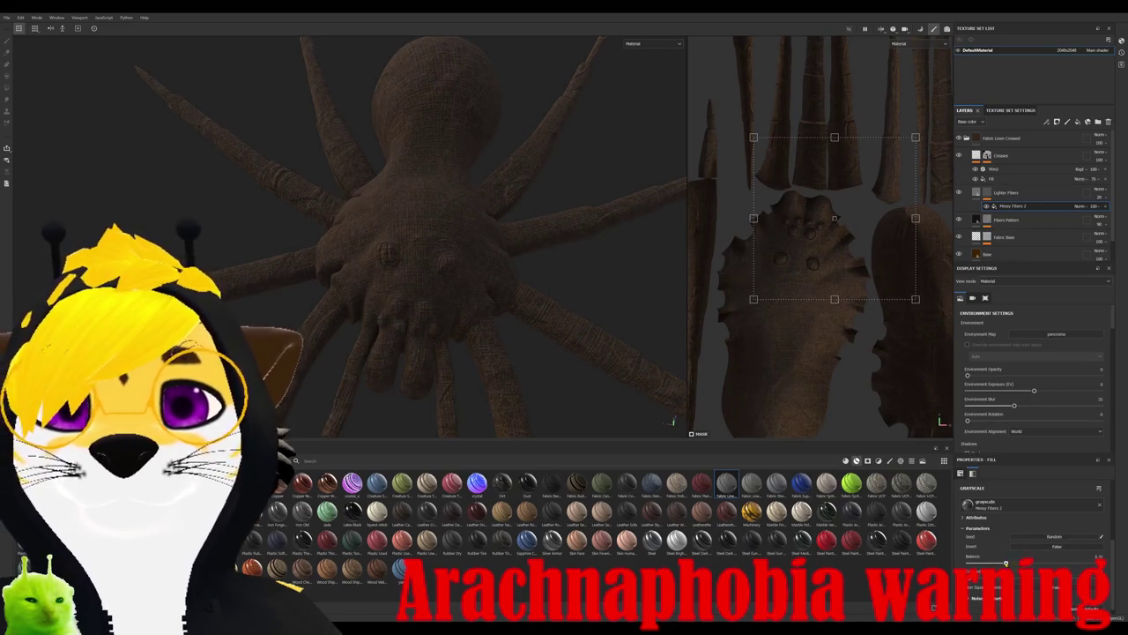
{"action": "left_click_drag", "start_coordinate": [1027, 562], "coordinate": [975, 564]}
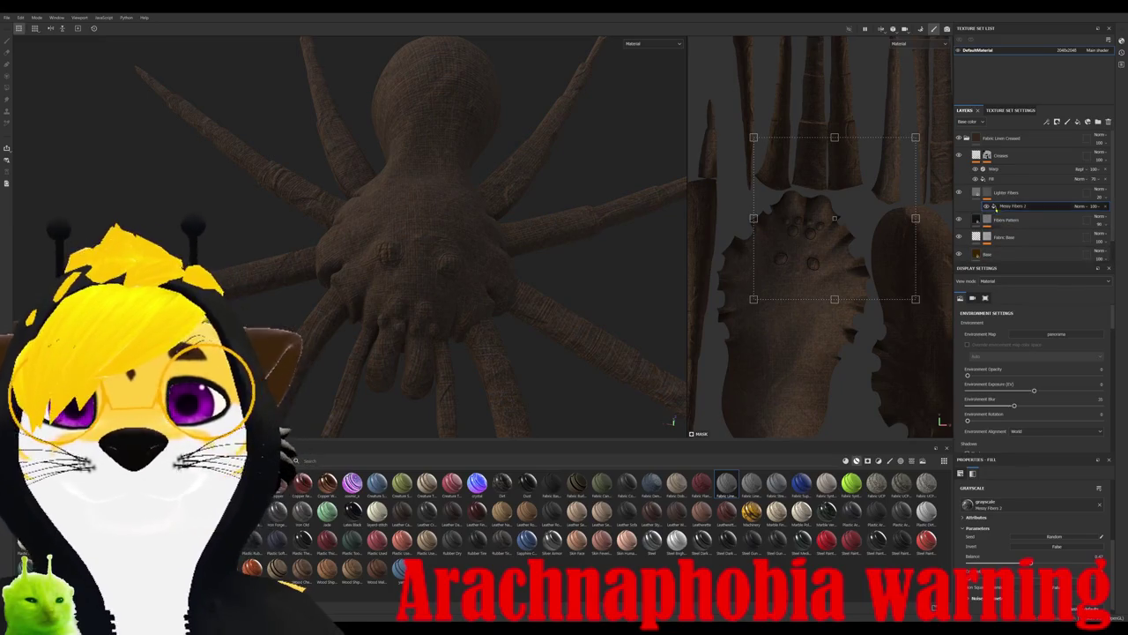
{"action": "key", "text": "1"}
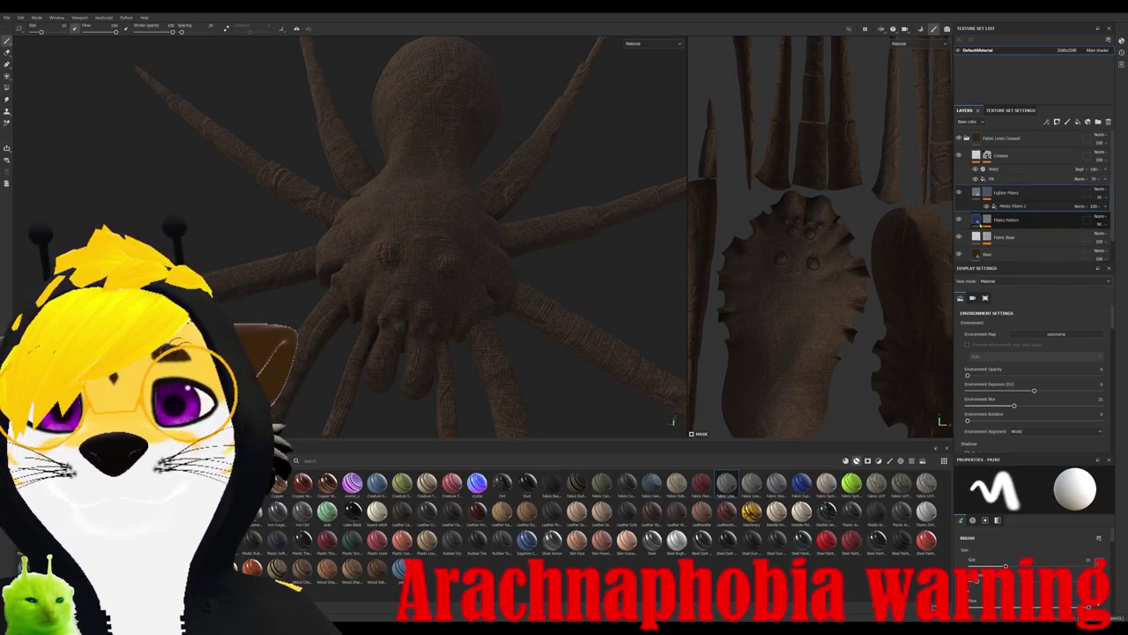
{"action": "left_click", "coordinate": [1014, 254]}
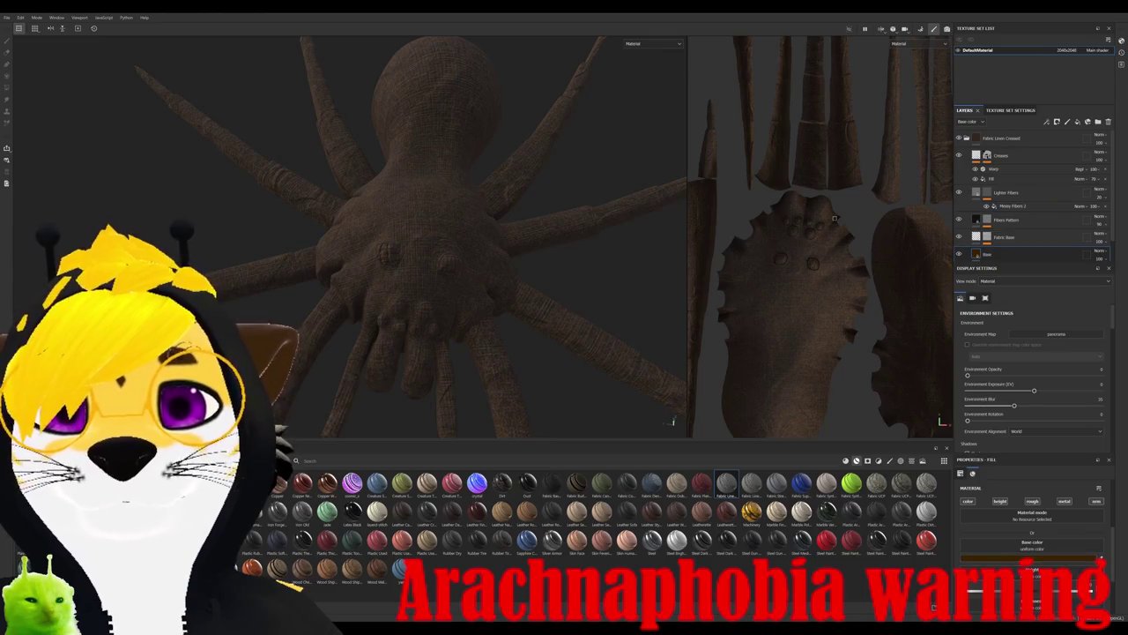
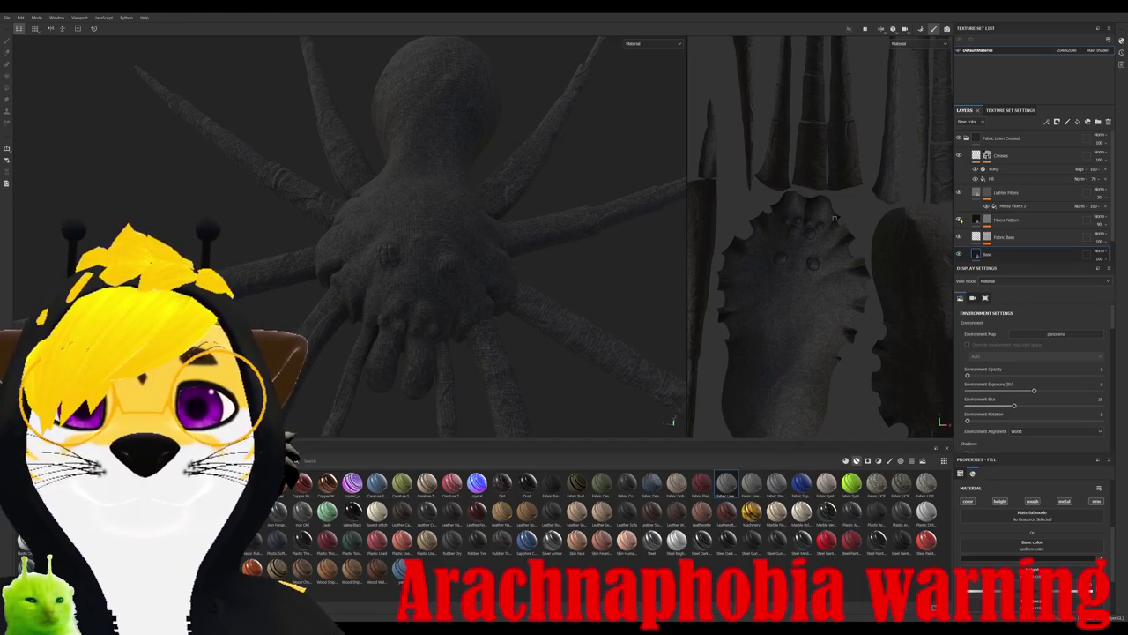
- Compare a layer's visibility, then select Fibers Pattern and thin the brush to 0.14
{"action": "left_click", "coordinate": [959, 154]}
{"action": "left_click", "coordinate": [959, 154]}
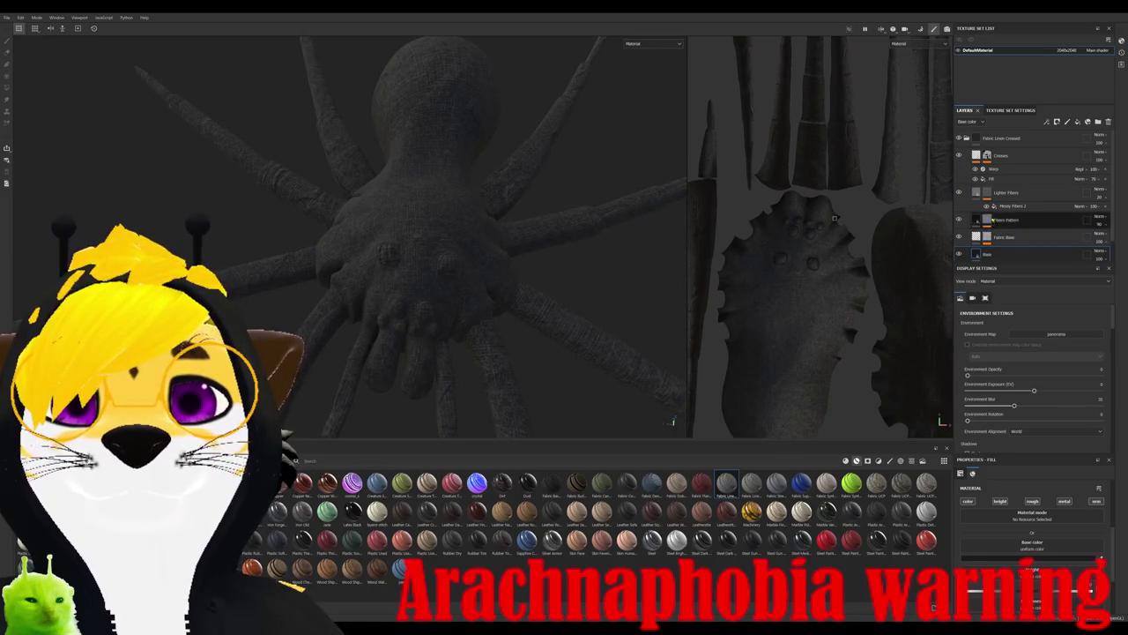
{"action": "left_click", "coordinate": [1005, 220]}
{"action": "scroll", "coordinate": [1039, 401], "scroll_direction": "down", "scroll_amount": 3}
{"action": "scroll", "coordinate": [1039, 401], "scroll_direction": "down", "scroll_amount": 3}
{"action": "scroll", "coordinate": [1030, 397], "scroll_direction": "down", "scroll_amount": 2}
{"action": "scroll", "coordinate": [1029, 397], "scroll_direction": "down", "scroll_amount": 2}
{"action": "scroll", "coordinate": [1031, 555], "scroll_direction": "down", "scroll_amount": 2}
{"action": "scroll", "coordinate": [1031, 555], "scroll_direction": "down", "scroll_amount": 2}
{"action": "scroll", "coordinate": [1032, 567], "scroll_direction": "up", "scroll_amount": 2}
{"action": "scroll", "coordinate": [1033, 567], "scroll_direction": "up", "scroll_amount": 2}
{"action": "scroll", "coordinate": [1036, 565], "scroll_direction": "up", "scroll_amount": 1}
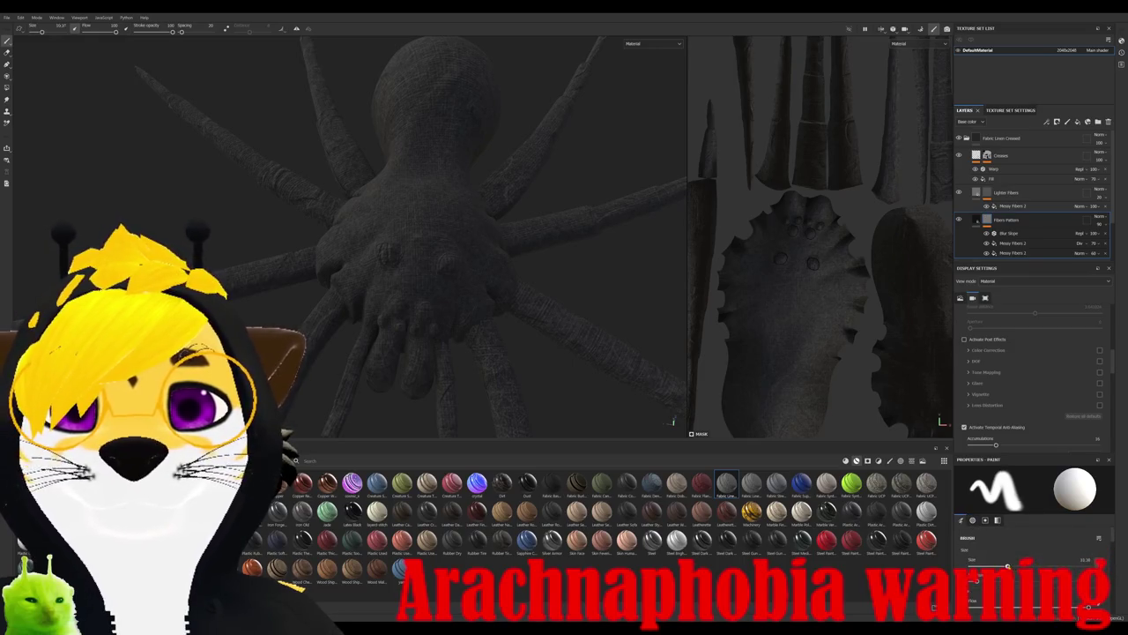
{"action": "left_click_drag", "start_coordinate": [1006, 566], "coordinate": [971, 564]}
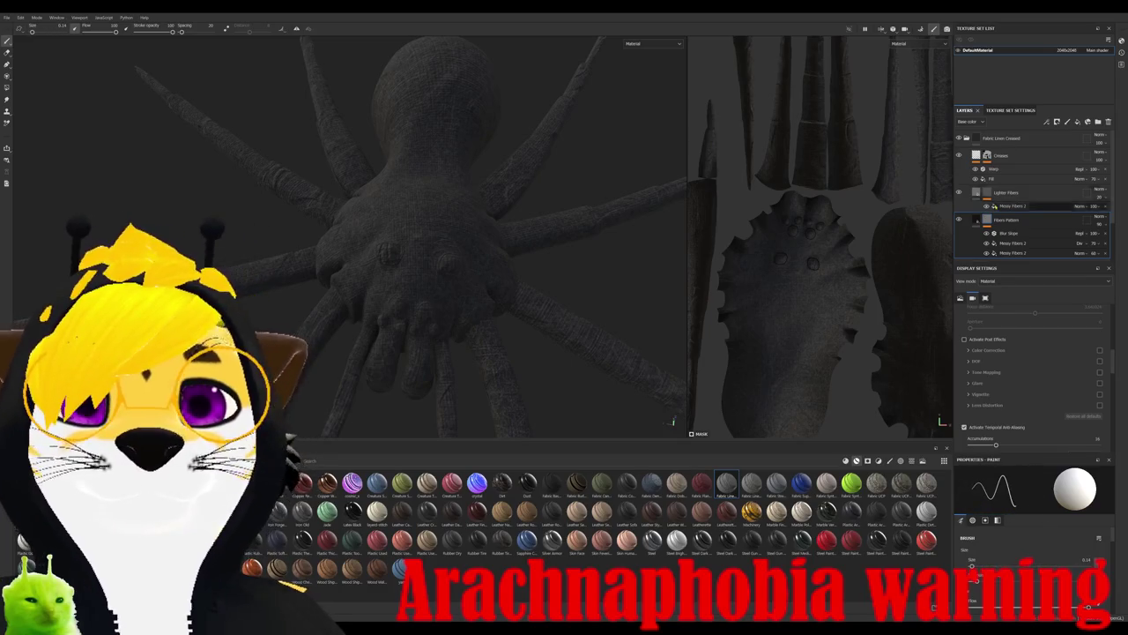
- Raise the intensity of the Blur Slope filter on Fibers Pattern
{"action": "left_click", "coordinate": [1009, 234]}
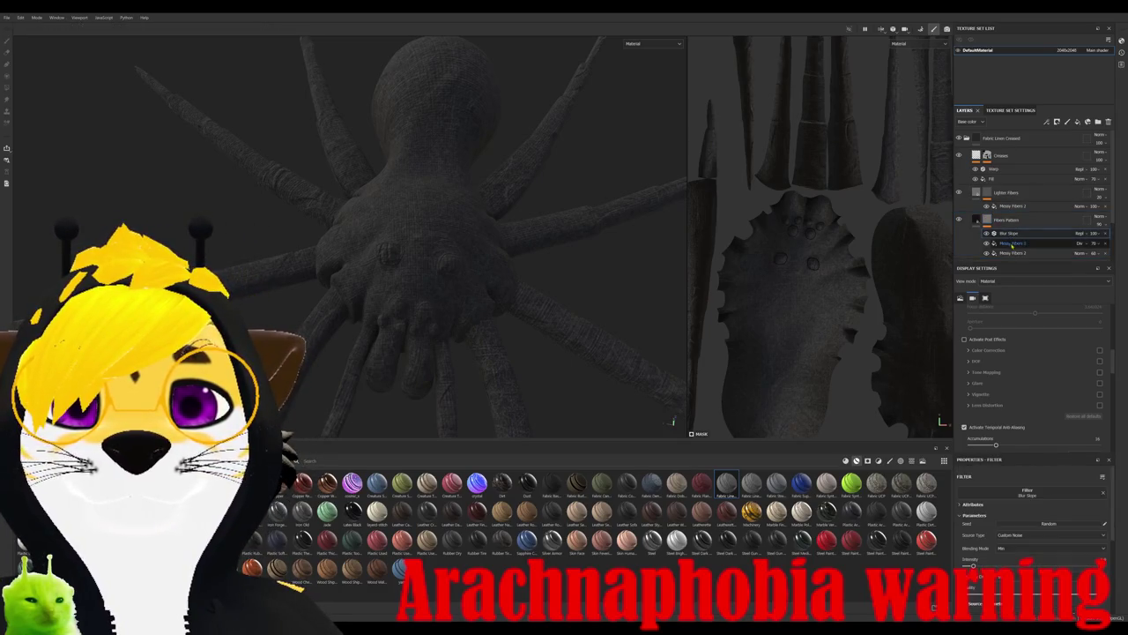
{"action": "left_click_drag", "start_coordinate": [971, 565], "coordinate": [1050, 565]}
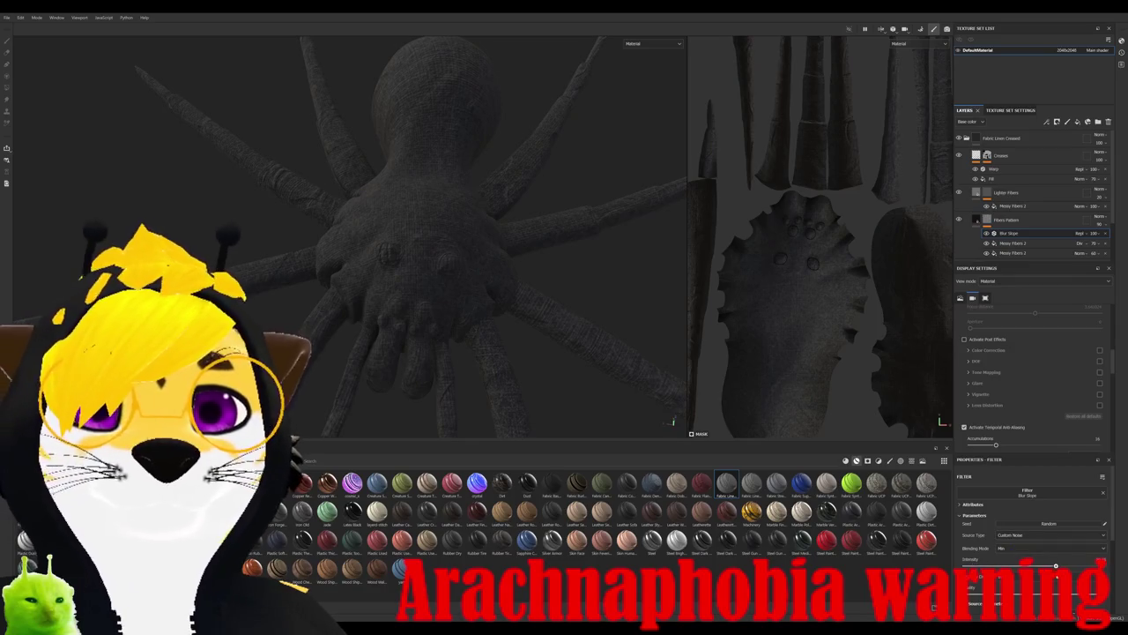
{"action": "scroll", "coordinate": [491, 277], "scroll_direction": "up", "scroll_amount": 5}
{"action": "scroll", "coordinate": [491, 277], "scroll_direction": "up", "scroll_amount": 5}
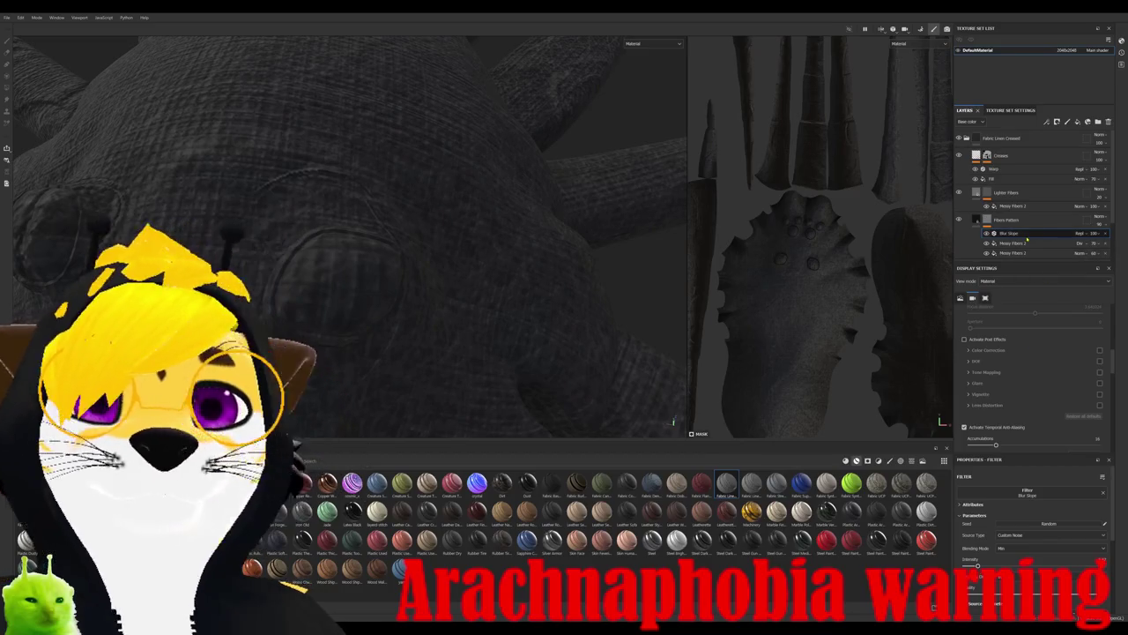
- Select the Messy Fibers 2 fill layer in the stack
{"action": "scroll", "coordinate": [1013, 580], "scroll_direction": "down", "scroll_amount": 3}
{"action": "scroll", "coordinate": [1014, 573], "scroll_direction": "down", "scroll_amount": 2}
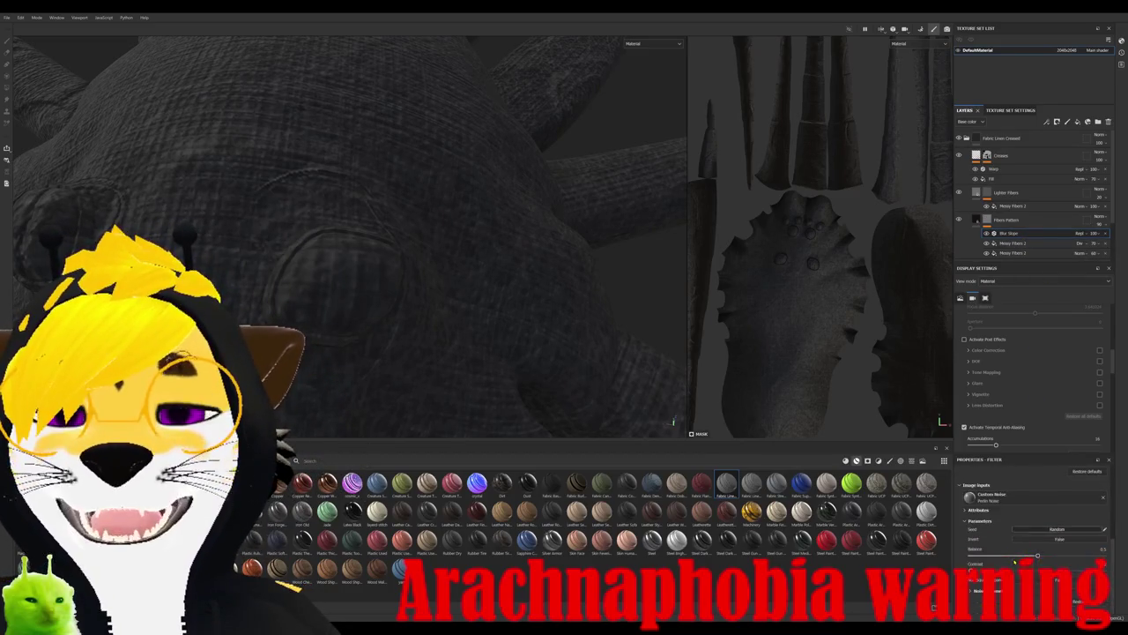
{"action": "scroll", "coordinate": [1012, 564], "scroll_direction": "down", "scroll_amount": 2}
{"action": "scroll", "coordinate": [1012, 562], "scroll_direction": "down", "scroll_amount": 2}
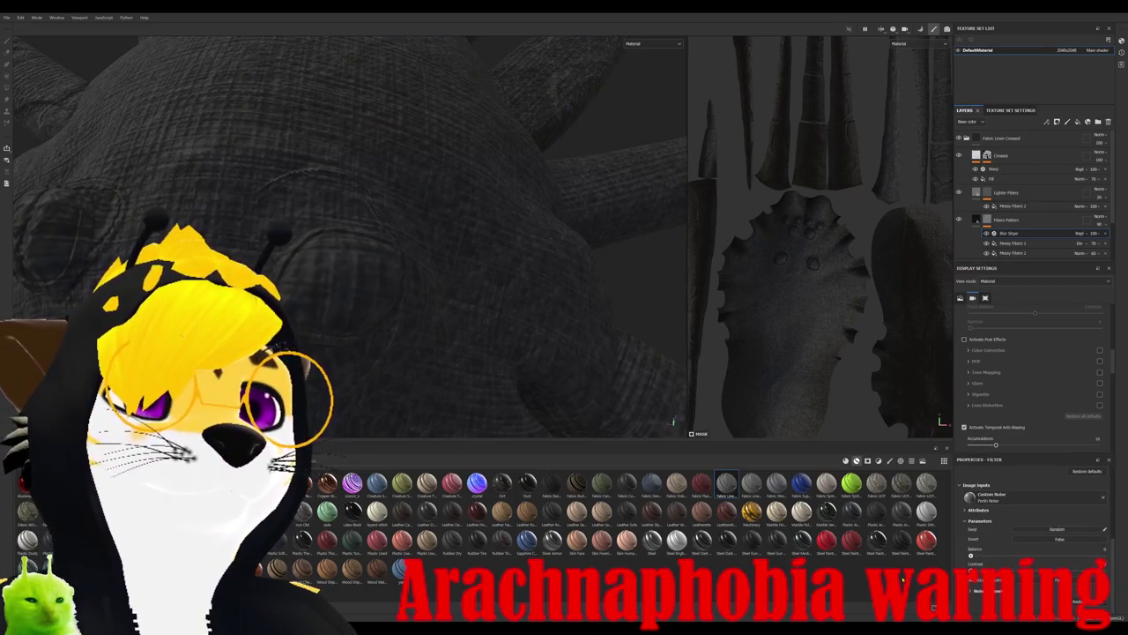
{"action": "left_click", "coordinate": [1014, 243]}
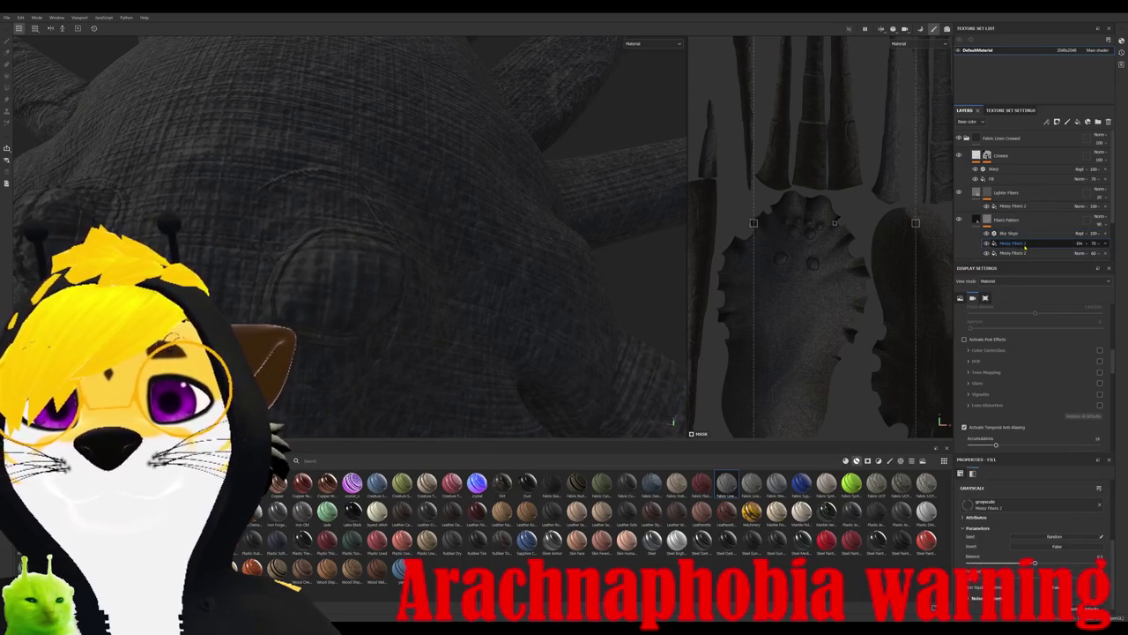
- Stretch the Messy Fibers UV placement wide across the layout, then apply the Dirt smart material
{"action": "scroll", "coordinate": [829, 220], "scroll_direction": "down", "scroll_amount": 3}
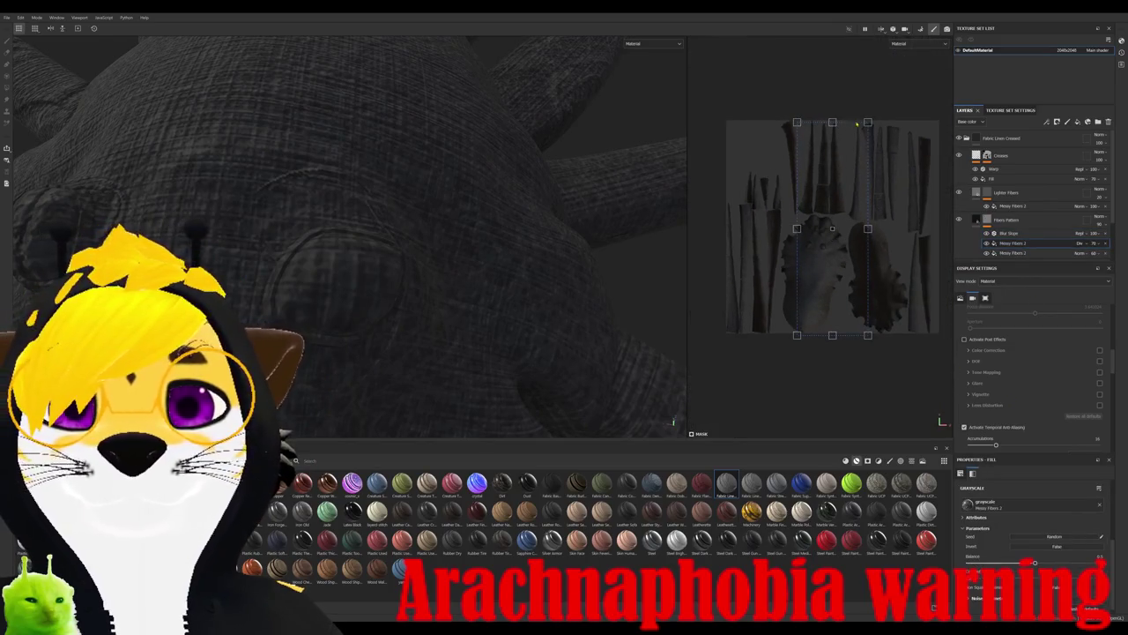
{"action": "left_click_drag", "start_coordinate": [865, 121], "coordinate": [891, 52]}
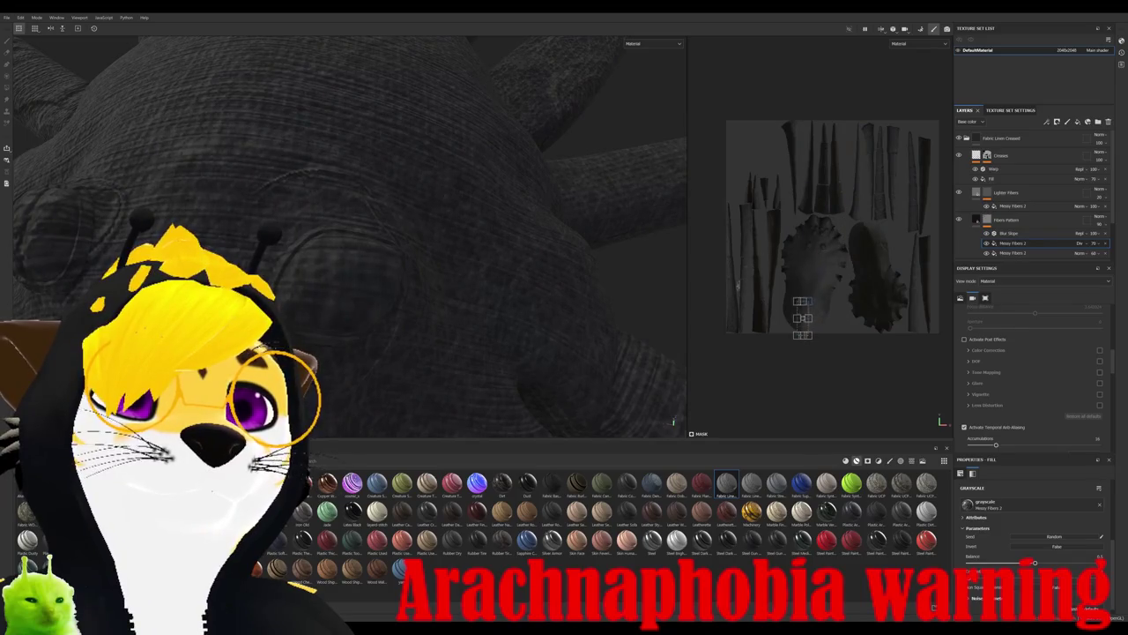
{"action": "key", "text": "ctrl+z"}
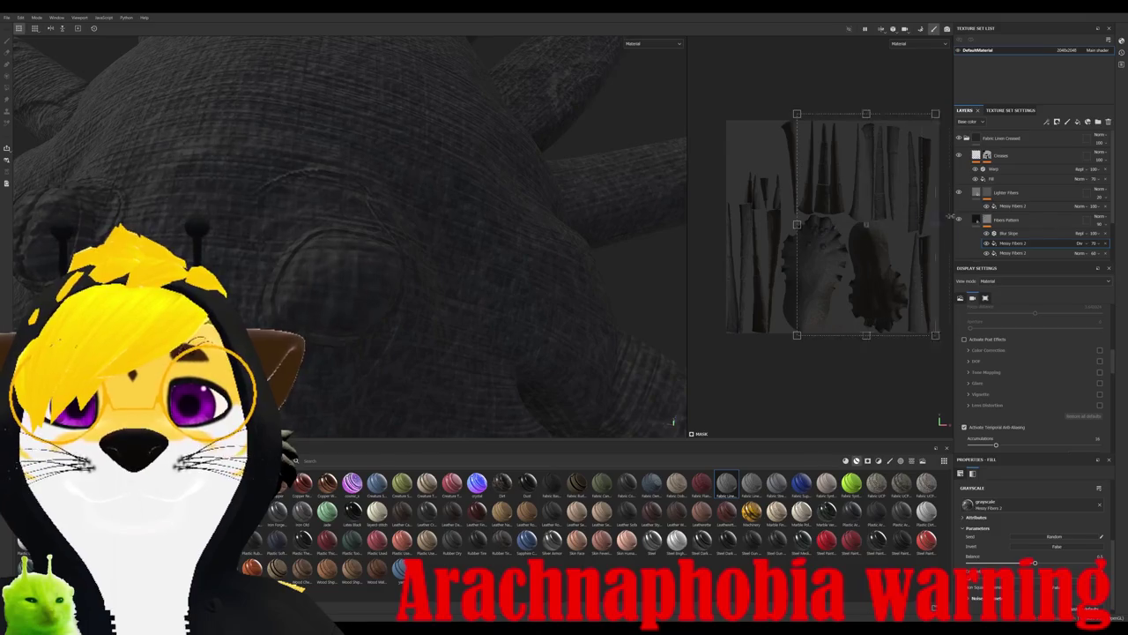
{"action": "key", "text": "ctrl+z"}
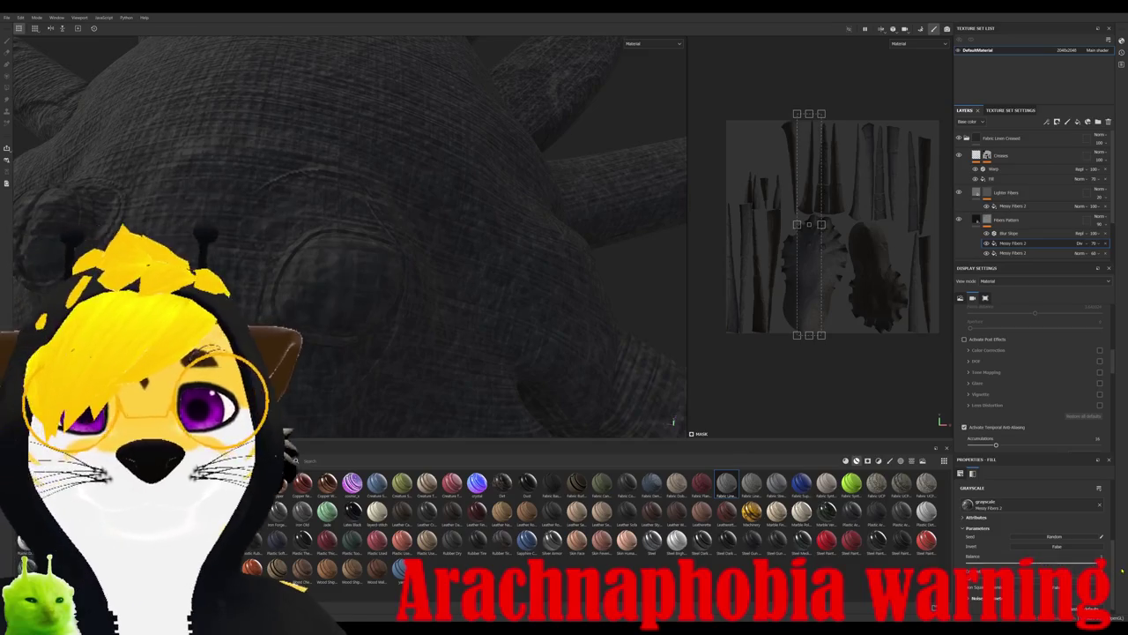
{"action": "key", "text": "ctrl+z"}
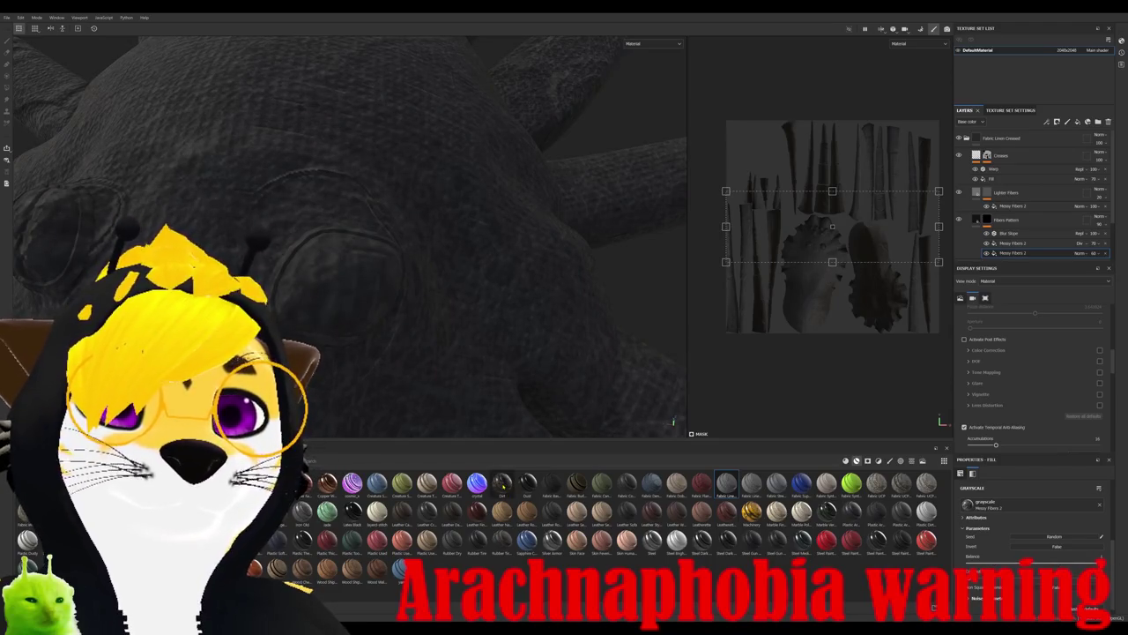
{"action": "left_click_drag", "start_coordinate": [502, 483], "coordinate": [508, 309]}
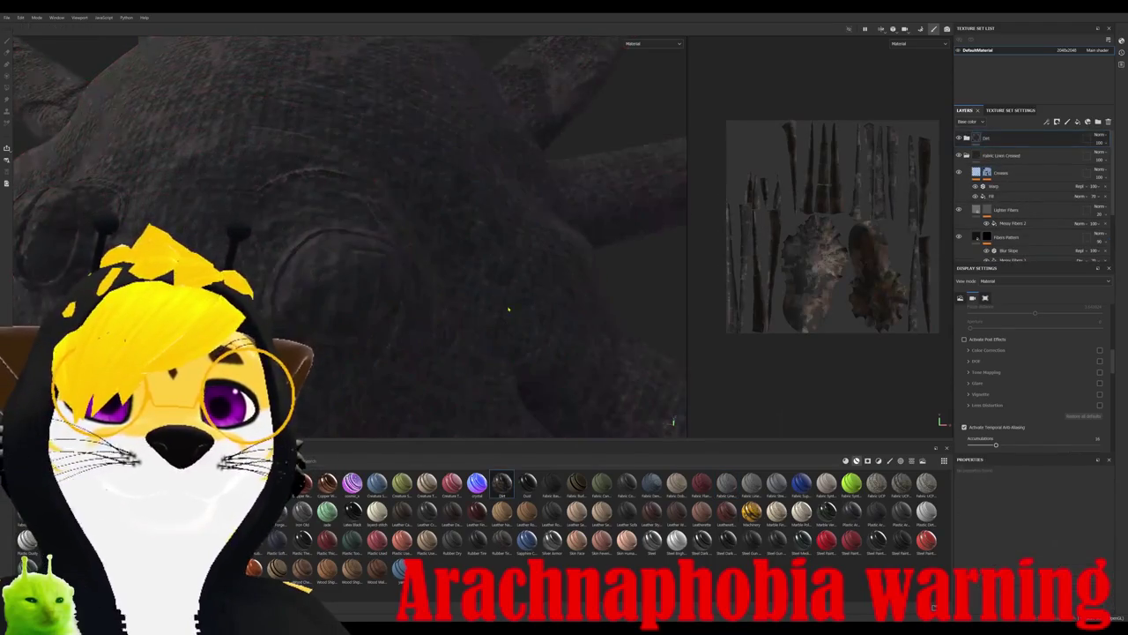
- Inspect the new grime, compare Fabric Linen Creased visibility, and collapse that folder
{"action": "scroll", "coordinate": [502, 317], "scroll_direction": "down", "scroll_amount": 5}
{"action": "scroll", "coordinate": [485, 335], "scroll_direction": "down", "scroll_amount": 3}
{"action": "mouse_move", "coordinate": [471, 346]}
{"action": "left_mouse_down", "text": "alt"}
{"action": "mouse_move", "coordinate": [529, 287]}
{"action": "mouse_move", "coordinate": [449, 299]}
{"action": "left_mouse_up", "text": "alt"}
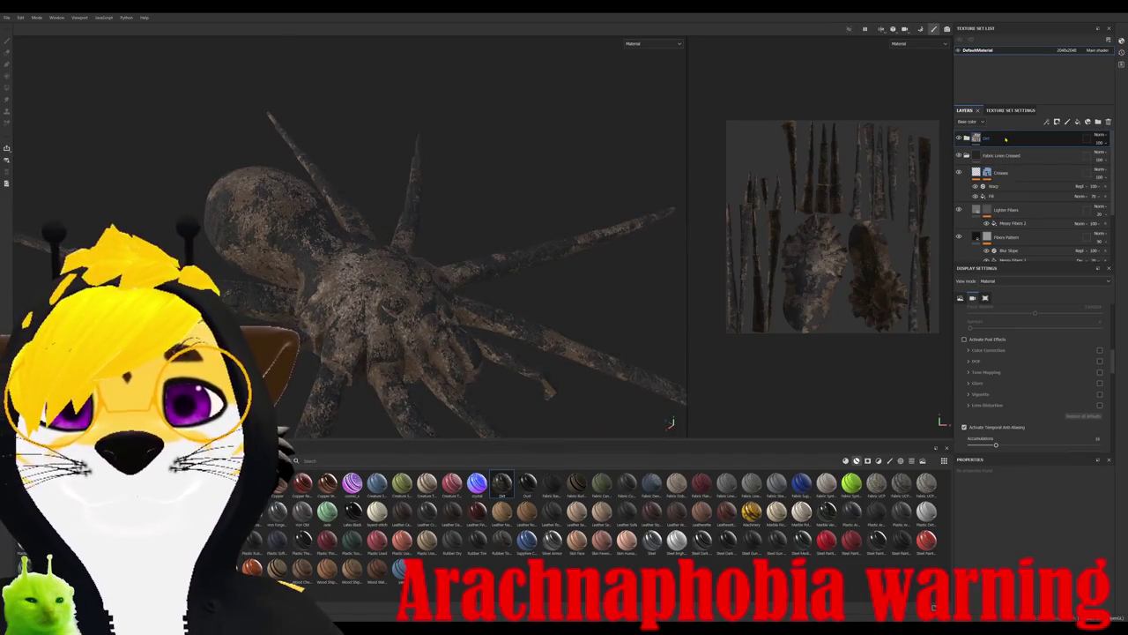
{"action": "mouse_move", "coordinate": [529, 318]}
{"action": "left_mouse_down", "text": "alt"}
{"action": "mouse_move", "coordinate": [451, 351]}
{"action": "mouse_move", "coordinate": [528, 304]}
{"action": "left_mouse_up", "text": "alt"}
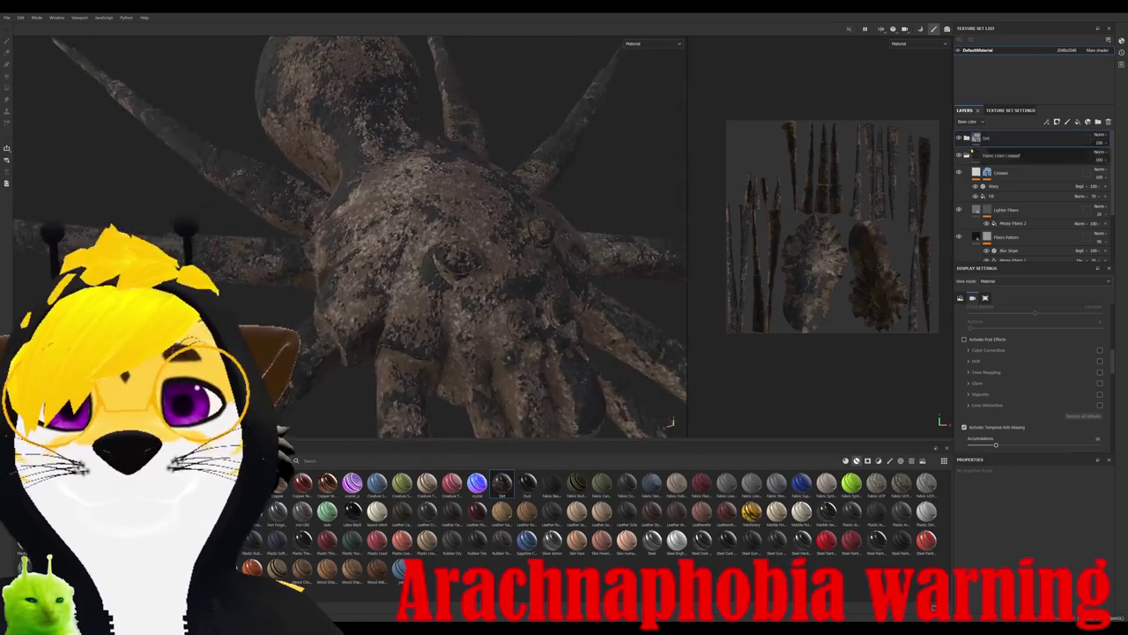
{"action": "left_click", "coordinate": [964, 154]}
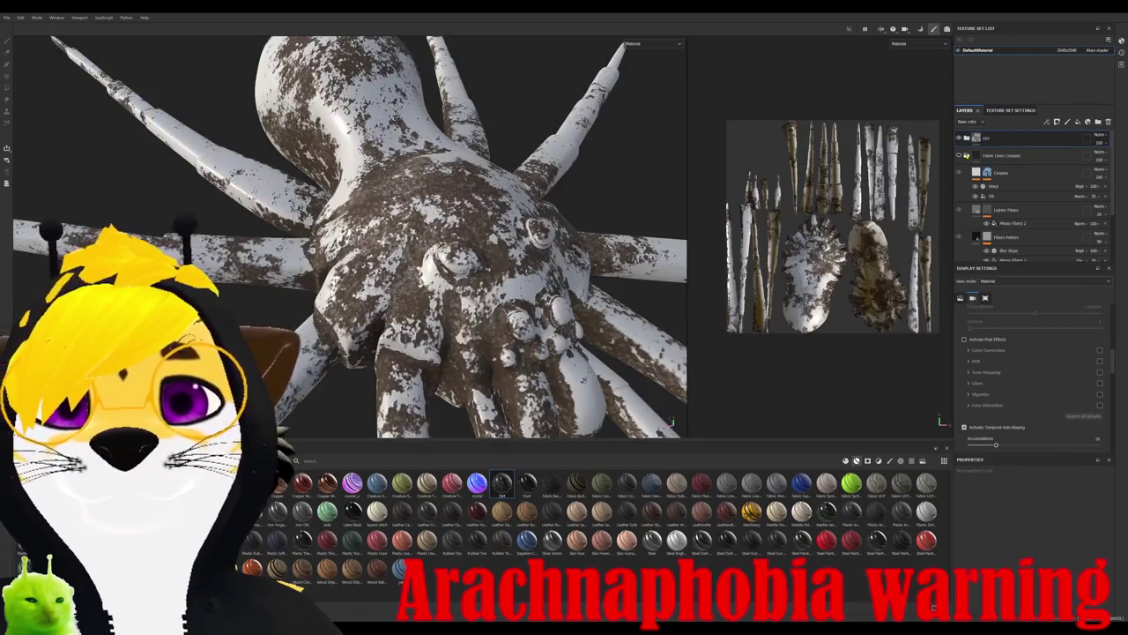
{"action": "left_click", "coordinate": [960, 155]}
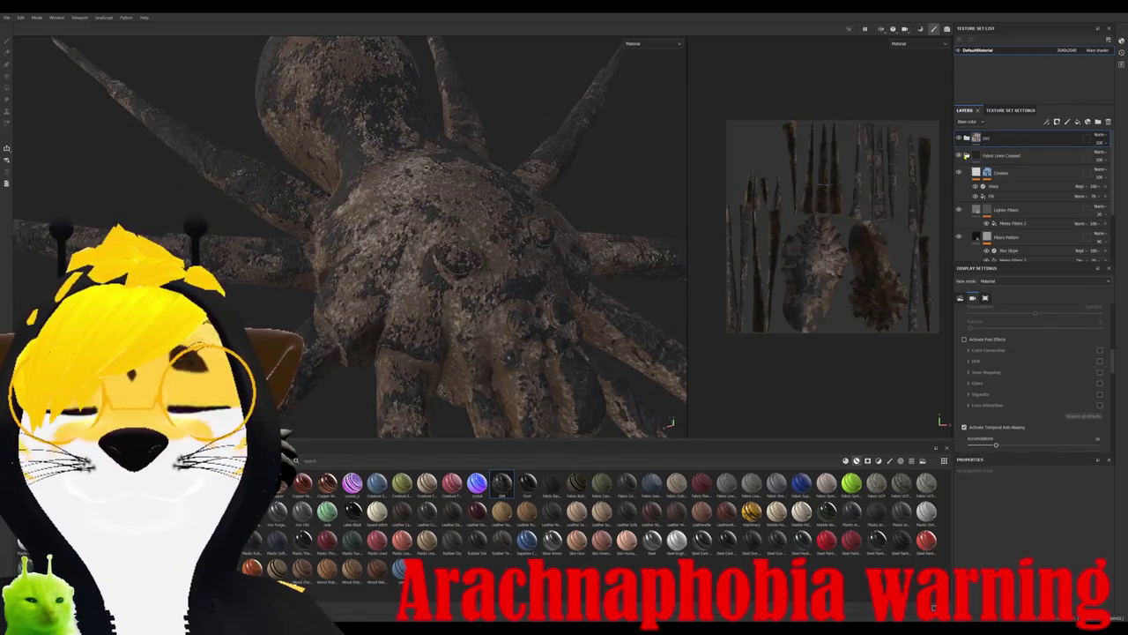
{"action": "left_click", "coordinate": [967, 156]}
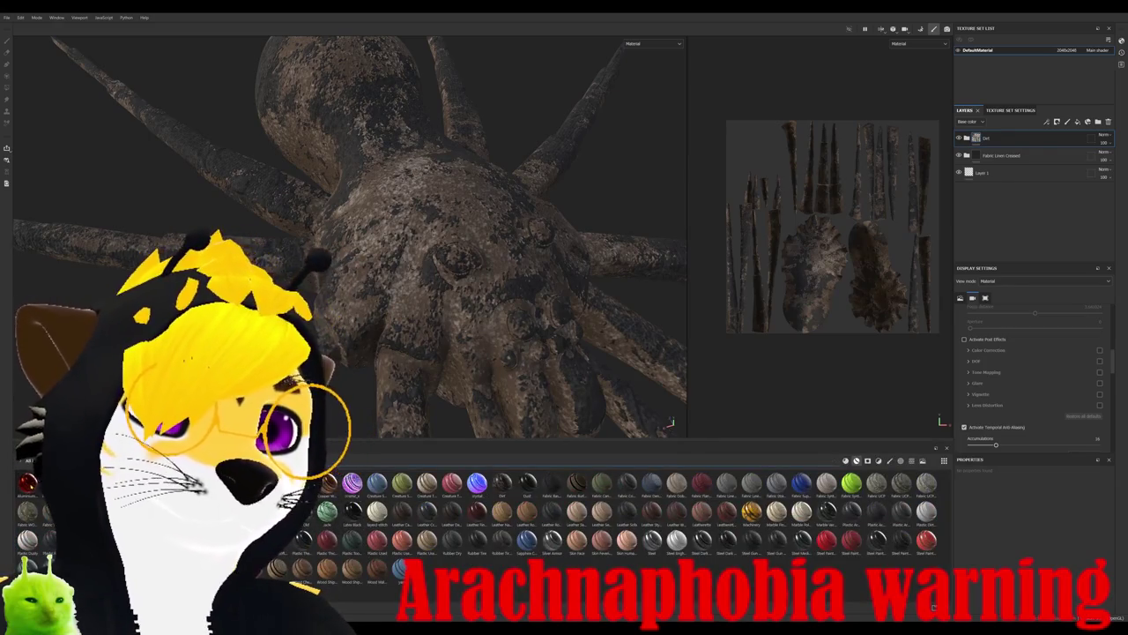
- Apply Aluminum Anodized Red, group it into Folder 1, and give the folder a black mask
{"action": "left_click_drag", "start_coordinate": [27, 483], "coordinate": [466, 262]}
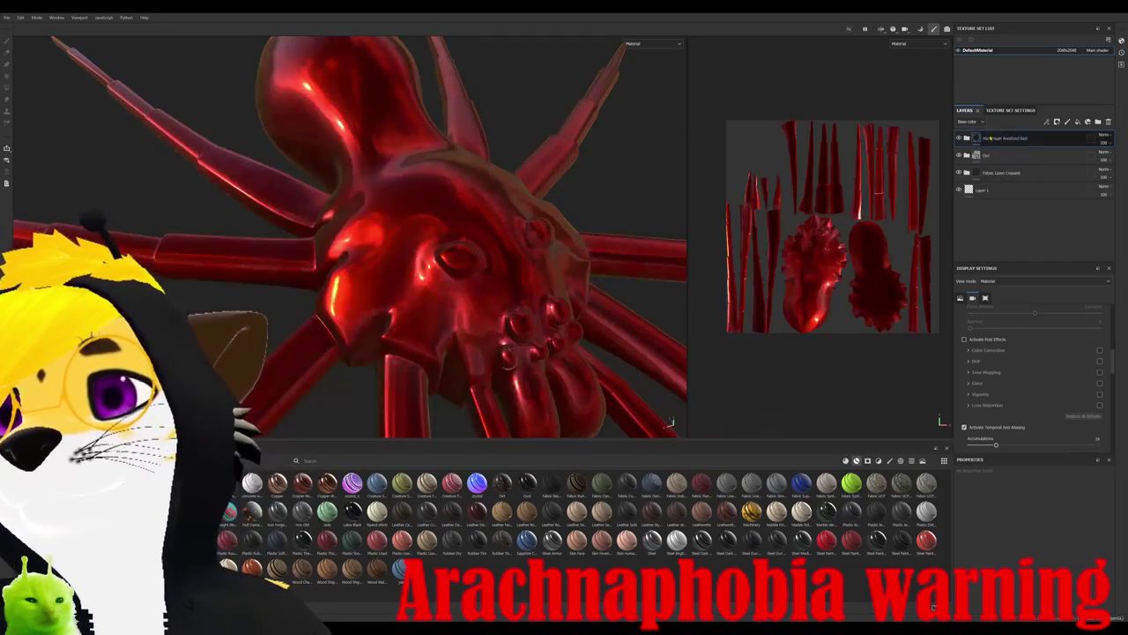
{"action": "left_click", "coordinate": [1098, 122]}
{"action": "left_click", "coordinate": [1044, 137]}
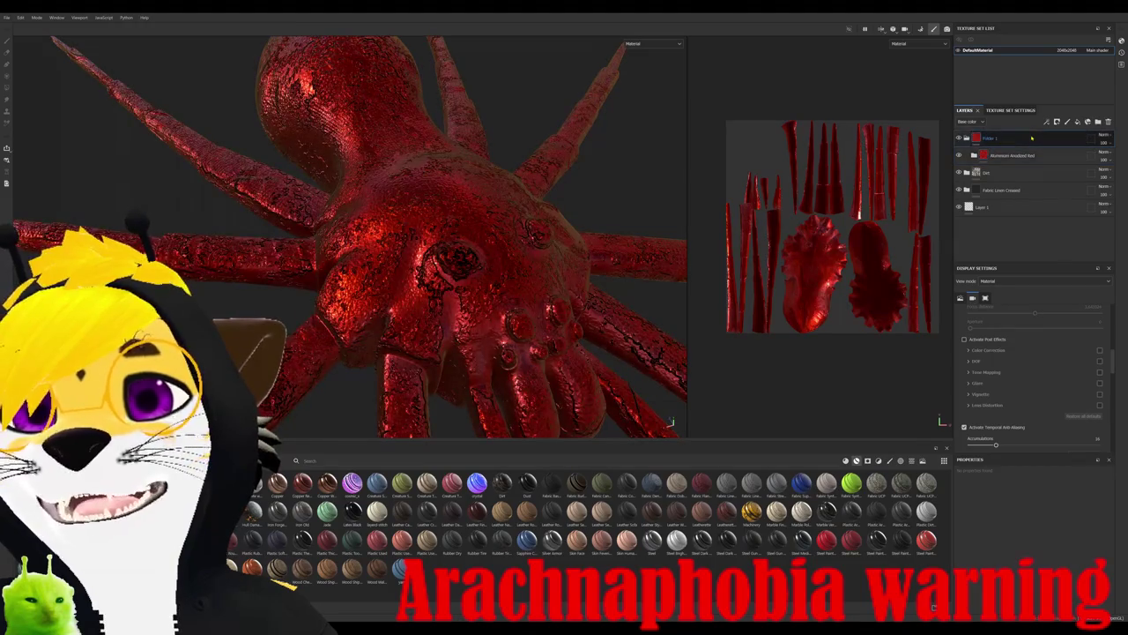
{"action": "left_click", "coordinate": [1057, 122]}
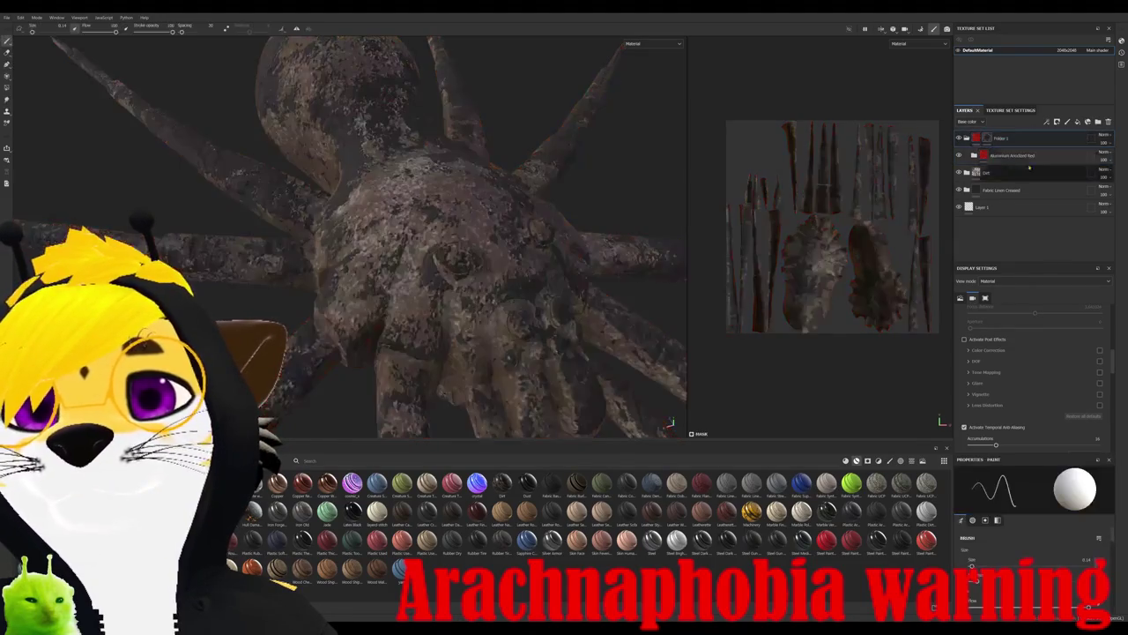
{"action": "scroll", "coordinate": [353, 238], "scroll_direction": "up", "scroll_amount": 3}
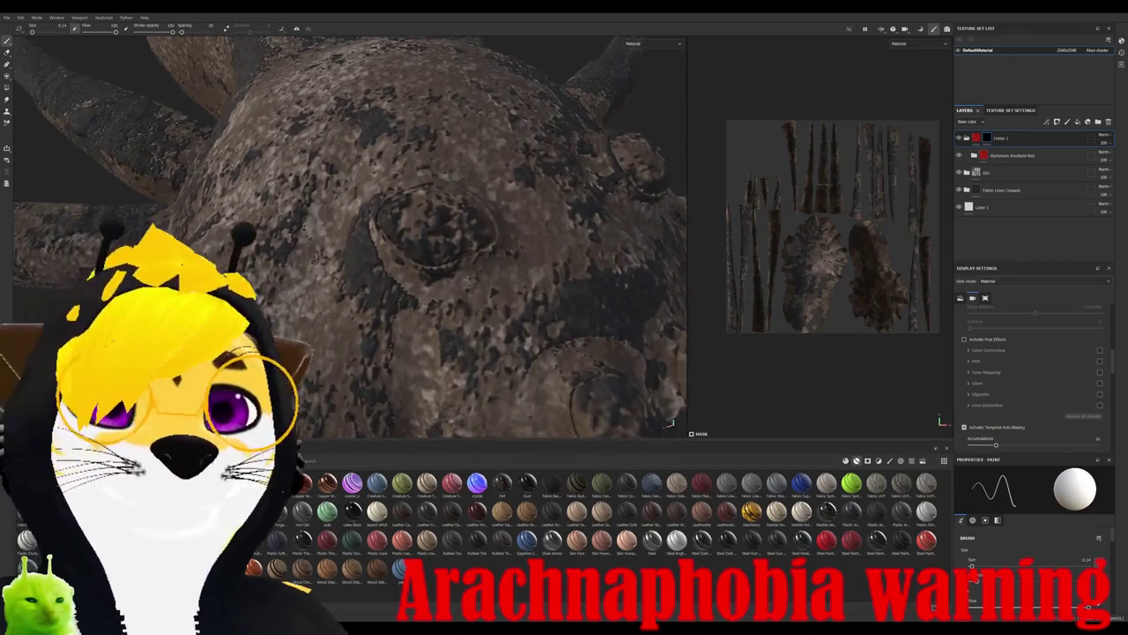
{"action": "scroll", "coordinate": [1031, 370], "scroll_direction": "down", "scroll_amount": 1}
{"action": "scroll", "coordinate": [1031, 546], "scroll_direction": "down", "scroll_amount": 2}
{"action": "scroll", "coordinate": [1032, 547], "scroll_direction": "down", "scroll_amount": 1}
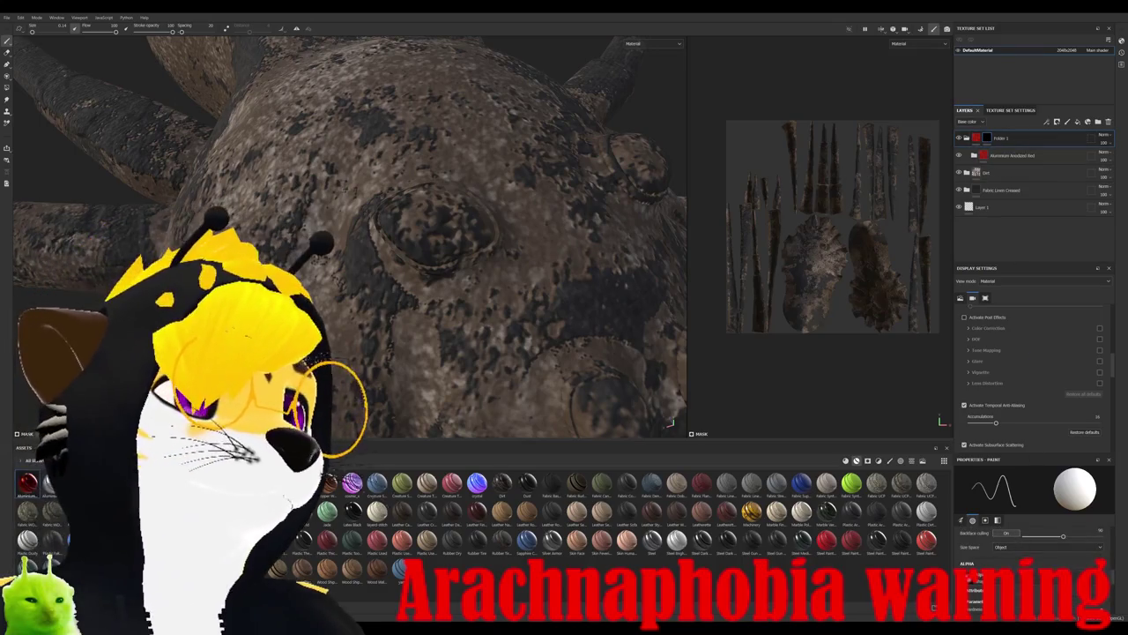
{"action": "key", "text": "4"}
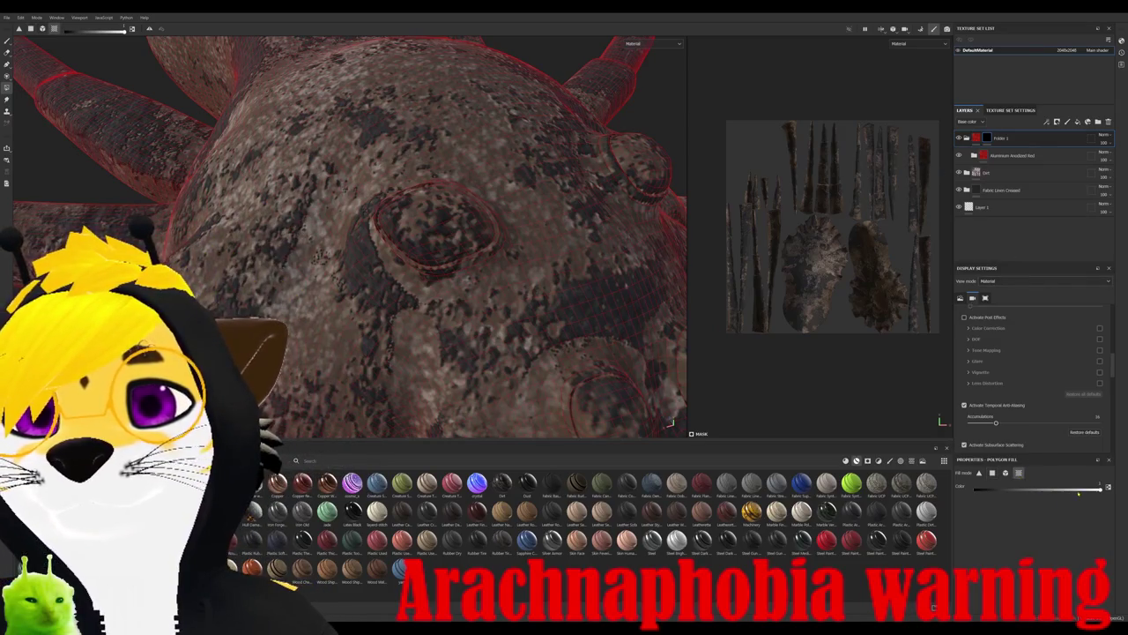
- Polygon-fill Folder 1's mask to reveal glossy red on the spider's eye area
{"action": "left_click", "coordinate": [597, 271]}
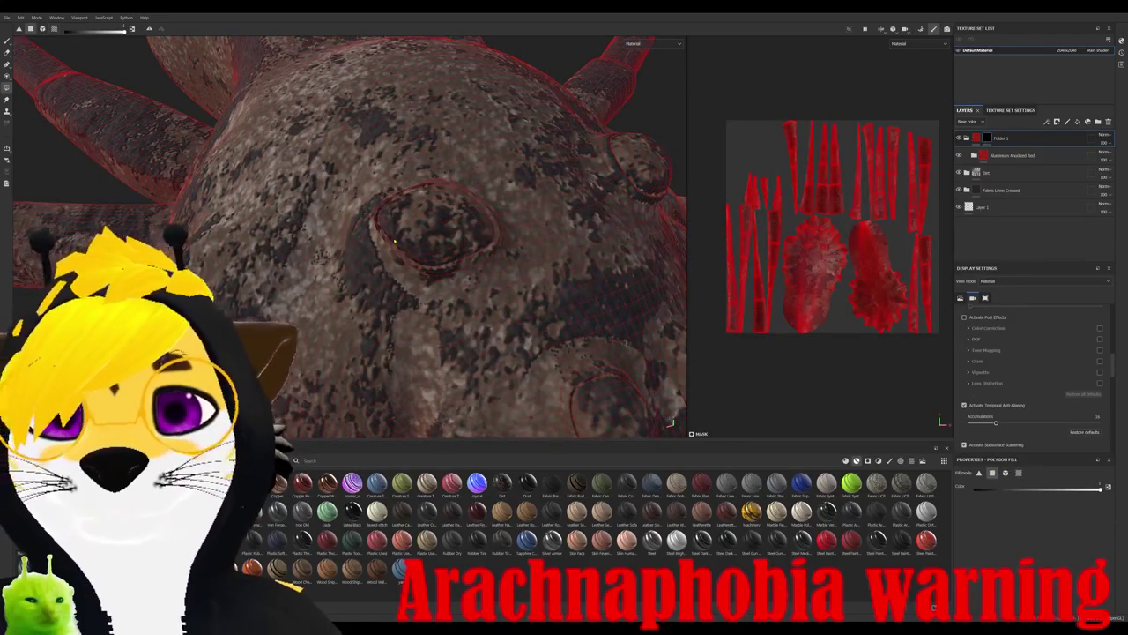
{"action": "left_click_drag", "start_coordinate": [406, 218], "coordinate": [414, 250]}
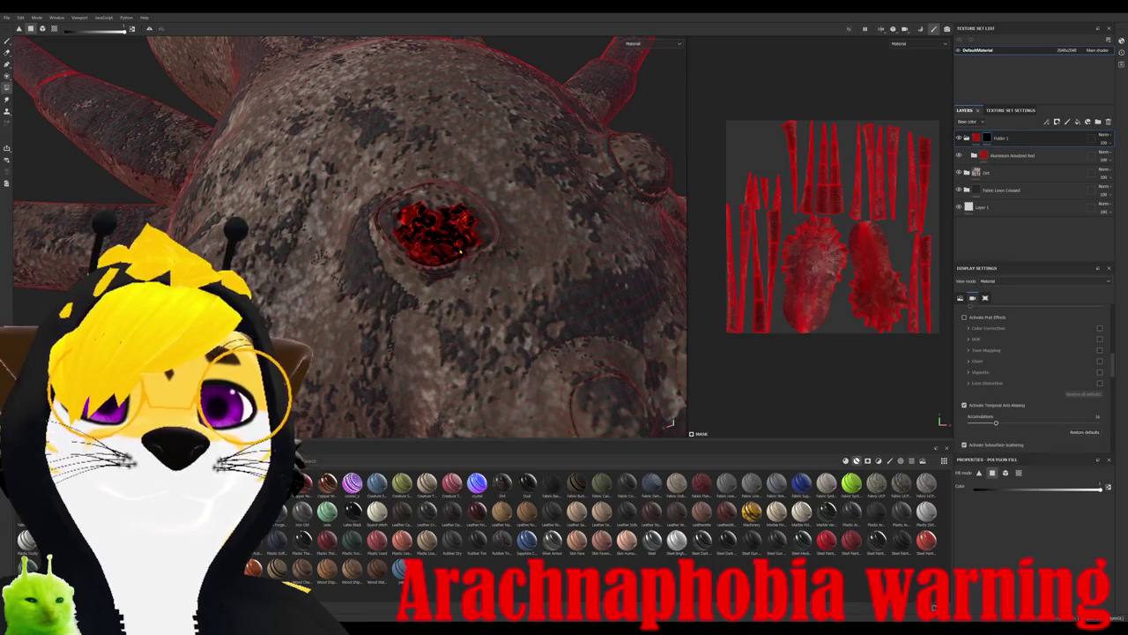
{"action": "left_click_drag", "start_coordinate": [461, 253], "coordinate": [453, 204], "text": "alt"}
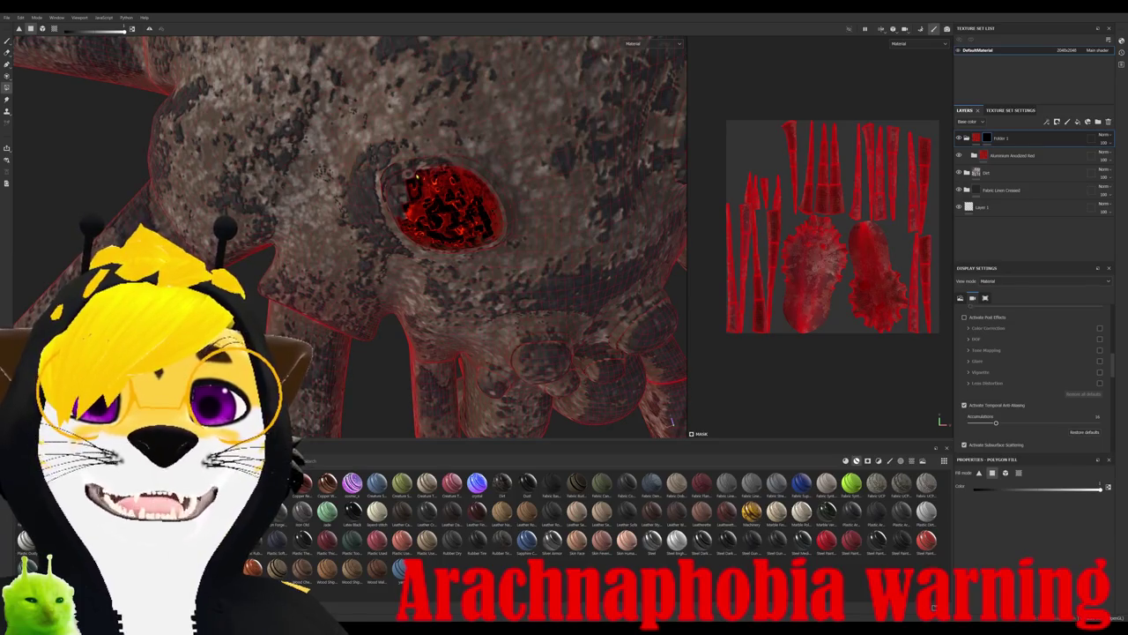
{"action": "mouse_move", "coordinate": [412, 181]}
{"action": "left_mouse_down", "text": "alt"}
{"action": "mouse_move", "coordinate": [459, 175]}
{"action": "mouse_move", "coordinate": [498, 245]}
{"action": "left_mouse_up", "text": "alt"}
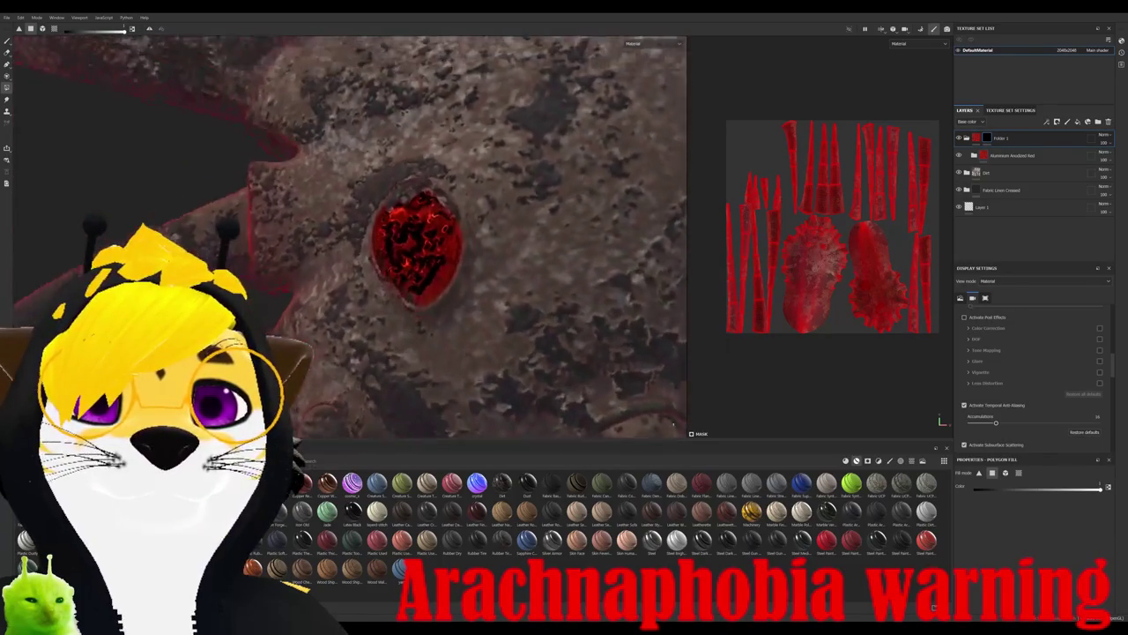
{"action": "left_click_drag", "start_coordinate": [667, 141], "coordinate": [414, 117], "text": "alt"}
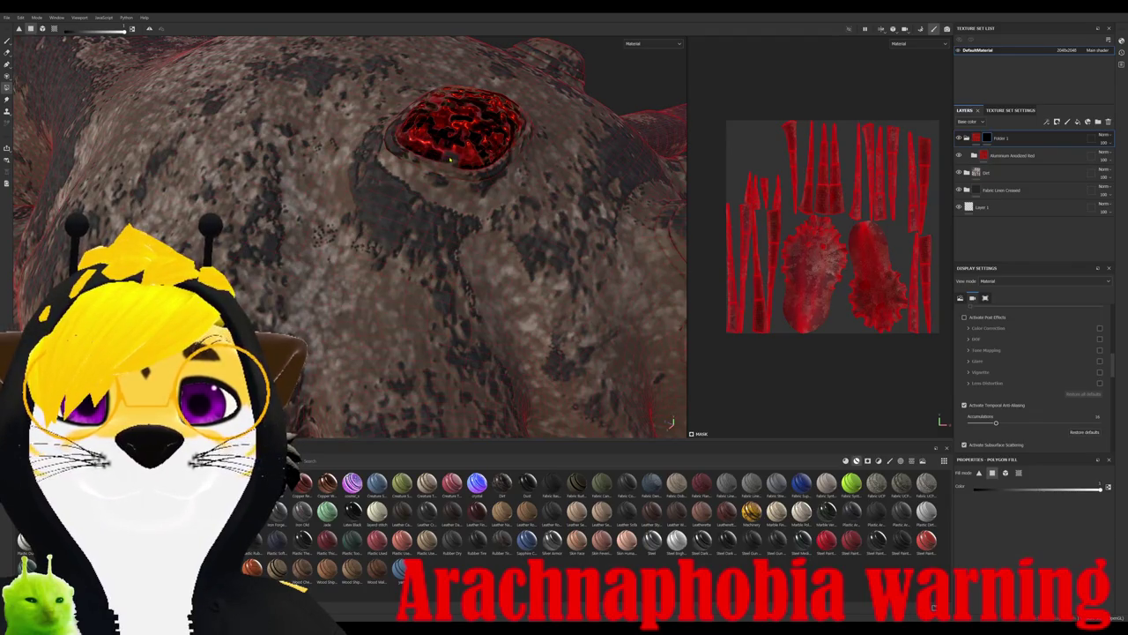
- Frame the whole spider and add a new Folder 2, moving it down the stack
{"action": "key", "text": "f"}
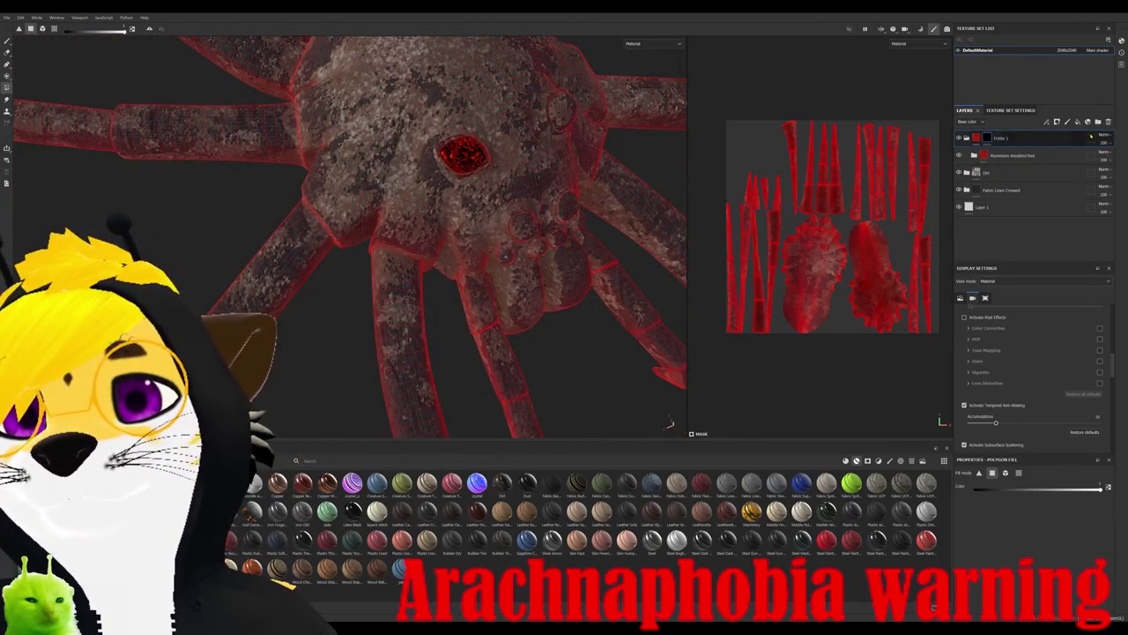
{"action": "key", "text": "ctrl+g"}
{"action": "left_click_drag", "start_coordinate": [1014, 138], "coordinate": [1014, 183]}
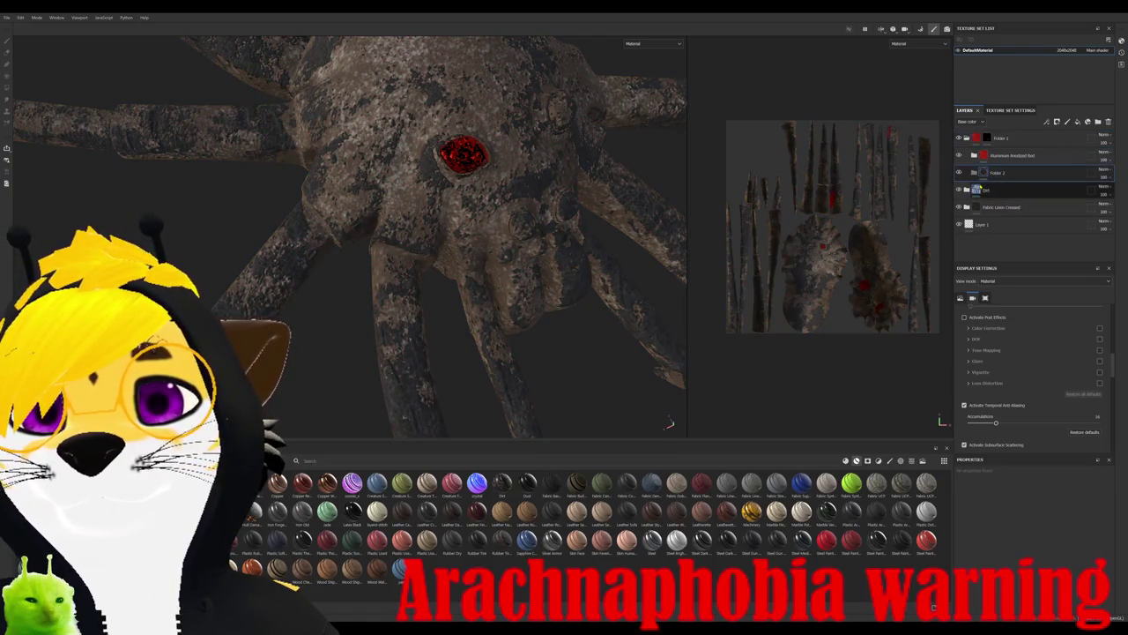
- Group the Dirt, Fabric Linen Creased and Layer 1 layers into Folder 2
{"action": "left_click", "coordinate": [1002, 225]}
{"action": "left_click", "coordinate": [1004, 173], "text": "shift"}
{"action": "key", "text": "ctrl+g"}
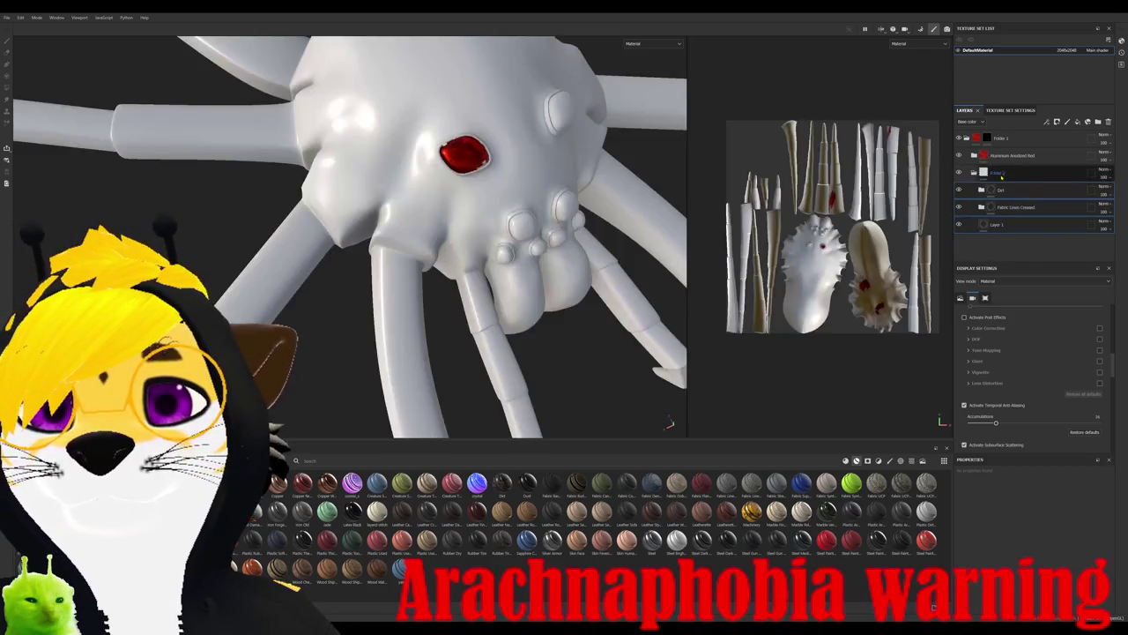
{"action": "left_click_drag", "start_coordinate": [999, 172], "coordinate": [950, 171]}
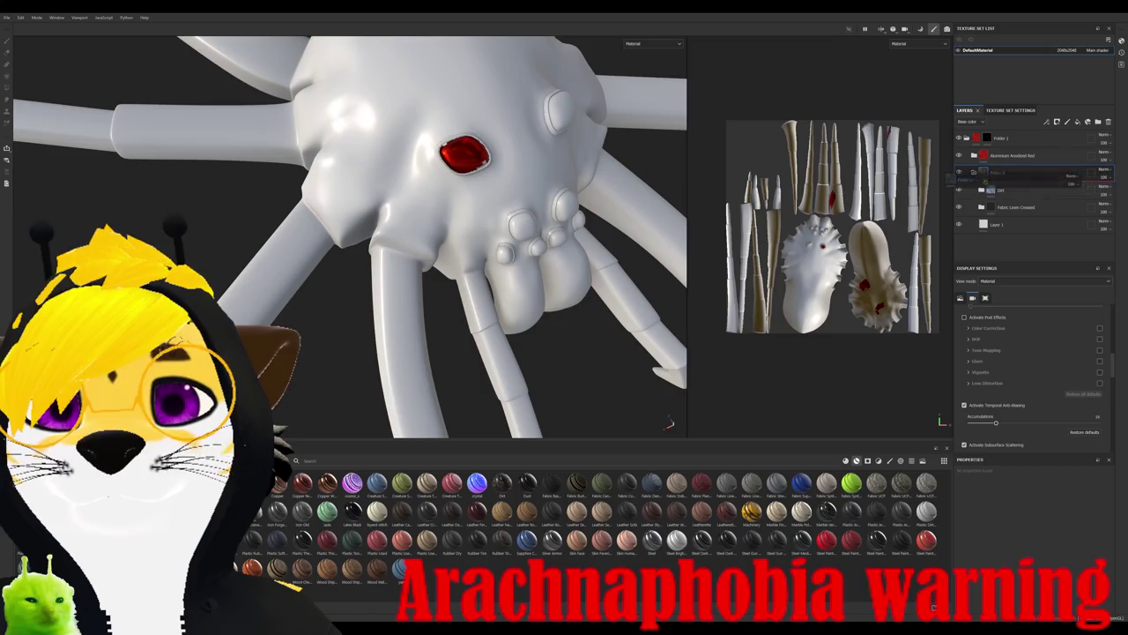
{"action": "left_click_drag", "start_coordinate": [926, 163], "coordinate": [1005, 164]}
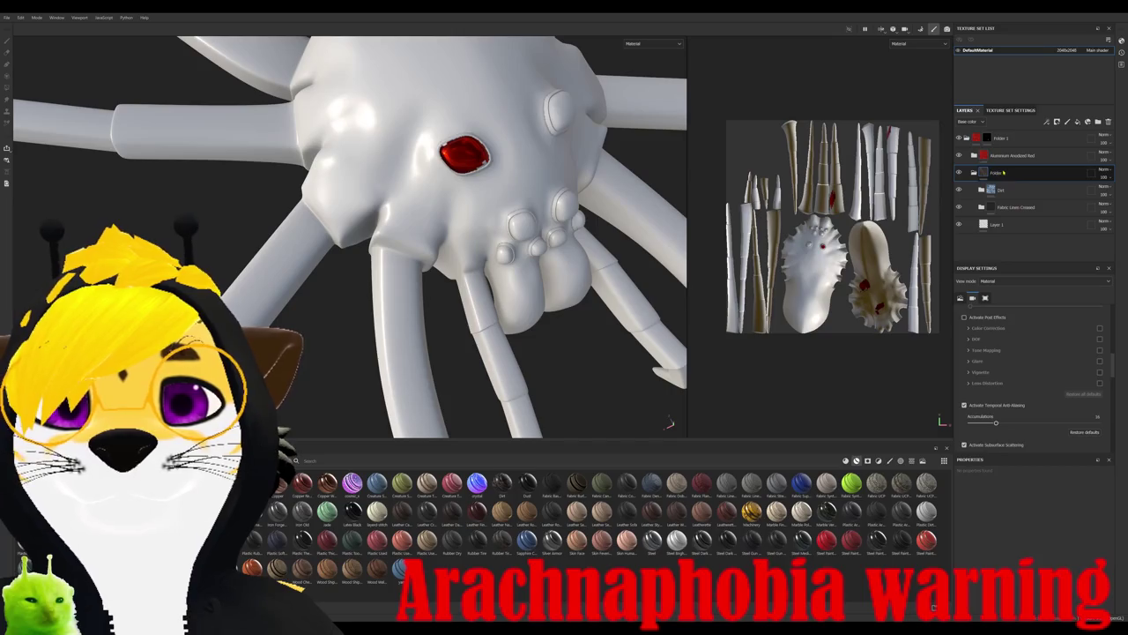
- Move Folder 1 below and Folder 2 to the top, then give Folder 2 a black mask
{"action": "mouse_move", "coordinate": [1001, 138]}
{"action": "left_mouse_down"}
{"action": "mouse_move", "coordinate": [1025, 132]}
{"action": "mouse_move", "coordinate": [1001, 208]}
{"action": "left_mouse_up"}
{"action": "key", "text": "4"}
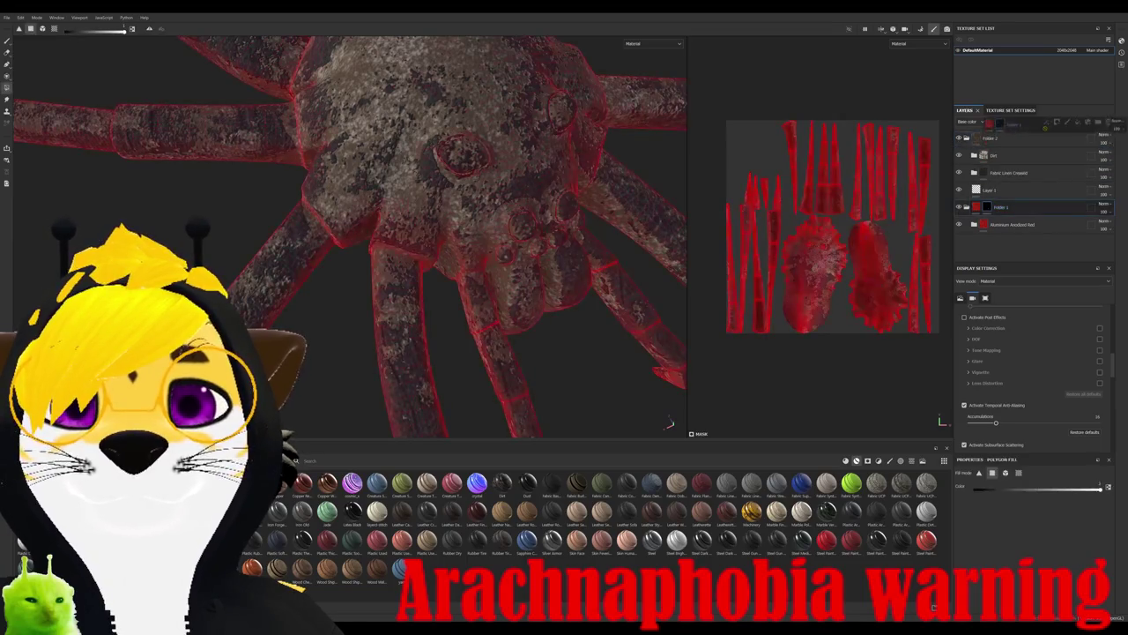
{"action": "mouse_move", "coordinate": [1014, 138]}
{"action": "left_mouse_down"}
{"action": "mouse_move", "coordinate": [1047, 134]}
{"action": "mouse_move", "coordinate": [1007, 142]}
{"action": "left_mouse_up"}
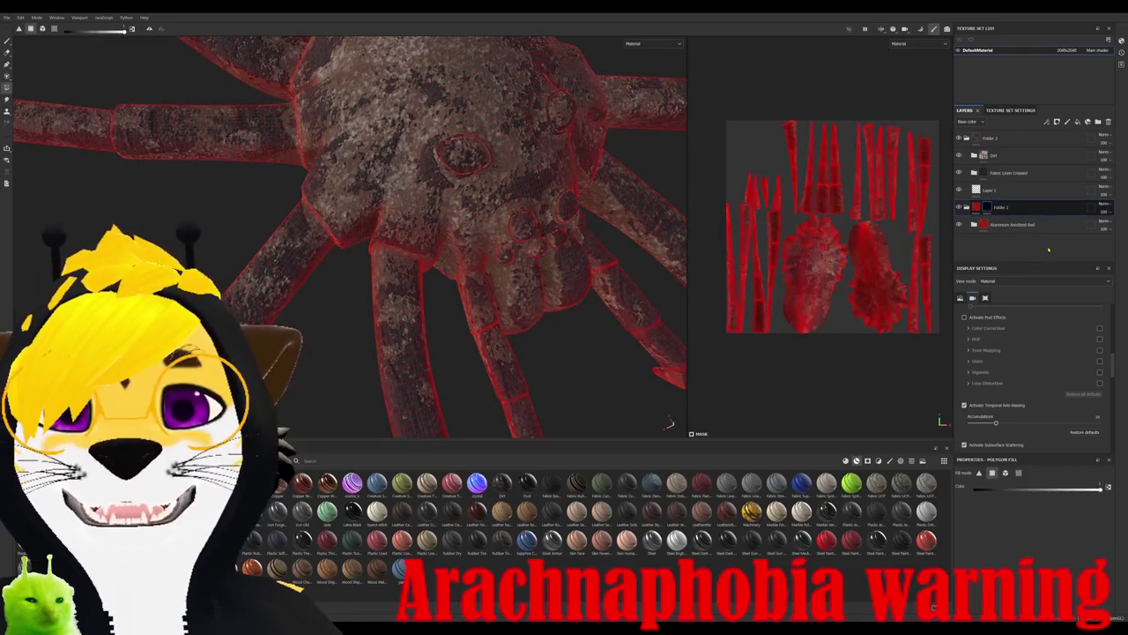
{"action": "left_click", "coordinate": [979, 138]}
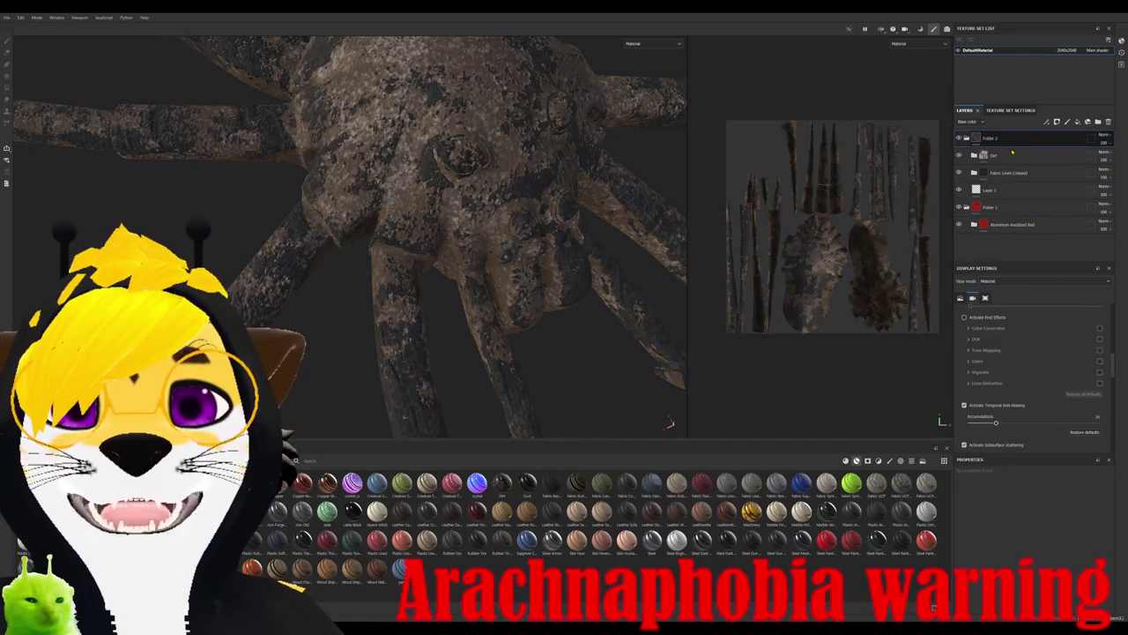
{"action": "left_click", "coordinate": [1077, 122]}
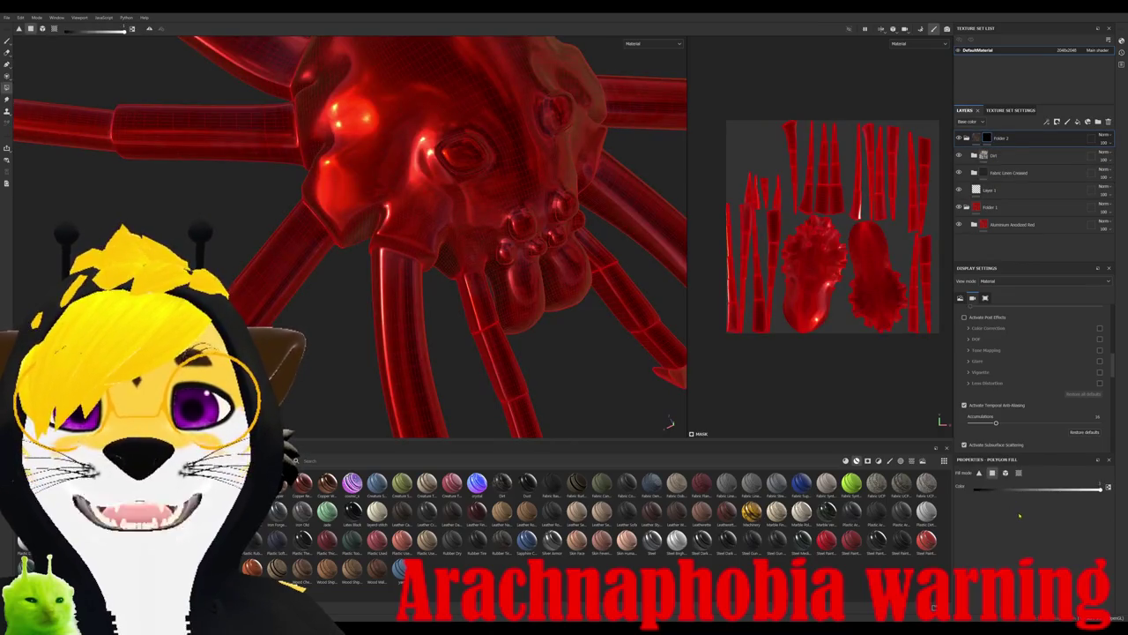
- Polygon-fill Folder 2's mask over the spider's head and all leg islands
{"action": "left_click", "coordinate": [441, 176]}
{"action": "left_click_drag", "start_coordinate": [716, 125], "coordinate": [943, 357]}
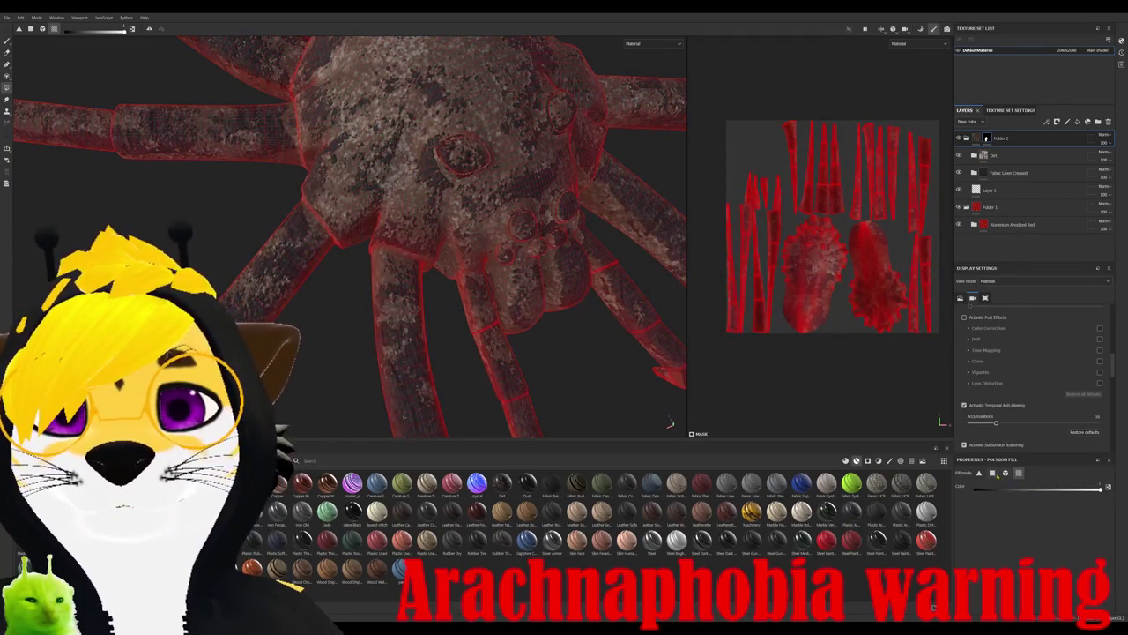
{"action": "scroll", "coordinate": [803, 231], "scroll_direction": "up", "scroll_amount": 2}
{"action": "scroll", "coordinate": [804, 231], "scroll_direction": "up", "scroll_amount": 3}
{"action": "scroll", "coordinate": [713, 158], "scroll_direction": "up", "scroll_amount": 2}
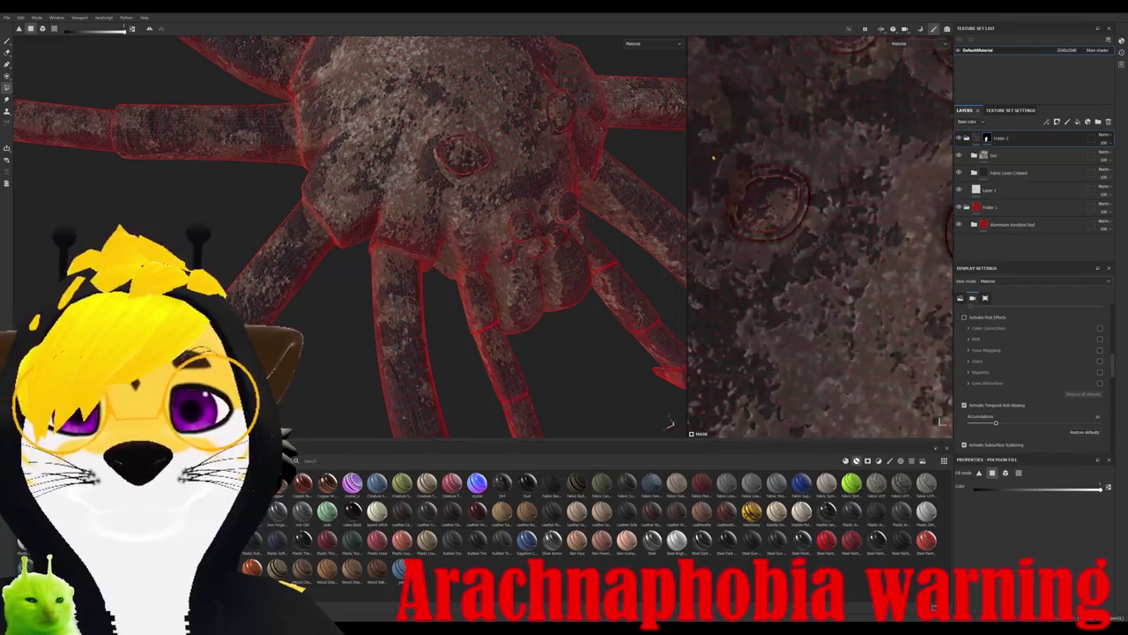
{"action": "scroll", "coordinate": [803, 194], "scroll_direction": "up", "scroll_amount": 2}
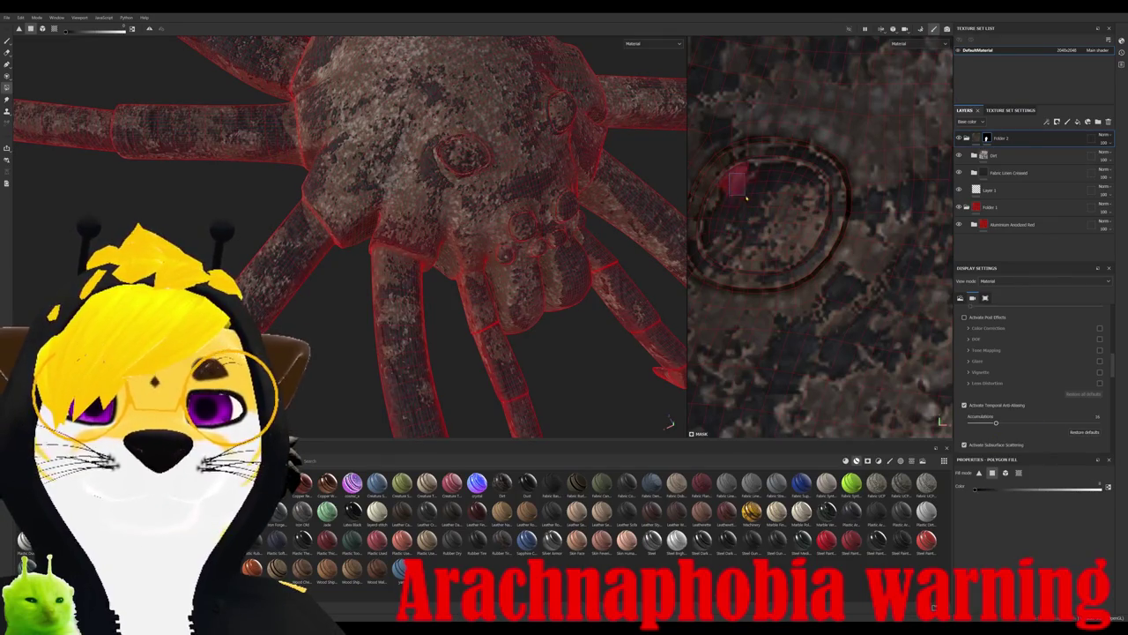
- Mask the dirt off a block of the first eye island, undoing a partial fill
{"action": "left_click_drag", "start_coordinate": [743, 194], "coordinate": [809, 251]}
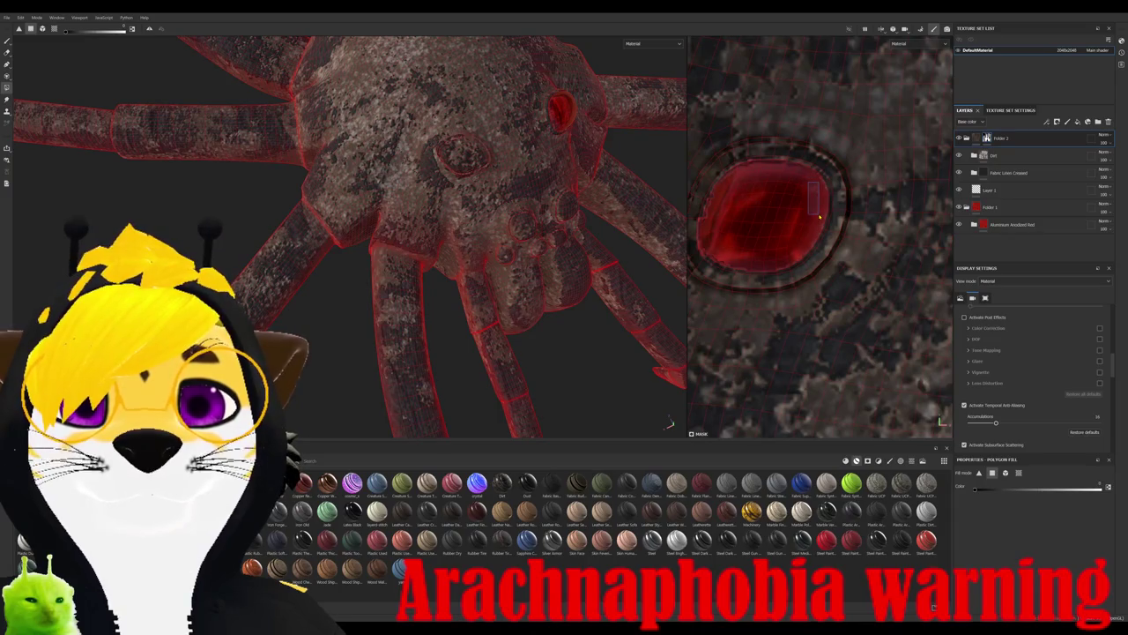
{"action": "scroll", "coordinate": [819, 216], "scroll_direction": "down", "scroll_amount": 2}
{"action": "key", "text": "ctrl+z"}
{"action": "scroll", "coordinate": [846, 229], "scroll_direction": "up", "scroll_amount": 3}
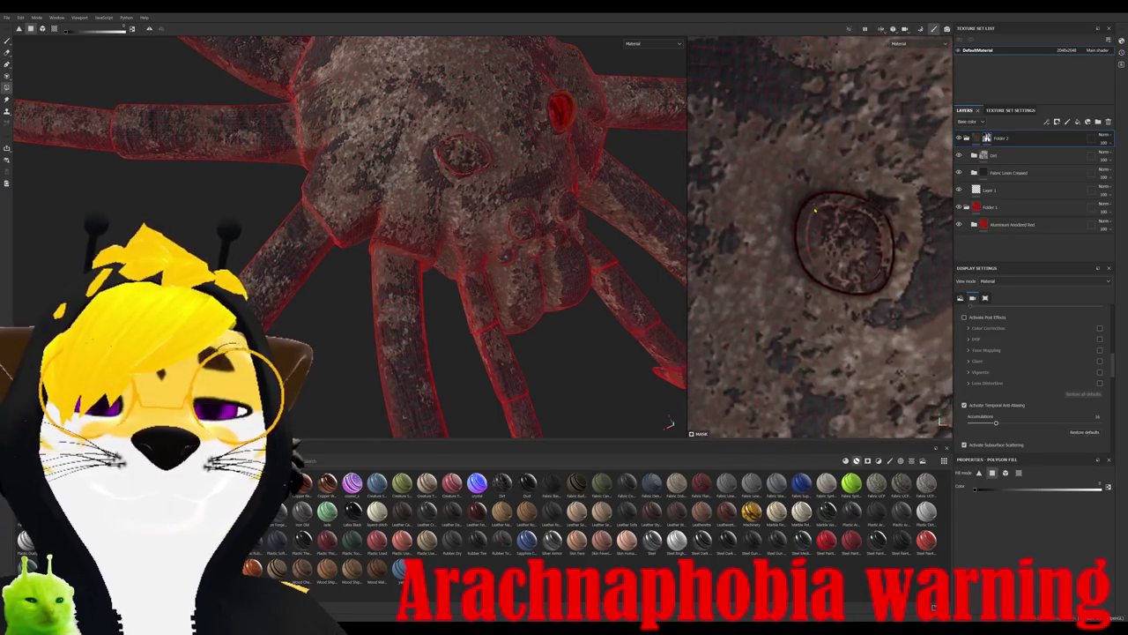
{"action": "scroll", "coordinate": [855, 238], "scroll_direction": "up", "scroll_amount": 2}
{"action": "scroll", "coordinate": [855, 238], "scroll_direction": "up", "scroll_amount": 1}
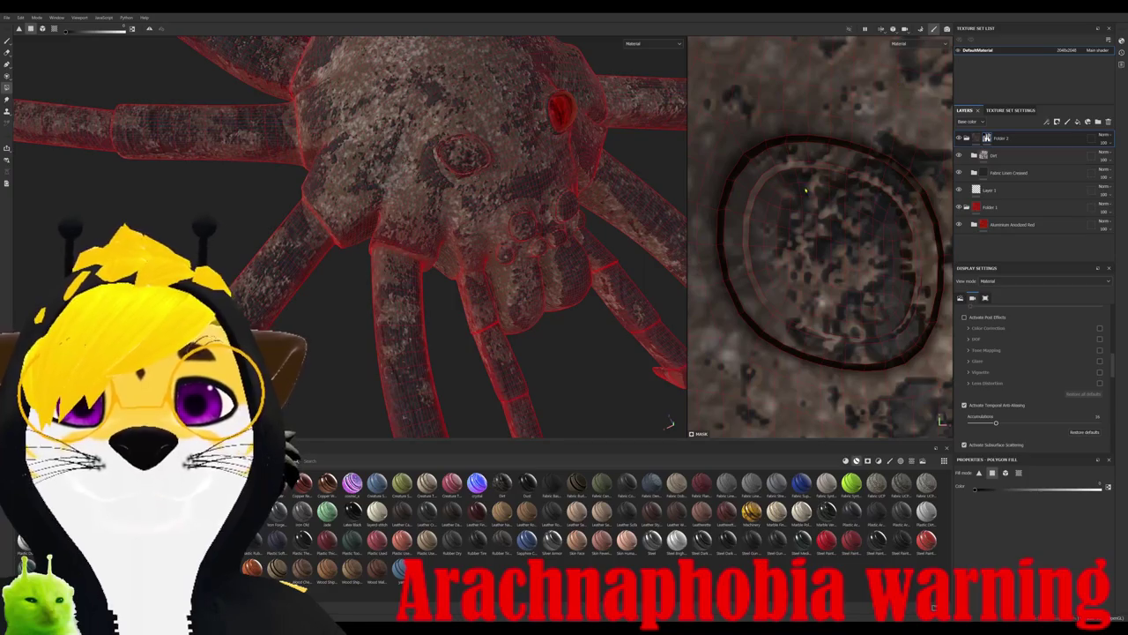
{"action": "left_click_drag", "start_coordinate": [772, 187], "coordinate": [834, 261]}
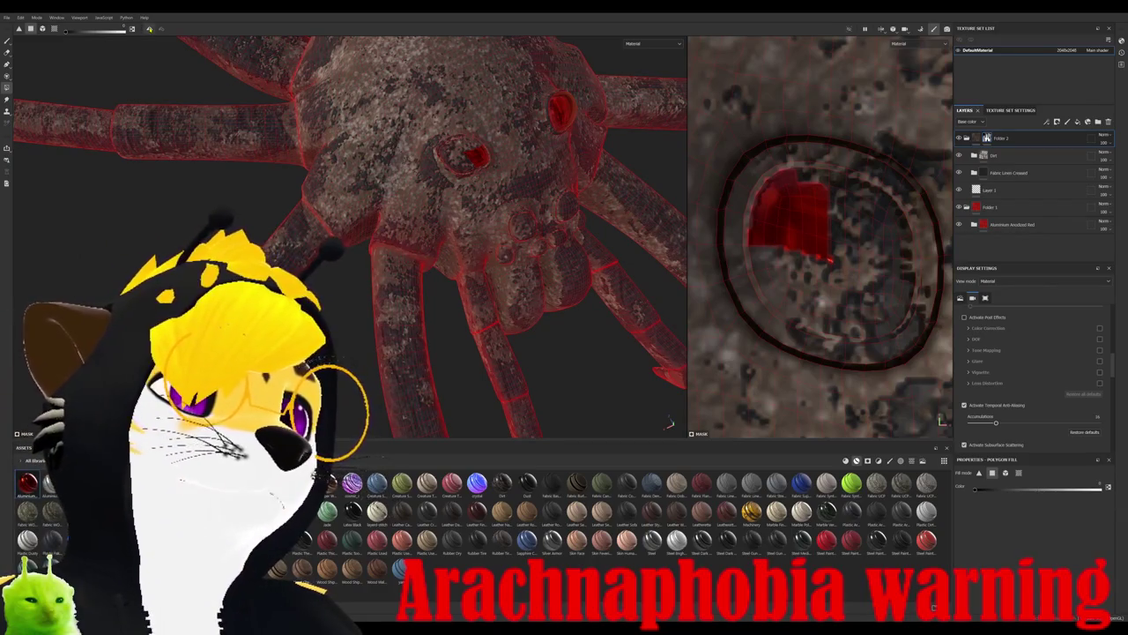
- Mask the dirt off the rest of that eye island
{"action": "left_click_drag", "start_coordinate": [668, 423], "coordinate": [678, 414], "text": "alt"}
{"action": "scroll", "coordinate": [820, 212], "scroll_direction": "up", "scroll_amount": 1}
{"action": "left_click_drag", "start_coordinate": [786, 180], "coordinate": [826, 190]}
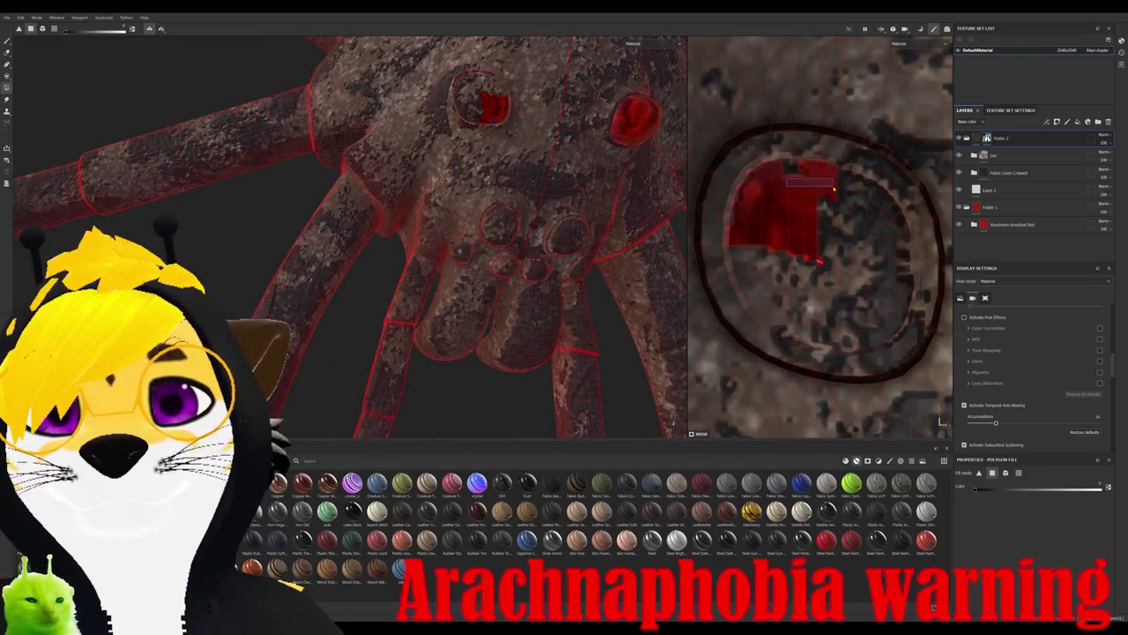
{"action": "mouse_move", "coordinate": [778, 225]}
{"action": "left_mouse_down"}
{"action": "mouse_move", "coordinate": [759, 255]}
{"action": "mouse_move", "coordinate": [811, 305]}
{"action": "left_mouse_up"}
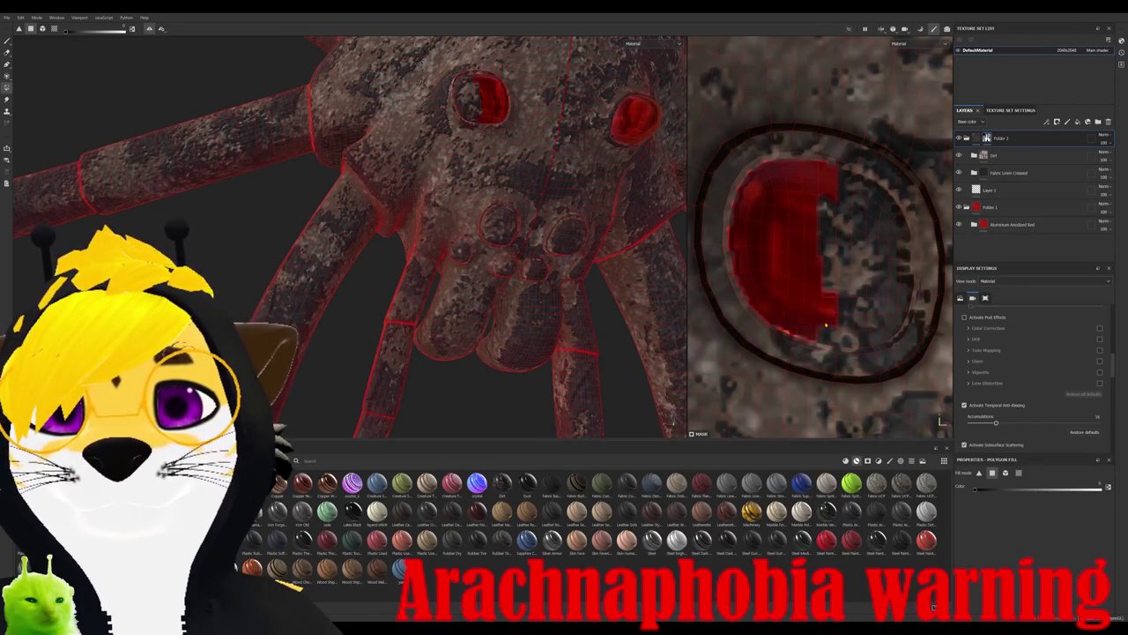
{"action": "left_click_drag", "start_coordinate": [853, 256], "coordinate": [843, 209]}
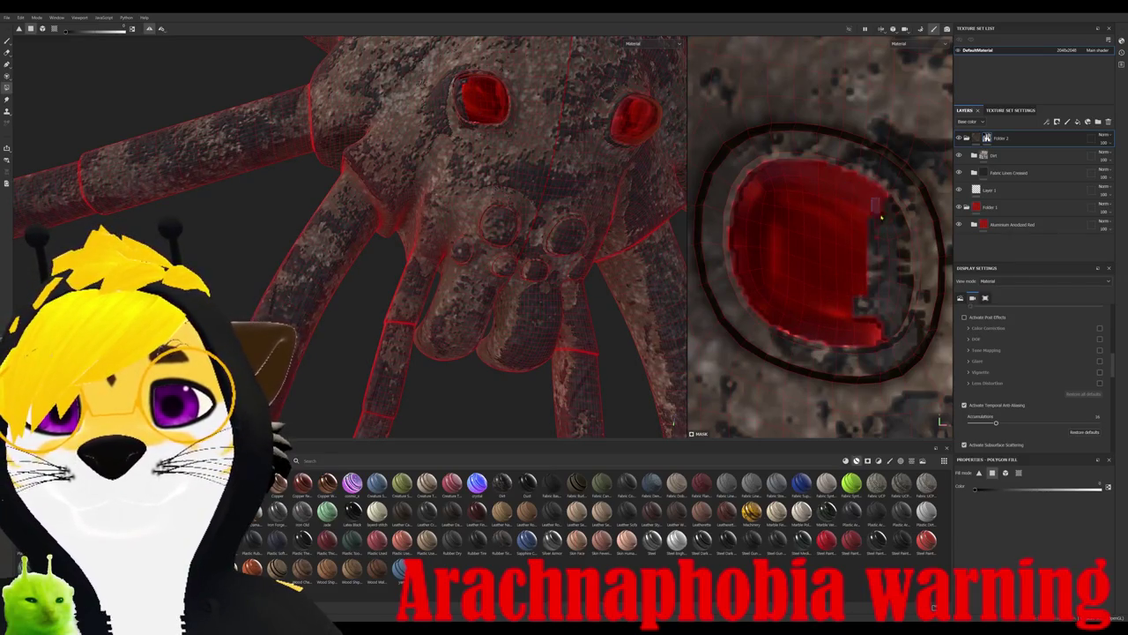
{"action": "left_click_drag", "start_coordinate": [890, 249], "coordinate": [886, 330]}
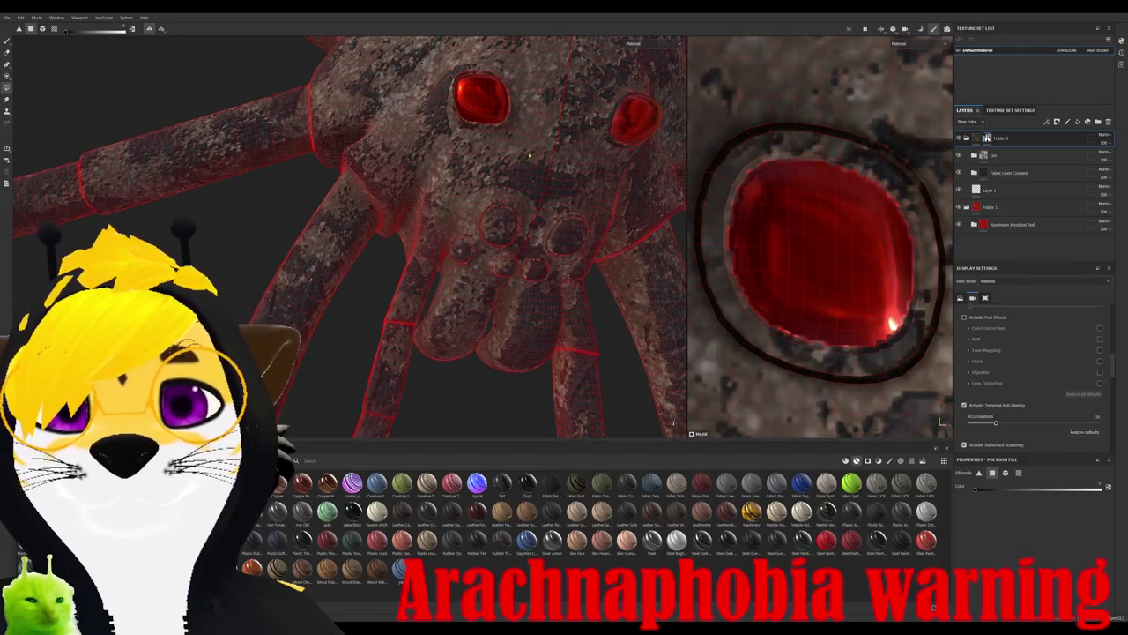
- Reframe on the face and mask the dirt off the next eye island
{"action": "left_click_drag", "start_coordinate": [529, 157], "coordinate": [546, 203], "text": "alt"}
{"action": "scroll", "coordinate": [567, 250], "scroll_direction": "up", "scroll_amount": 5}
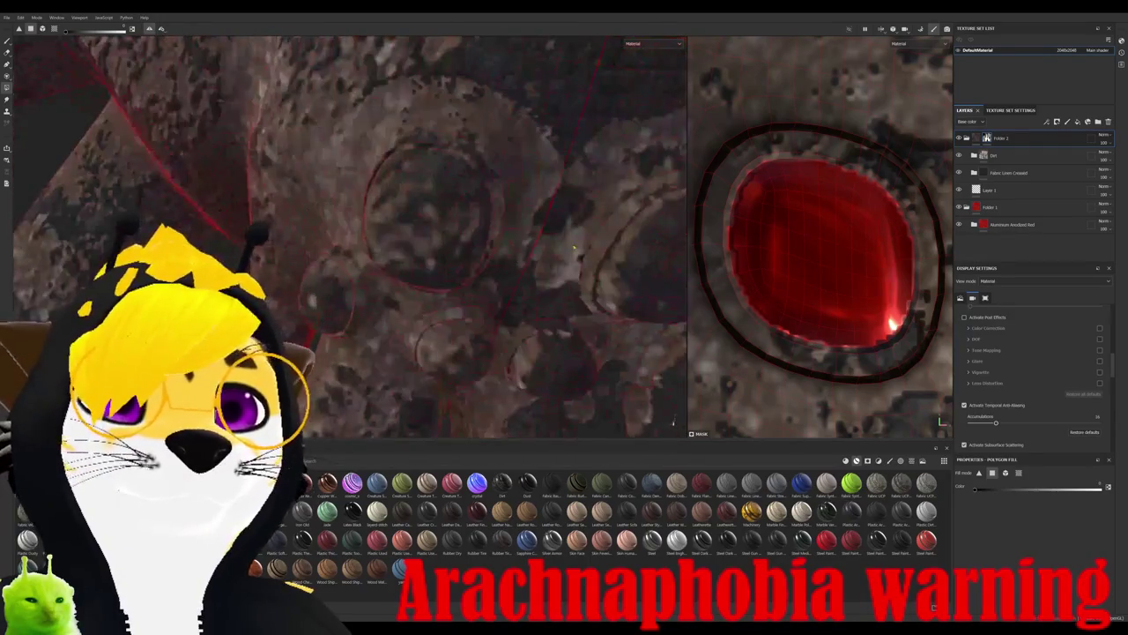
{"action": "left_click_drag", "start_coordinate": [567, 251], "coordinate": [573, 291], "text": "alt"}
{"action": "scroll", "coordinate": [792, 295], "scroll_direction": "down", "scroll_amount": 2}
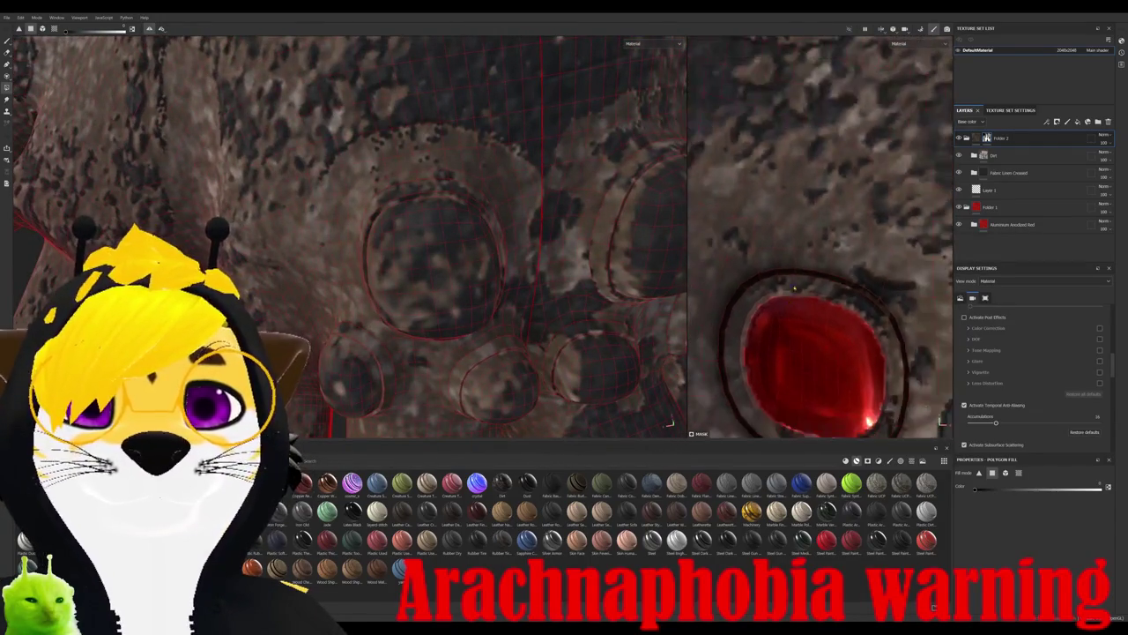
{"action": "middle_click_drag", "start_coordinate": [792, 295], "coordinate": [749, 137]}
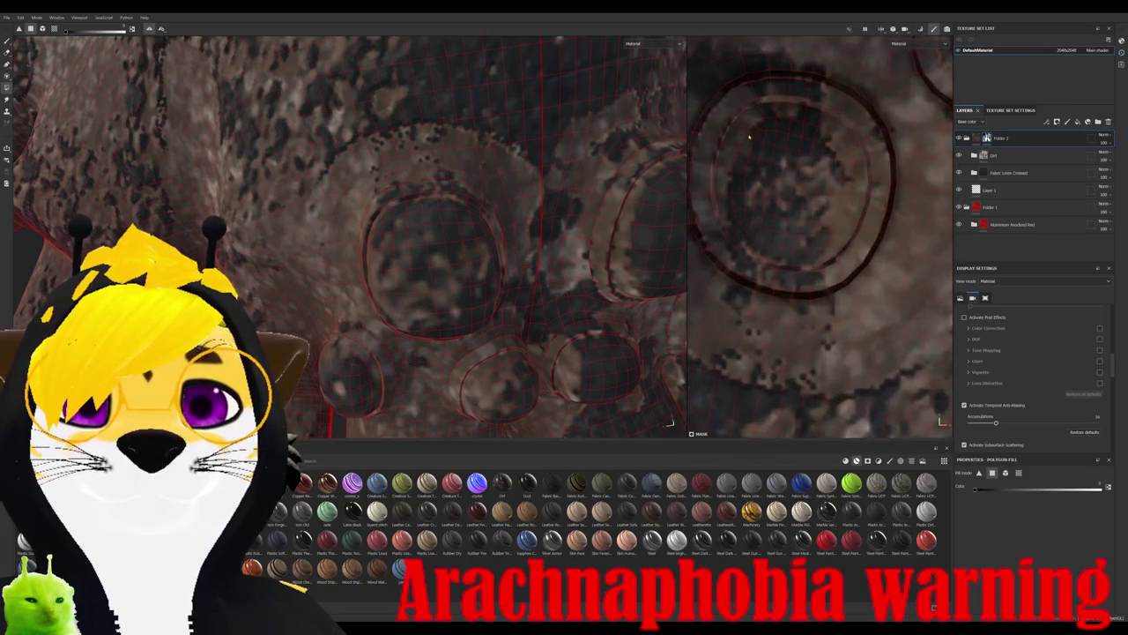
{"action": "scroll", "coordinate": [749, 136], "scroll_direction": "up", "scroll_amount": 1}
{"action": "left_click_drag", "start_coordinate": [751, 118], "coordinate": [853, 269]}
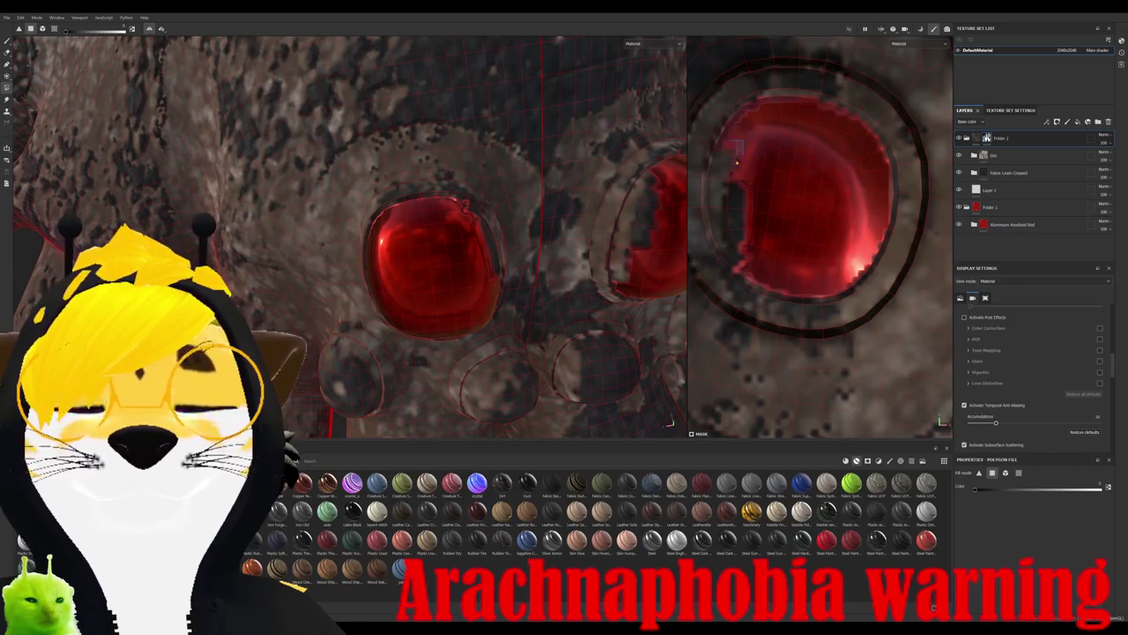
- Mask the dirt off the leftover eye strips and the smaller lower eye islands
{"action": "left_click_drag", "start_coordinate": [739, 155], "coordinate": [728, 233]}
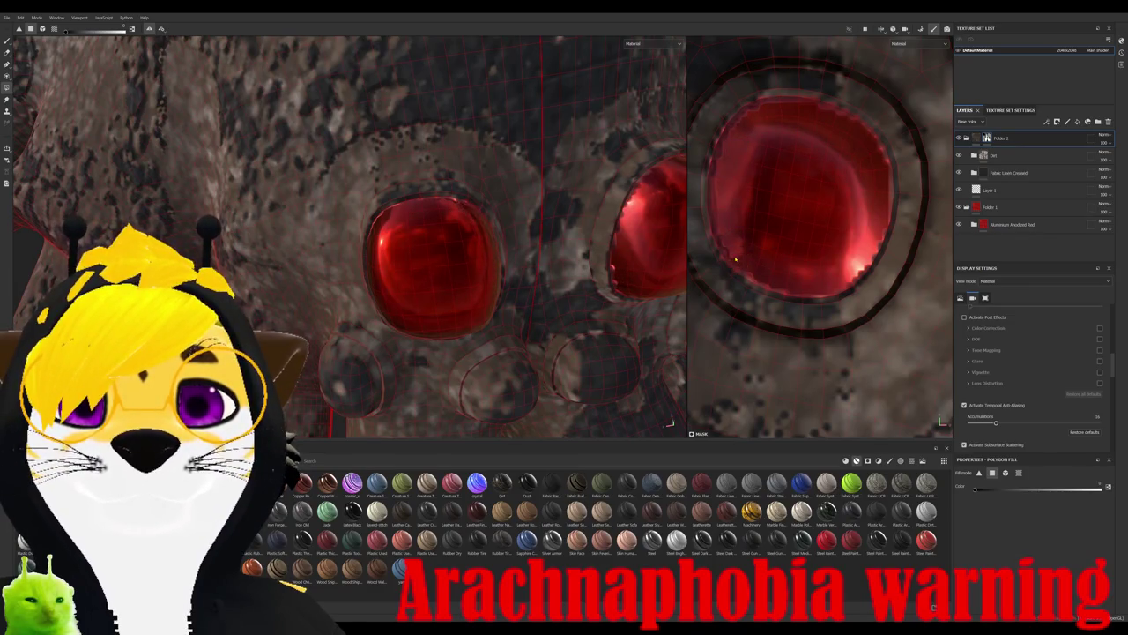
{"action": "middle_click_drag", "start_coordinate": [767, 186], "coordinate": [868, 284]}
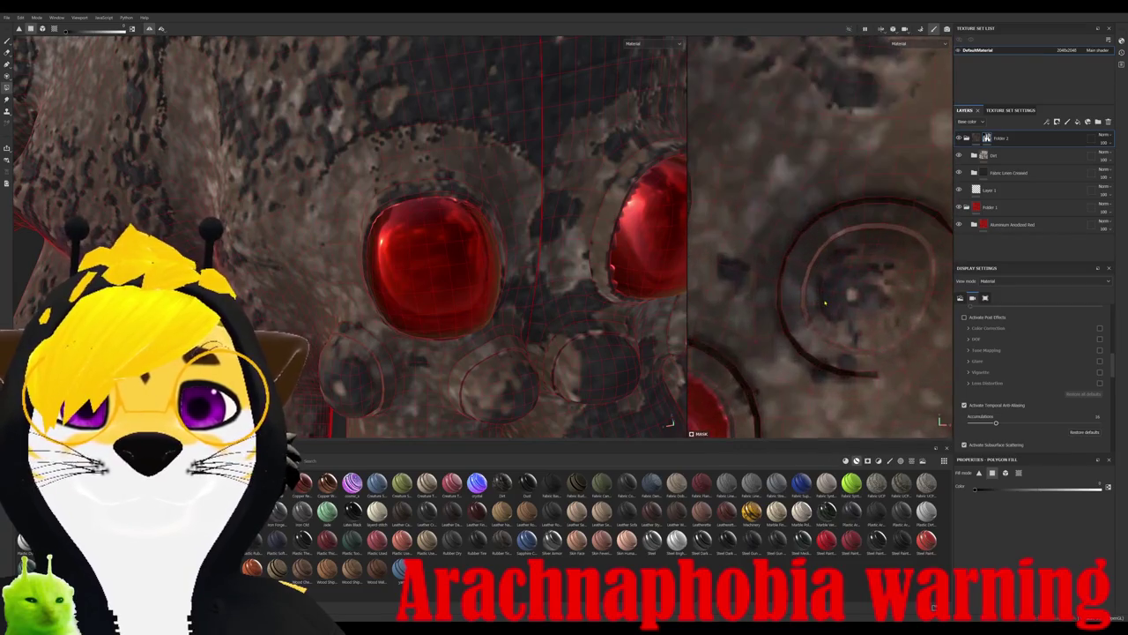
{"action": "left_click_drag", "start_coordinate": [825, 240], "coordinate": [900, 328]}
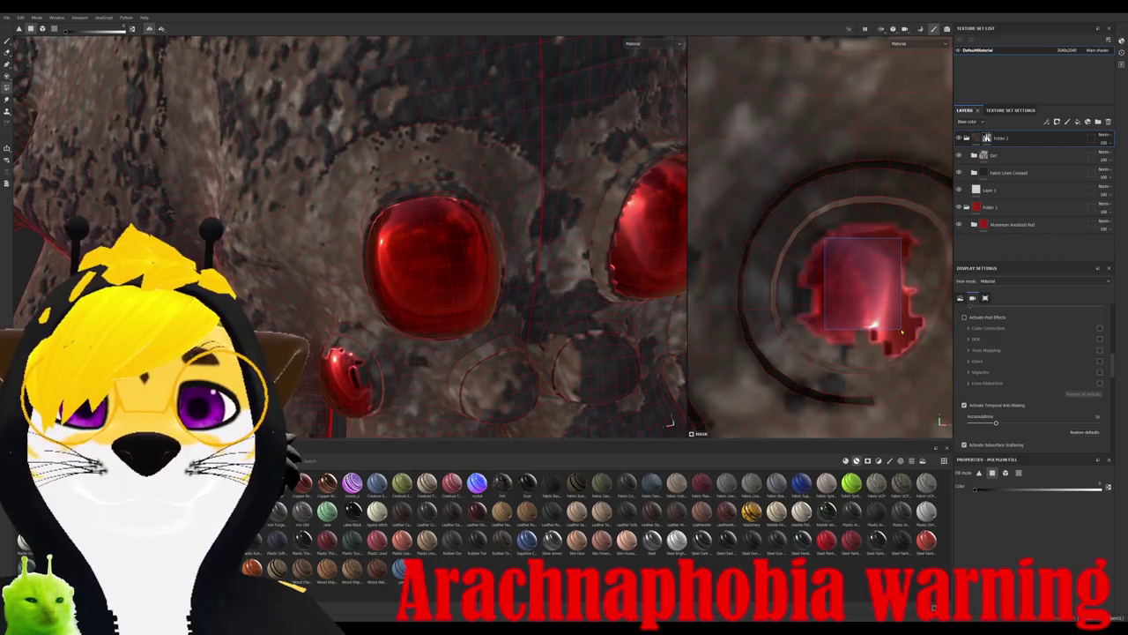
{"action": "mouse_move", "coordinate": [809, 230]}
{"action": "left_mouse_down"}
{"action": "mouse_move", "coordinate": [877, 312]}
{"action": "mouse_move", "coordinate": [901, 316]}
{"action": "left_mouse_up"}
{"action": "left_click_drag", "start_coordinate": [916, 253], "coordinate": [928, 282]}
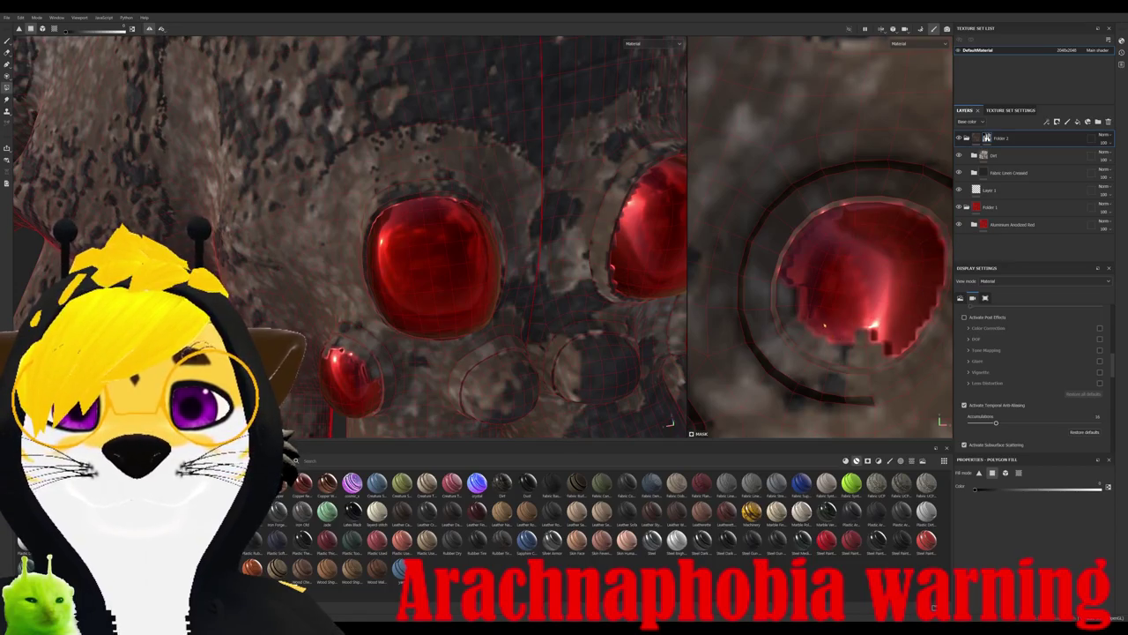
{"action": "left_click_drag", "start_coordinate": [822, 298], "coordinate": [881, 350]}
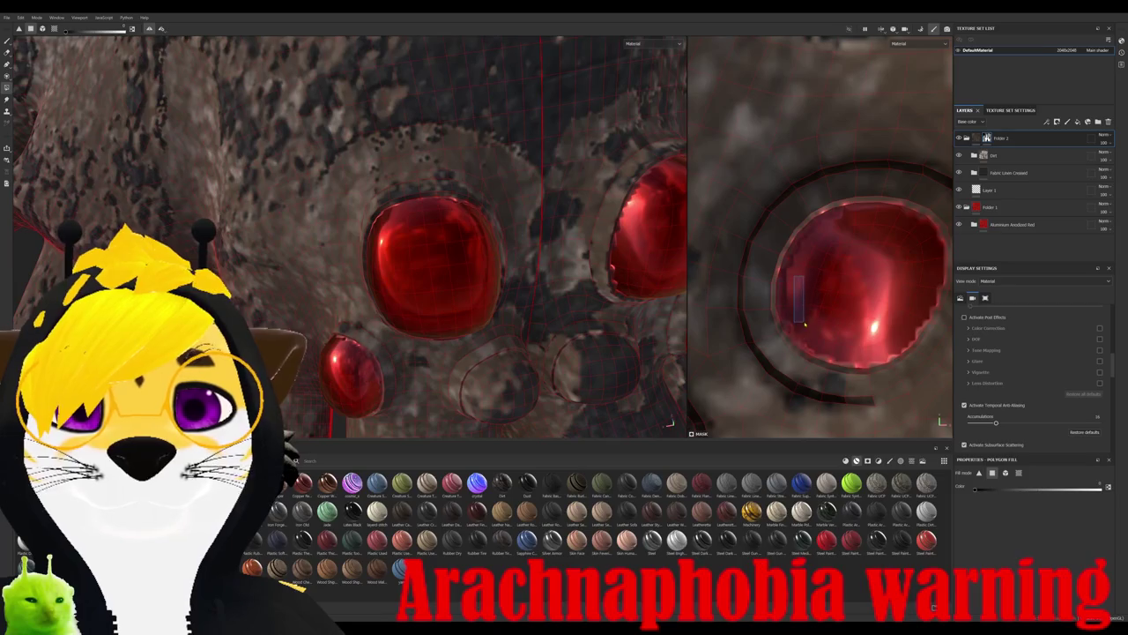
{"action": "middle_click_drag", "start_coordinate": [805, 324], "coordinate": [860, 202]}
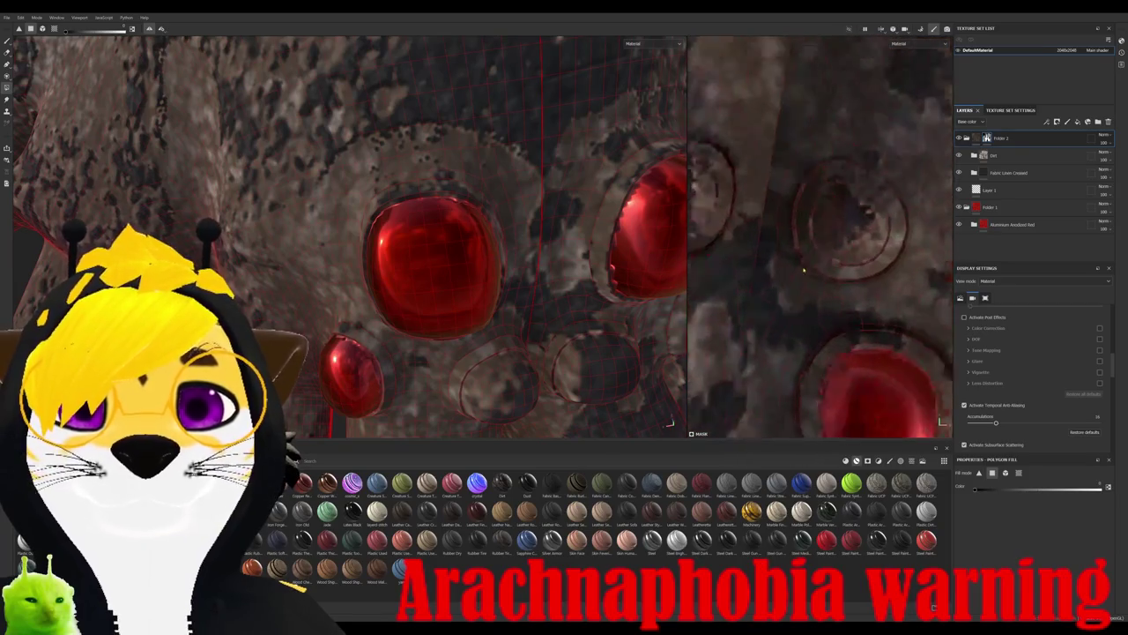
{"action": "left_click_drag", "start_coordinate": [821, 173], "coordinate": [902, 237]}
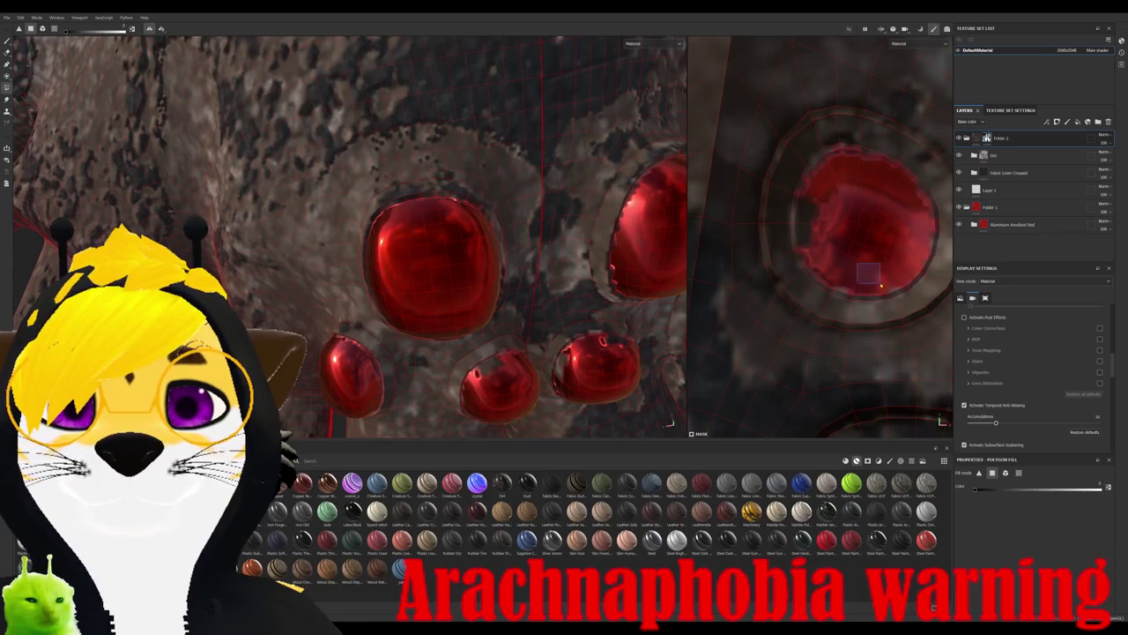
{"action": "scroll", "coordinate": [813, 239], "scroll_direction": "down", "scroll_amount": 2}
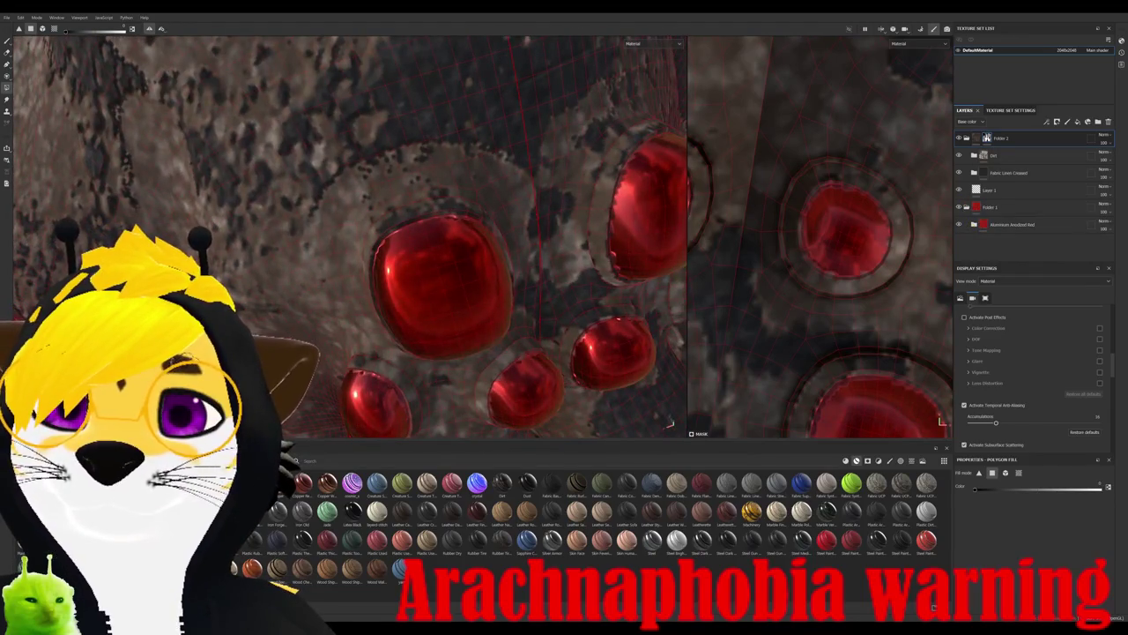
- Expand the Aluminium Anodized Red group and adjust the red fill layer's base colour
{"action": "left_click", "coordinate": [973, 224]}
{"action": "left_click", "coordinate": [1013, 259]}
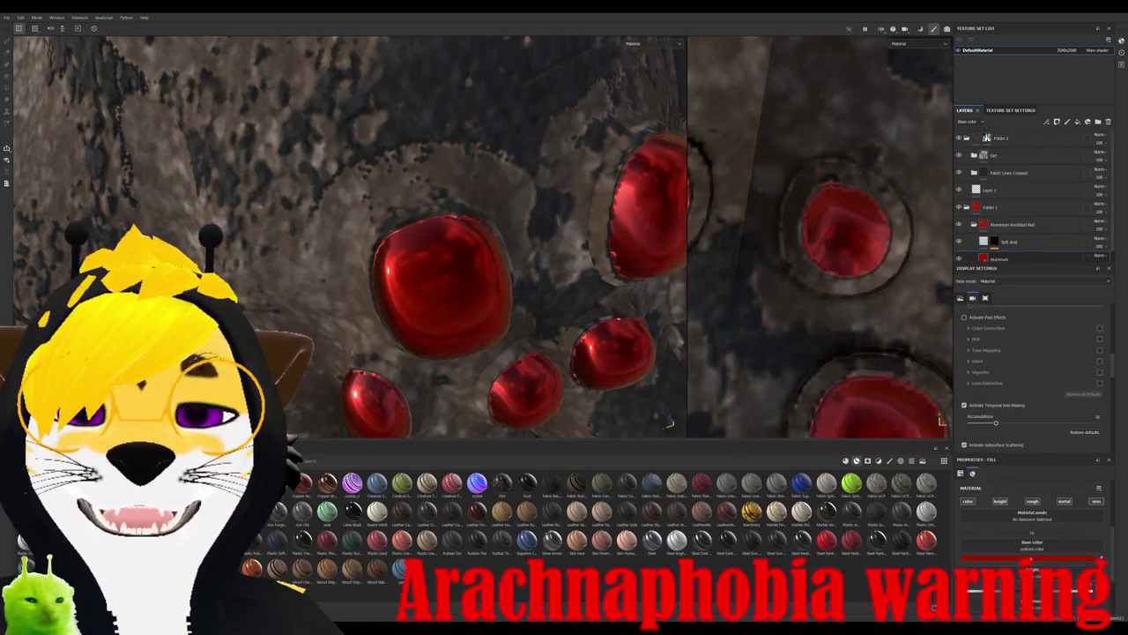
{"action": "left_click", "coordinate": [957, 556]}
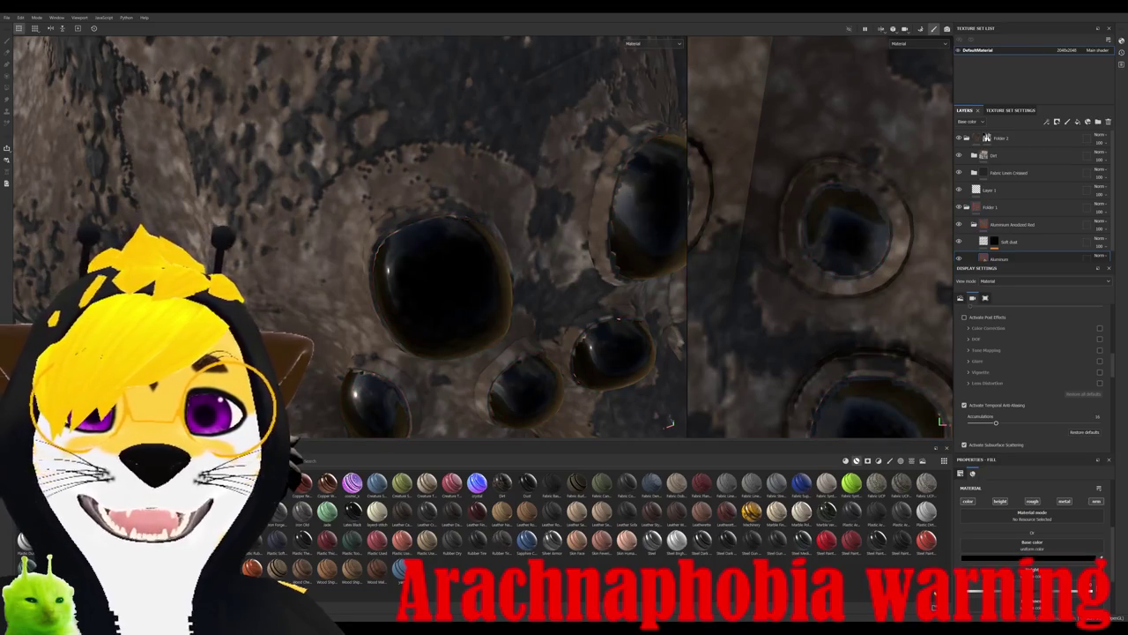
{"action": "left_click_drag", "start_coordinate": [957, 557], "coordinate": [936, 568]}
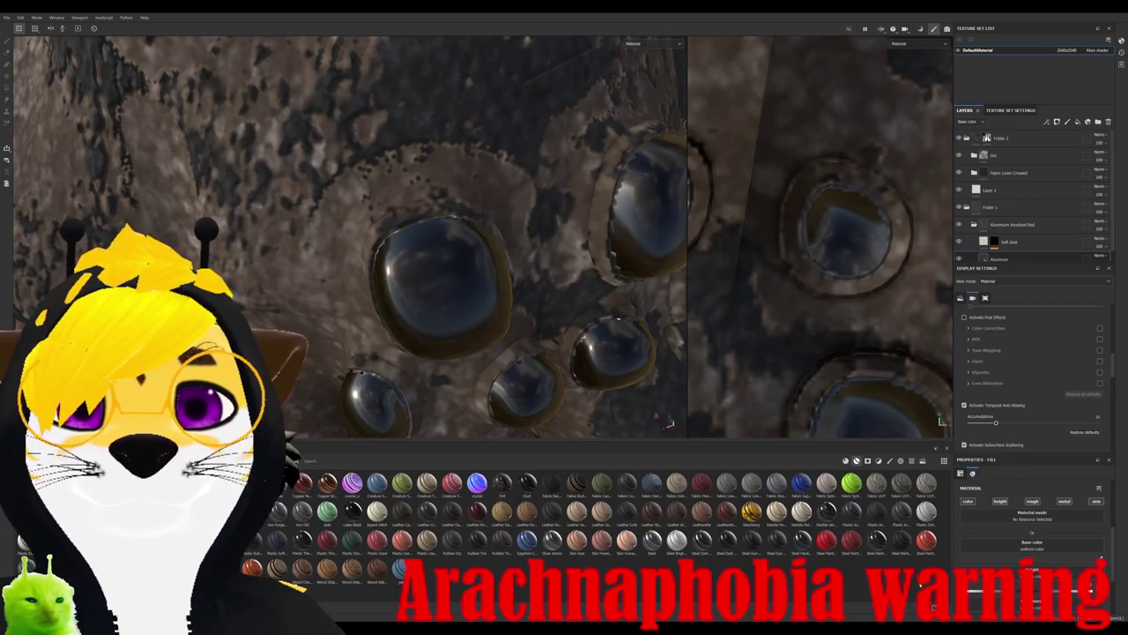
{"action": "scroll", "coordinate": [498, 209], "scroll_direction": "down", "scroll_amount": 5}
{"action": "left_click_drag", "start_coordinate": [458, 221], "coordinate": [498, 209], "text": "alt"}
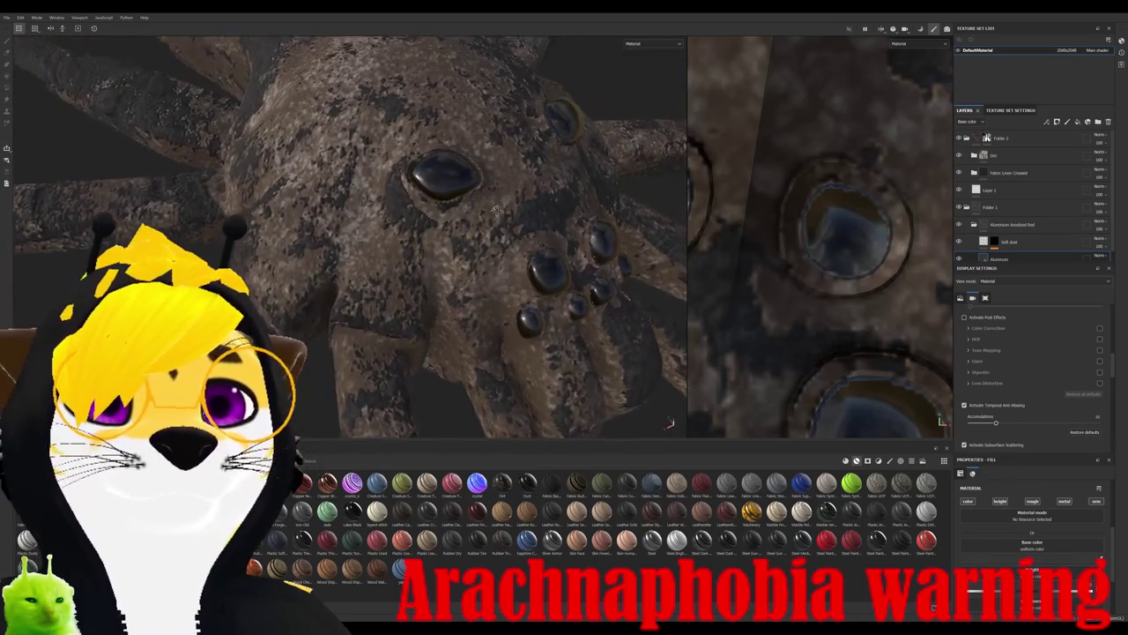
- Set the lower Aluminium layer's base colour to bright red
{"action": "left_click", "coordinate": [1016, 258]}
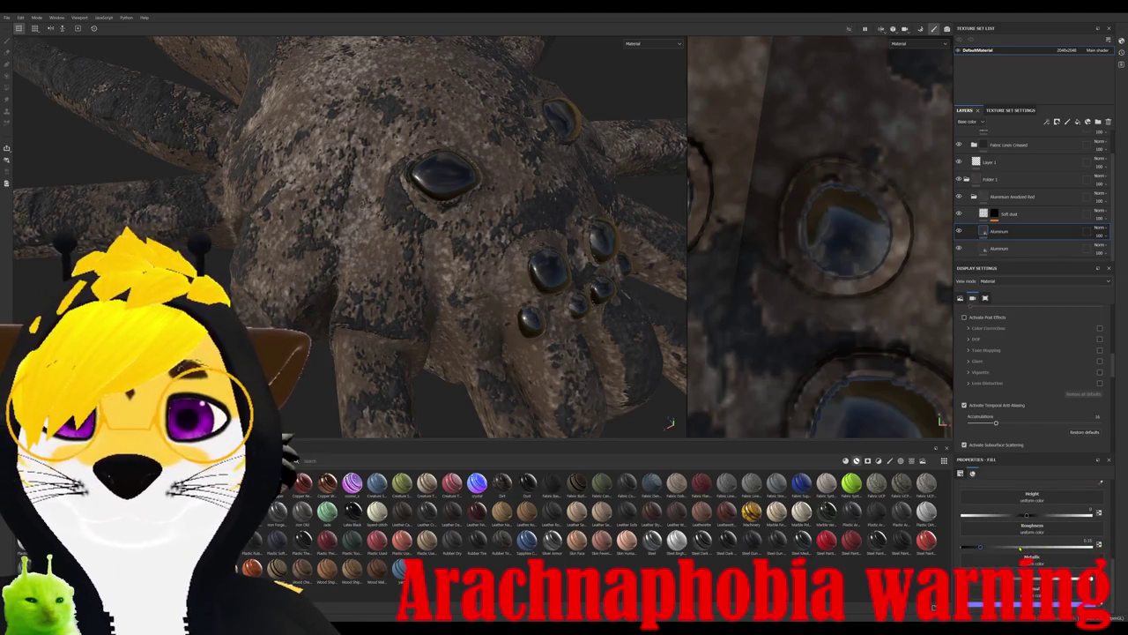
{"action": "scroll", "coordinate": [1032, 529], "scroll_direction": "up", "scroll_amount": 5}
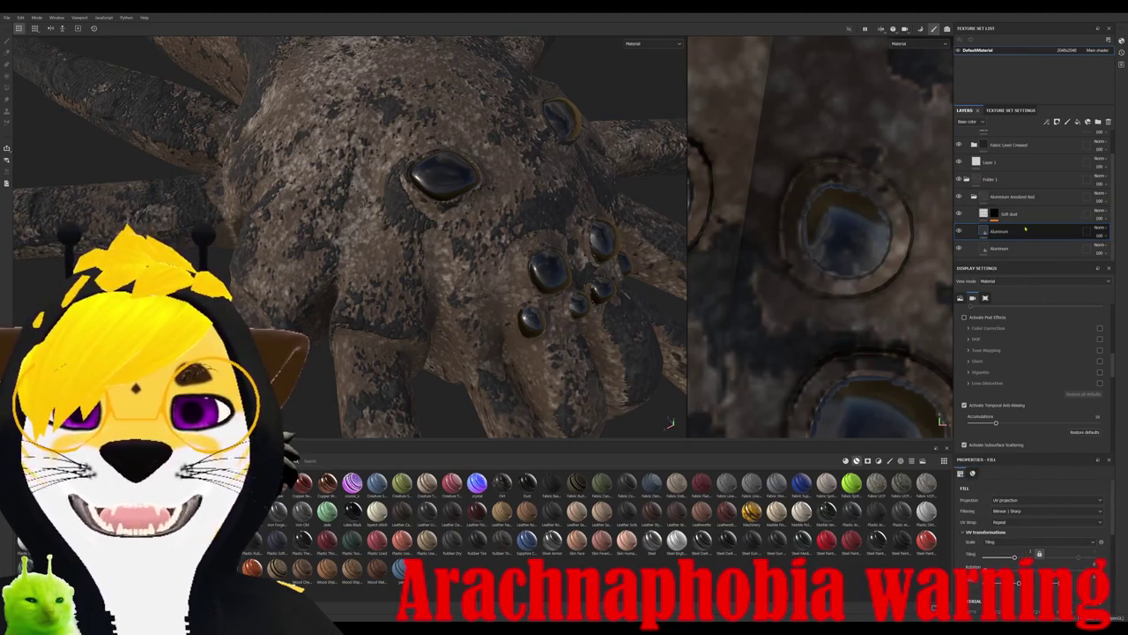
{"action": "scroll", "coordinate": [1032, 388], "scroll_direction": "down", "scroll_amount": 3}
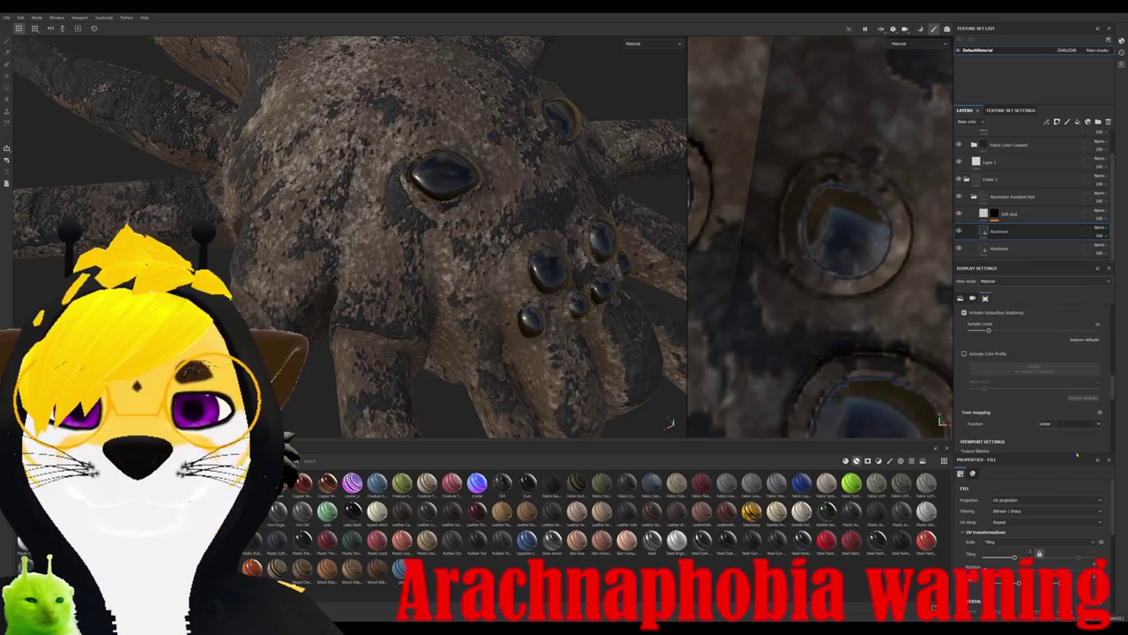
{"action": "scroll", "coordinate": [1036, 529], "scroll_direction": "down", "scroll_amount": 5}
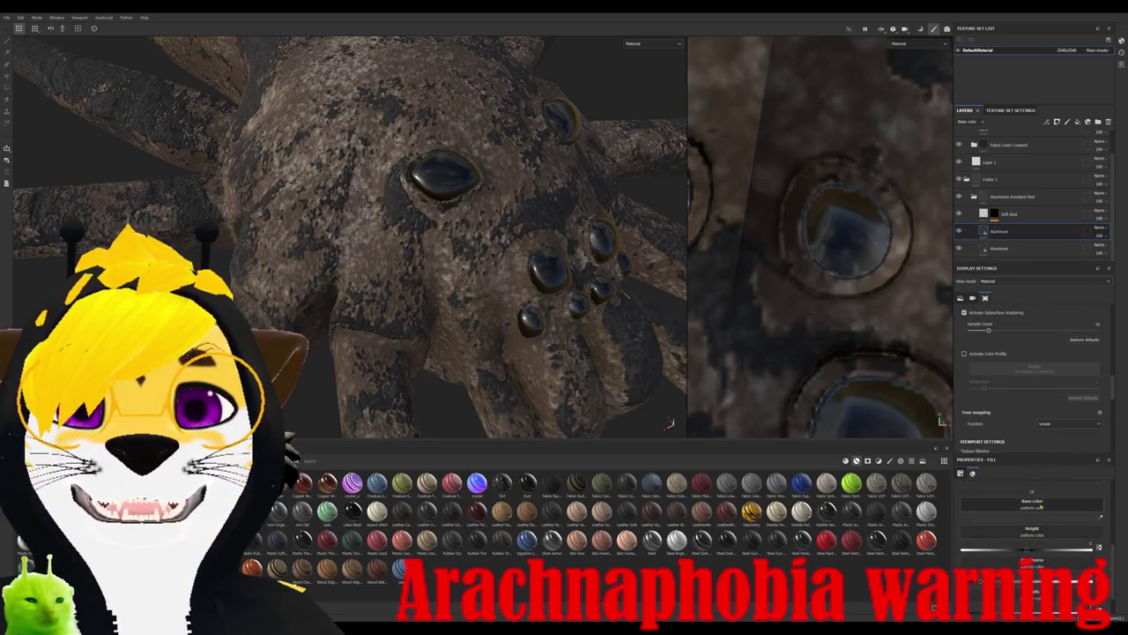
{"action": "left_click", "coordinate": [1040, 507]}
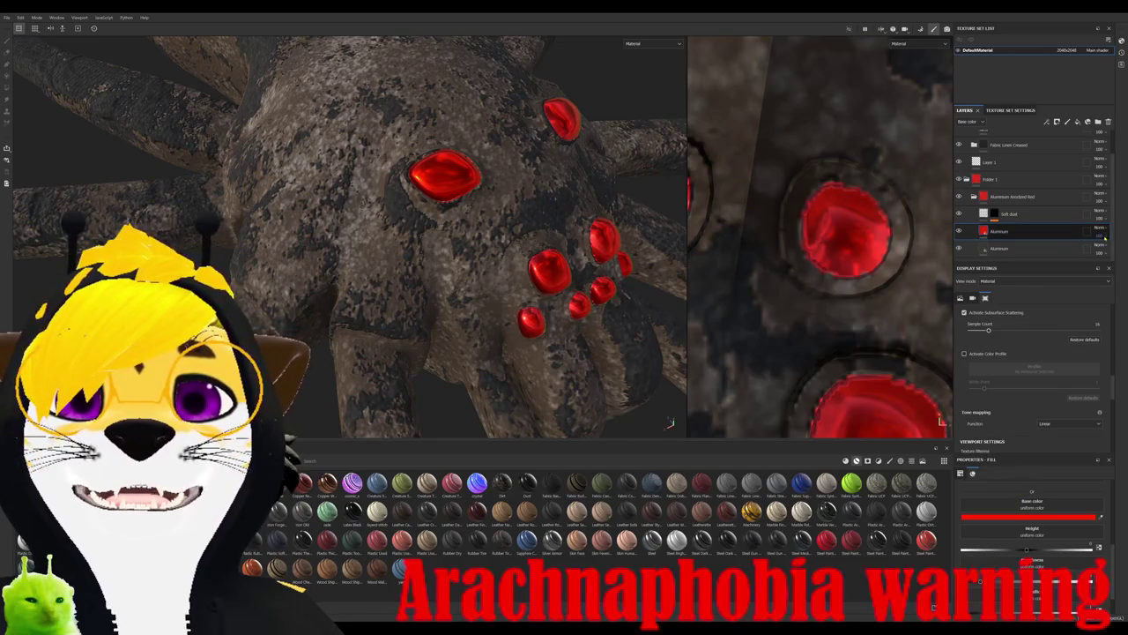
- Lower the eye layer's opacity, tint the eyes blue, and apply the Dust material
{"action": "left_click_drag", "start_coordinate": [1109, 251], "coordinate": [1093, 251]}
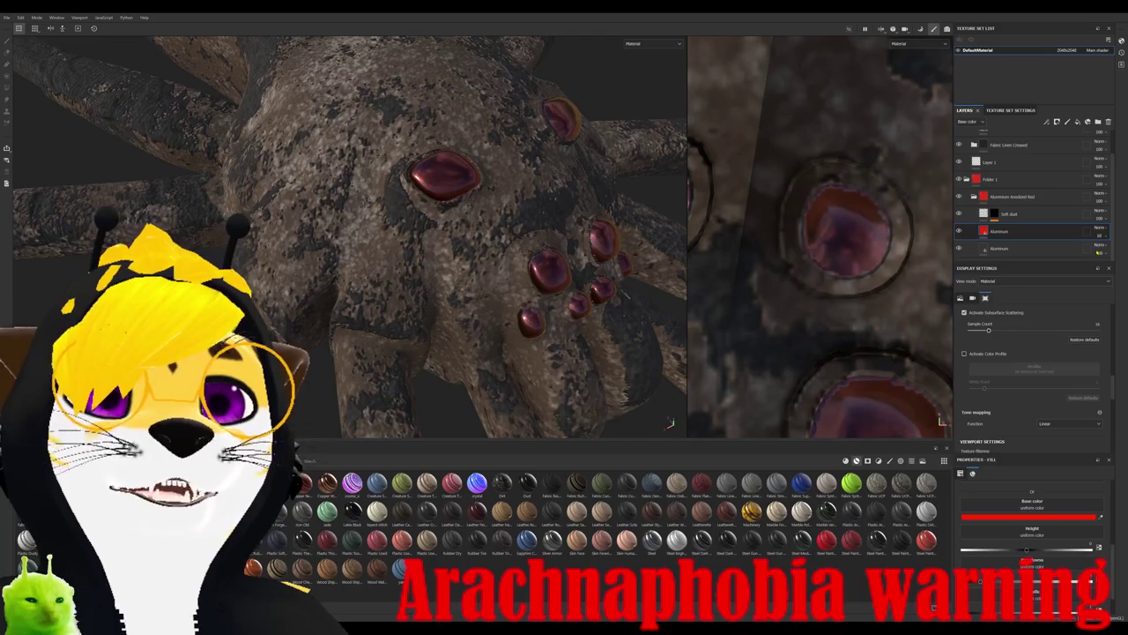
{"action": "mouse_move", "coordinate": [494, 264]}
{"action": "left_mouse_down", "text": "alt"}
{"action": "mouse_move", "coordinate": [388, 257]}
{"action": "mouse_move", "coordinate": [714, 315]}
{"action": "left_mouse_up", "text": "alt"}
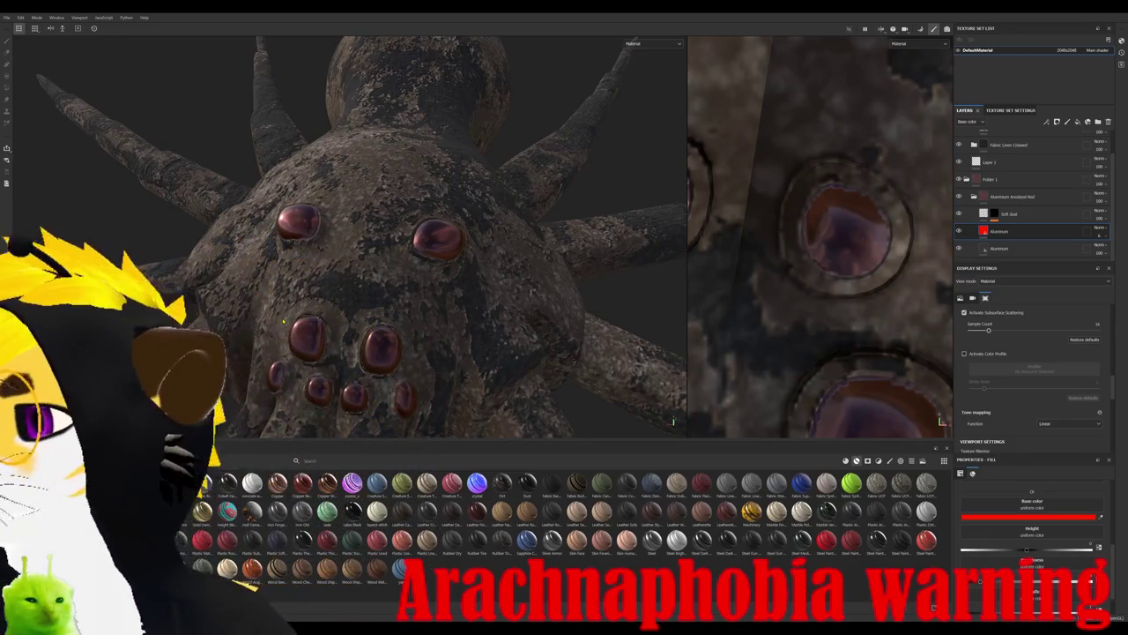
{"action": "mouse_move", "coordinate": [284, 322]}
{"action": "left_mouse_down", "text": "alt"}
{"action": "mouse_move", "coordinate": [465, 274]}
{"action": "mouse_move", "coordinate": [495, 254]}
{"action": "mouse_move", "coordinate": [423, 236]}
{"action": "mouse_move", "coordinate": [426, 247]}
{"action": "left_mouse_up", "text": "alt"}
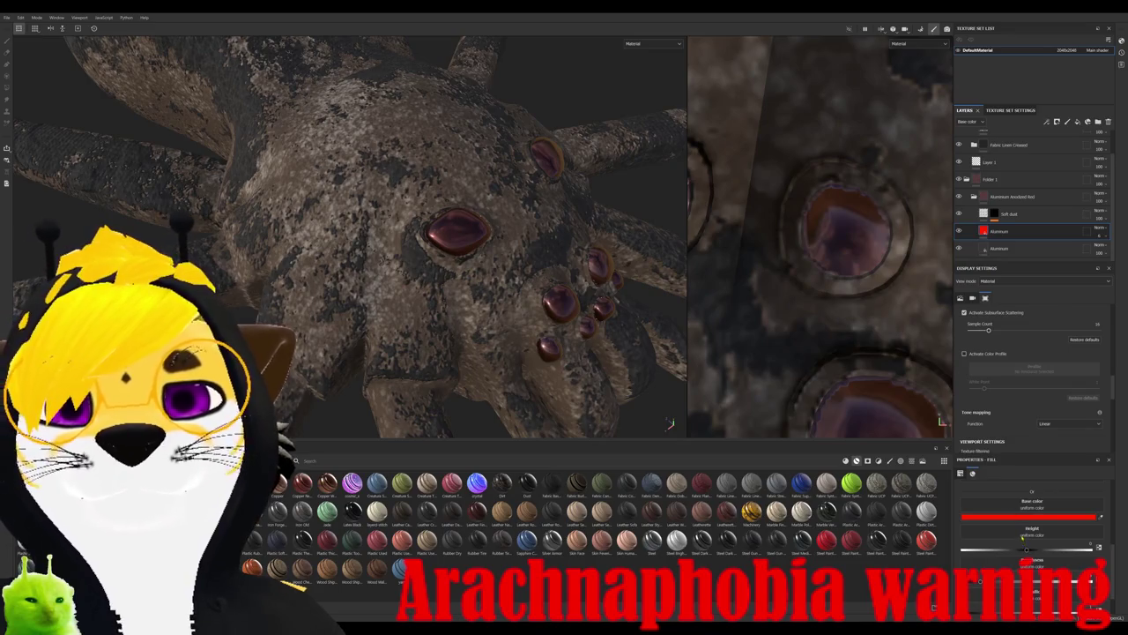
{"action": "key", "text": "ctrl+z"}
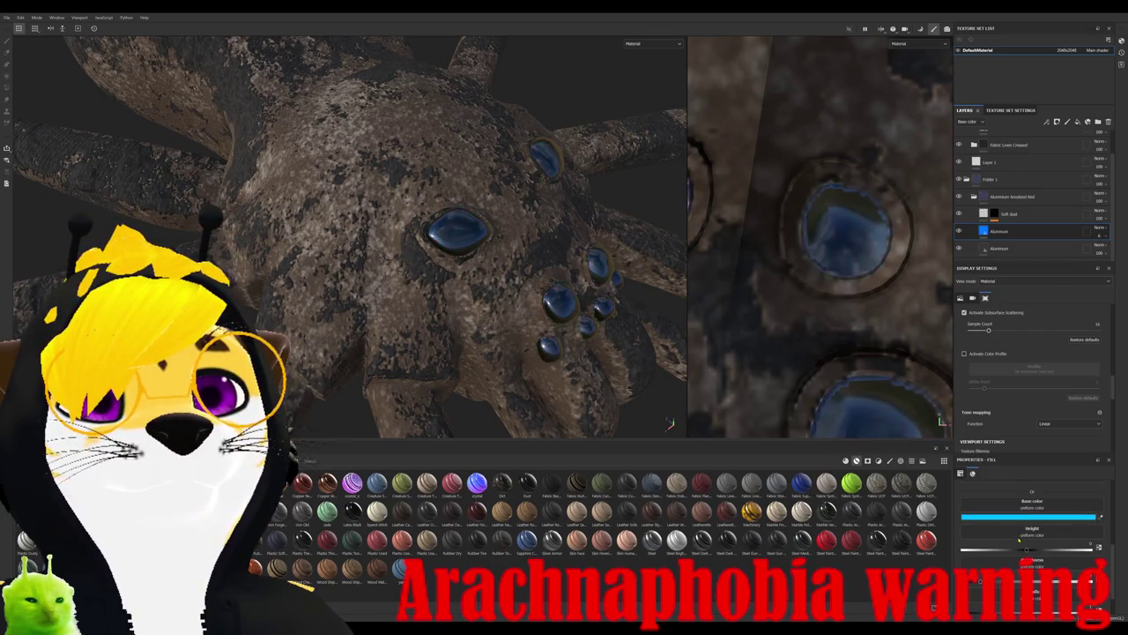
{"action": "mouse_move", "coordinate": [459, 231]}
{"action": "left_mouse_down", "text": "alt"}
{"action": "mouse_move", "coordinate": [521, 264]}
{"action": "mouse_move", "coordinate": [451, 318]}
{"action": "mouse_move", "coordinate": [300, 280]}
{"action": "mouse_move", "coordinate": [434, 326]}
{"action": "mouse_move", "coordinate": [436, 302]}
{"action": "mouse_move", "coordinate": [359, 408]}
{"action": "mouse_move", "coordinate": [379, 371]}
{"action": "left_mouse_up", "text": "alt"}
{"action": "mouse_move", "coordinate": [526, 483]}
{"action": "left_mouse_down"}
{"action": "mouse_move", "coordinate": [433, 300]}
{"action": "mouse_move", "coordinate": [355, 364]}
{"action": "mouse_move", "coordinate": [396, 335]}
{"action": "left_mouse_up"}
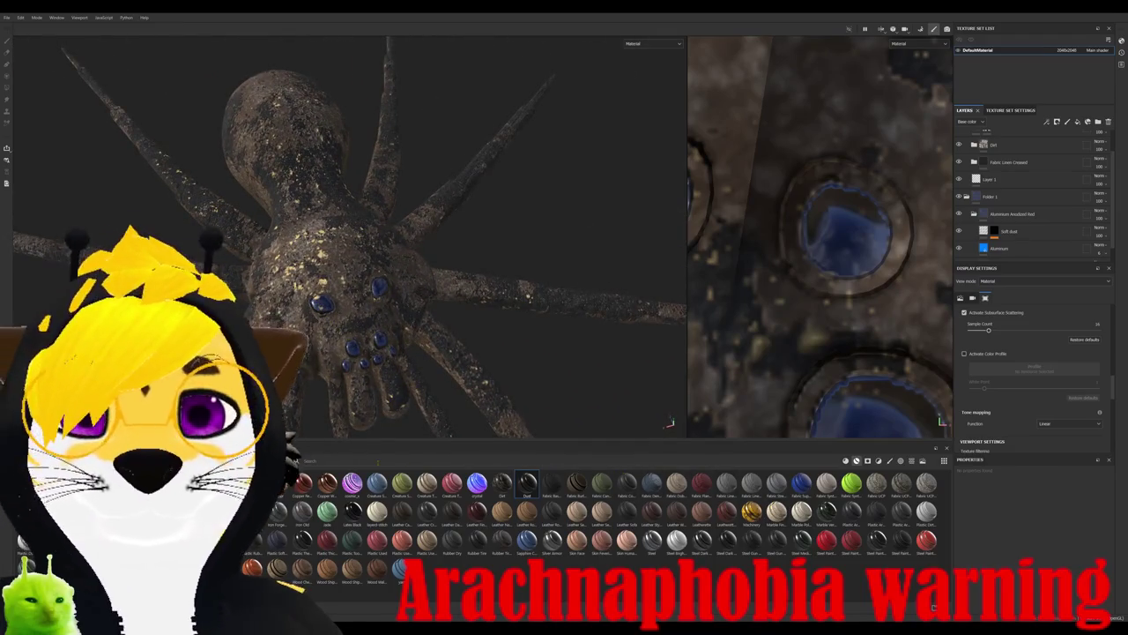
- Drop a new material layer onto the spider and collapse Folder 1 and Folder 2
{"action": "type", "text": "a"}
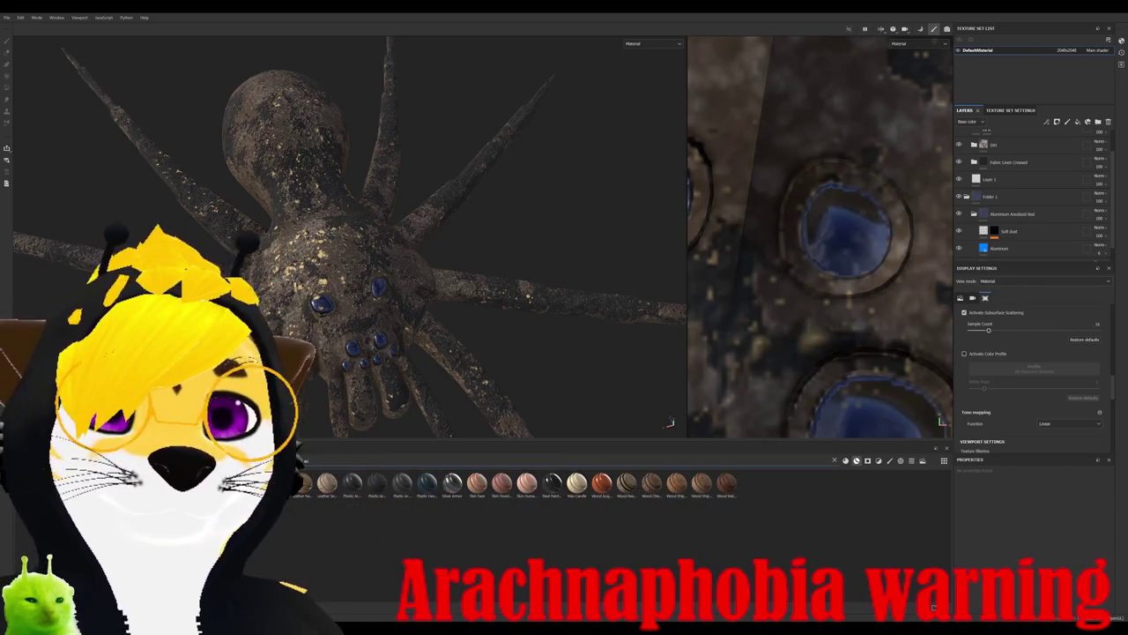
{"action": "key", "text": "BackSpace"}
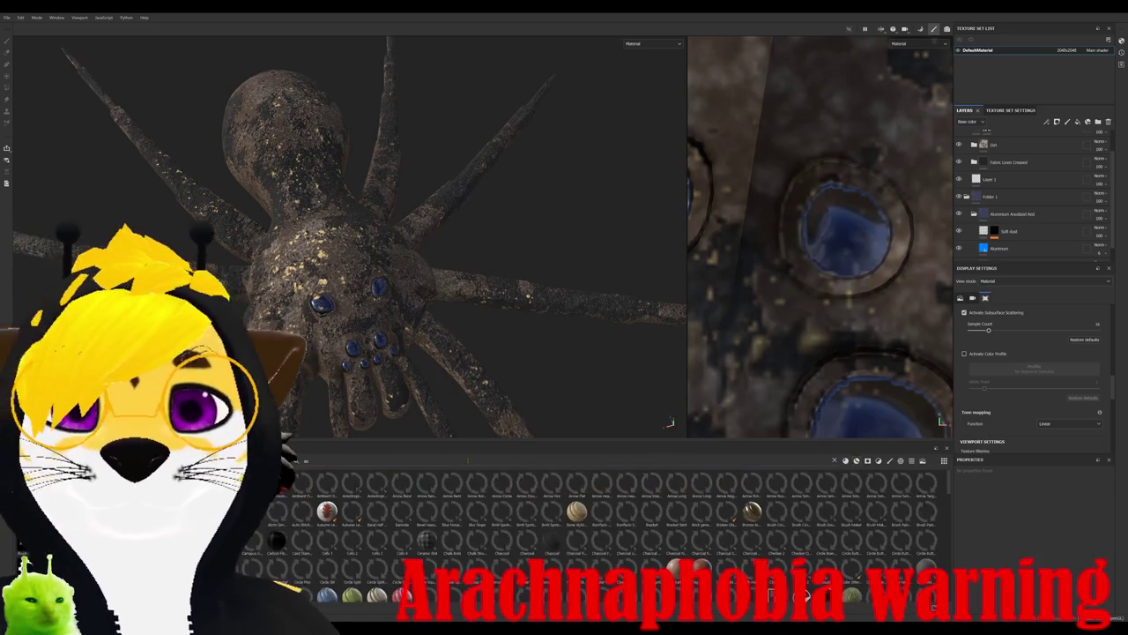
{"action": "mouse_move", "coordinate": [377, 595]}
{"action": "left_mouse_down"}
{"action": "mouse_move", "coordinate": [297, 275]}
{"action": "mouse_move", "coordinate": [273, 332]}
{"action": "left_mouse_up"}
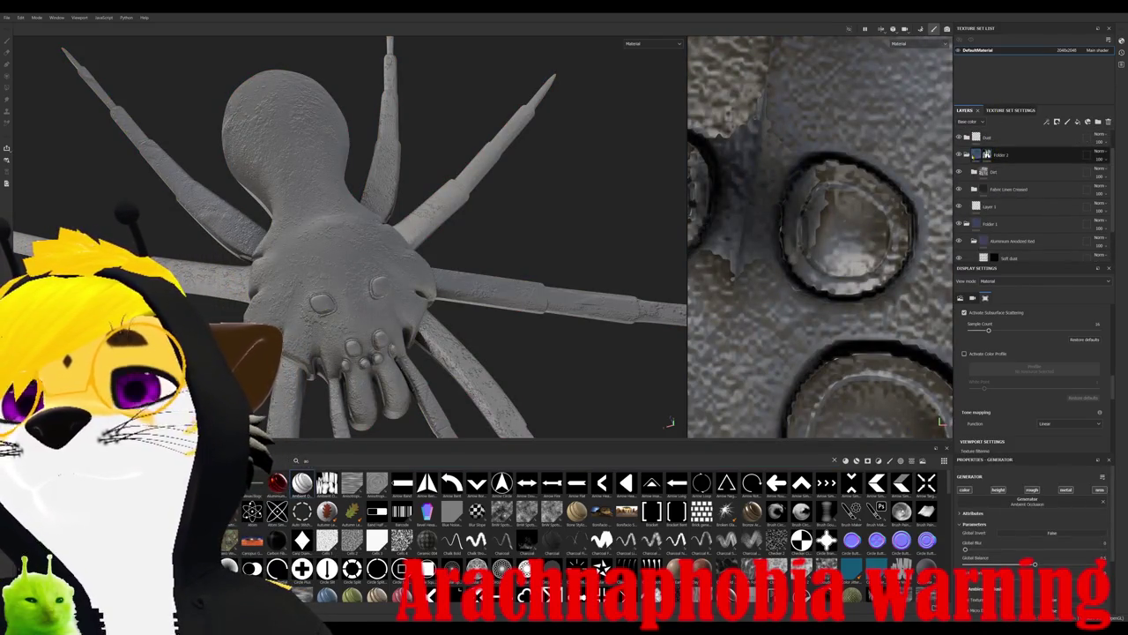
{"action": "left_click", "coordinate": [966, 155]}
{"action": "left_click", "coordinate": [967, 179]}
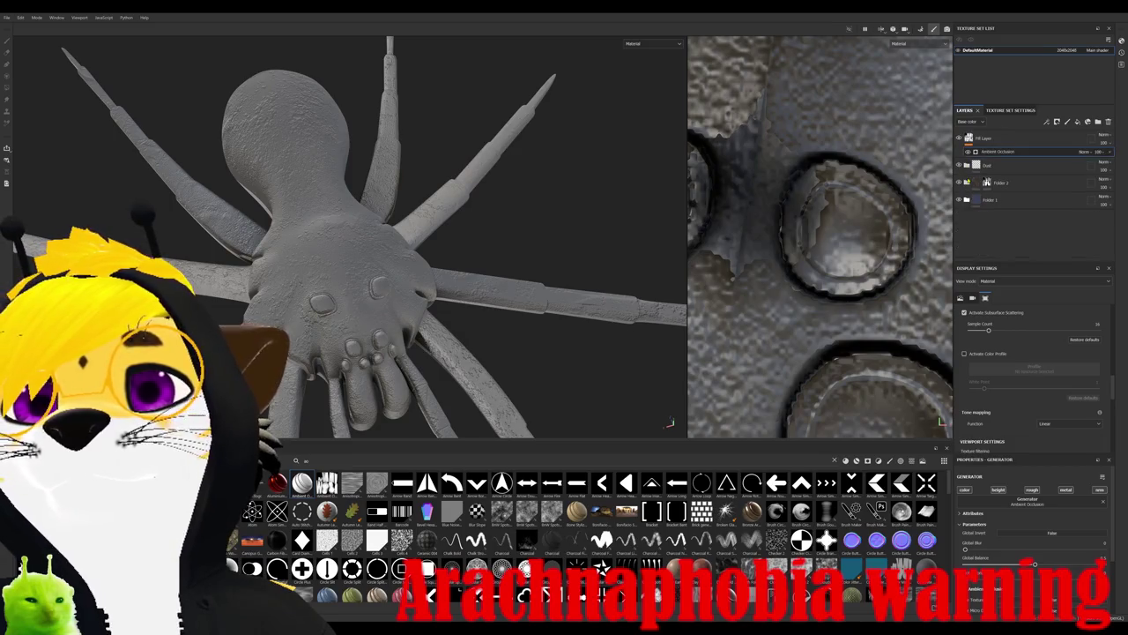
- Toggle the new Fill Layer's preview and enable its dirt shading
{"action": "left_click", "coordinate": [985, 137]}
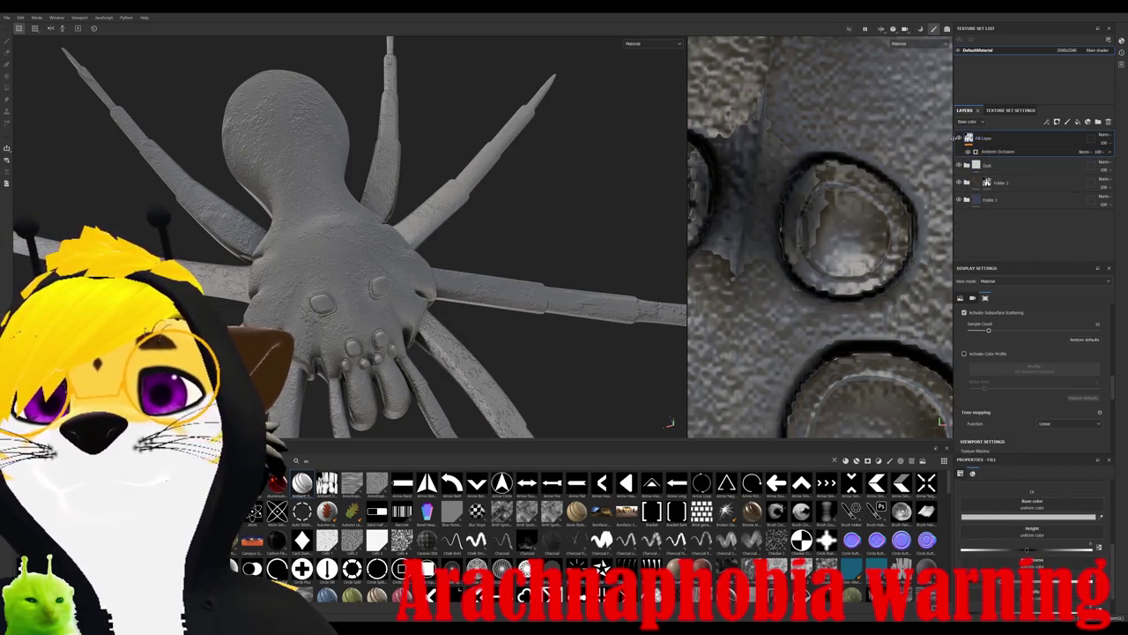
{"action": "left_click", "coordinate": [959, 138]}
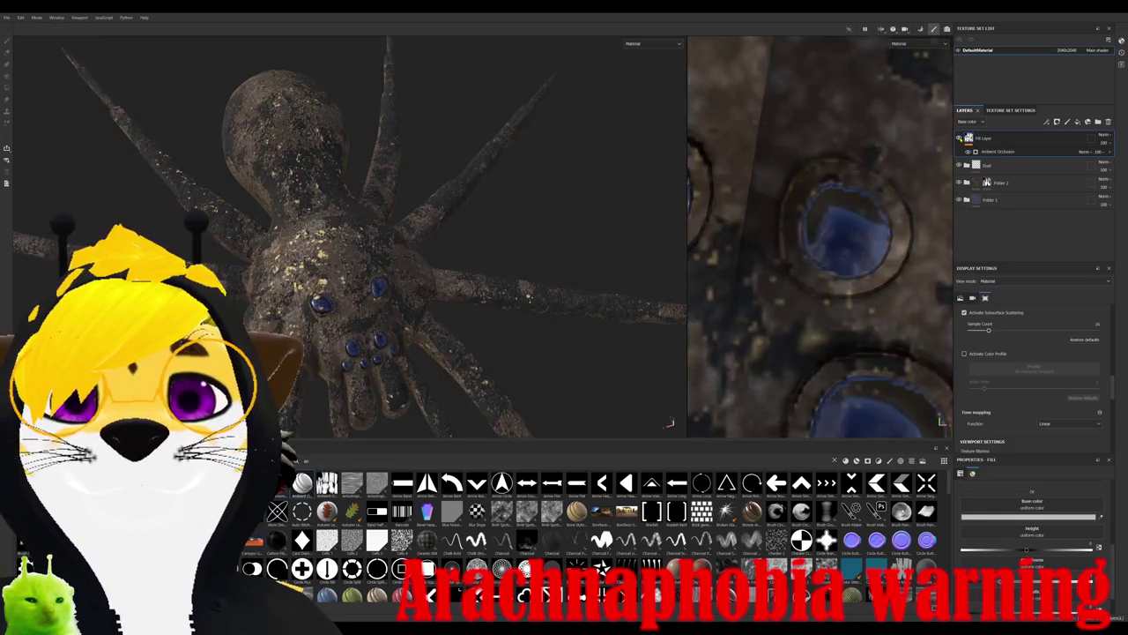
{"action": "left_click", "coordinate": [959, 138]}
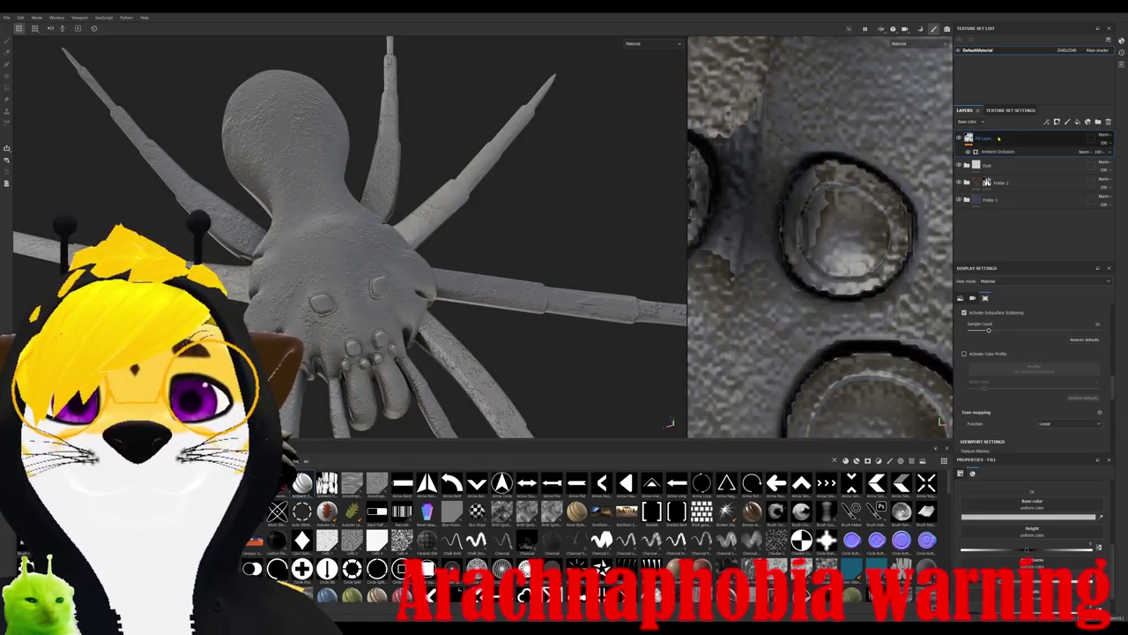
{"action": "left_click", "coordinate": [1106, 156]}
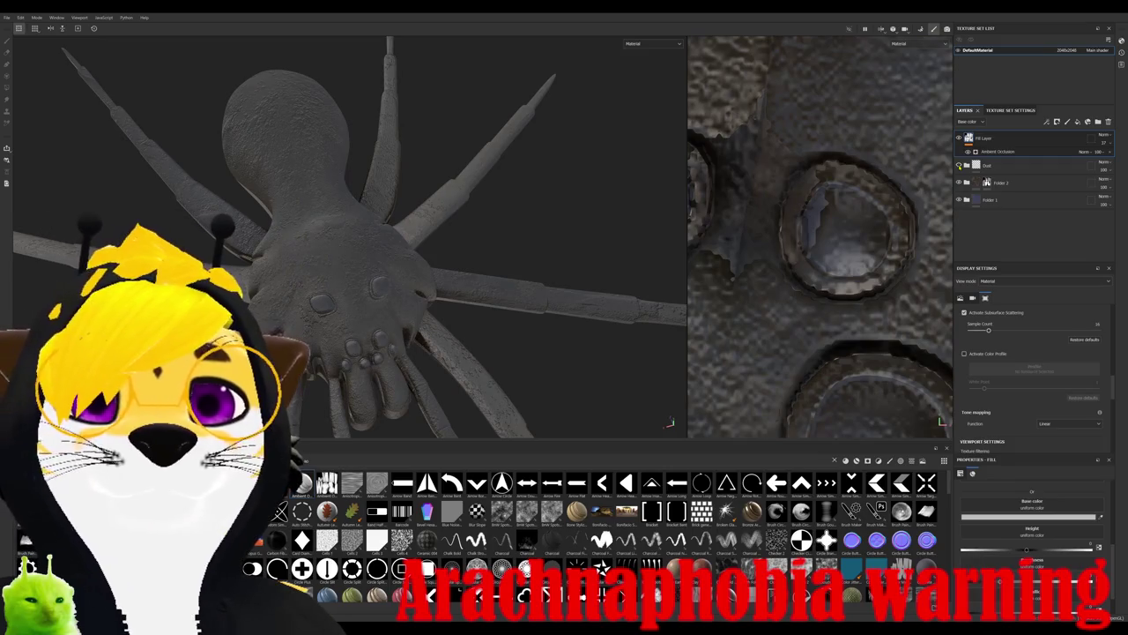
- Delete the Dirt layer and the trial ambient-occlusion Fill Layer
{"action": "left_click", "coordinate": [1014, 166]}
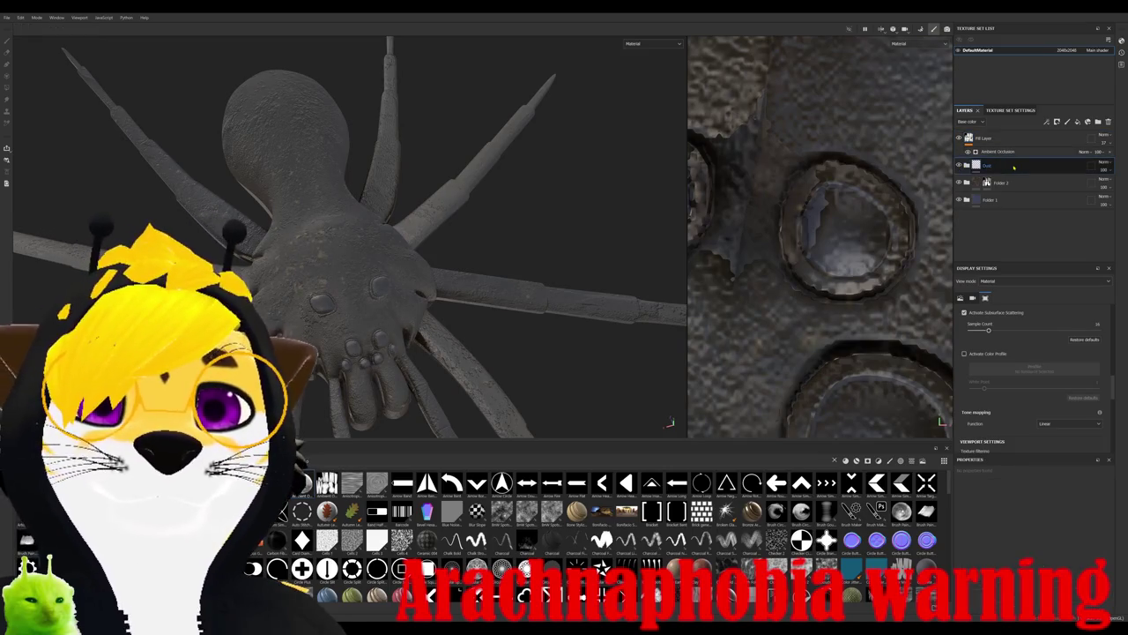
{"action": "key", "text": "Delete"}
{"action": "left_click", "coordinate": [995, 138]}
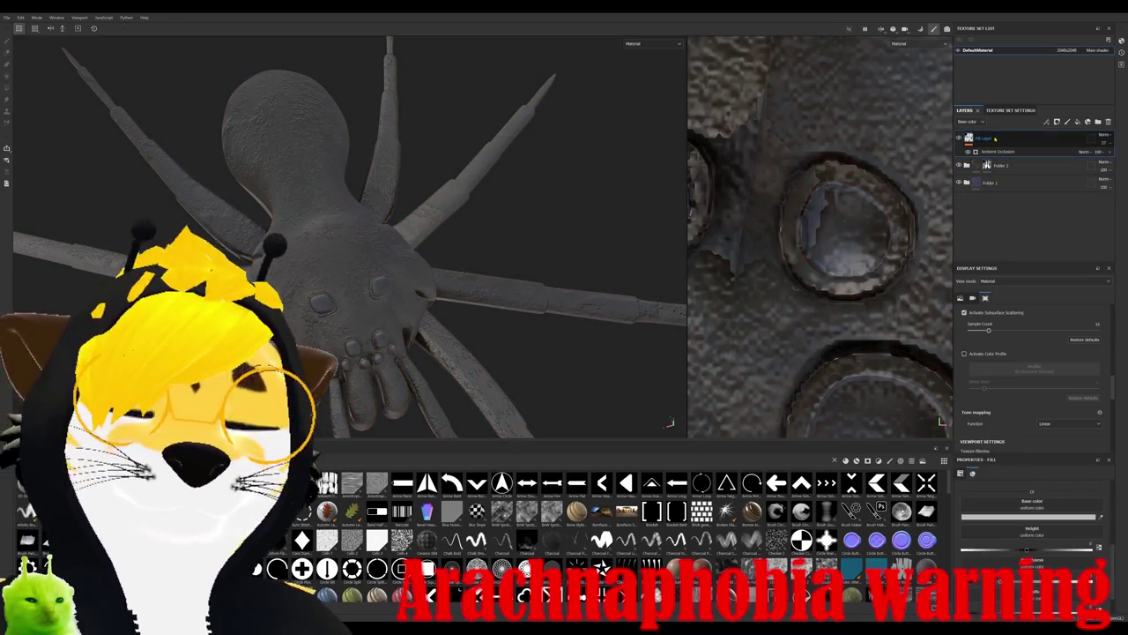
{"action": "key", "text": "Delete"}
{"action": "left_click_drag", "start_coordinate": [408, 284], "coordinate": [528, 230], "text": "alt"}
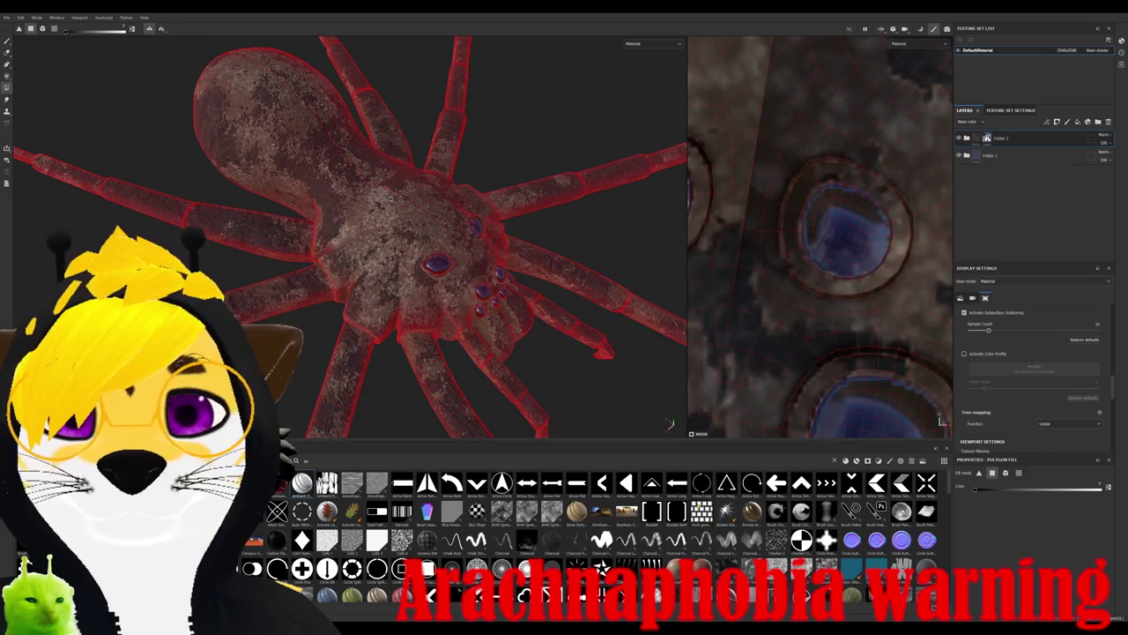
- Find the Creature Teeth material on the shelf and drop it onto the spider
{"action": "scroll", "coordinate": [564, 529], "scroll_direction": "down", "scroll_amount": 5}
{"action": "mouse_move", "coordinate": [371, 230]}
{"action": "left_mouse_down", "text": "alt"}
{"action": "mouse_move", "coordinate": [263, 208]}
{"action": "mouse_move", "coordinate": [432, 344]}
{"action": "mouse_move", "coordinate": [476, 254]}
{"action": "left_mouse_up", "text": "alt"}
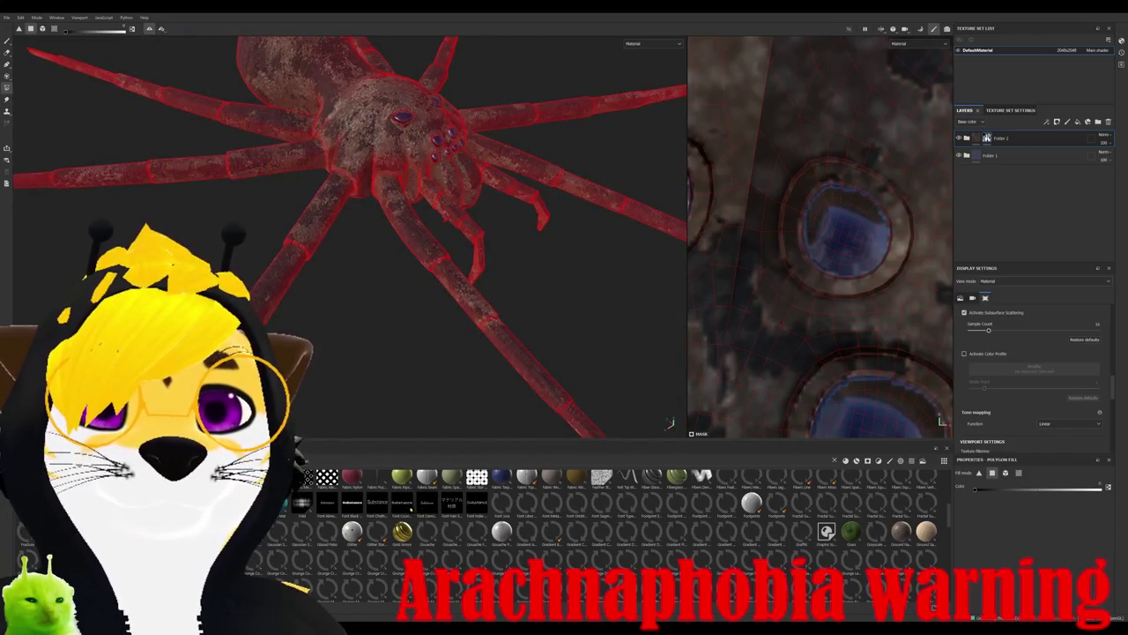
{"action": "scroll", "coordinate": [564, 529], "scroll_direction": "up", "scroll_amount": 2}
{"action": "scroll", "coordinate": [564, 528], "scroll_direction": "up", "scroll_amount": 3}
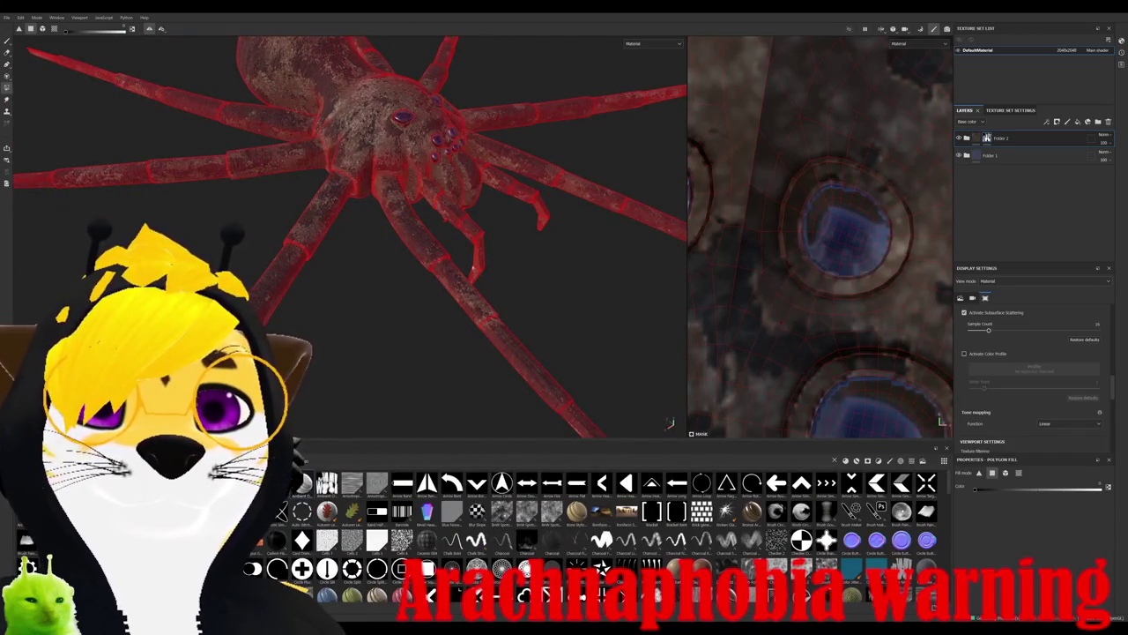
{"action": "left_click_drag", "start_coordinate": [414, 253], "coordinate": [392, 320], "text": "alt"}
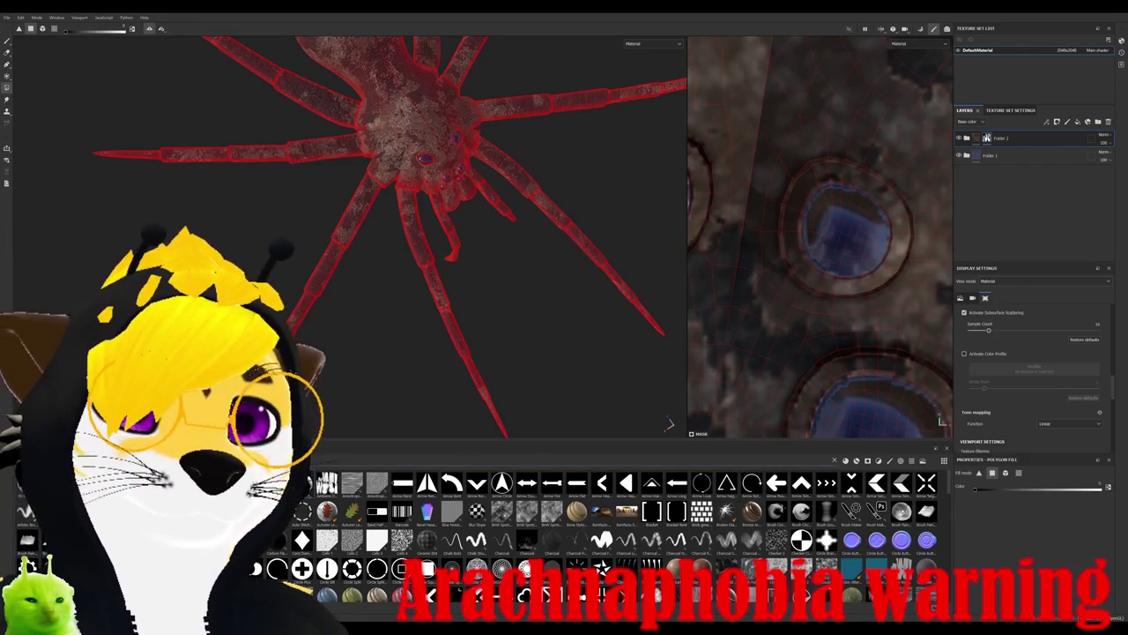
{"action": "scroll", "coordinate": [608, 529], "scroll_direction": "down", "scroll_amount": 3}
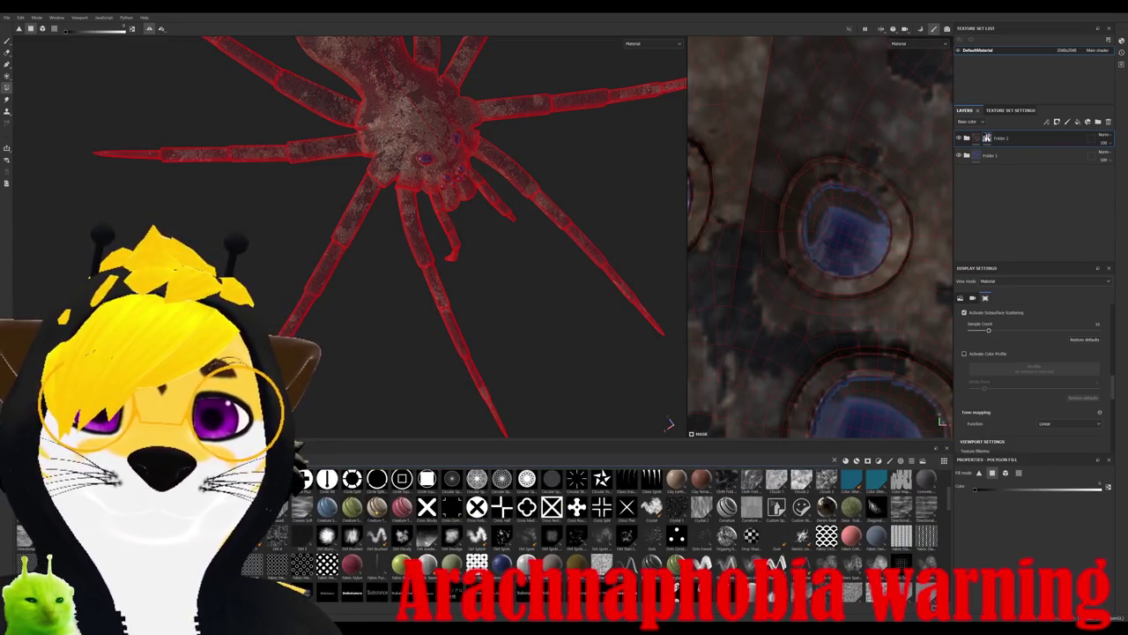
{"action": "mouse_move", "coordinate": [452, 280]}
{"action": "left_mouse_down"}
{"action": "mouse_move", "coordinate": [430, 260]}
{"action": "mouse_move", "coordinate": [427, 289]}
{"action": "mouse_move", "coordinate": [494, 282]}
{"action": "left_mouse_up"}
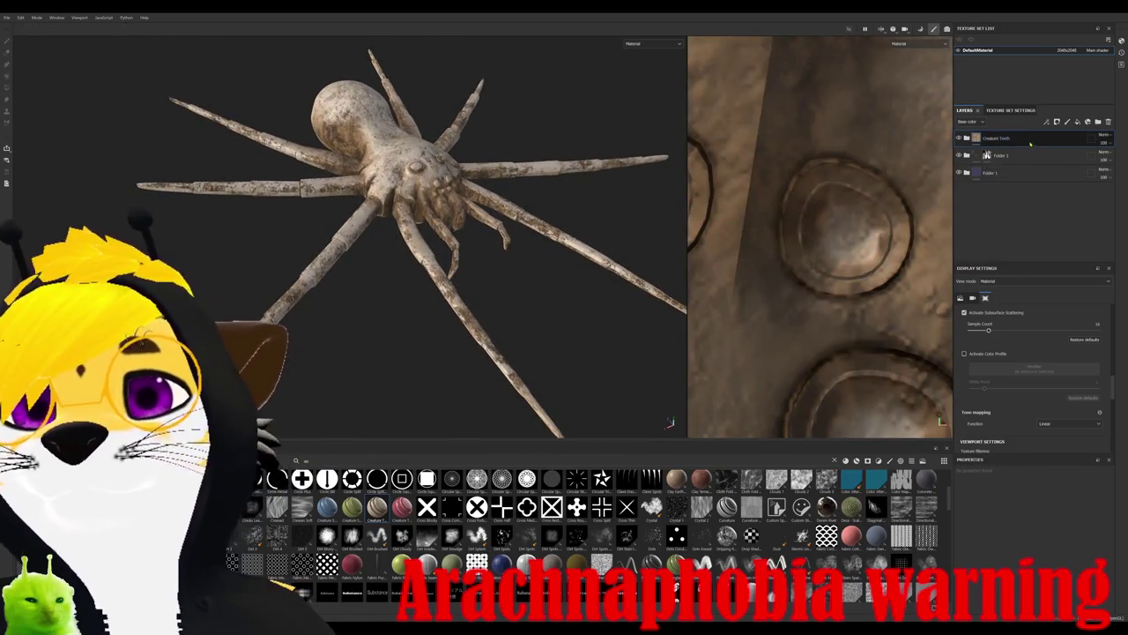
- Move the Creature Teeth layer to the bottom and reorder Folder 2 in the stack
{"action": "left_click_drag", "start_coordinate": [1031, 143], "coordinate": [1029, 185]}
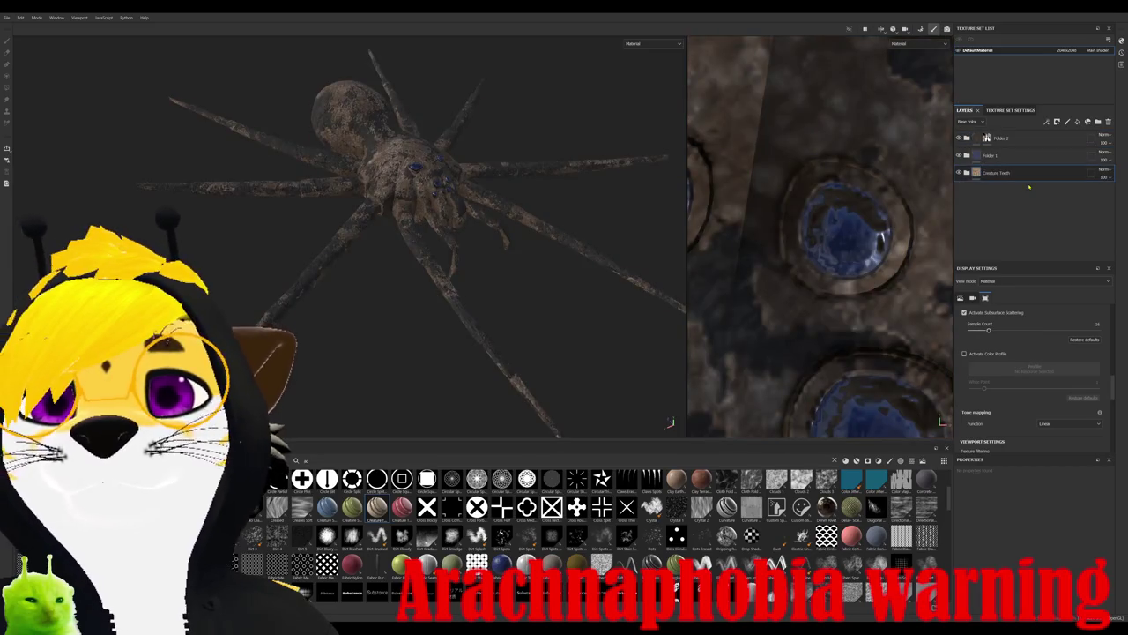
{"action": "left_click", "coordinate": [995, 159]}
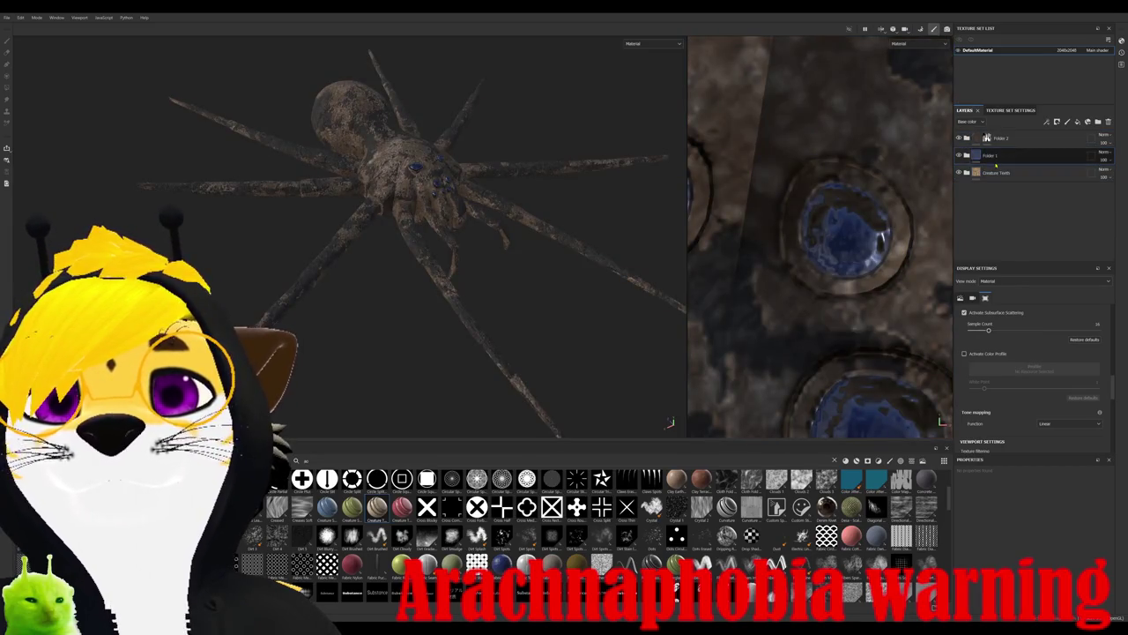
{"action": "left_click", "coordinate": [987, 138]}
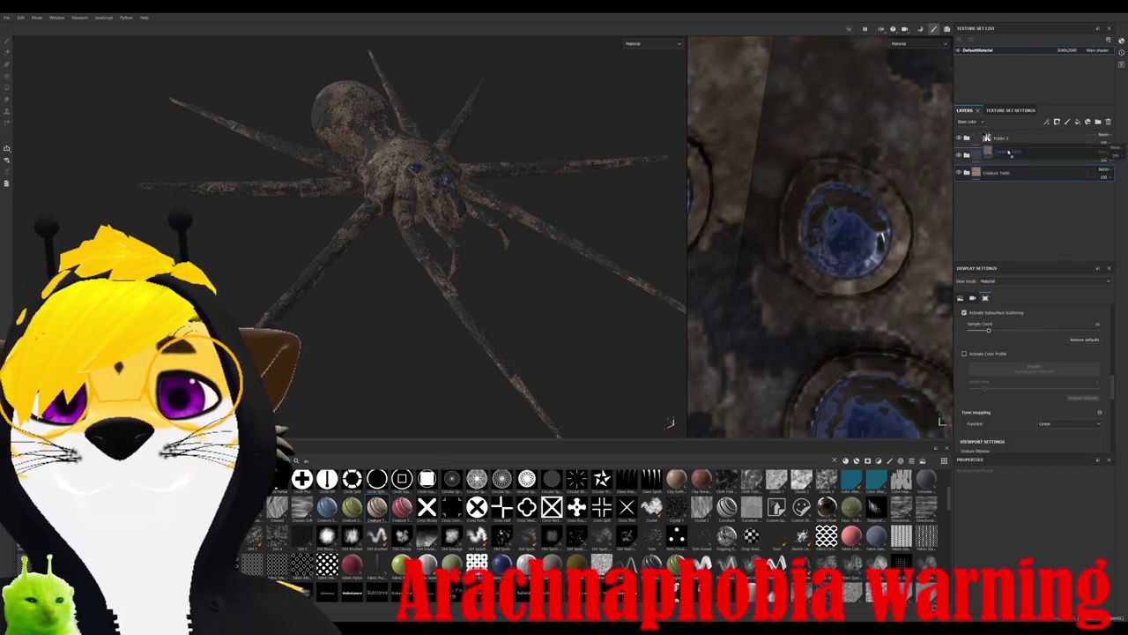
{"action": "left_click_drag", "start_coordinate": [1013, 138], "coordinate": [1009, 176]}
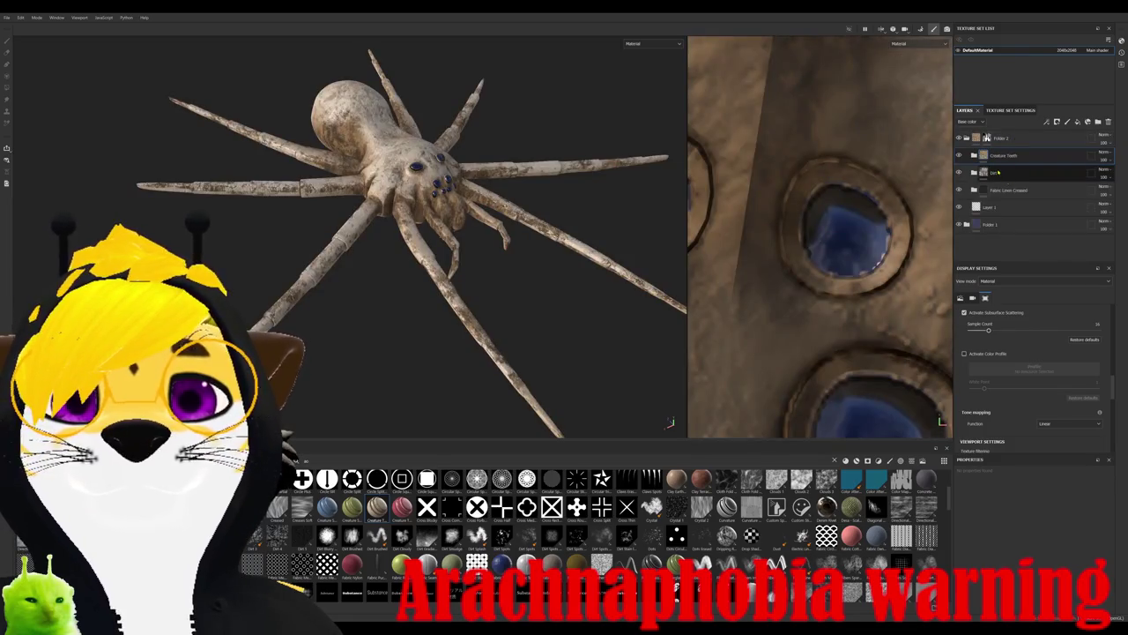
{"action": "mouse_move", "coordinate": [382, 266]}
{"action": "left_mouse_down", "text": "alt"}
{"action": "mouse_move", "coordinate": [427, 271]}
{"action": "mouse_move", "coordinate": [424, 291]}
{"action": "left_mouse_up", "text": "alt"}
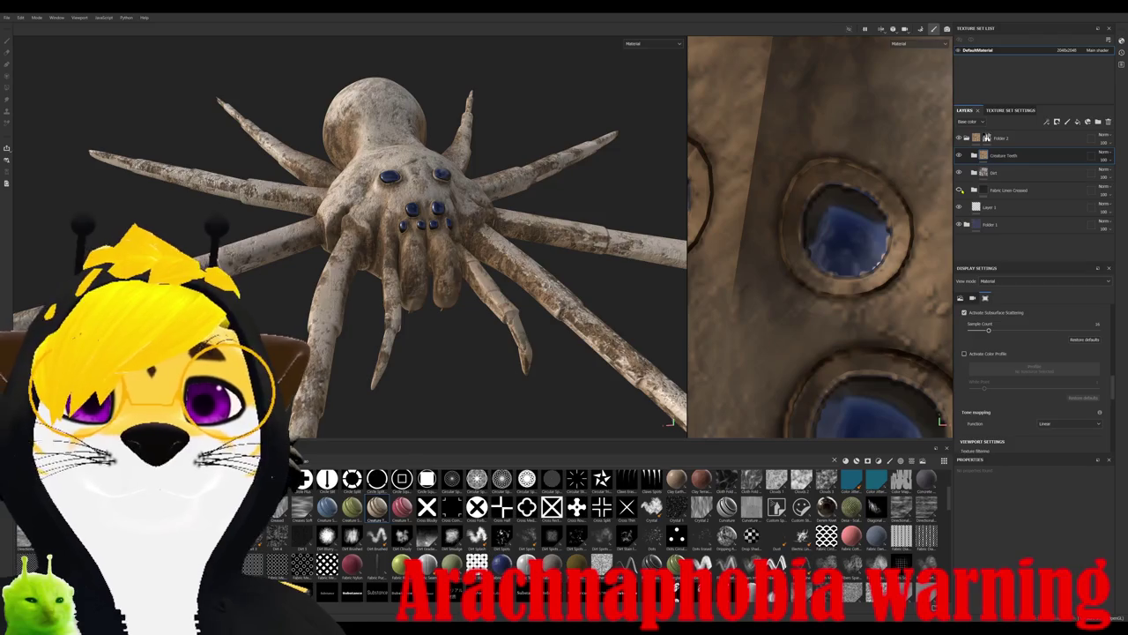
- Delete the Fabric Linen Crossed and Dirt layers
{"action": "left_click", "coordinate": [1026, 189]}
{"action": "key", "text": "Delete"}
{"action": "left_click", "coordinate": [1027, 172]}
{"action": "key", "text": "Delete"}
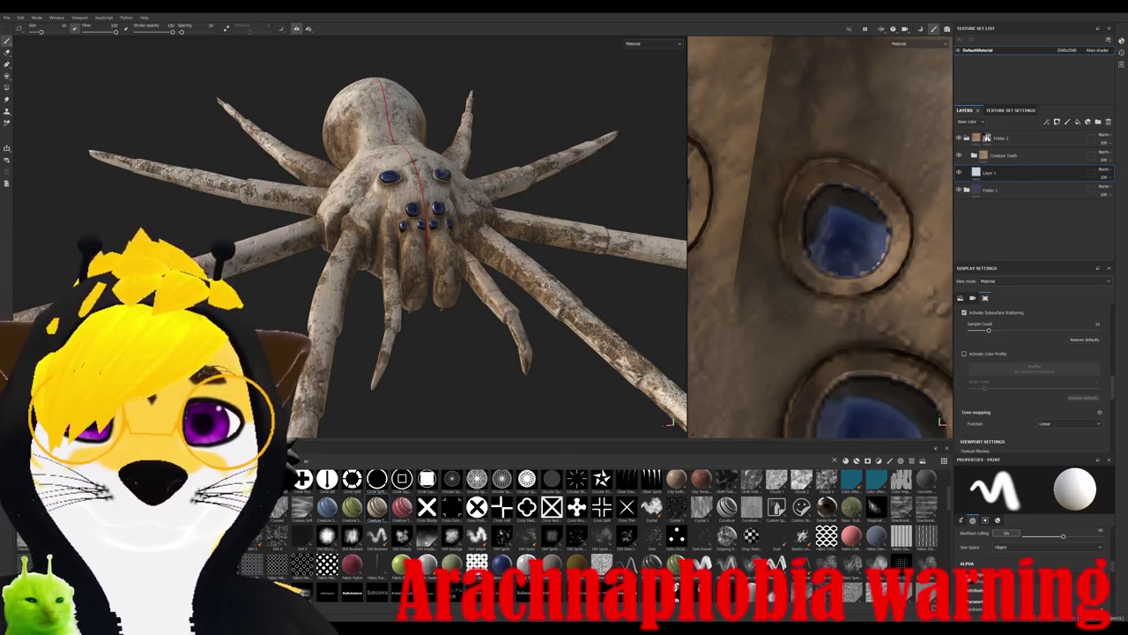
- Add a fill layer with a Mask Builder - Legacy mask to the stack
{"action": "scroll", "coordinate": [617, 529], "scroll_direction": "down", "scroll_amount": 3}
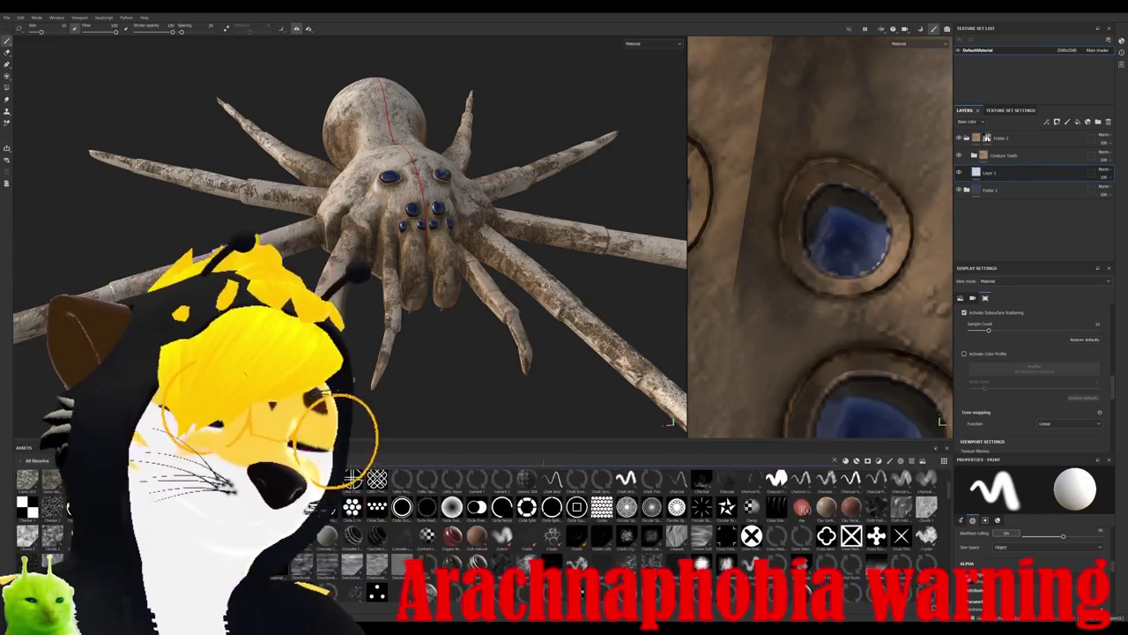
{"action": "scroll", "coordinate": [617, 529], "scroll_direction": "down", "scroll_amount": 2}
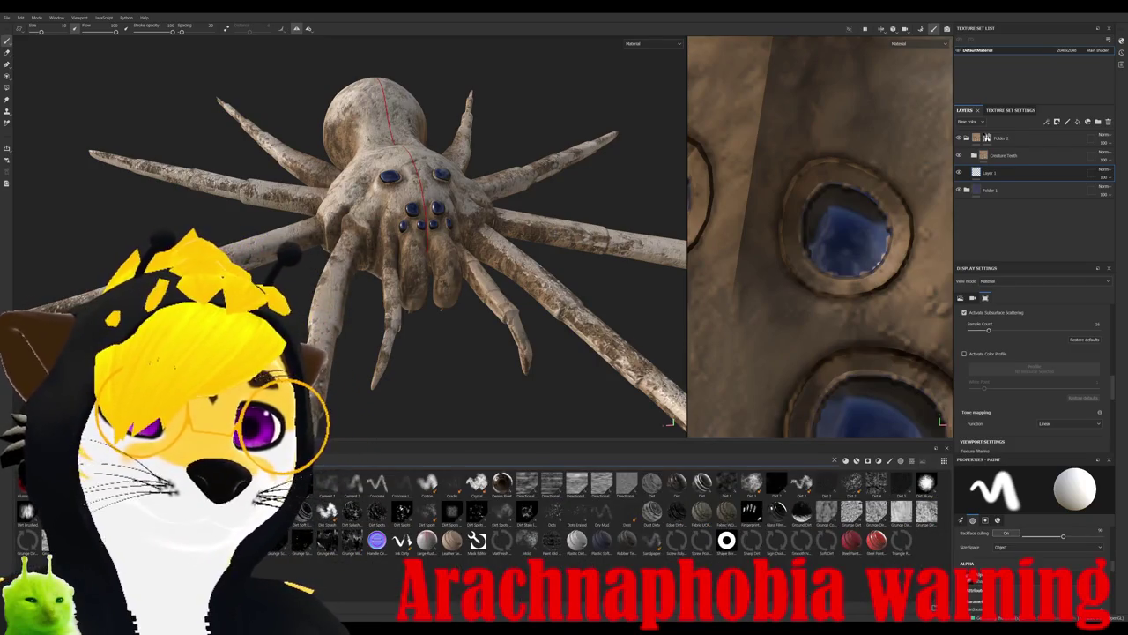
{"action": "left_click_drag", "start_coordinate": [617, 529], "coordinate": [1032, 156]}
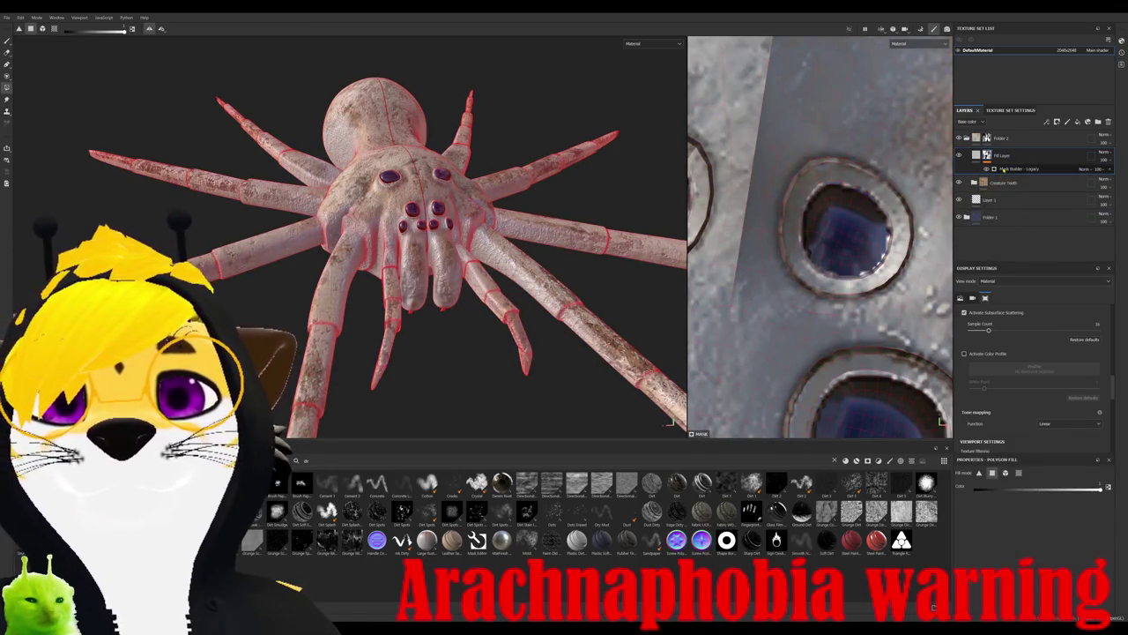
- Remove the Mask Builder - Legacy generator and duplicate the fill layer
{"action": "left_click", "coordinate": [1002, 168]}
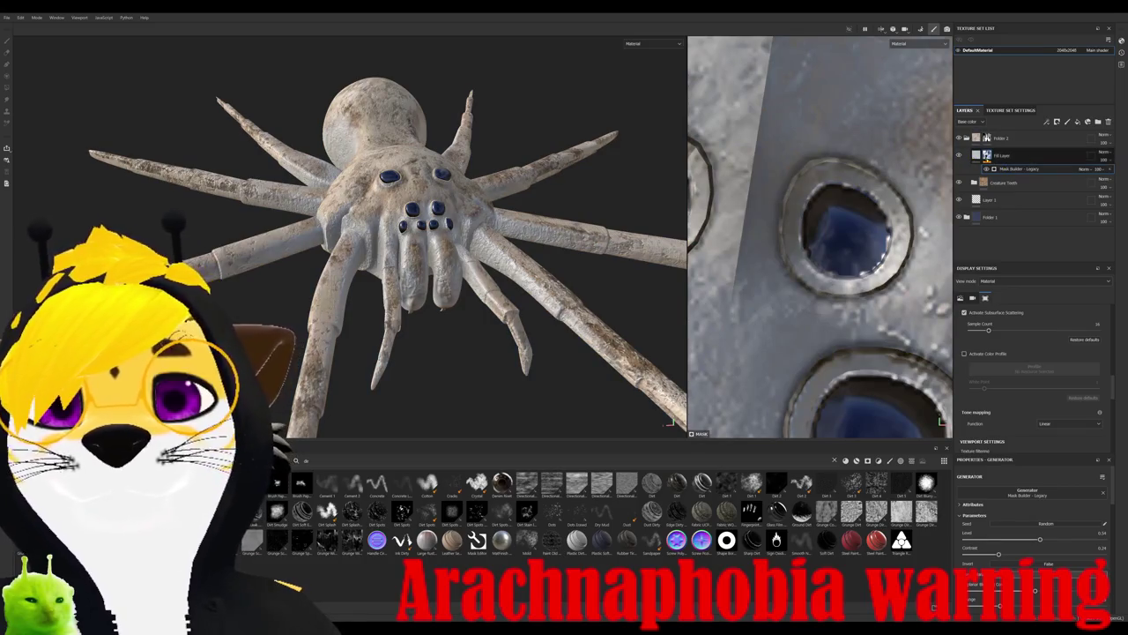
{"action": "key", "text": "Delete"}
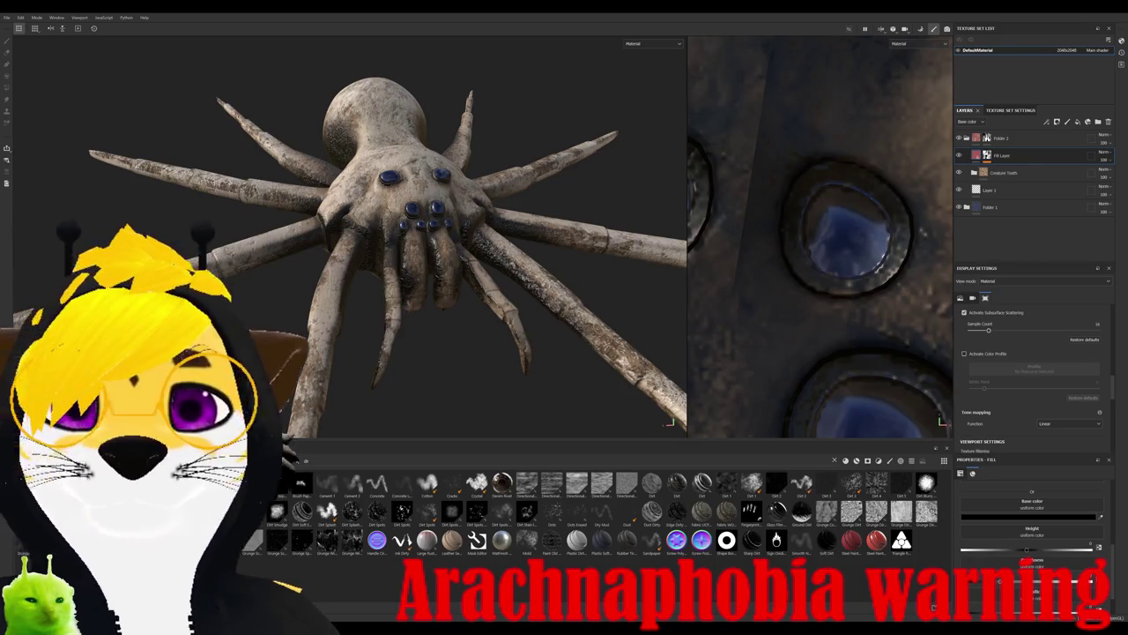
{"action": "left_click_drag", "start_coordinate": [493, 265], "coordinate": [581, 223], "text": "alt"}
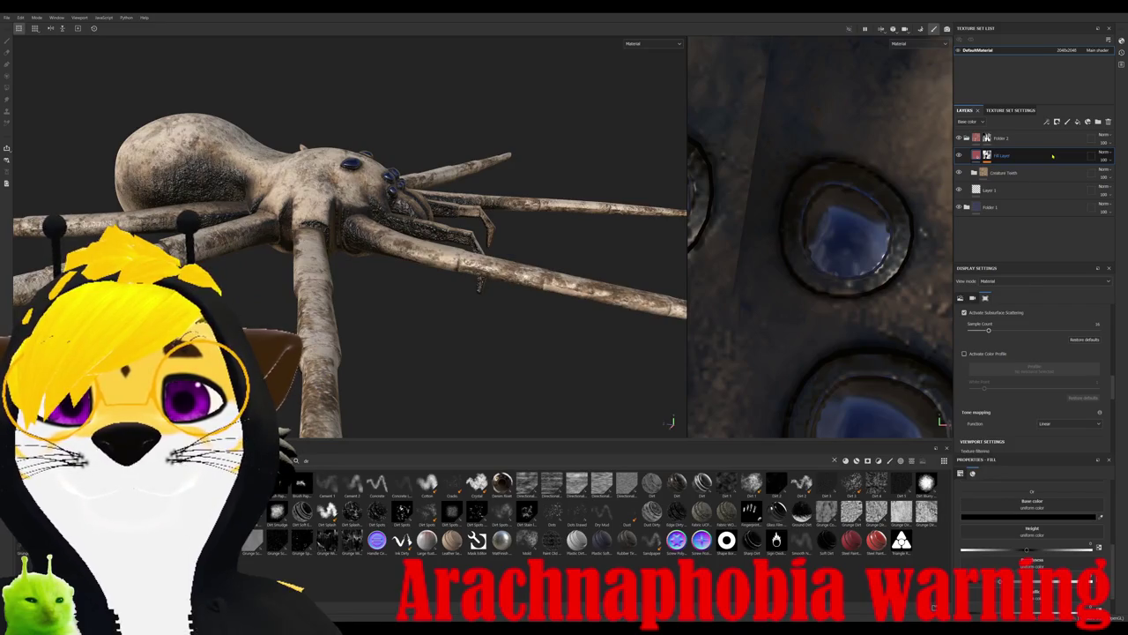
{"action": "key", "text": "ctrl+d"}
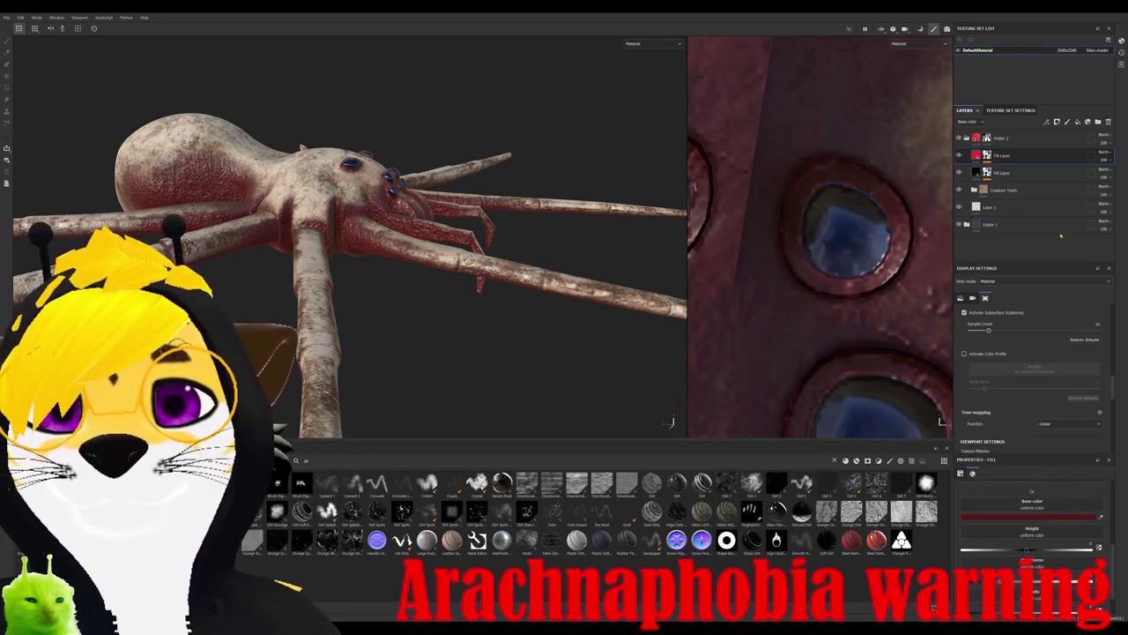
- Add a Mask Builder - Legacy mask to the red fill layer and lower its Level
{"action": "left_click", "coordinate": [1018, 157]}
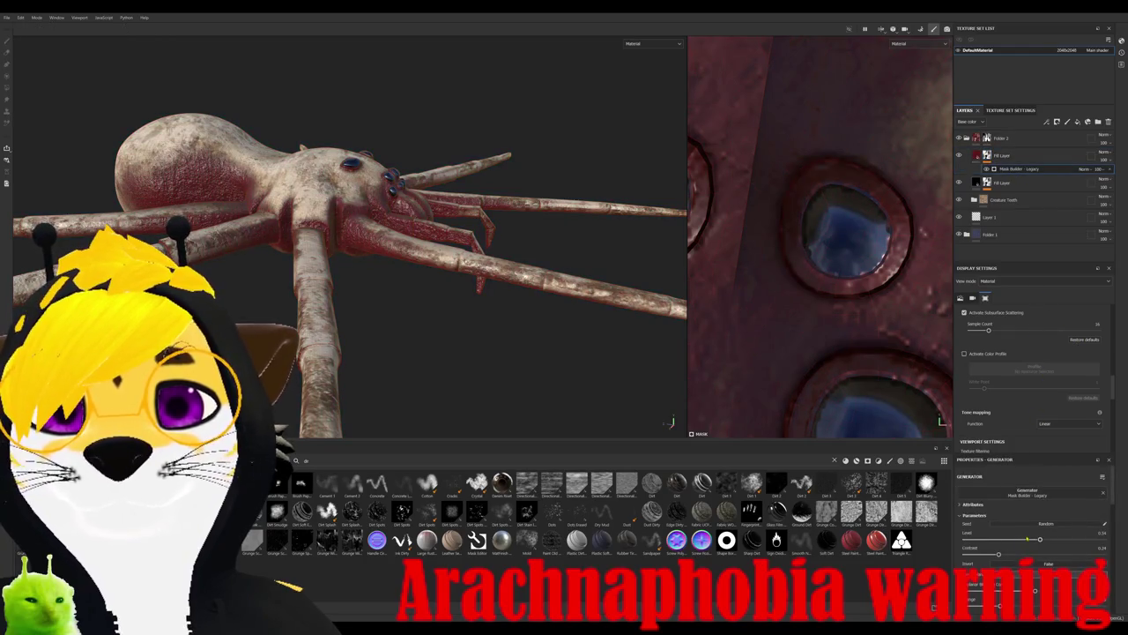
{"action": "left_click_drag", "start_coordinate": [1039, 538], "coordinate": [977, 539]}
{"action": "mouse_move", "coordinate": [316, 397]}
{"action": "left_mouse_down", "text": "alt"}
{"action": "mouse_move", "coordinate": [274, 279]}
{"action": "mouse_move", "coordinate": [368, 277]}
{"action": "mouse_move", "coordinate": [374, 304]}
{"action": "mouse_move", "coordinate": [379, 282]}
{"action": "left_mouse_up", "text": "alt"}
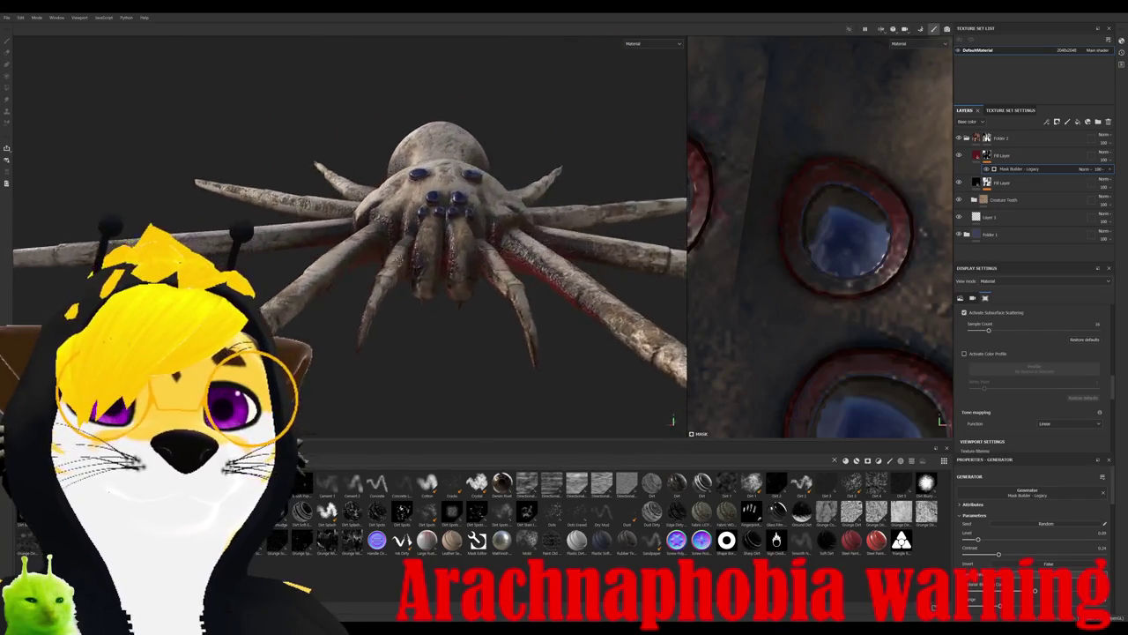
{"action": "scroll", "coordinate": [520, 202], "scroll_direction": "up", "scroll_amount": 2}
{"action": "scroll", "coordinate": [520, 202], "scroll_direction": "up", "scroll_amount": 2}
{"action": "scroll", "coordinate": [520, 202], "scroll_direction": "up", "scroll_amount": 2}
{"action": "scroll", "coordinate": [520, 202], "scroll_direction": "up", "scroll_amount": 2}
{"action": "mouse_move", "coordinate": [520, 202]}
{"action": "left_mouse_down", "text": "alt"}
{"action": "mouse_move", "coordinate": [579, 184]}
{"action": "mouse_move", "coordinate": [617, 211]}
{"action": "left_mouse_up", "text": "alt"}
- Paint the red mask off the spider's eyes so they show blue
{"action": "key", "text": "4"}
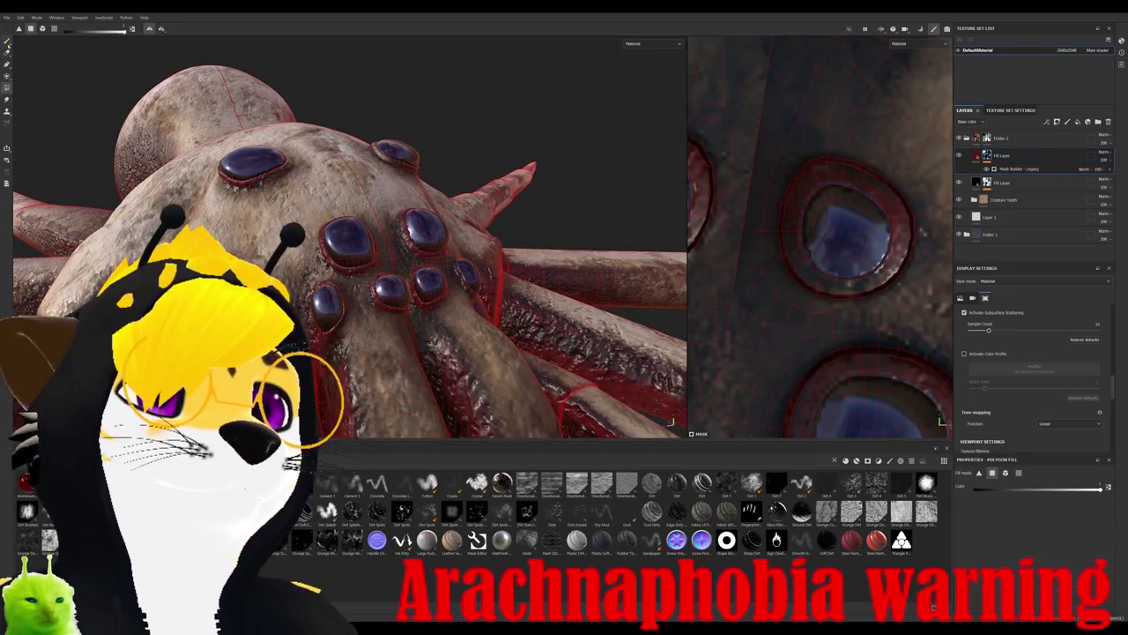
{"action": "key", "text": "1"}
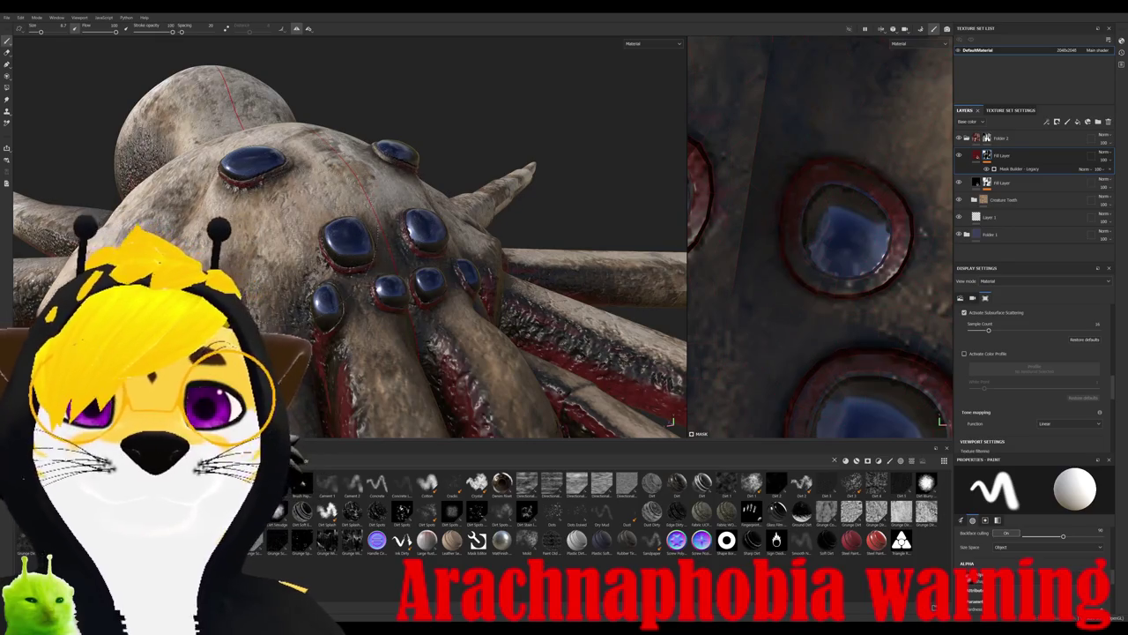
{"action": "scroll", "coordinate": [1031, 546], "scroll_direction": "down", "scroll_amount": 3}
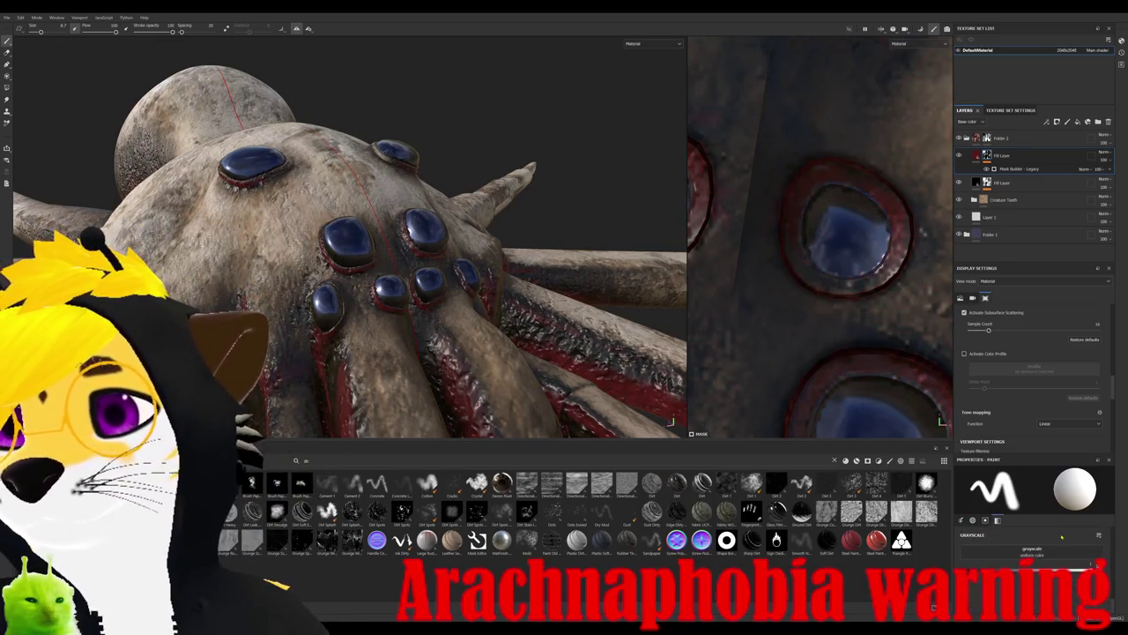
{"action": "left_click_drag", "start_coordinate": [353, 264], "coordinate": [340, 273], "text": "alt"}
{"action": "left_click_drag", "start_coordinate": [672, 422], "coordinate": [671, 423], "text": "alt"}
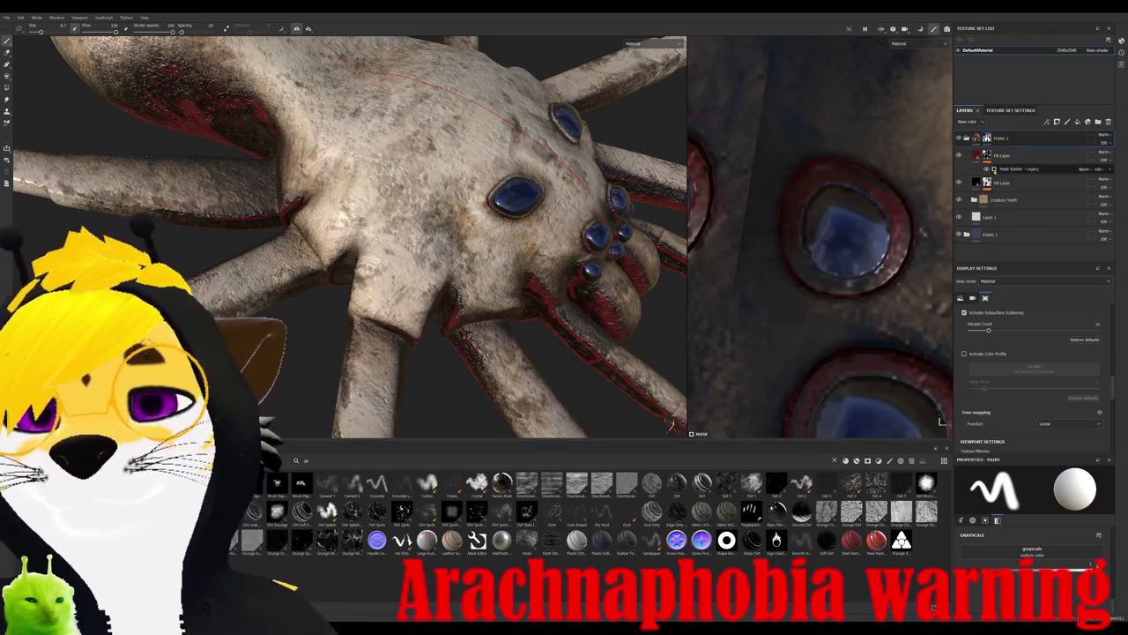
{"action": "left_click_drag", "start_coordinate": [414, 225], "coordinate": [463, 219], "text": "alt"}
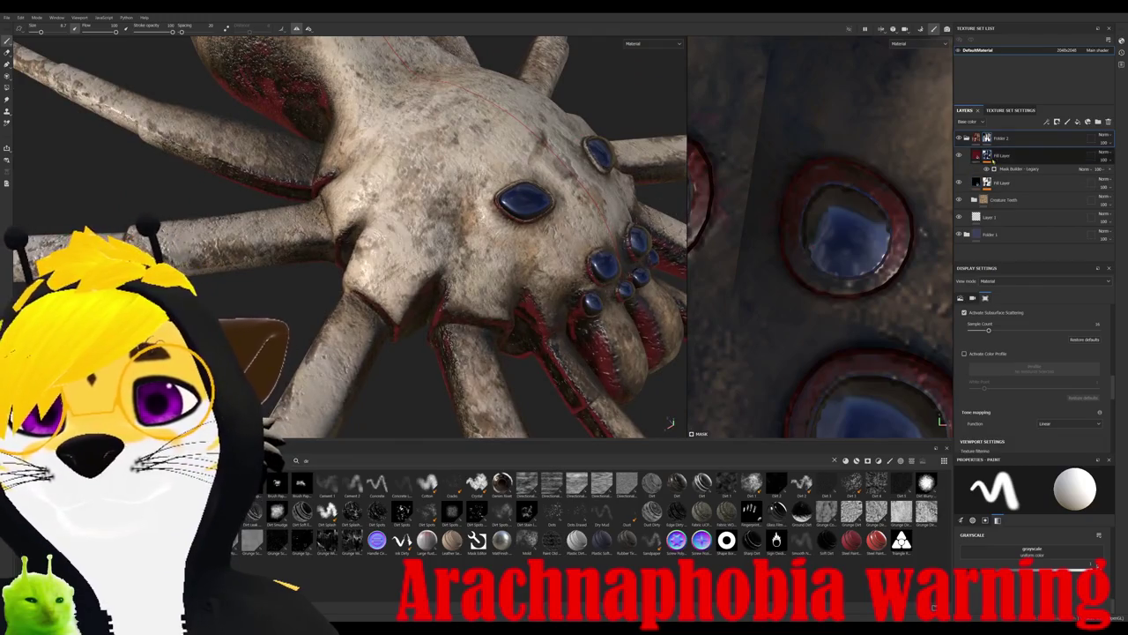
- Raise Grunge and set AO to its minimum in the Mask Builder generator
{"action": "left_click", "coordinate": [1002, 169]}
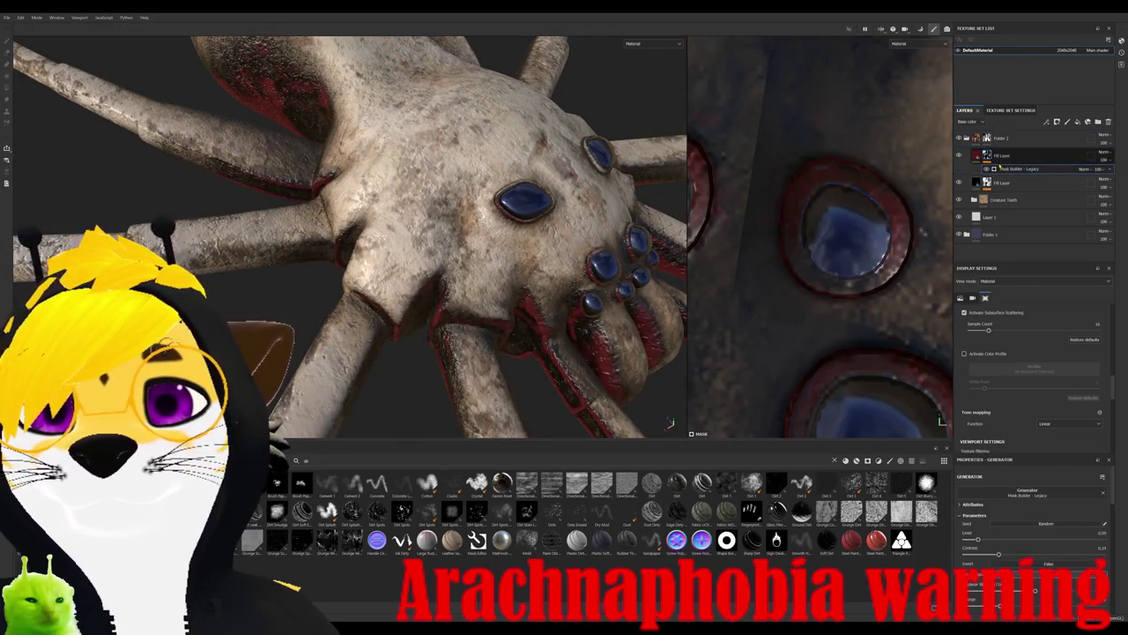
{"action": "scroll", "coordinate": [1031, 529], "scroll_direction": "down", "scroll_amount": 5}
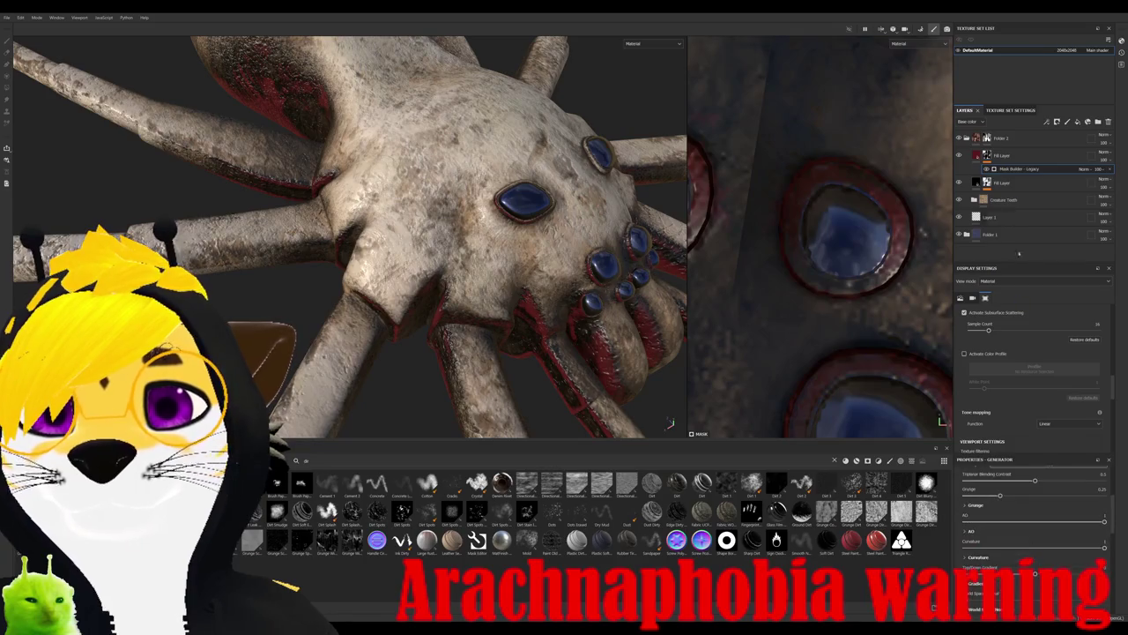
{"action": "left_click", "coordinate": [987, 155]}
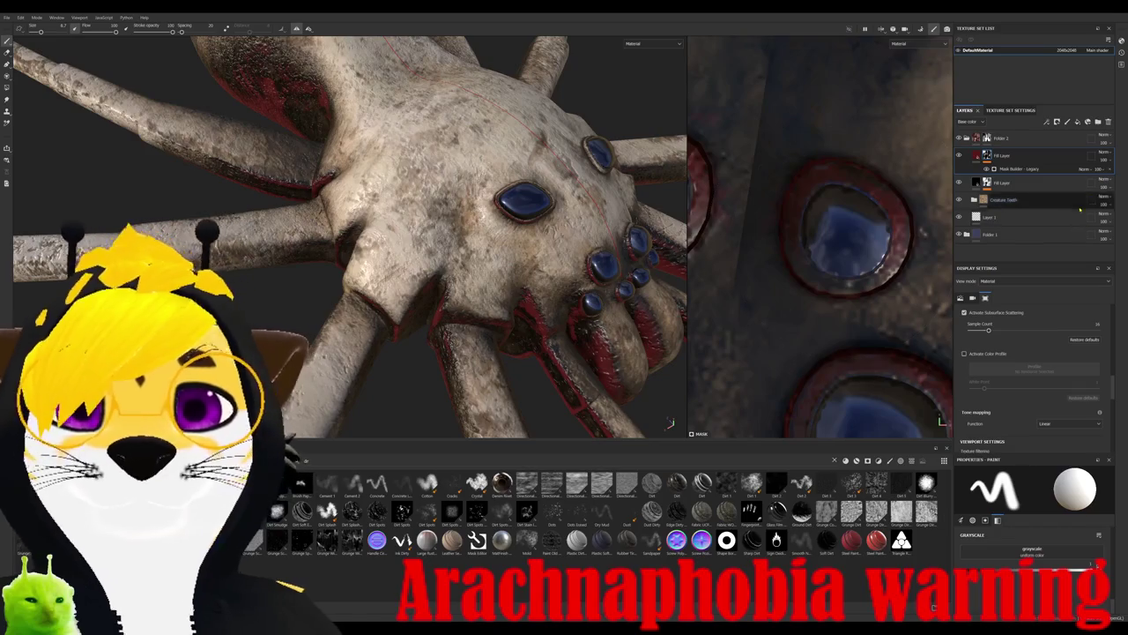
{"action": "left_click", "coordinate": [1036, 169]}
{"action": "scroll", "coordinate": [1063, 401], "scroll_direction": "down", "scroll_amount": 1}
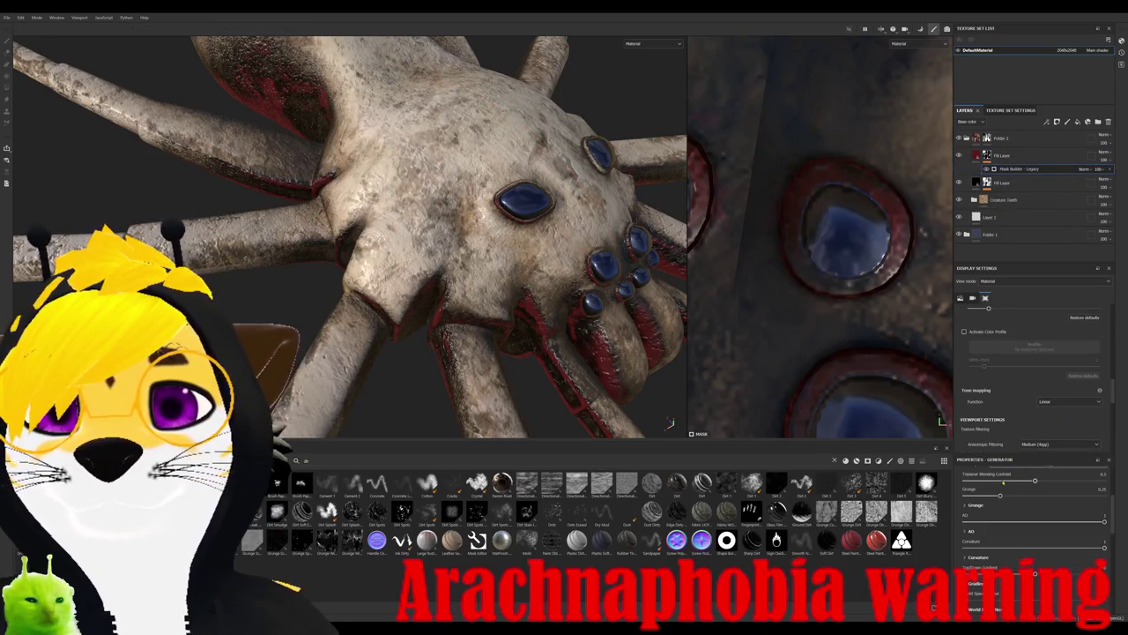
{"action": "left_click_drag", "start_coordinate": [965, 495], "coordinate": [1073, 495]}
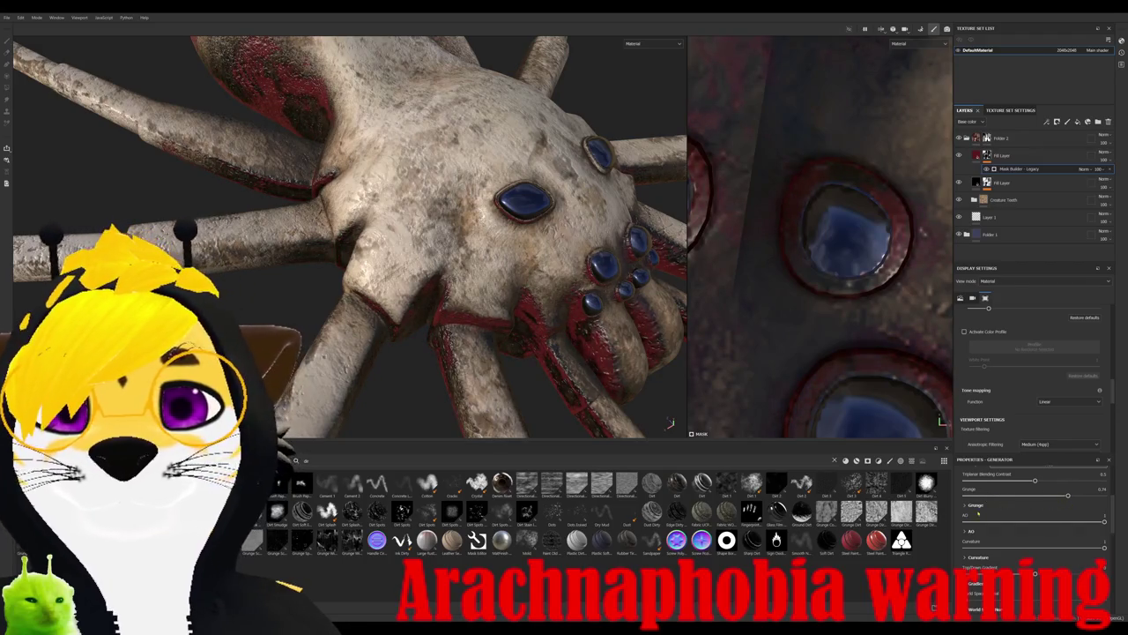
{"action": "mouse_move", "coordinate": [990, 520]}
{"action": "left_mouse_down"}
{"action": "mouse_move", "coordinate": [970, 522]}
{"action": "mouse_move", "coordinate": [1096, 522]}
{"action": "left_mouse_up"}
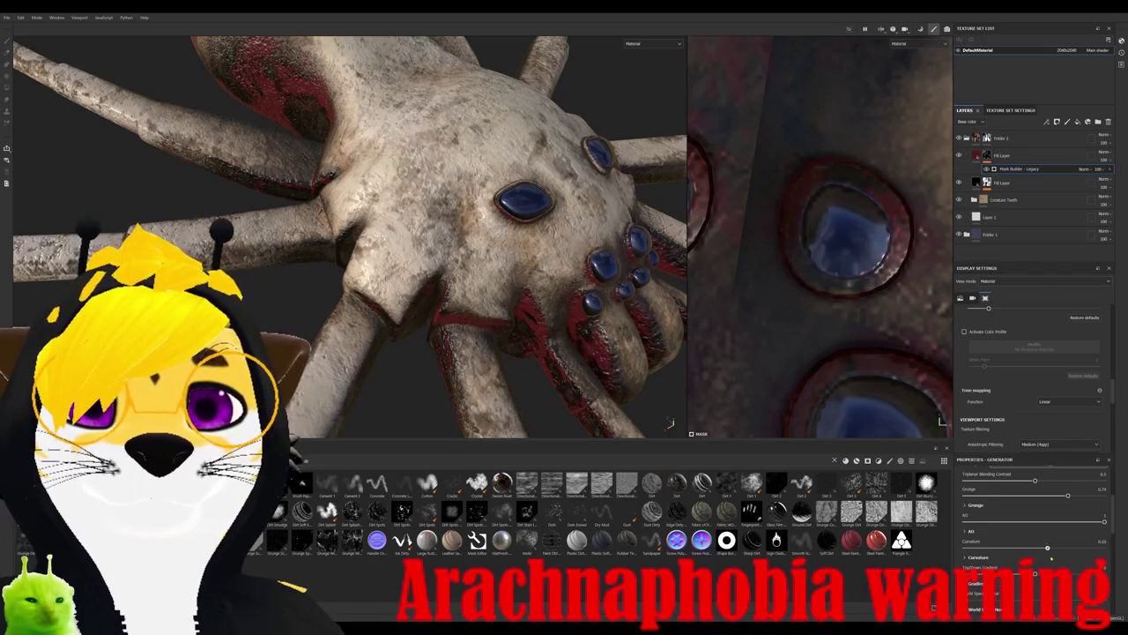
{"action": "mouse_move", "coordinate": [371, 221]}
{"action": "left_mouse_down", "text": "alt"}
{"action": "mouse_move", "coordinate": [457, 229]}
{"action": "mouse_move", "coordinate": [672, 421]}
{"action": "mouse_move", "coordinate": [461, 379]}
{"action": "mouse_move", "coordinate": [480, 414]}
{"action": "mouse_move", "coordinate": [517, 312]}
{"action": "mouse_move", "coordinate": [458, 309]}
{"action": "mouse_move", "coordinate": [449, 225]}
{"action": "mouse_move", "coordinate": [405, 250]}
{"action": "left_mouse_up", "text": "alt"}
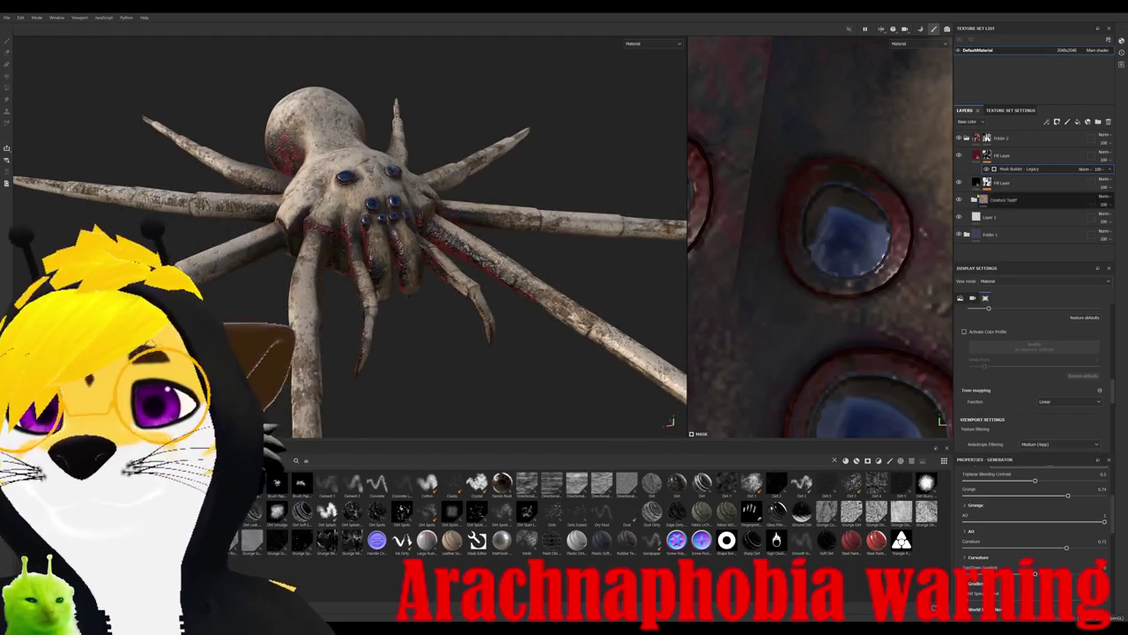
- In the Creature Teeth folder, change the Gum layer's base colour to a darker yellow
{"action": "left_click", "coordinate": [977, 201]}
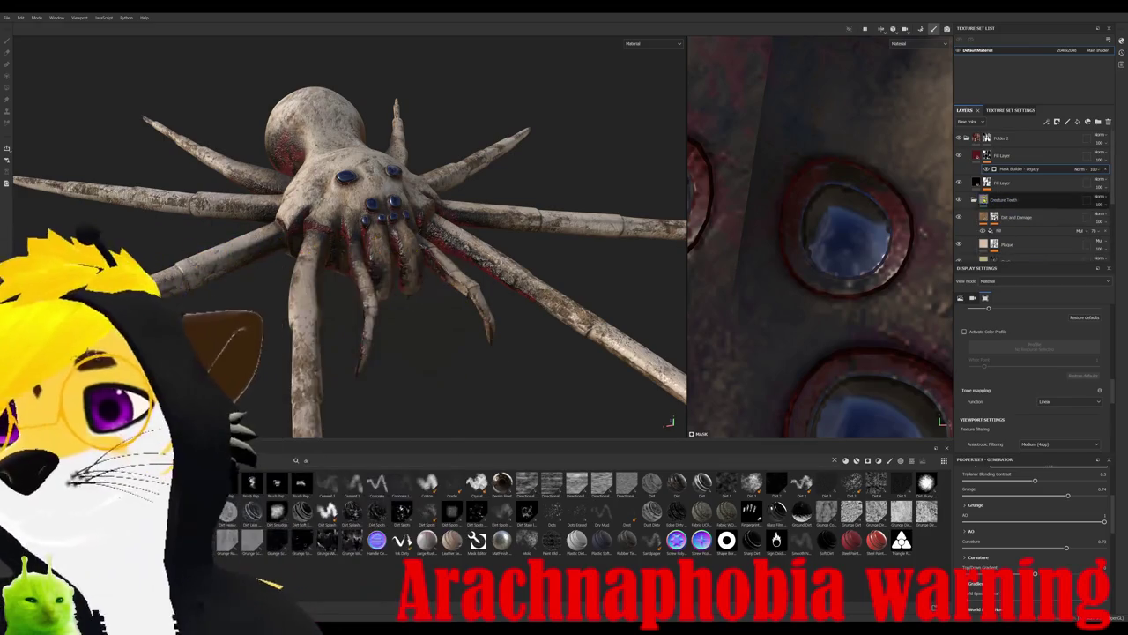
{"action": "scroll", "coordinate": [1031, 195], "scroll_direction": "down", "scroll_amount": 1}
{"action": "scroll", "coordinate": [1031, 195], "scroll_direction": "down", "scroll_amount": 1}
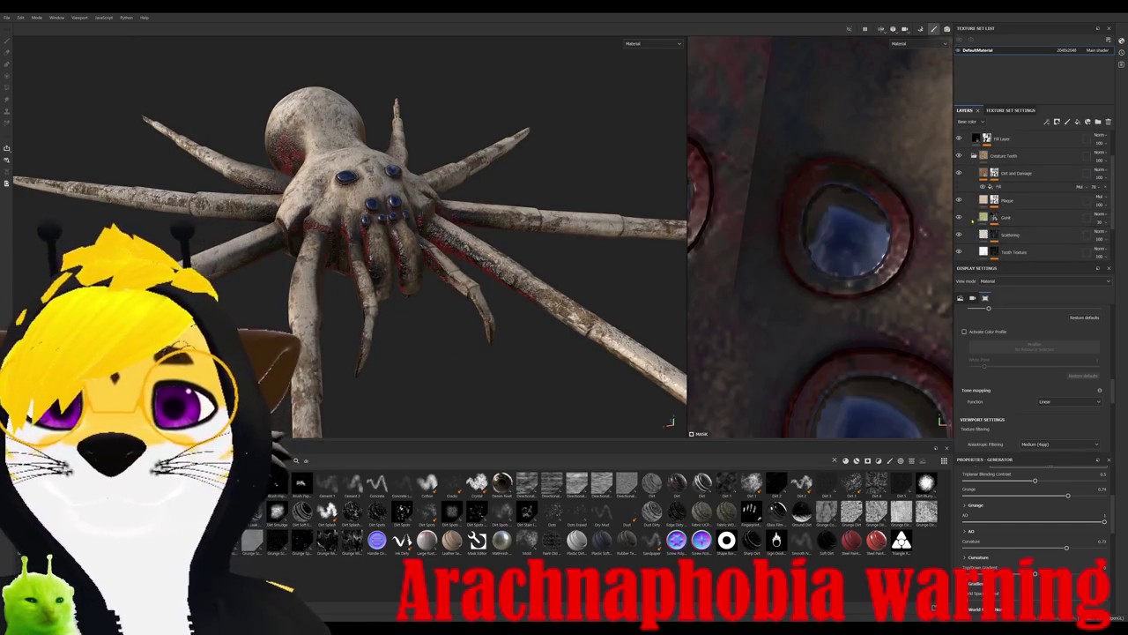
{"action": "scroll", "coordinate": [1001, 227], "scroll_direction": "down", "scroll_amount": 3}
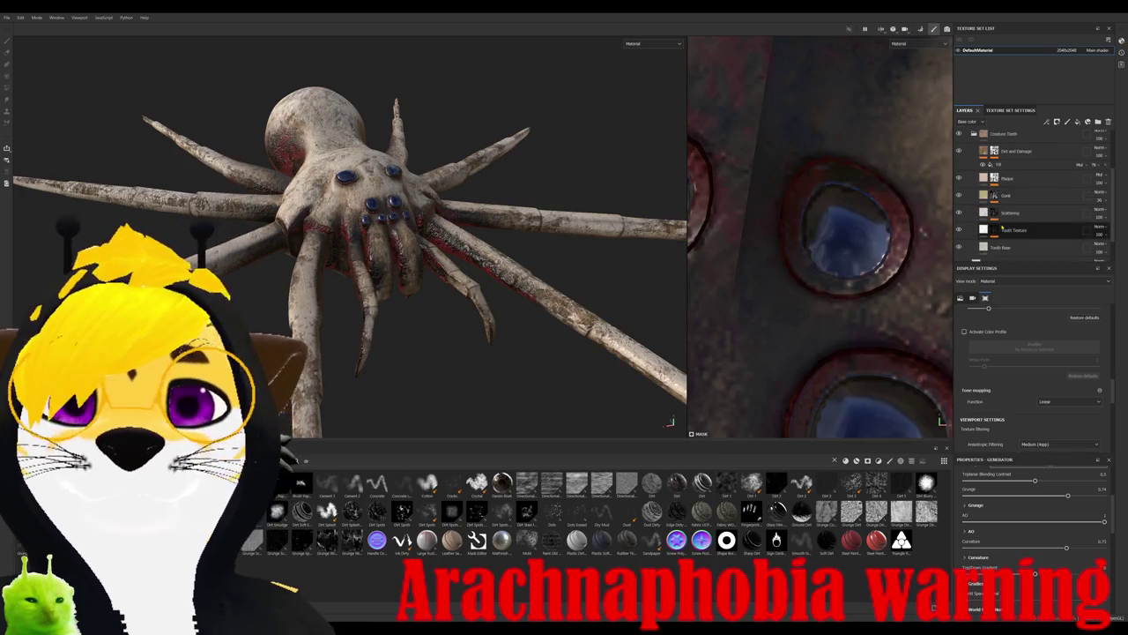
{"action": "left_click", "coordinate": [1002, 225]}
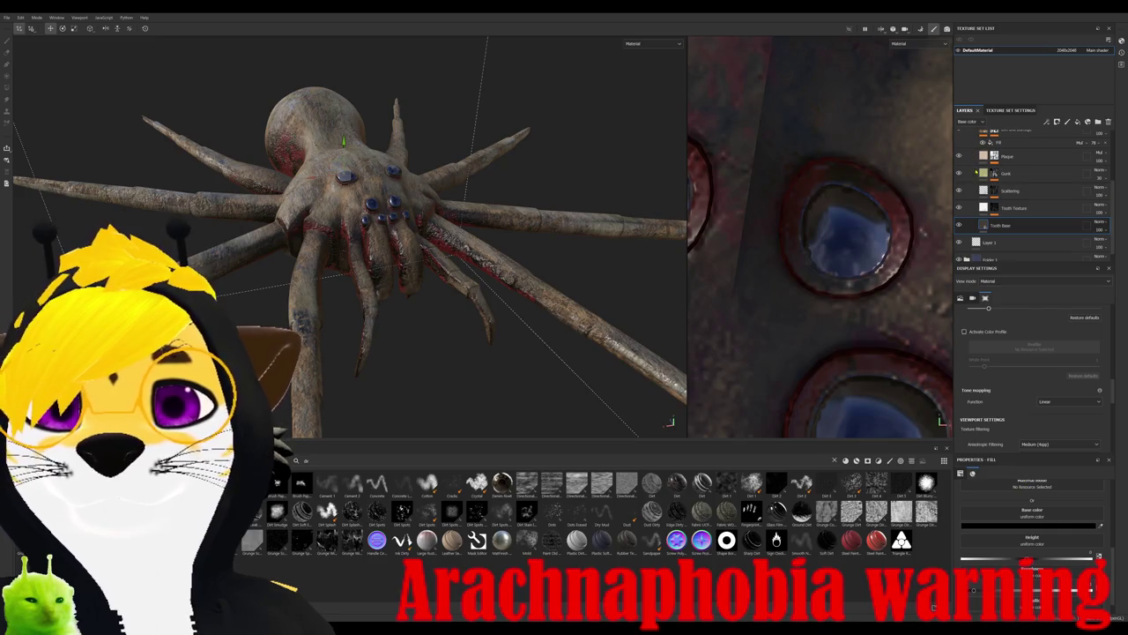
{"action": "left_click", "coordinate": [1013, 174]}
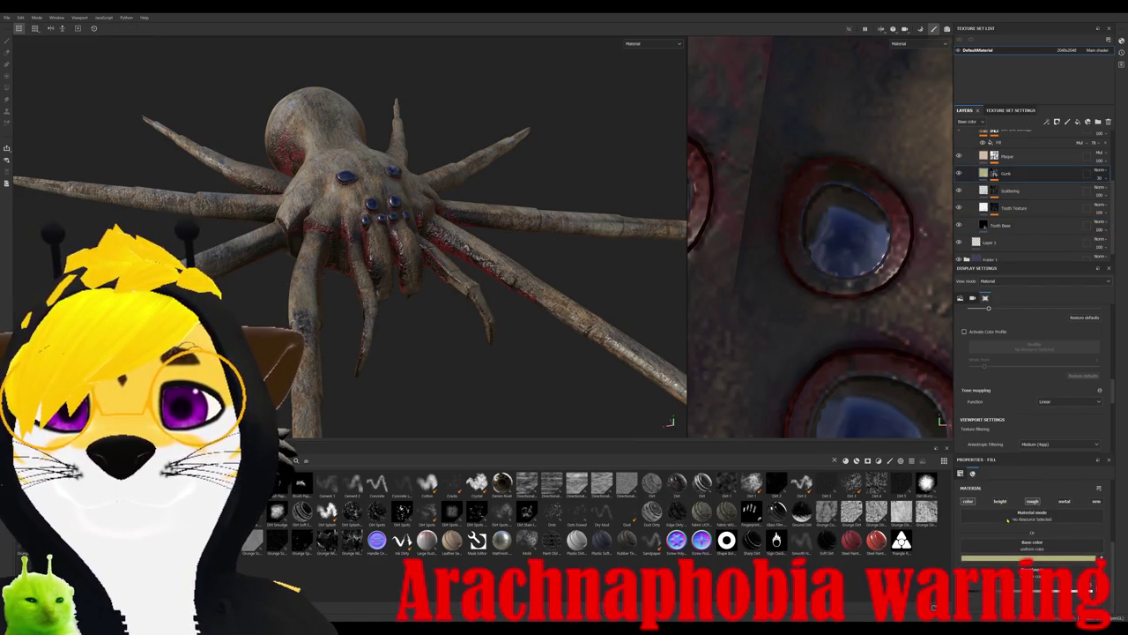
{"action": "left_click_drag", "start_coordinate": [968, 553], "coordinate": [955, 558]}
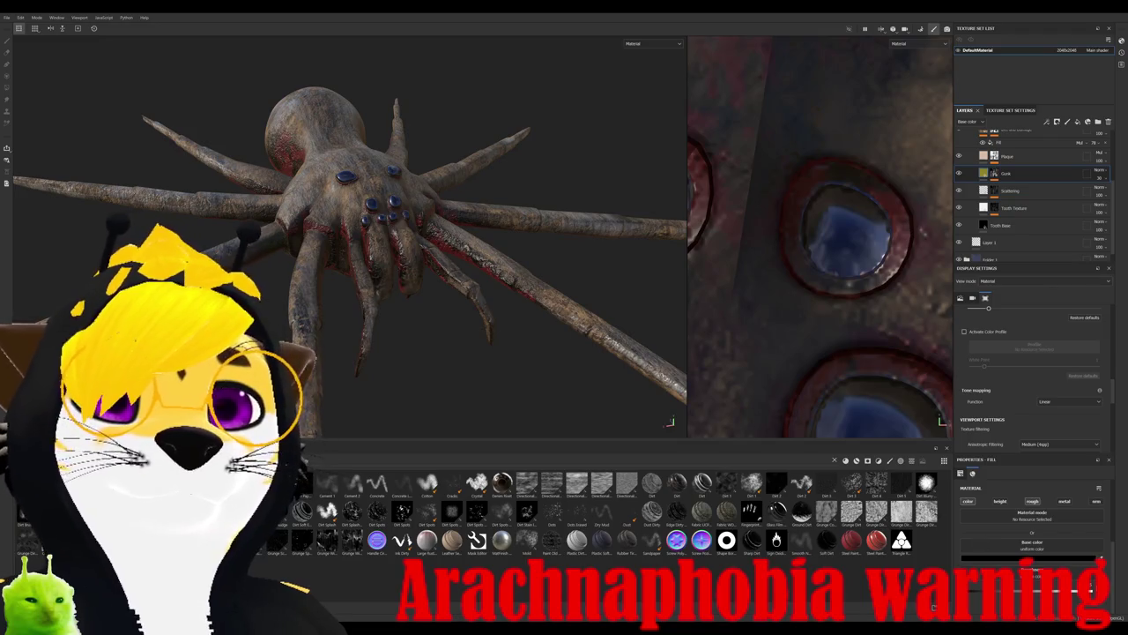
{"action": "left_click", "coordinate": [963, 557]}
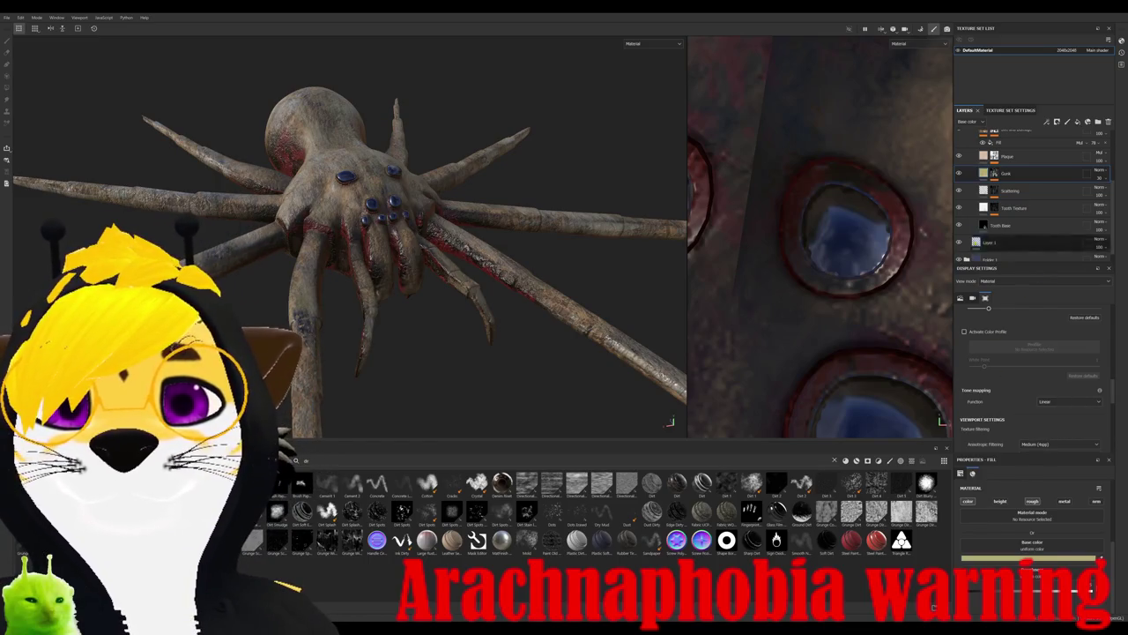
- Set the Plaque layer's base colour to black
{"action": "left_click", "coordinate": [985, 158]}
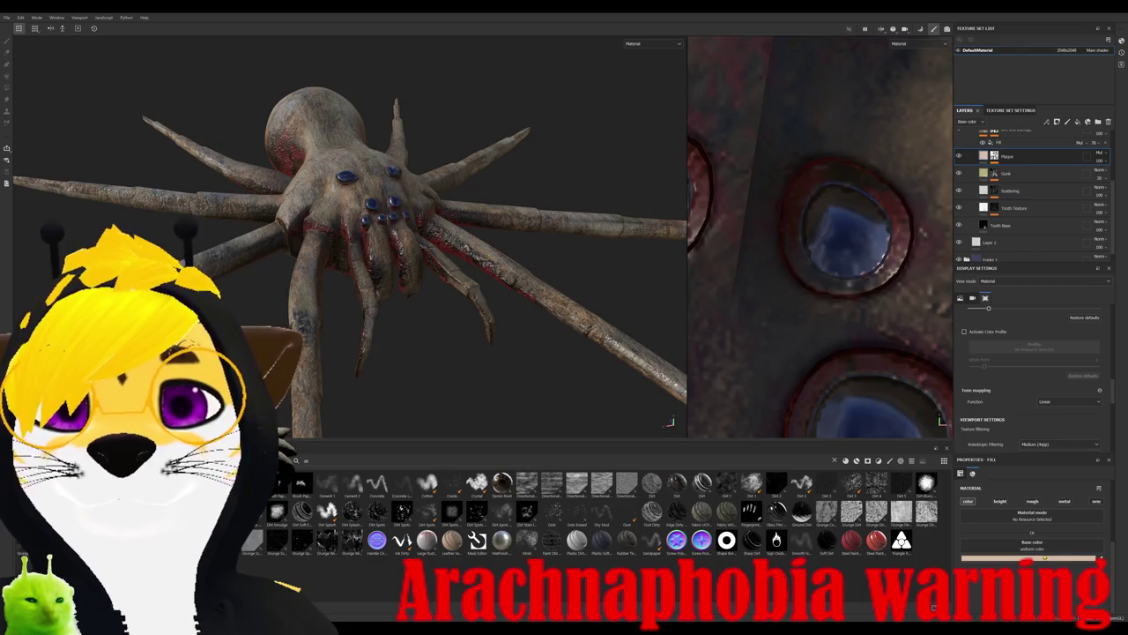
{"action": "left_click", "coordinate": [1100, 561]}
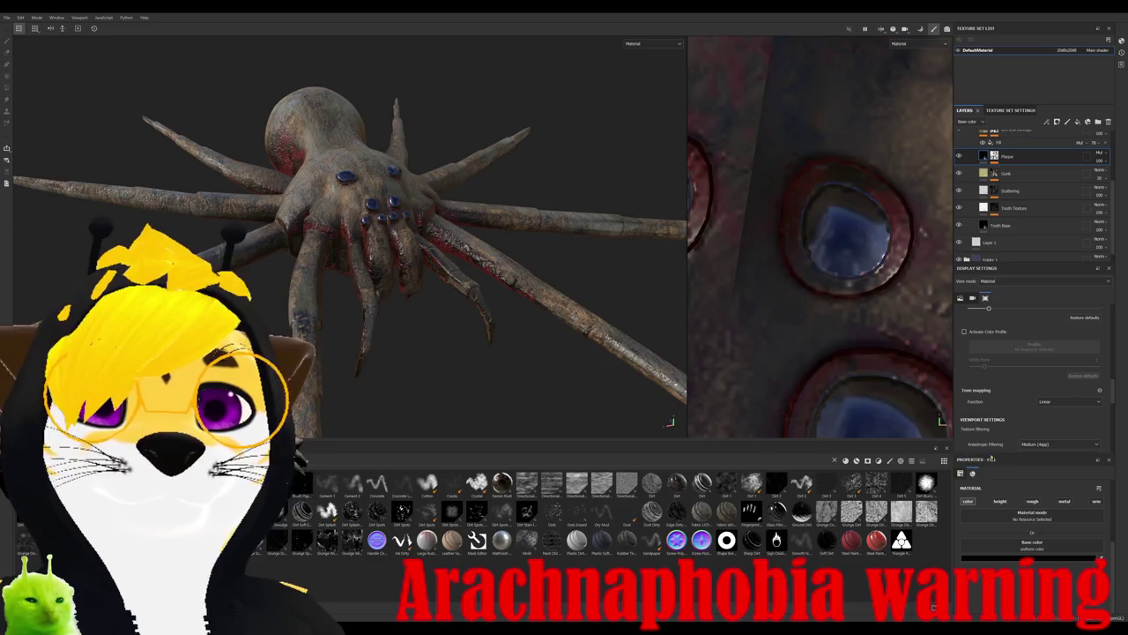
{"action": "scroll", "coordinate": [387, 374], "scroll_direction": "down", "scroll_amount": 3}
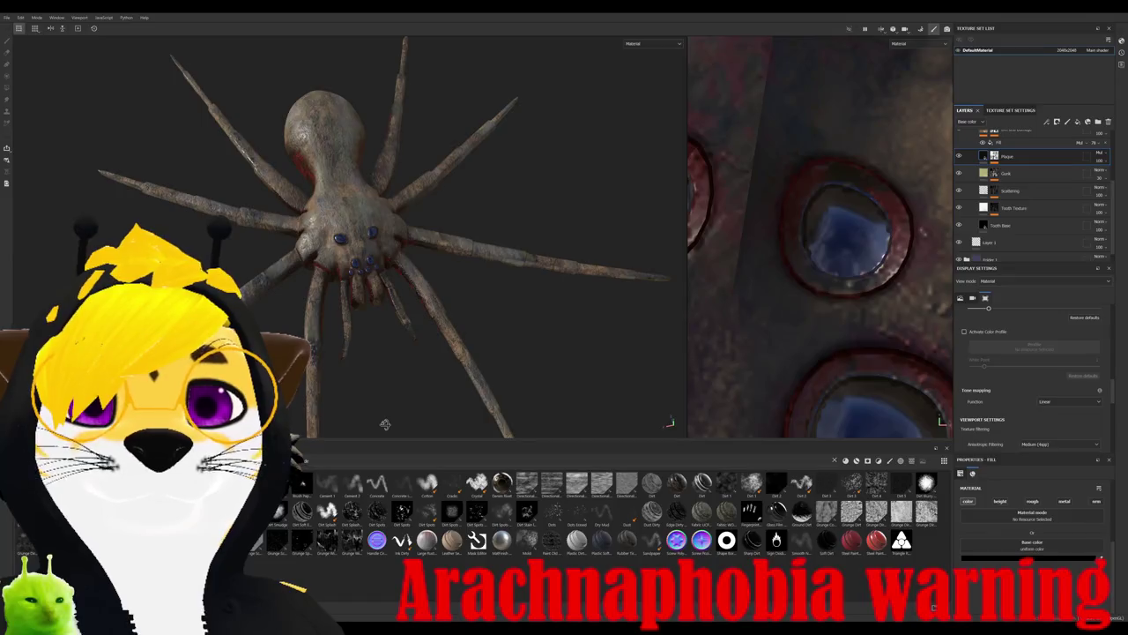
{"action": "mouse_move", "coordinate": [352, 370]}
{"action": "left_mouse_down", "text": "alt"}
{"action": "mouse_move", "coordinate": [387, 375]}
{"action": "mouse_move", "coordinate": [505, 305]}
{"action": "left_mouse_up", "text": "alt"}
{"action": "scroll", "coordinate": [387, 375], "scroll_direction": "up", "scroll_amount": 5}
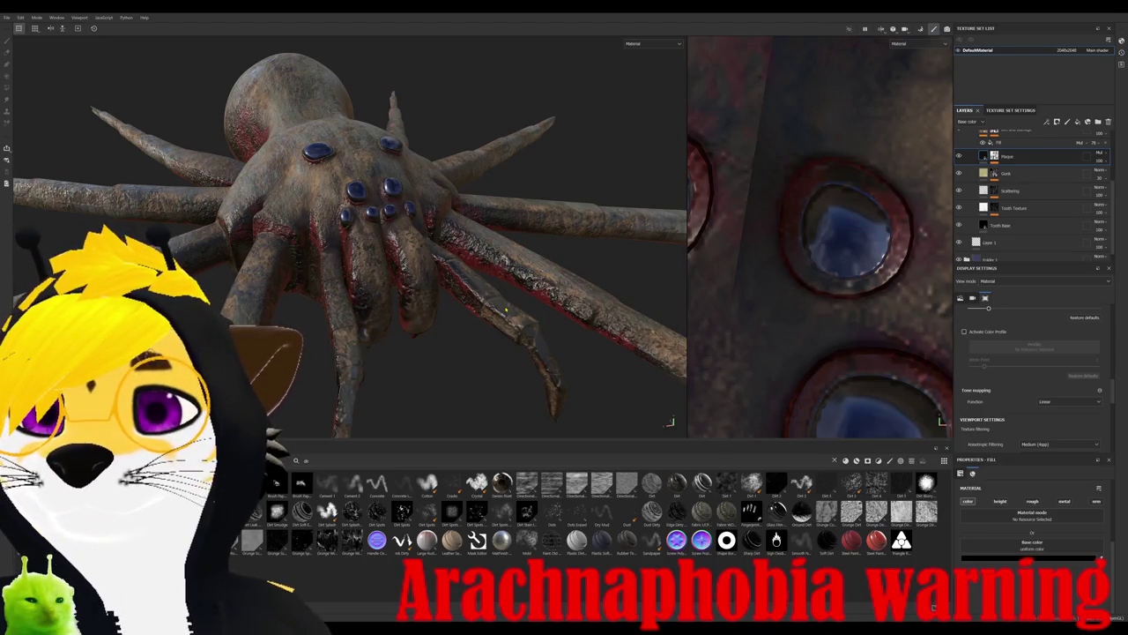
{"action": "left_click_drag", "start_coordinate": [507, 308], "coordinate": [512, 348], "text": "alt"}
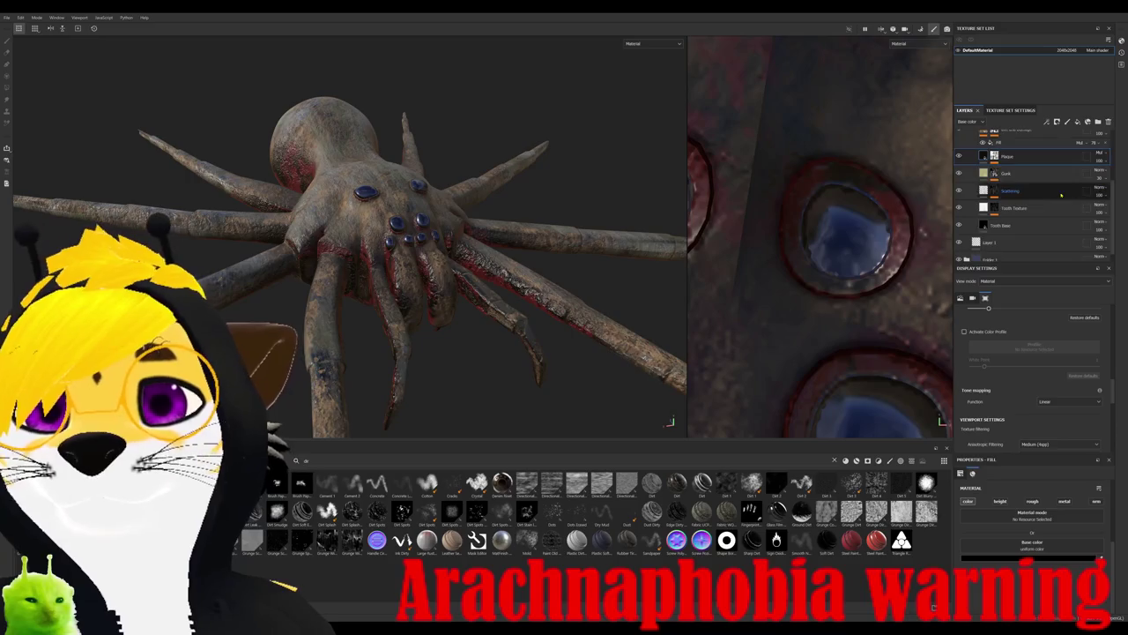
{"action": "scroll", "coordinate": [1049, 190], "scroll_direction": "up", "scroll_amount": 2}
- Hide Dirt and Damage and add a new material layer above it
{"action": "left_click", "coordinate": [959, 172]}
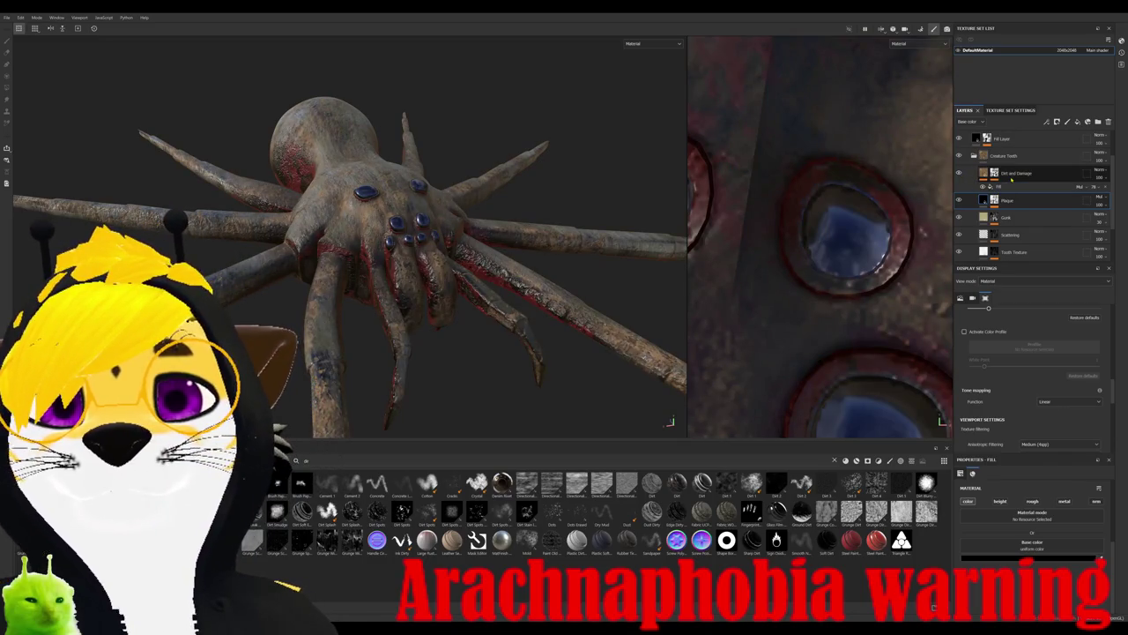
{"action": "left_click", "coordinate": [1011, 179]}
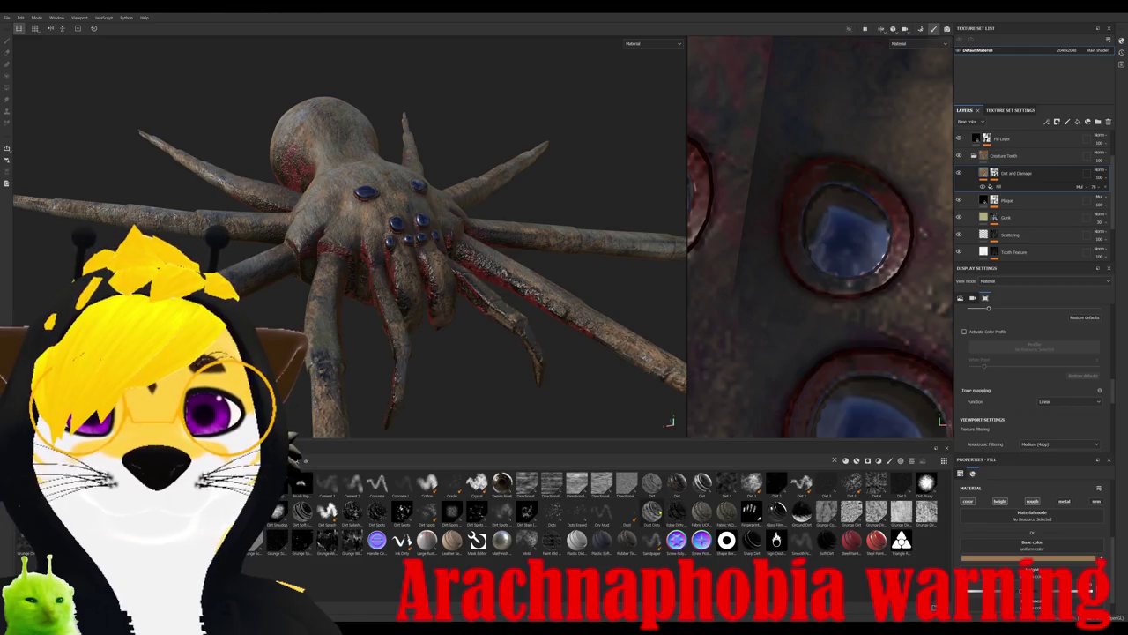
{"action": "left_click_drag", "start_coordinate": [651, 511], "coordinate": [1020, 167]}
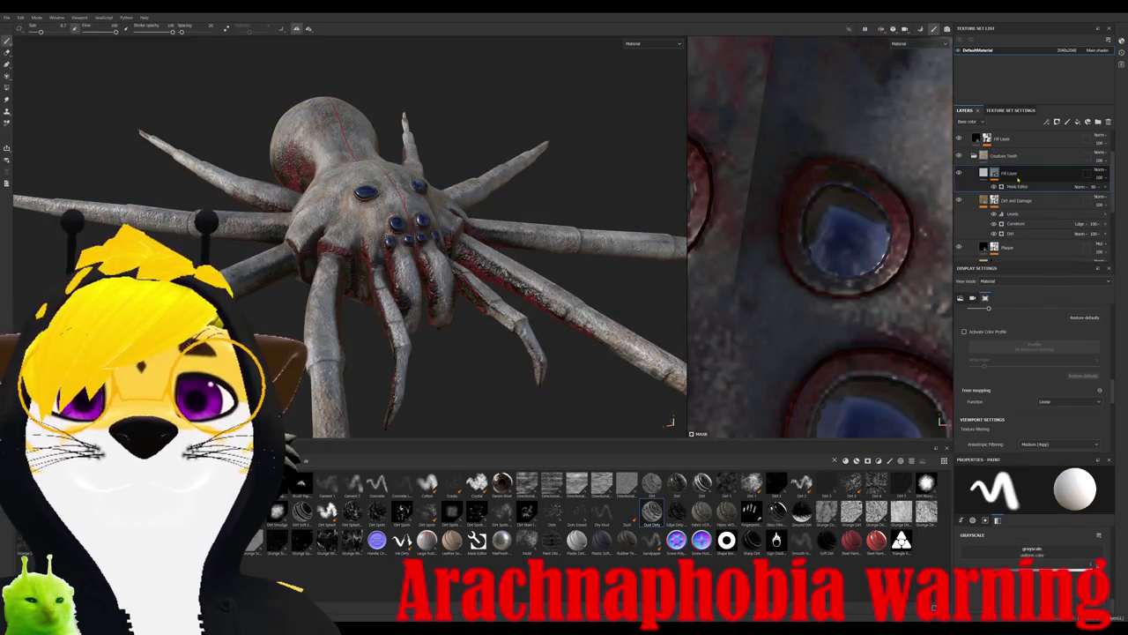
- Drag the red fill layer below Dirt and Damage to sit just above Plaque
{"action": "left_click", "coordinate": [1005, 172]}
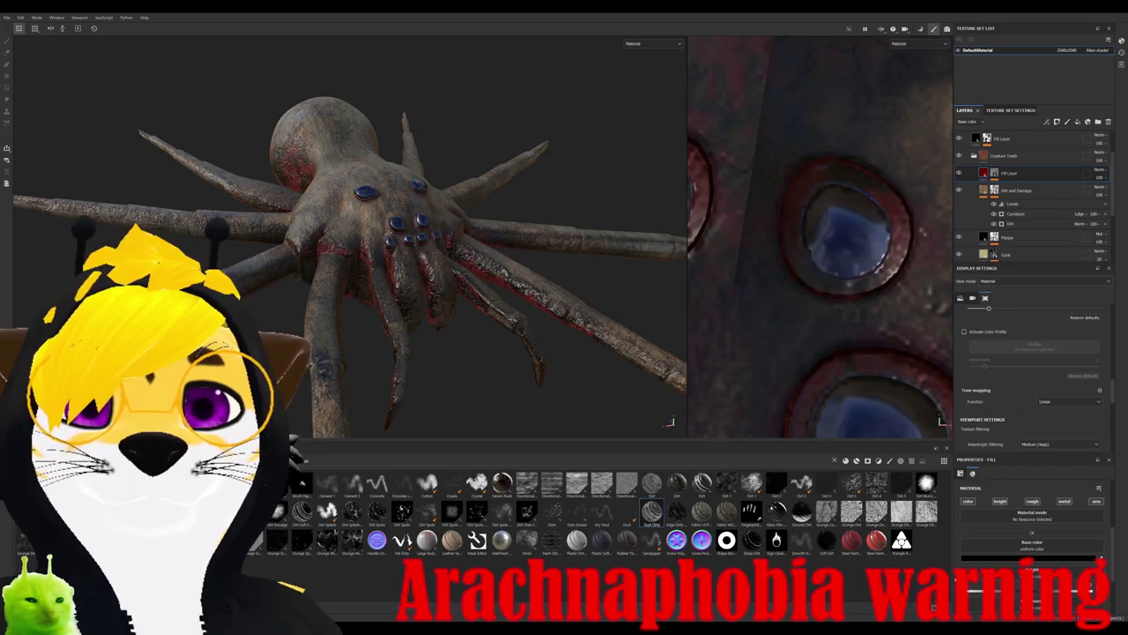
{"action": "double_click", "coordinate": [1010, 173]}
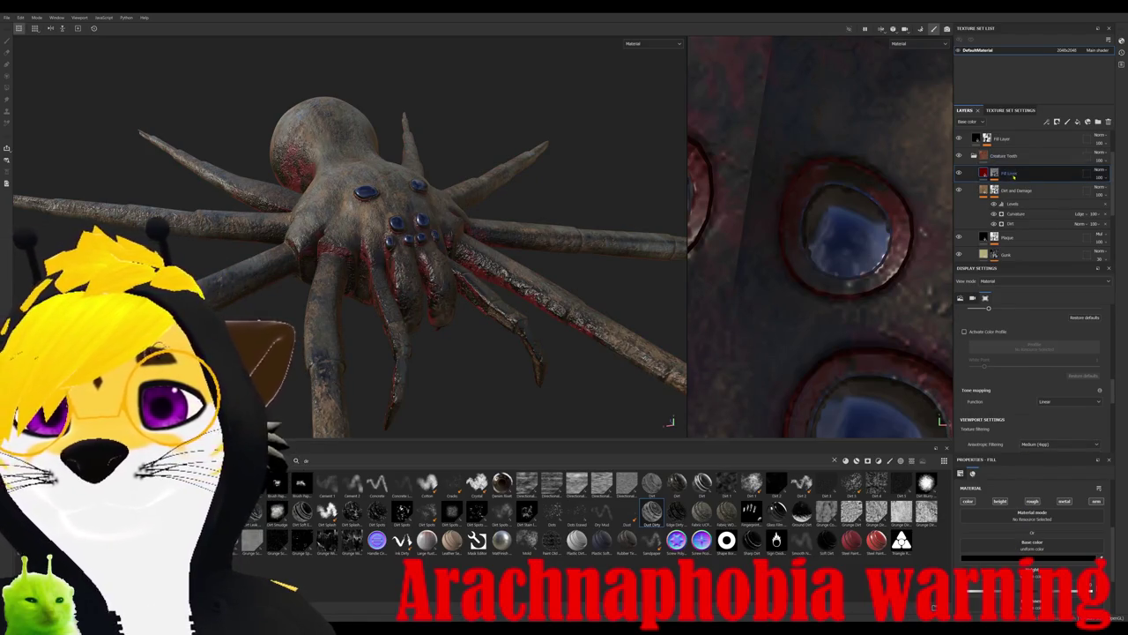
{"action": "left_click", "coordinate": [1014, 190]}
{"action": "left_click", "coordinate": [994, 190]}
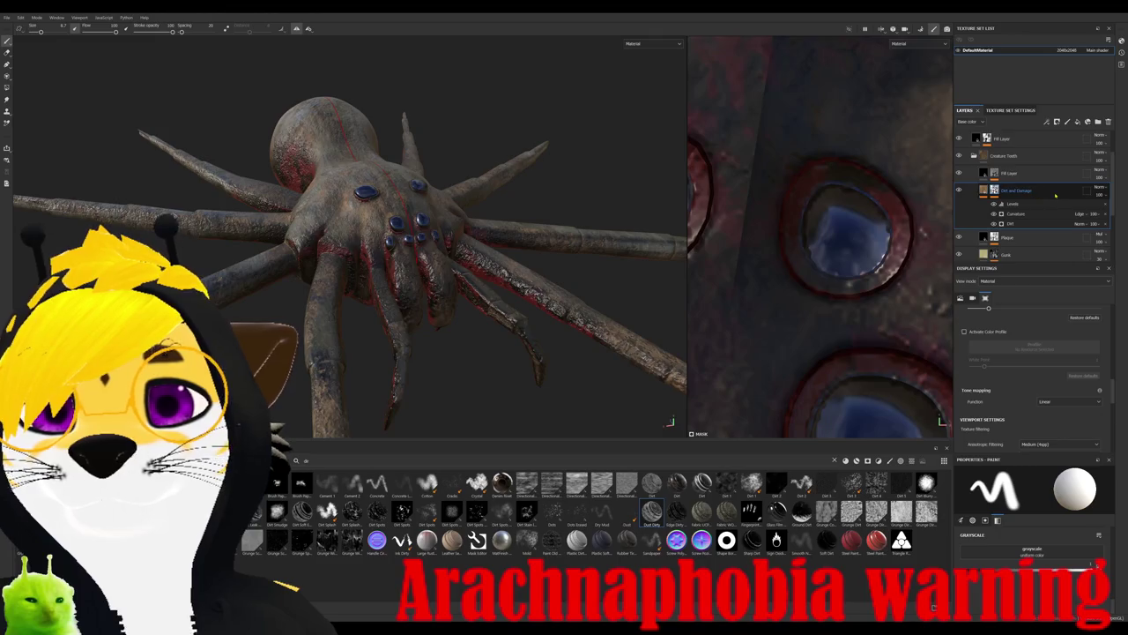
{"action": "left_click", "coordinate": [1037, 175]}
{"action": "left_click_drag", "start_coordinate": [1037, 177], "coordinate": [1041, 237]}
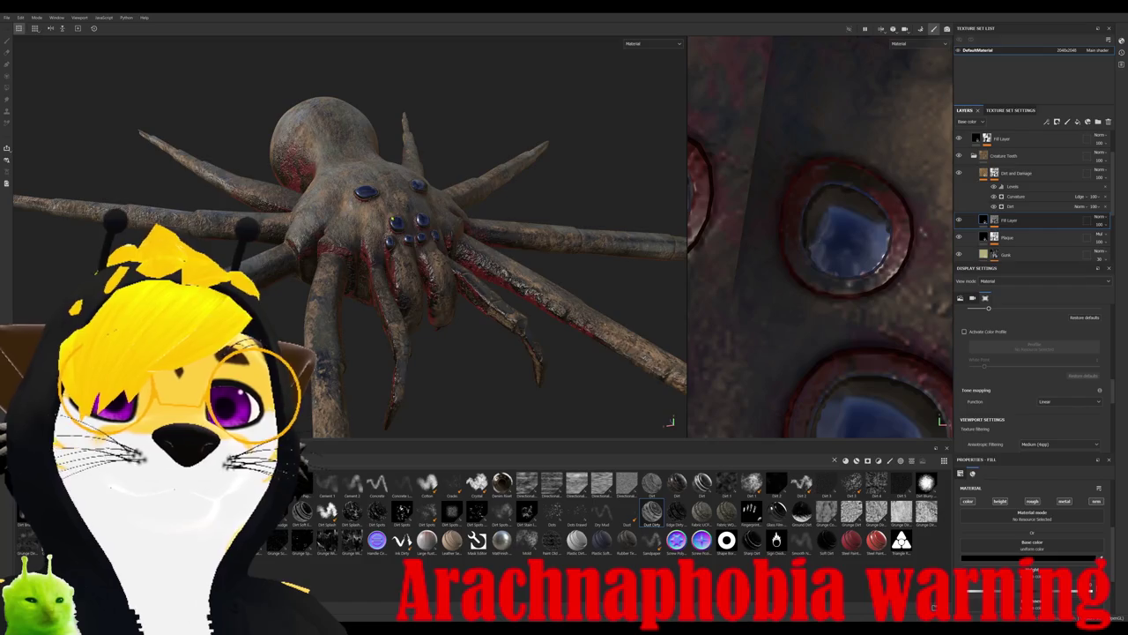
- Orbit the spider to check its tan, red-stained bone surface
{"action": "scroll", "coordinate": [1031, 212], "scroll_direction": "down", "scroll_amount": 2}
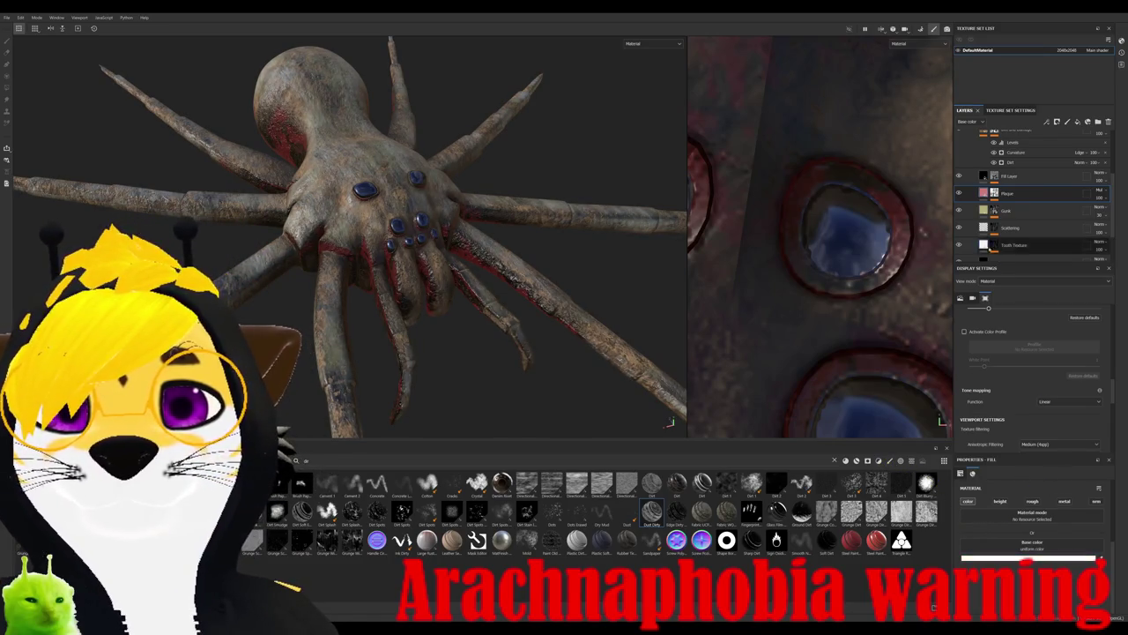
{"action": "left_click_drag", "start_coordinate": [397, 264], "coordinate": [264, 282], "text": "alt"}
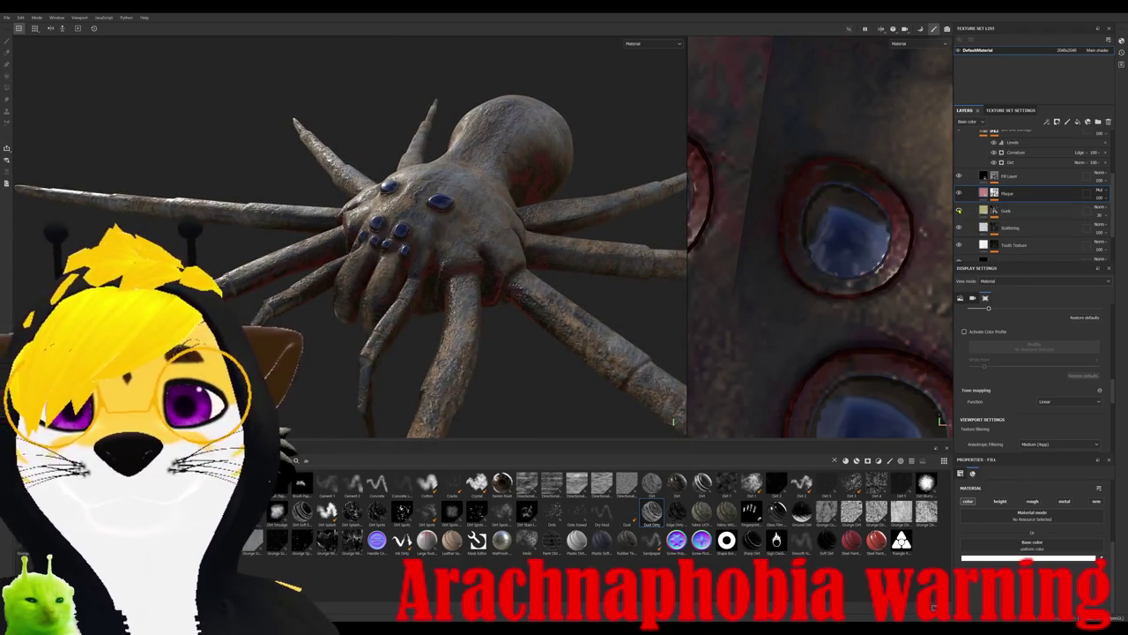
{"action": "left_click_drag", "start_coordinate": [396, 264], "coordinate": [335, 220], "text": "alt"}
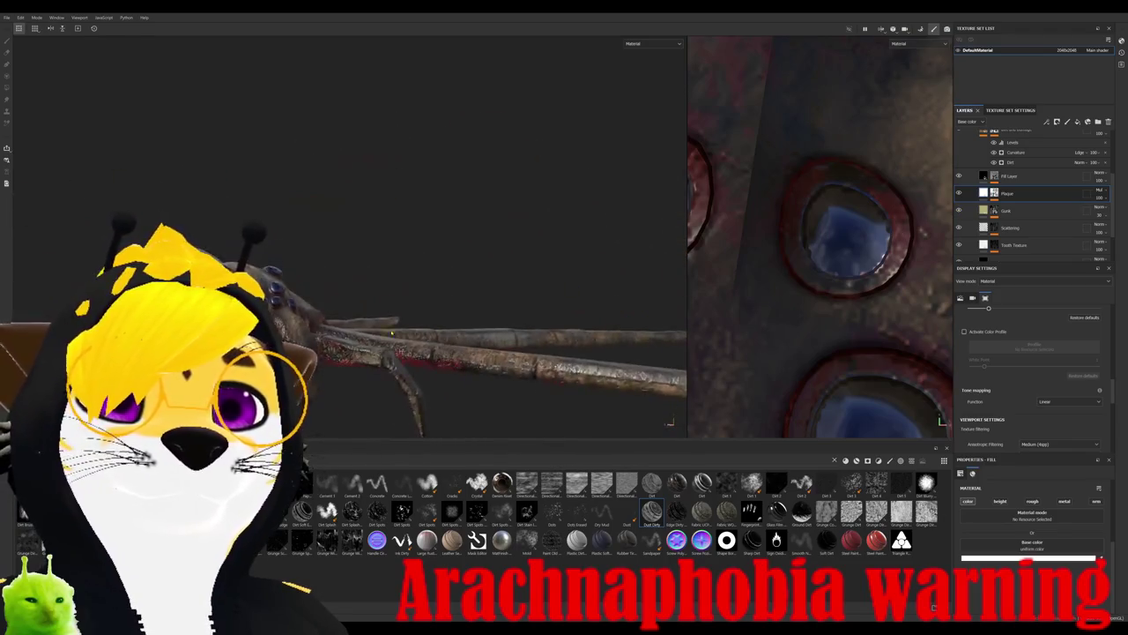
{"action": "mouse_move", "coordinate": [458, 351]}
{"action": "left_mouse_down", "text": "alt"}
{"action": "mouse_move", "coordinate": [451, 328]}
{"action": "mouse_move", "coordinate": [565, 354]}
{"action": "mouse_move", "coordinate": [670, 422]}
{"action": "left_mouse_up", "text": "alt"}
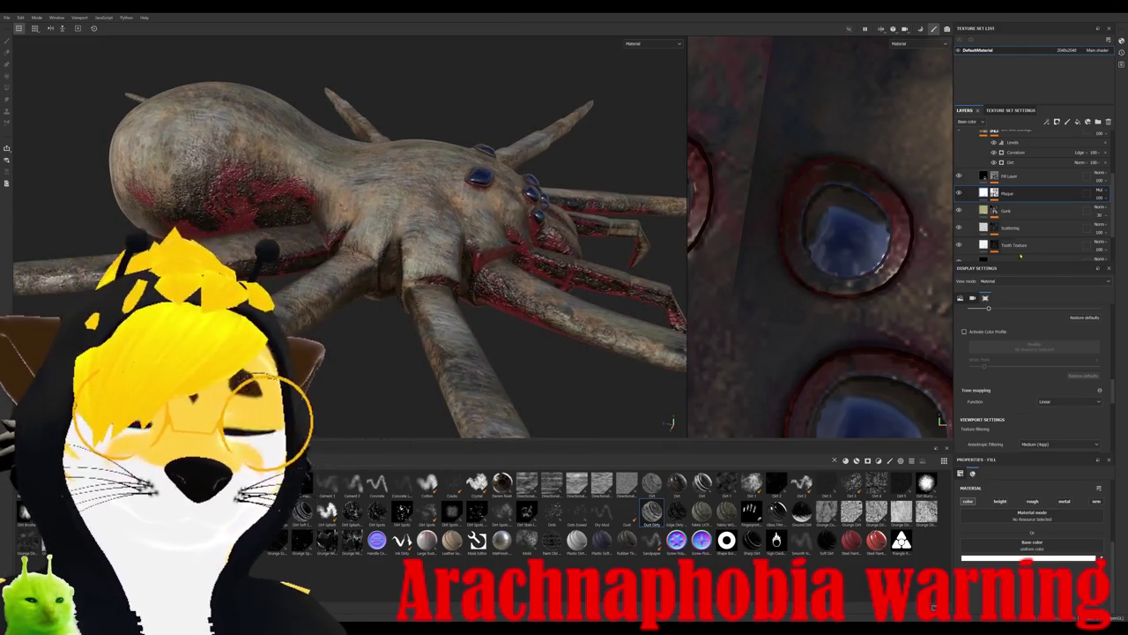
{"action": "scroll", "coordinate": [1031, 194], "scroll_direction": "up", "scroll_amount": 3}
{"action": "scroll", "coordinate": [1031, 194], "scroll_direction": "up", "scroll_amount": 2}
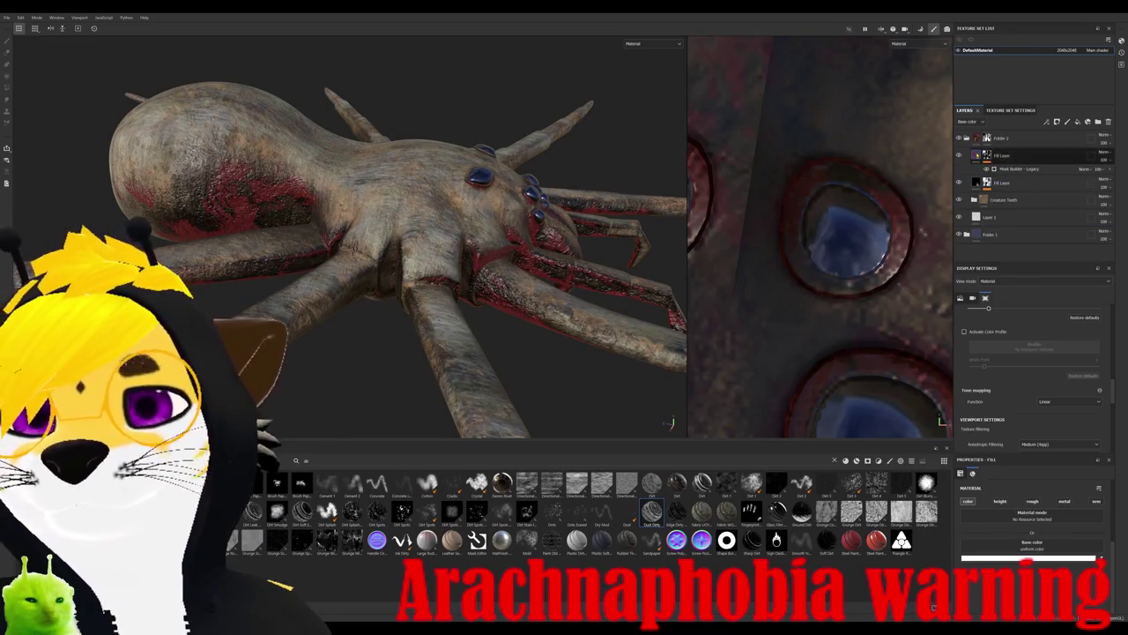
- Drag a new folder to the bottom of the layer stack and rename it 'Shading'
{"action": "left_click", "coordinate": [967, 138]}
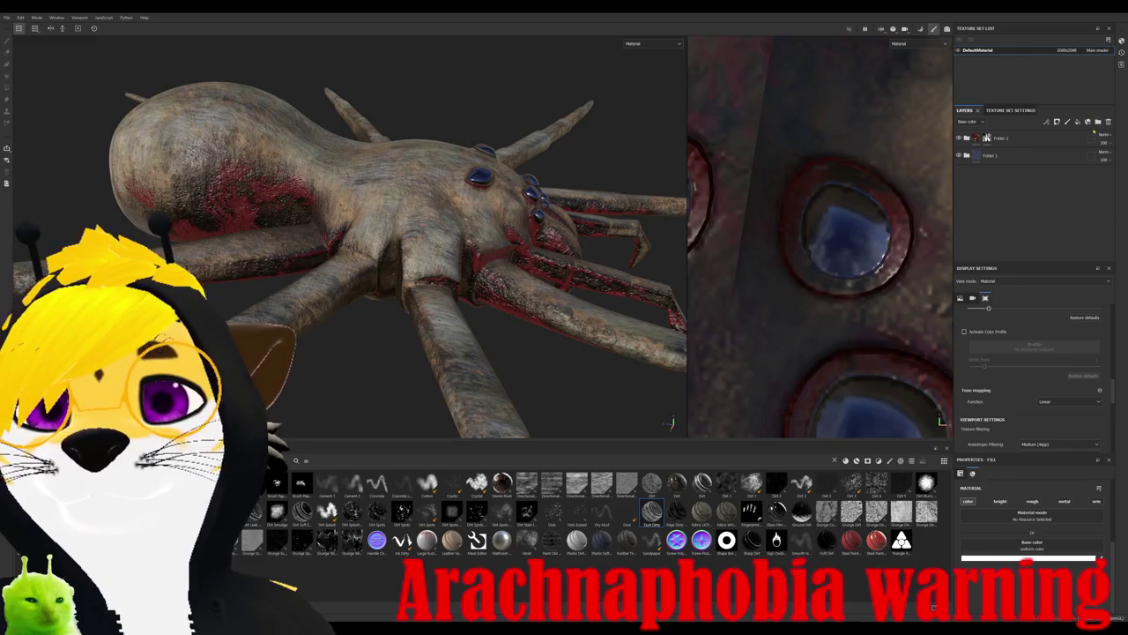
{"action": "left_click", "coordinate": [1098, 122]}
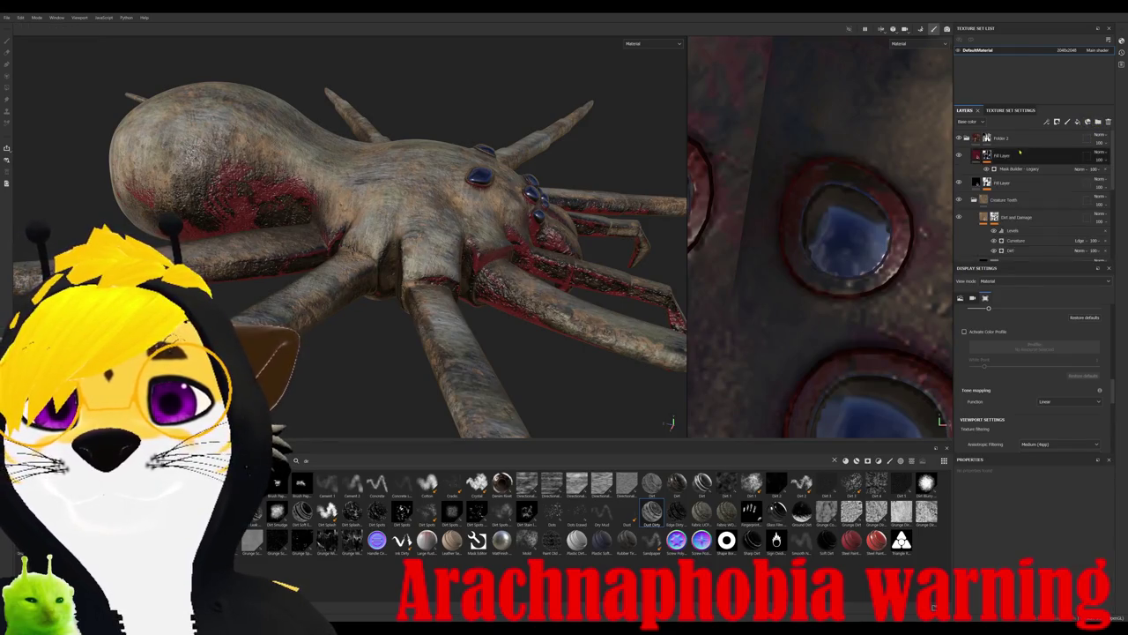
{"action": "scroll", "coordinate": [1013, 185], "scroll_direction": "down", "scroll_amount": 3}
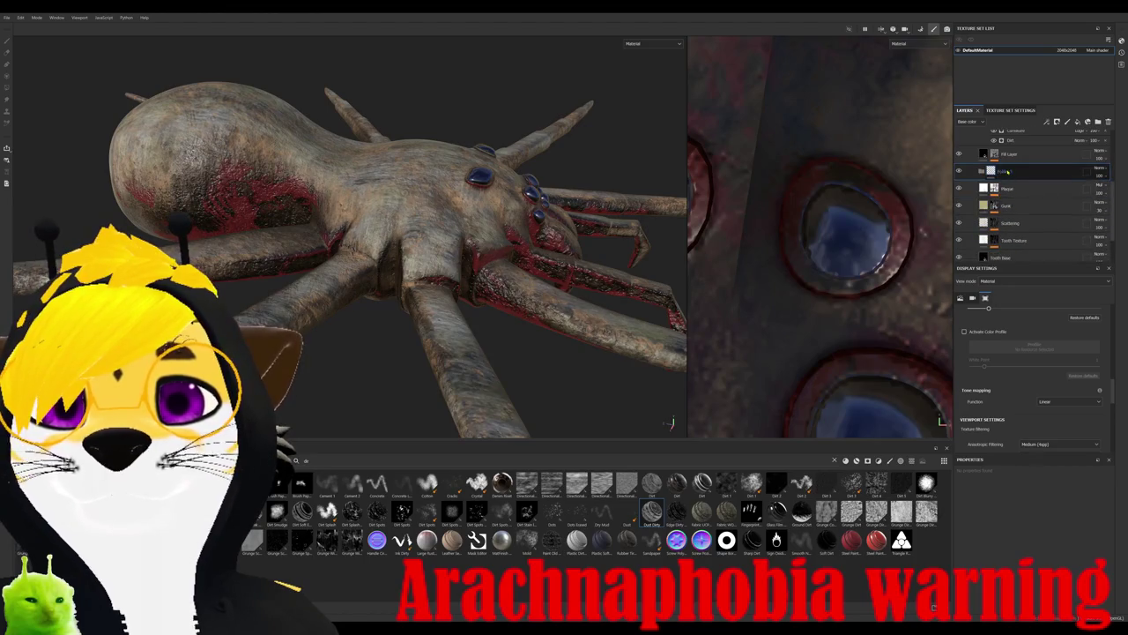
{"action": "left_click_drag", "start_coordinate": [1005, 315], "coordinate": [1011, 272]}
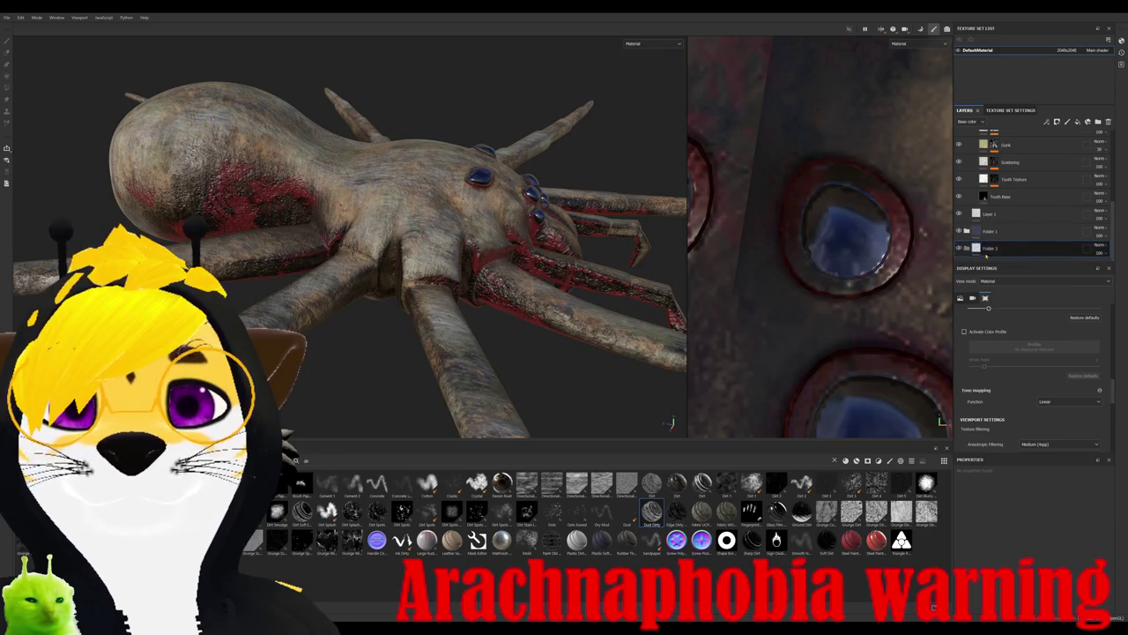
{"action": "type", "text": "Shading"}
{"action": "key", "text": "Return"}
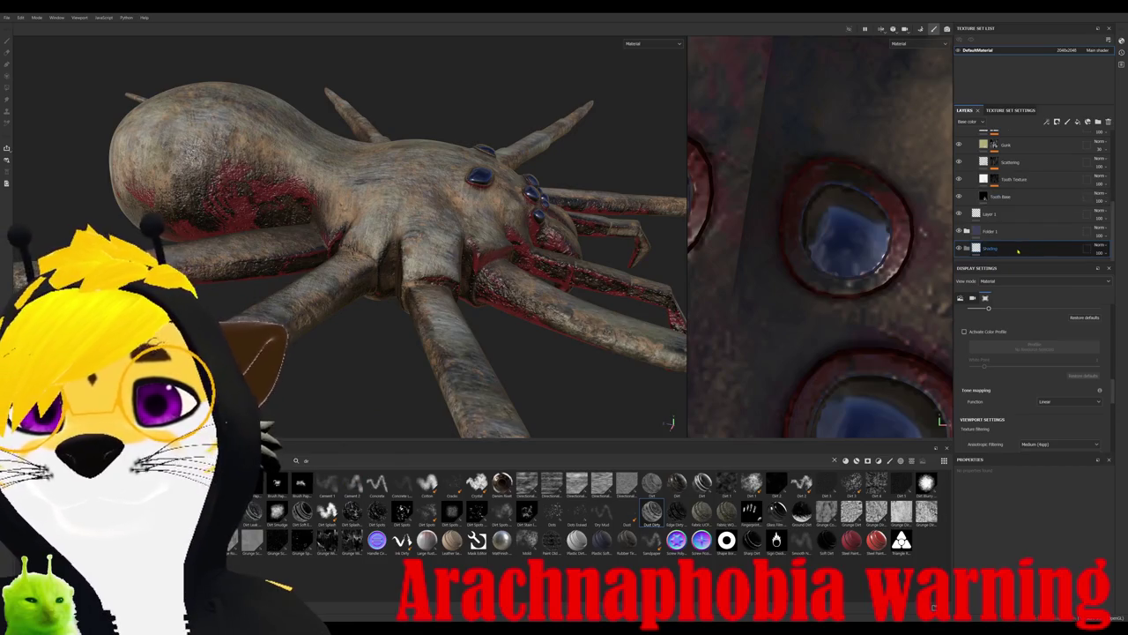
- Add a paint layer, Layer 2, and move it into the Shading folder
{"action": "left_click", "coordinate": [1067, 124]}
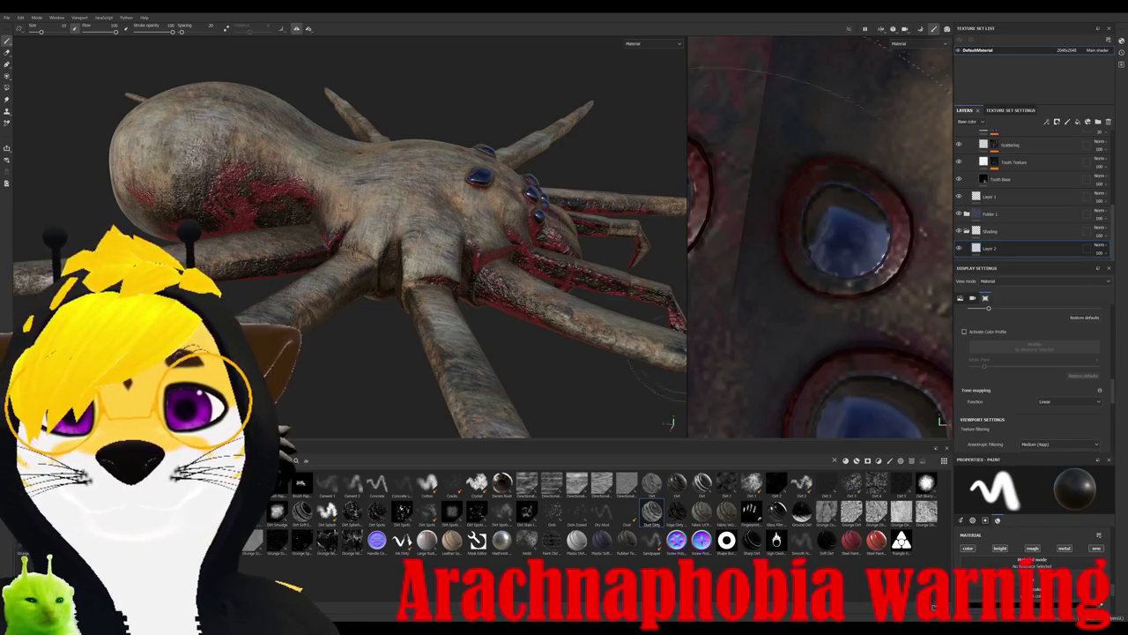
{"action": "scroll", "coordinate": [379, 327], "scroll_direction": "up", "scroll_amount": 1}
{"action": "scroll", "coordinate": [379, 326], "scroll_direction": "up", "scroll_amount": 1}
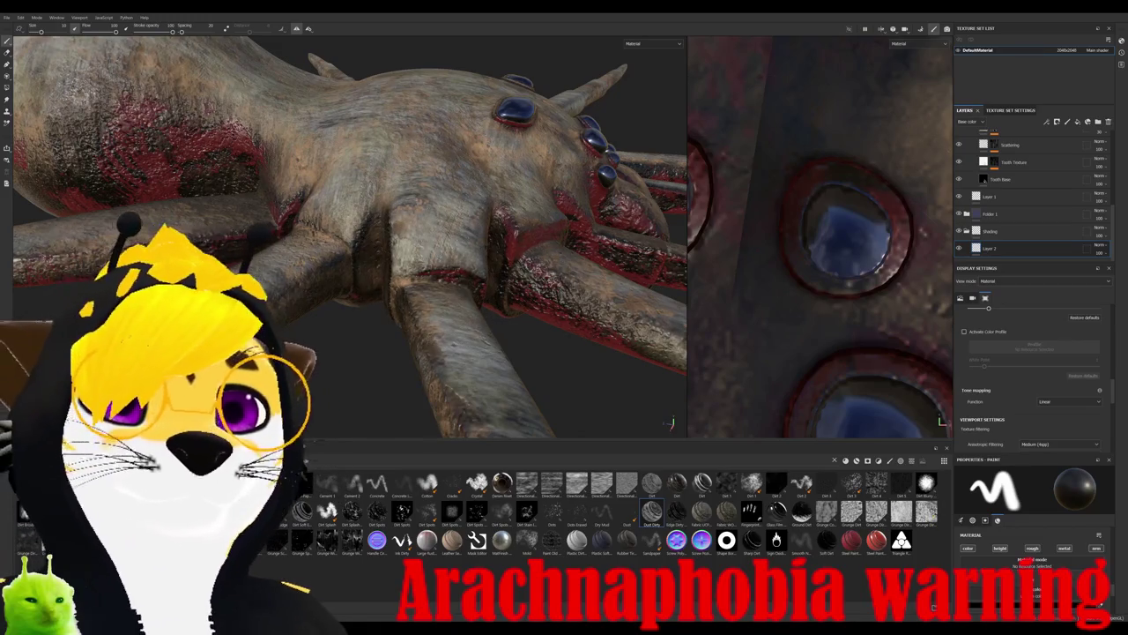
{"action": "scroll", "coordinate": [993, 248], "scroll_direction": "up", "scroll_amount": 3}
{"action": "scroll", "coordinate": [993, 248], "scroll_direction": "up", "scroll_amount": 2}
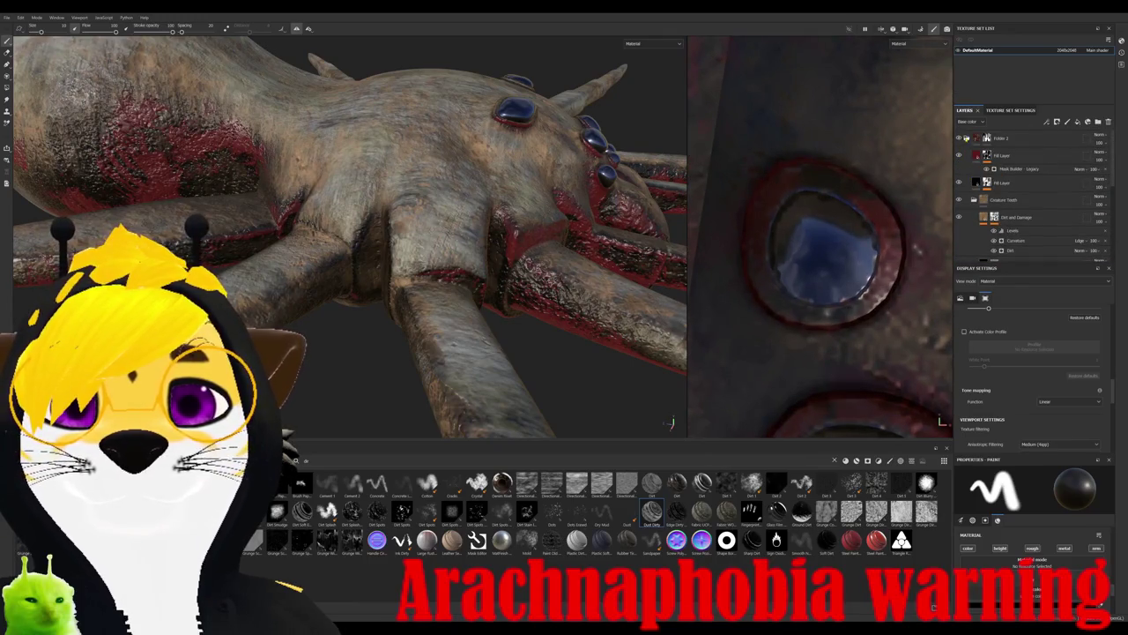
{"action": "left_click", "coordinate": [967, 139]}
{"action": "left_click", "coordinate": [1011, 136]}
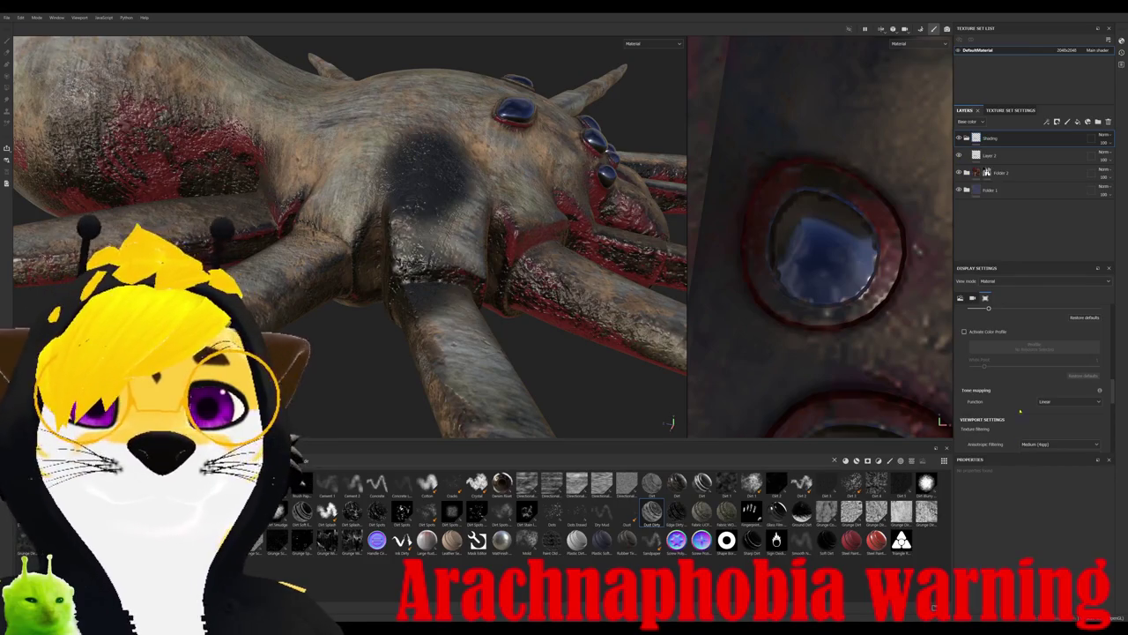
{"action": "left_click_drag", "start_coordinate": [978, 155], "coordinate": [967, 140]}
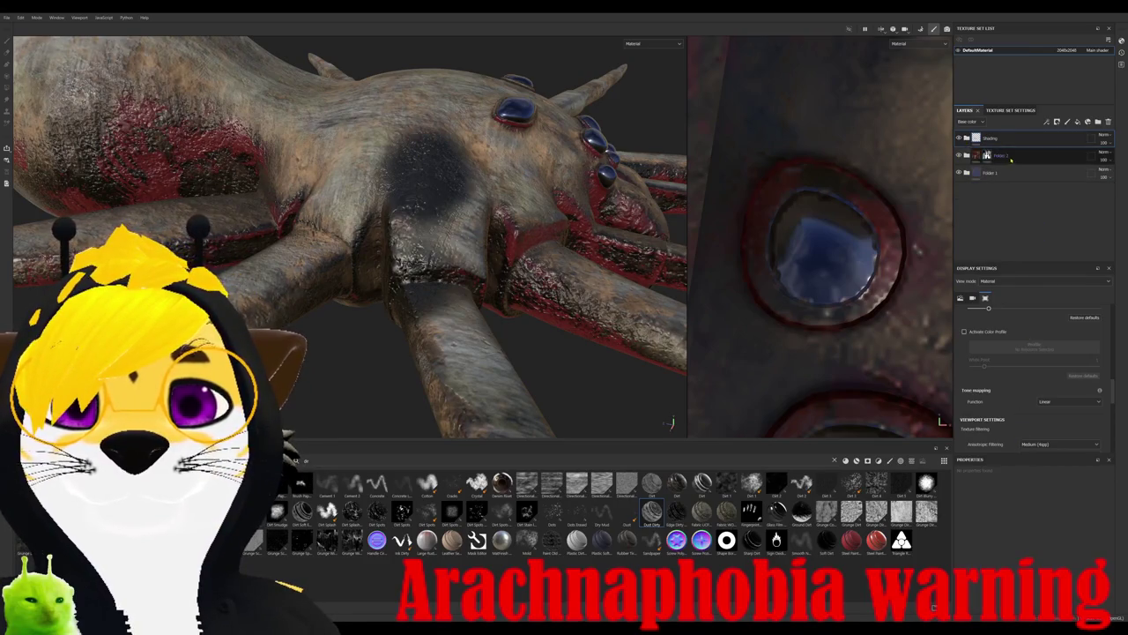
- Delete Layer 2 from the Shading folder
{"action": "left_click", "coordinate": [967, 138]}
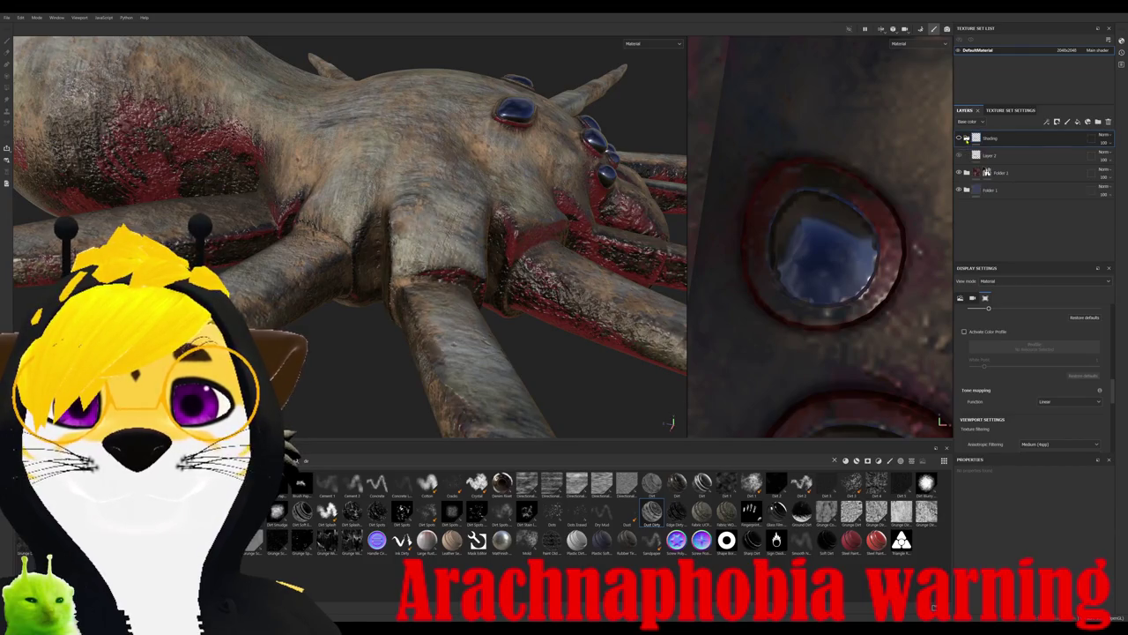
{"action": "left_click", "coordinate": [991, 156]}
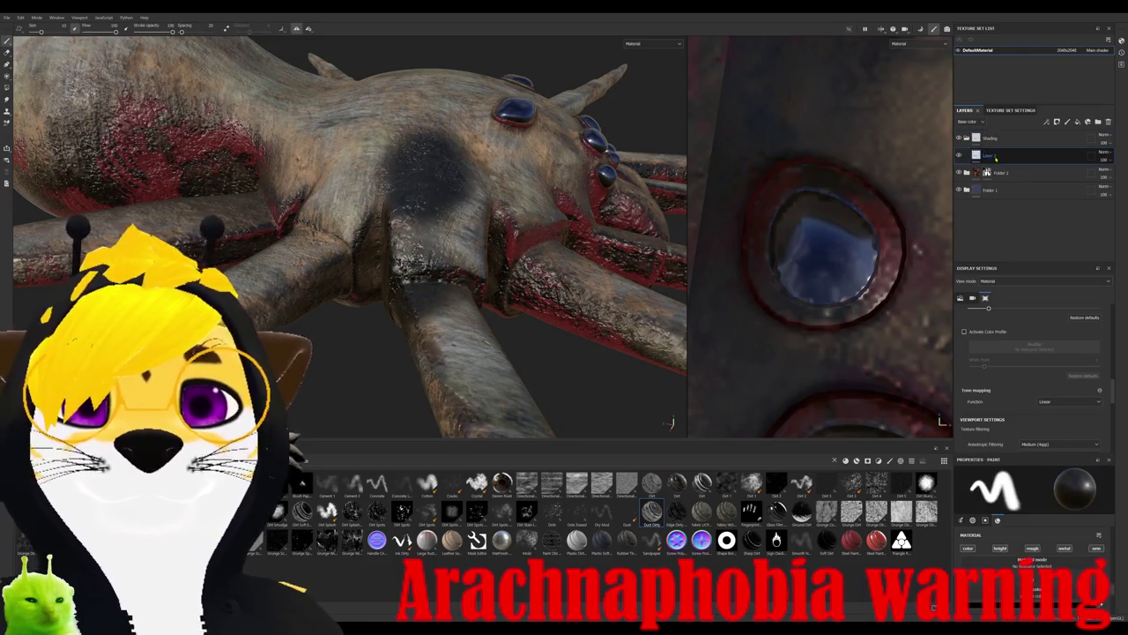
{"action": "key", "text": "Delete"}
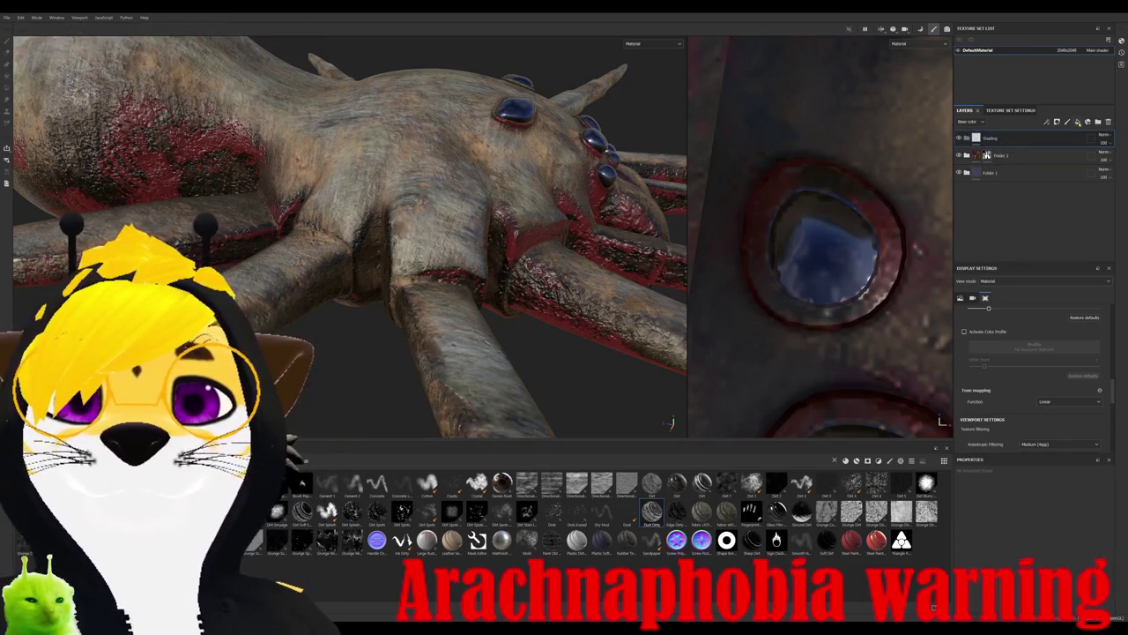
{"action": "key", "text": "ctrl+z"}
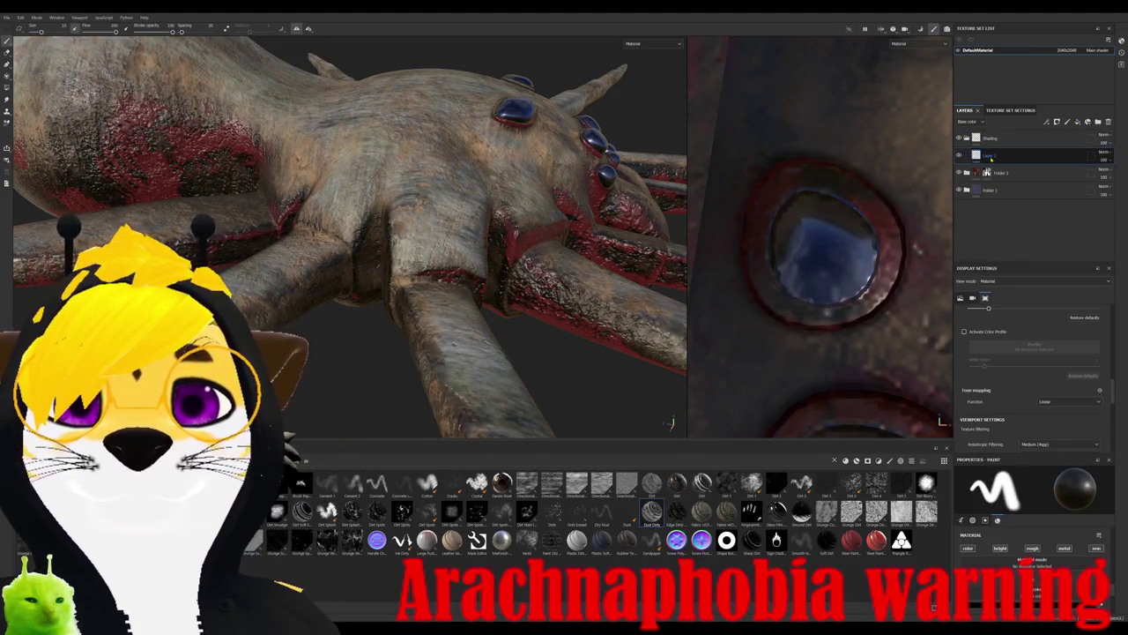
{"action": "key", "text": "Delete"}
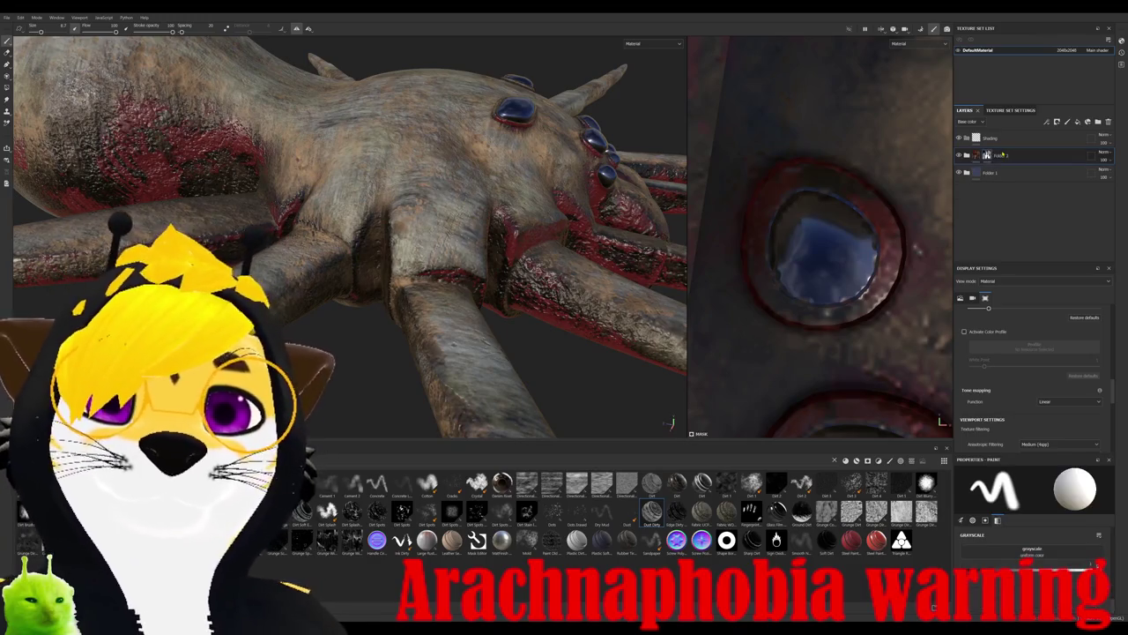
- Add a fill layer in Shading, set its base colour black, then delete it
{"action": "left_click", "coordinate": [1088, 121]}
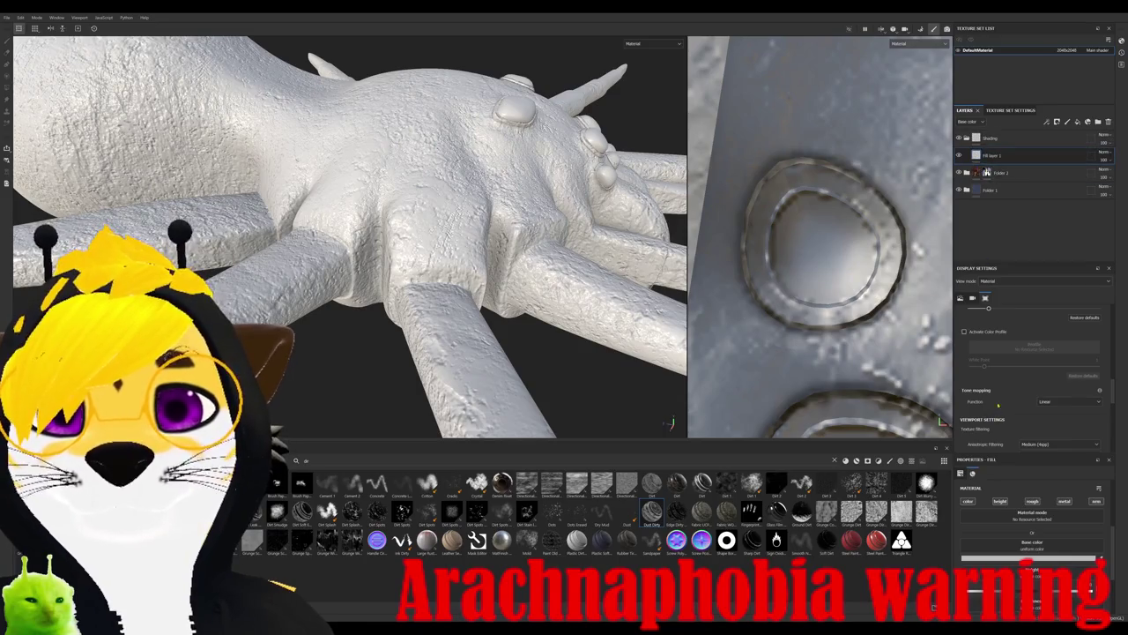
{"action": "left_click_drag", "start_coordinate": [1097, 558], "coordinate": [965, 558]}
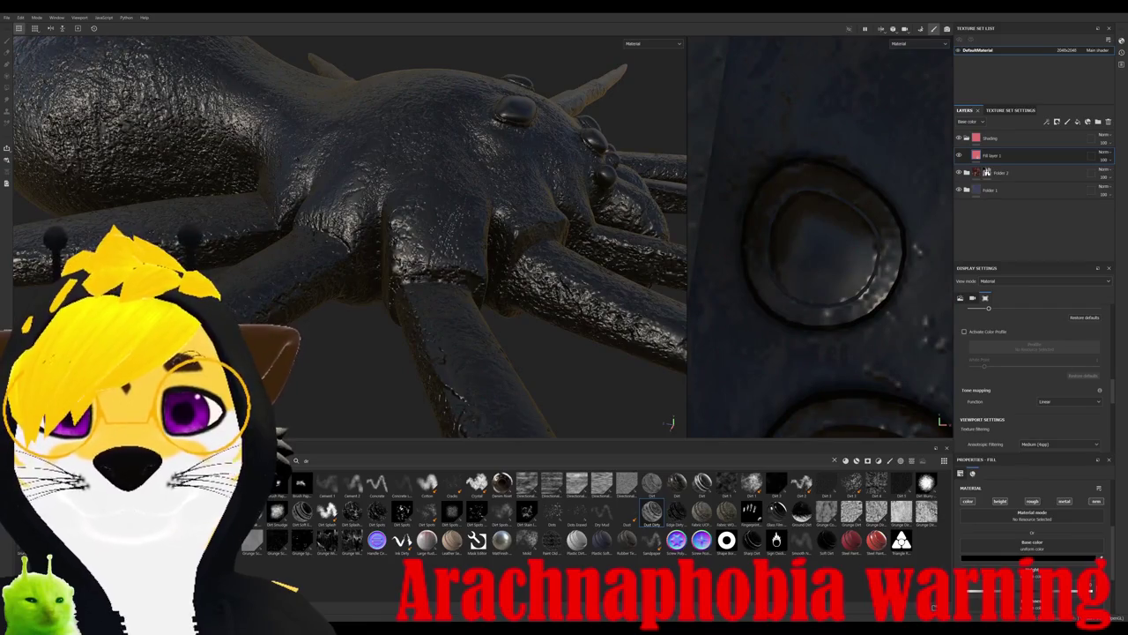
{"action": "key", "text": "Delete"}
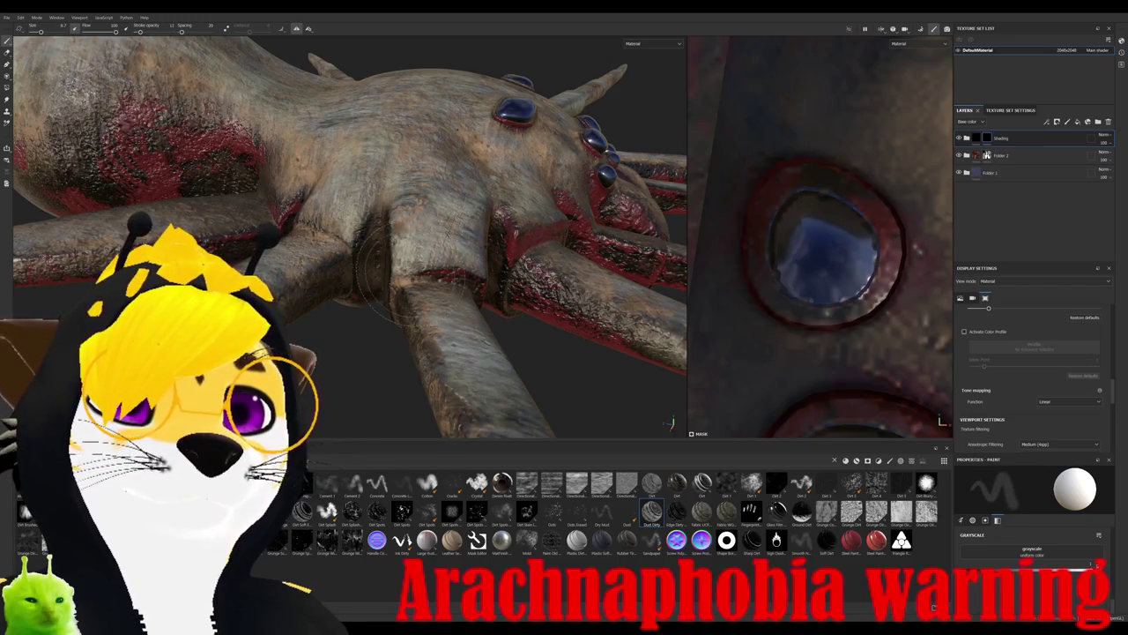
- Shrink the brush size from 8.7 to about 1.26
{"action": "mouse_move", "coordinate": [353, 230]}
{"action": "left_mouse_down", "text": "alt"}
{"action": "mouse_move", "coordinate": [414, 220]}
{"action": "mouse_move", "coordinate": [458, 236]}
{"action": "left_mouse_up", "text": "alt"}
{"action": "left_click_drag", "start_coordinate": [379, 282], "coordinate": [379, 278], "text": "alt"}
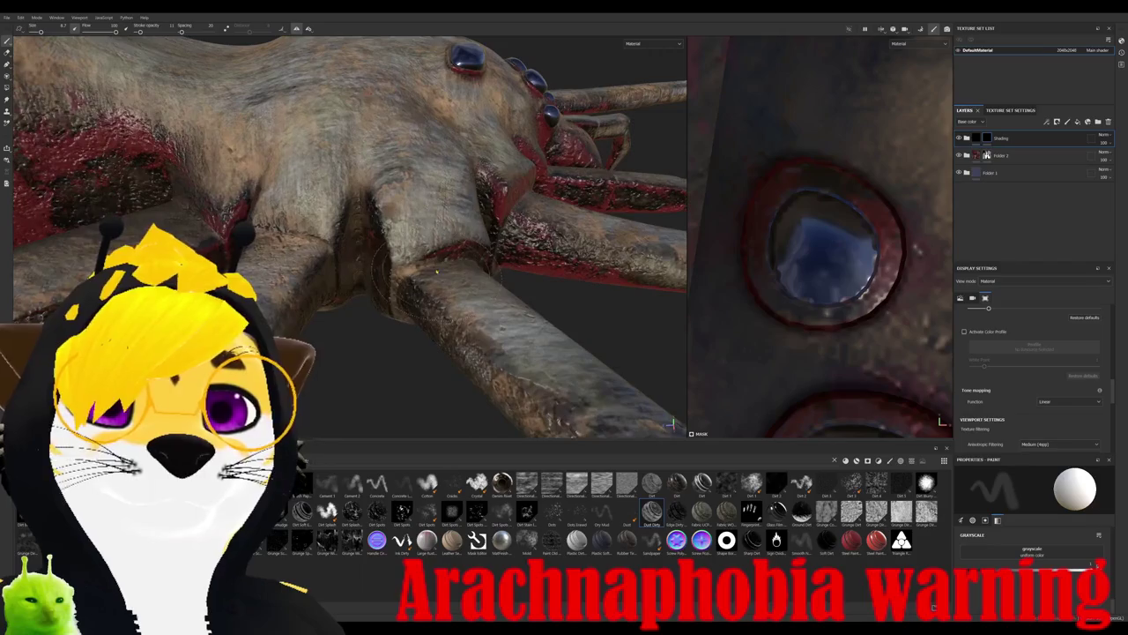
{"action": "right_click_drag", "start_coordinate": [467, 320], "coordinate": [457, 323], "text": "ctrl"}
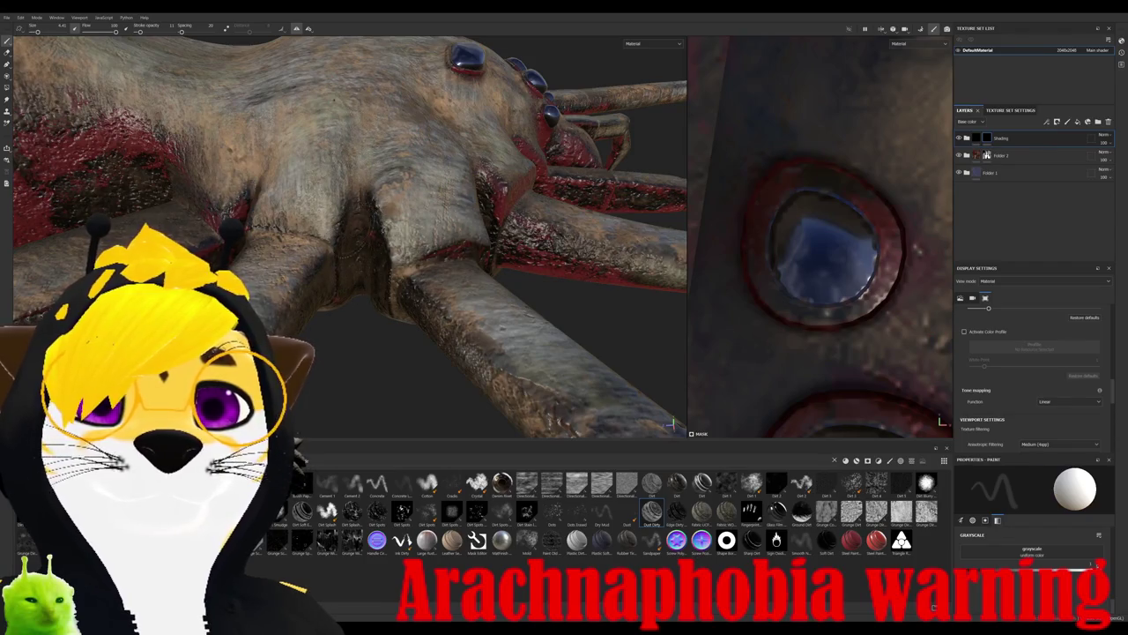
- Orbit the spider to inspect its body, legs and underside
{"action": "left_click_drag", "start_coordinate": [352, 238], "coordinate": [458, 273], "text": "alt"}
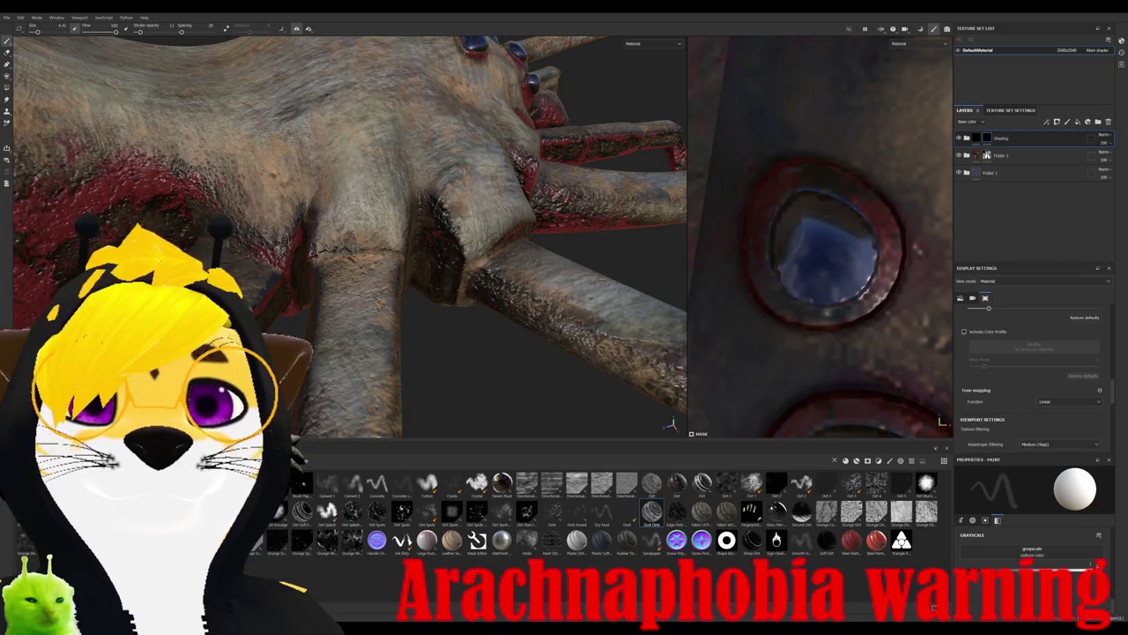
{"action": "left_click_drag", "start_coordinate": [458, 273], "coordinate": [511, 256], "text": "alt"}
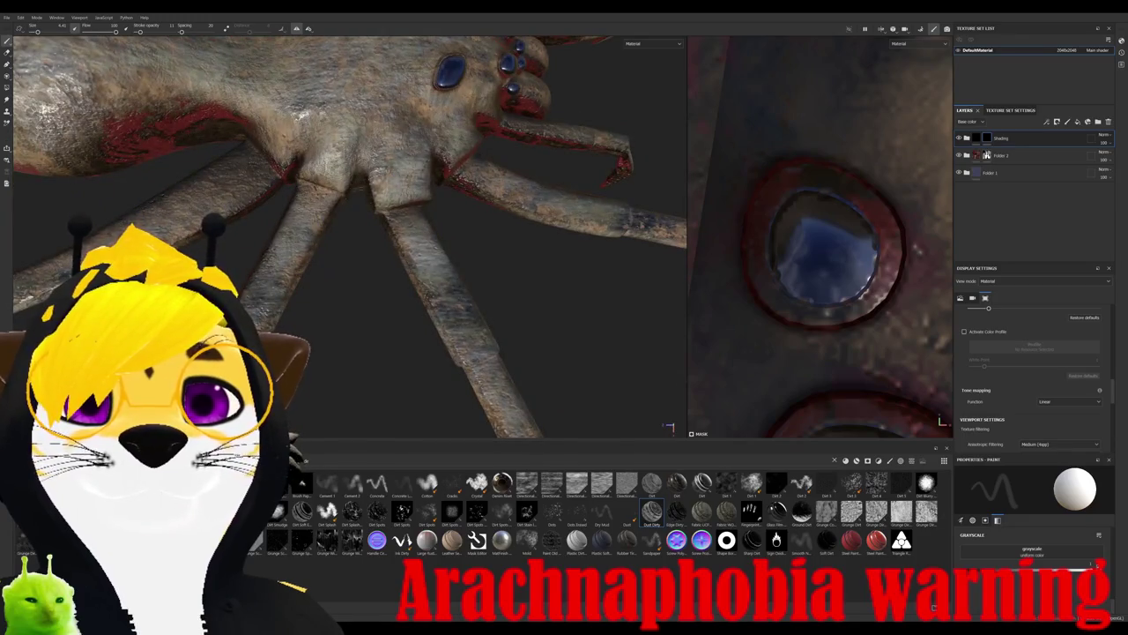
{"action": "left_click_drag", "start_coordinate": [512, 255], "coordinate": [573, 234], "text": "alt"}
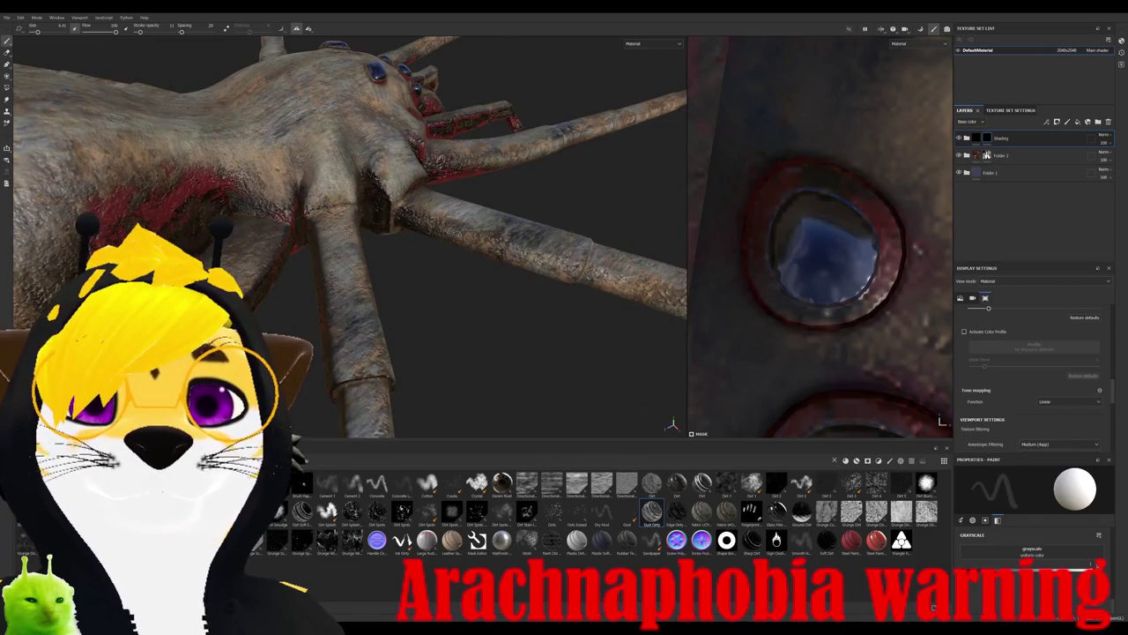
{"action": "mouse_move", "coordinate": [573, 234]}
{"action": "left_mouse_down", "text": "alt"}
{"action": "mouse_move", "coordinate": [635, 221]}
{"action": "mouse_move", "coordinate": [573, 243]}
{"action": "mouse_move", "coordinate": [512, 227]}
{"action": "mouse_move", "coordinate": [414, 115]}
{"action": "left_mouse_up", "text": "alt"}
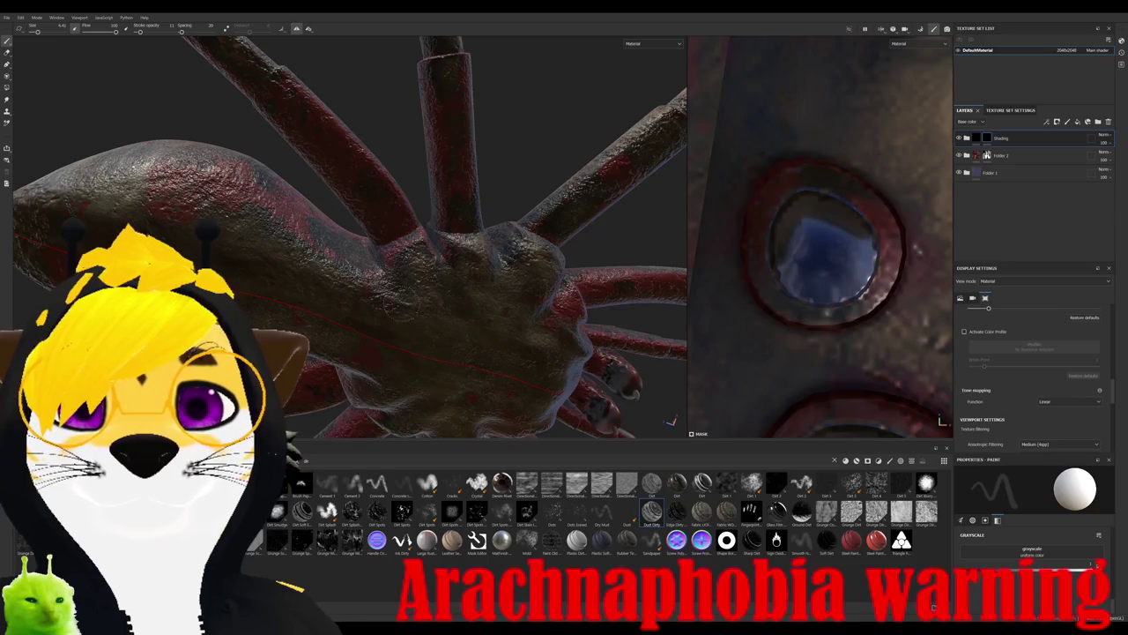
{"action": "left_click_drag", "start_coordinate": [407, 308], "coordinate": [362, 318], "text": "alt"}
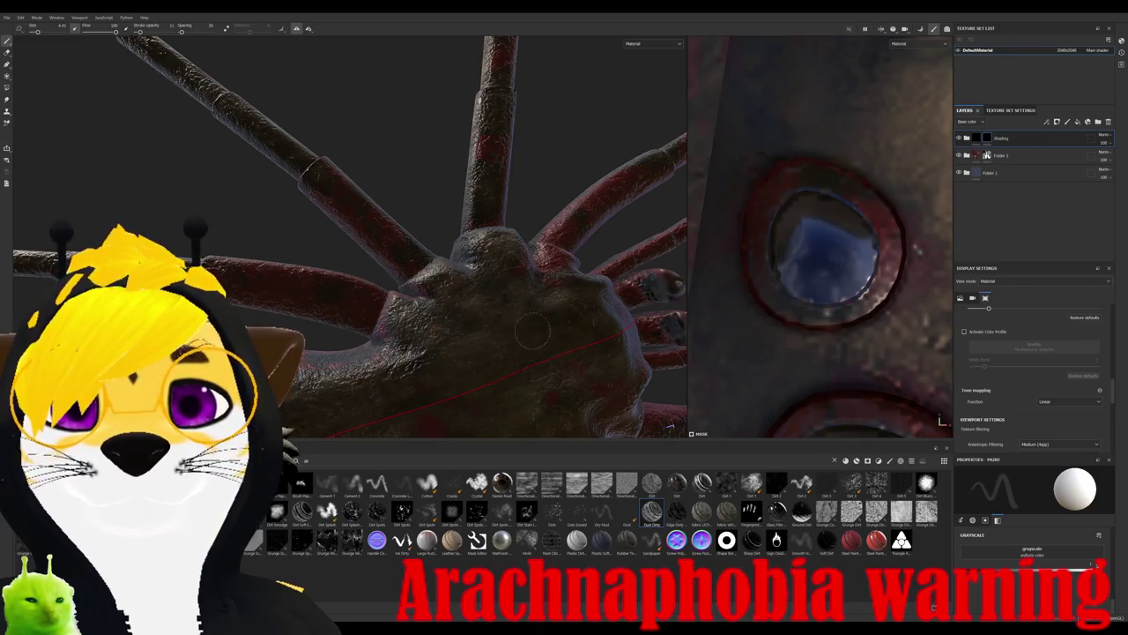
{"action": "mouse_move", "coordinate": [527, 340]}
{"action": "left_mouse_down", "text": "alt"}
{"action": "mouse_move", "coordinate": [464, 365]}
{"action": "mouse_move", "coordinate": [466, 291]}
{"action": "mouse_move", "coordinate": [504, 275]}
{"action": "mouse_move", "coordinate": [507, 287]}
{"action": "mouse_move", "coordinate": [523, 275]}
{"action": "mouse_move", "coordinate": [526, 296]}
{"action": "mouse_move", "coordinate": [589, 282]}
{"action": "left_mouse_up", "text": "alt"}
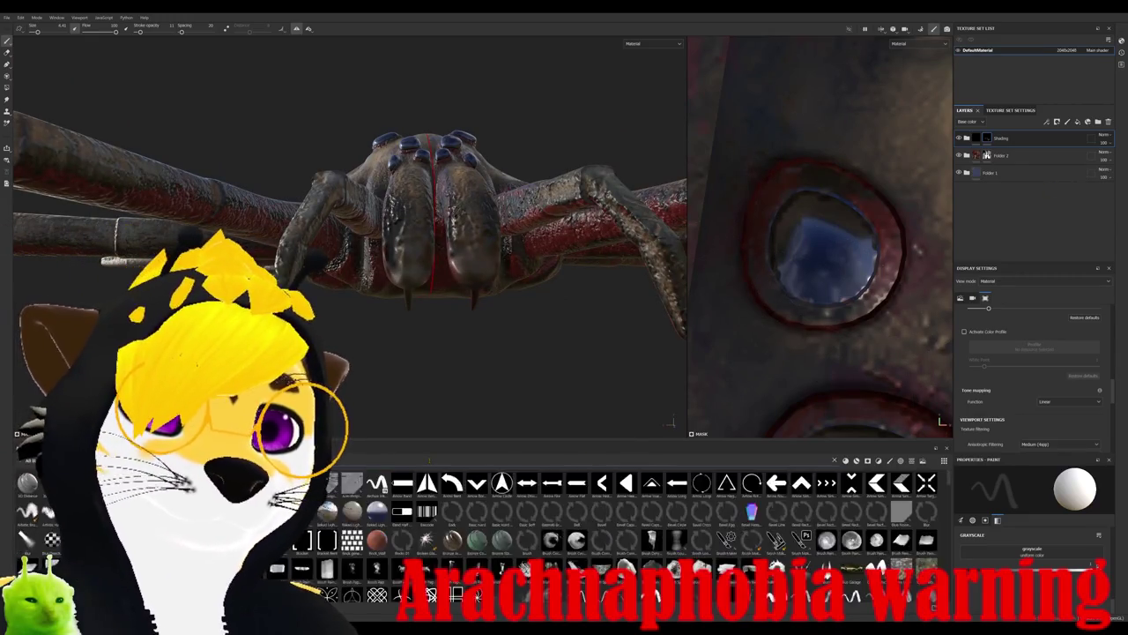
- Search for bone, drop Organic Bone onto the spider, and add a black mask to it
{"action": "left_click", "coordinate": [429, 459]}
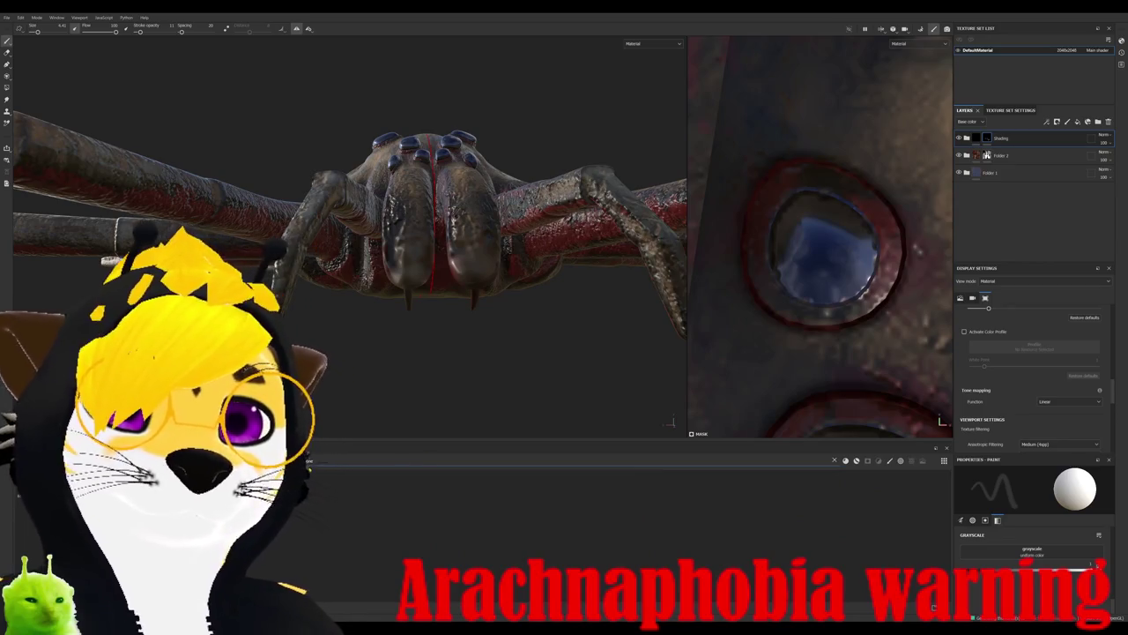
{"action": "left_click_drag", "start_coordinate": [275, 480], "coordinate": [492, 348]}
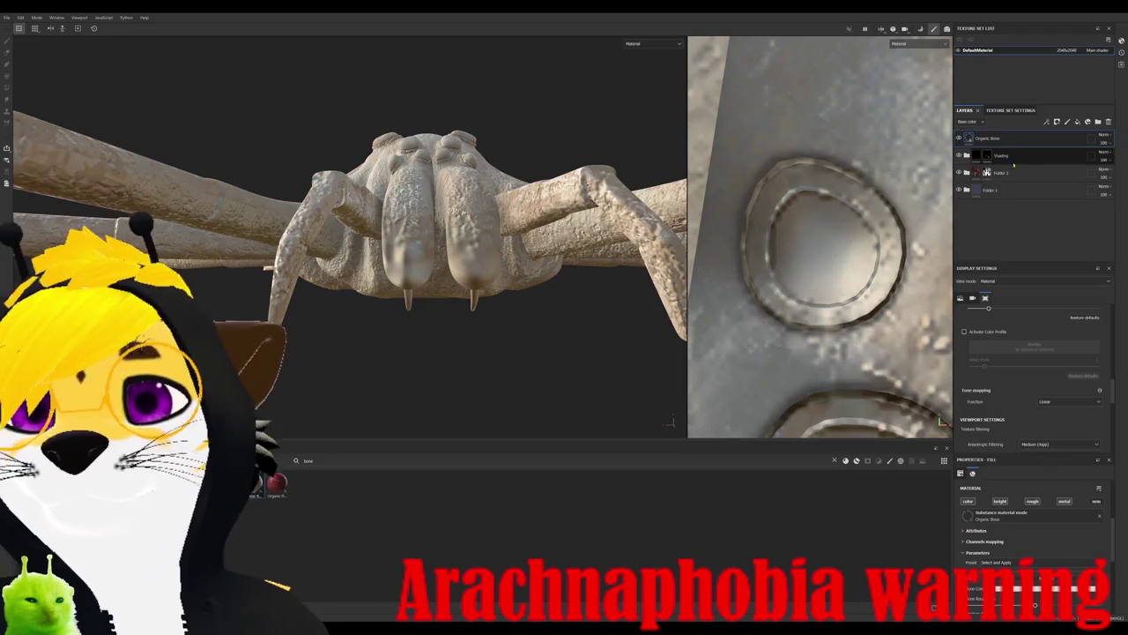
{"action": "right_click", "coordinate": [996, 138]}
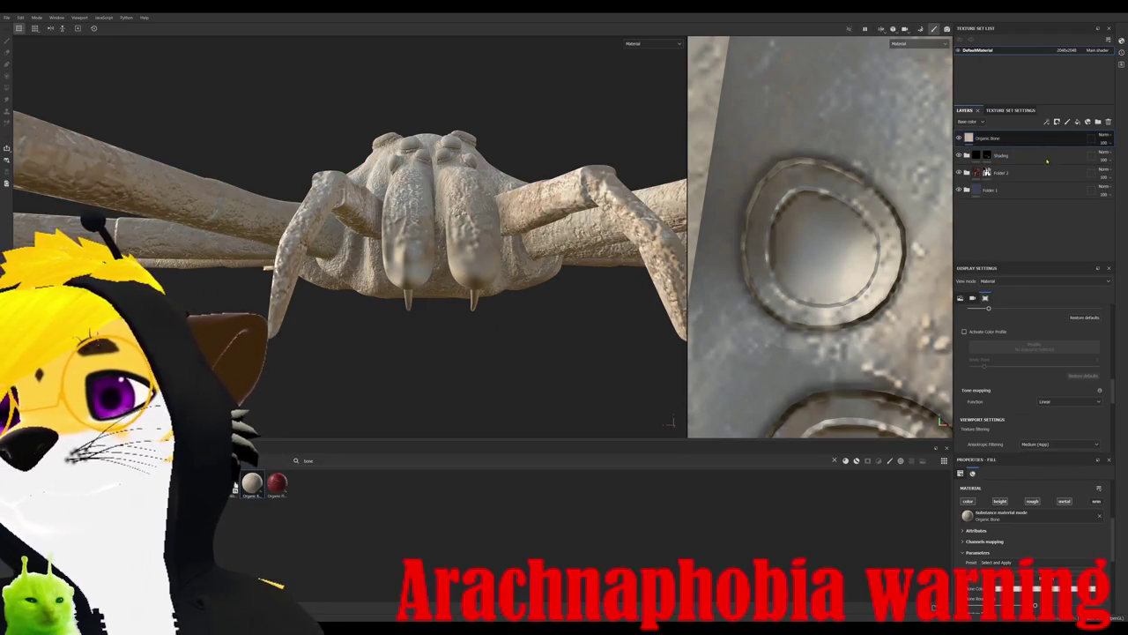
{"action": "left_click", "coordinate": [1036, 168]}
- Switch to Polygon Fill and inspect the fangs, toggling between the Organic Bone layer's fill and mask
{"action": "left_click_drag", "start_coordinate": [493, 335], "coordinate": [441, 327], "text": "alt"}
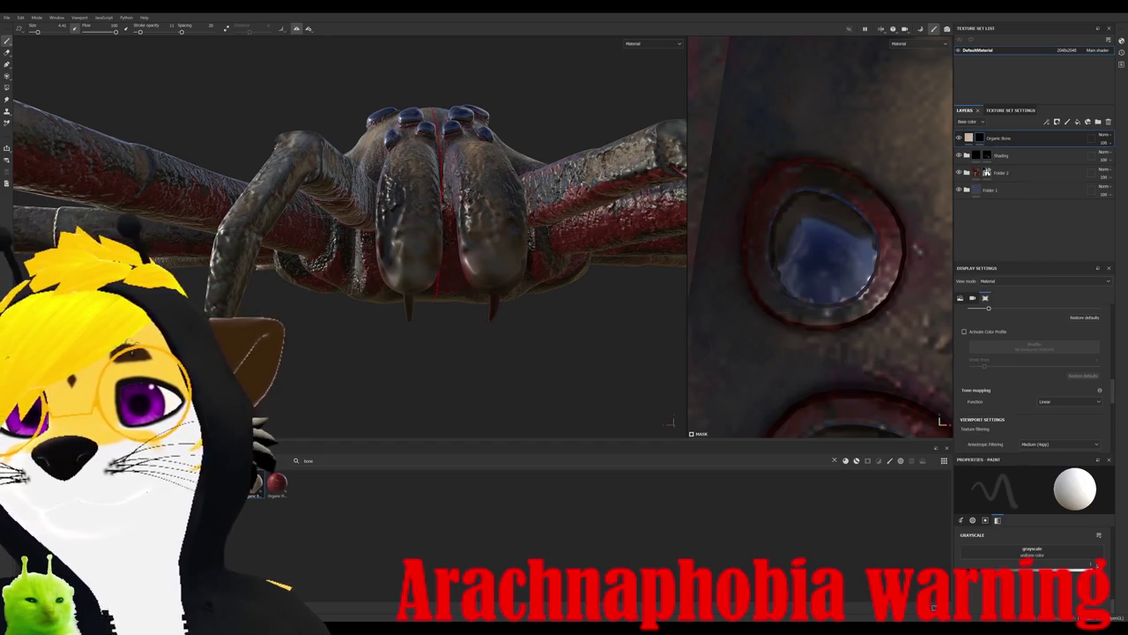
{"action": "key", "text": "4"}
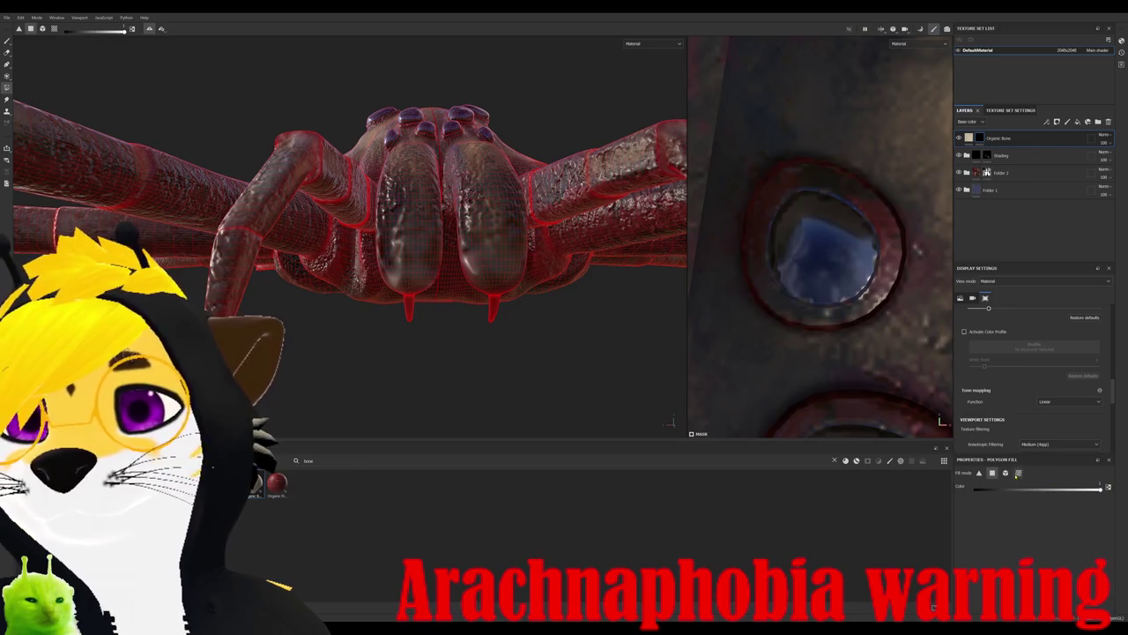
{"action": "mouse_move", "coordinate": [414, 362]}
{"action": "left_mouse_down", "text": "alt"}
{"action": "mouse_move", "coordinate": [597, 359]}
{"action": "mouse_move", "coordinate": [506, 338]}
{"action": "mouse_move", "coordinate": [498, 313]}
{"action": "left_mouse_up", "text": "alt"}
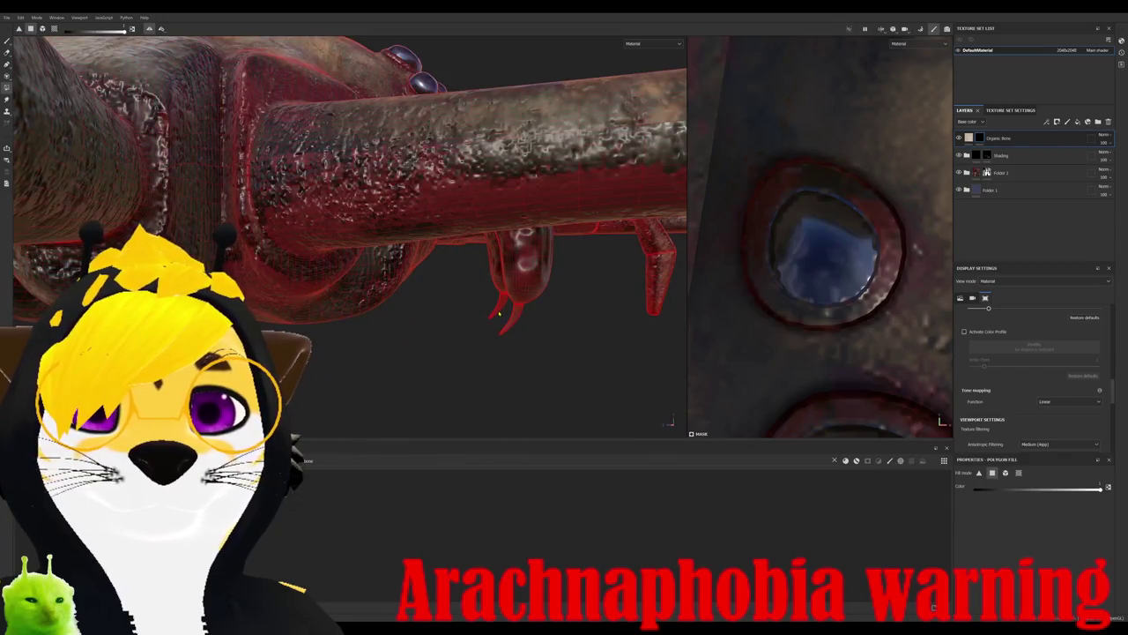
{"action": "mouse_move", "coordinate": [530, 356]}
{"action": "left_mouse_down", "text": "alt"}
{"action": "mouse_move", "coordinate": [420, 295]}
{"action": "mouse_move", "coordinate": [491, 290]}
{"action": "left_mouse_up", "text": "alt"}
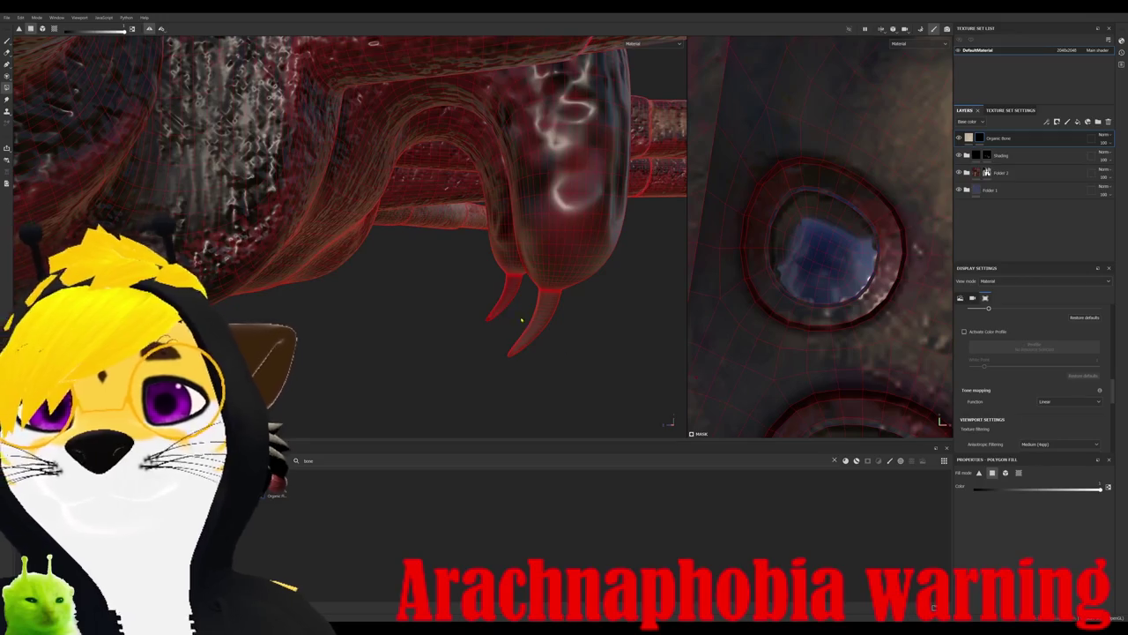
{"action": "mouse_move", "coordinate": [538, 339]}
{"action": "left_mouse_down", "text": "alt"}
{"action": "mouse_move", "coordinate": [513, 322]}
{"action": "mouse_move", "coordinate": [532, 348]}
{"action": "left_mouse_up", "text": "alt"}
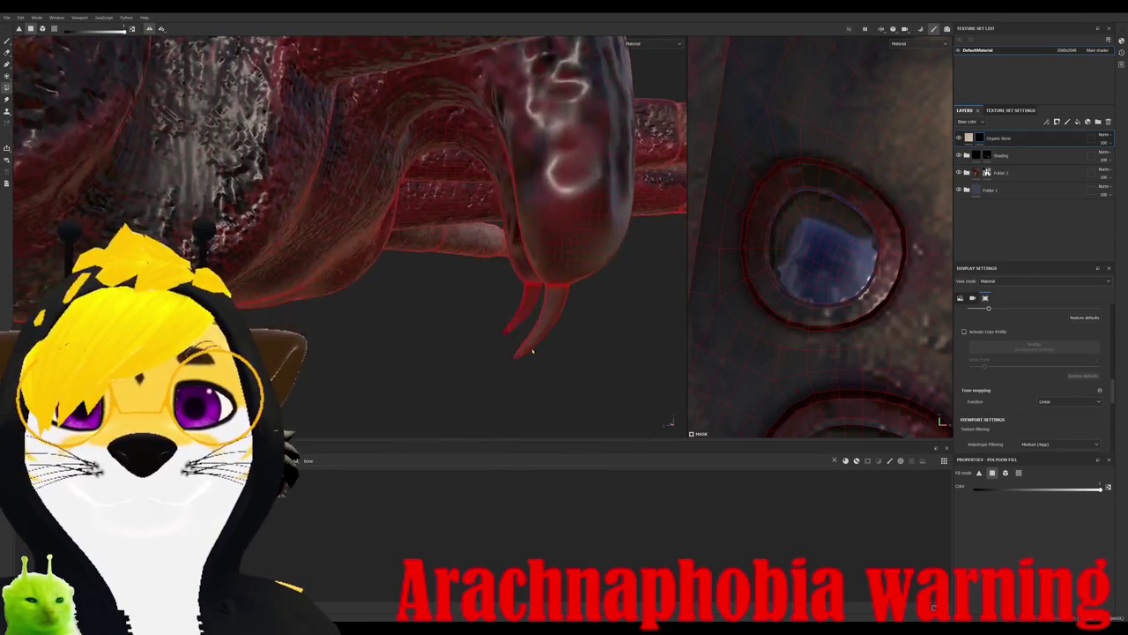
{"action": "left_click", "coordinate": [970, 138]}
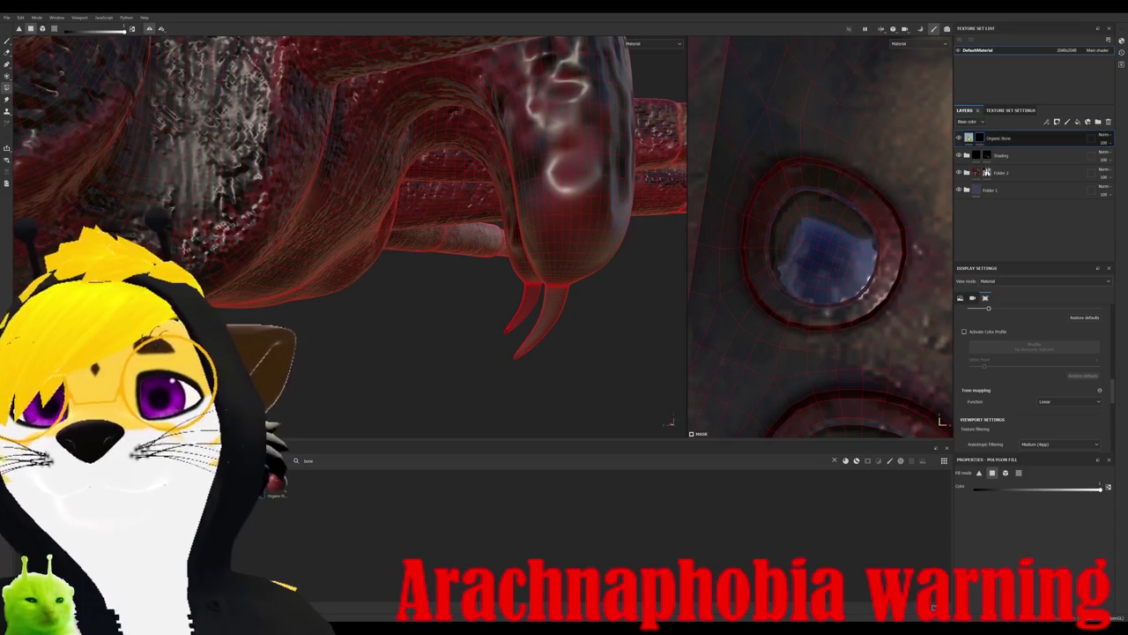
{"action": "left_click", "coordinate": [980, 138]}
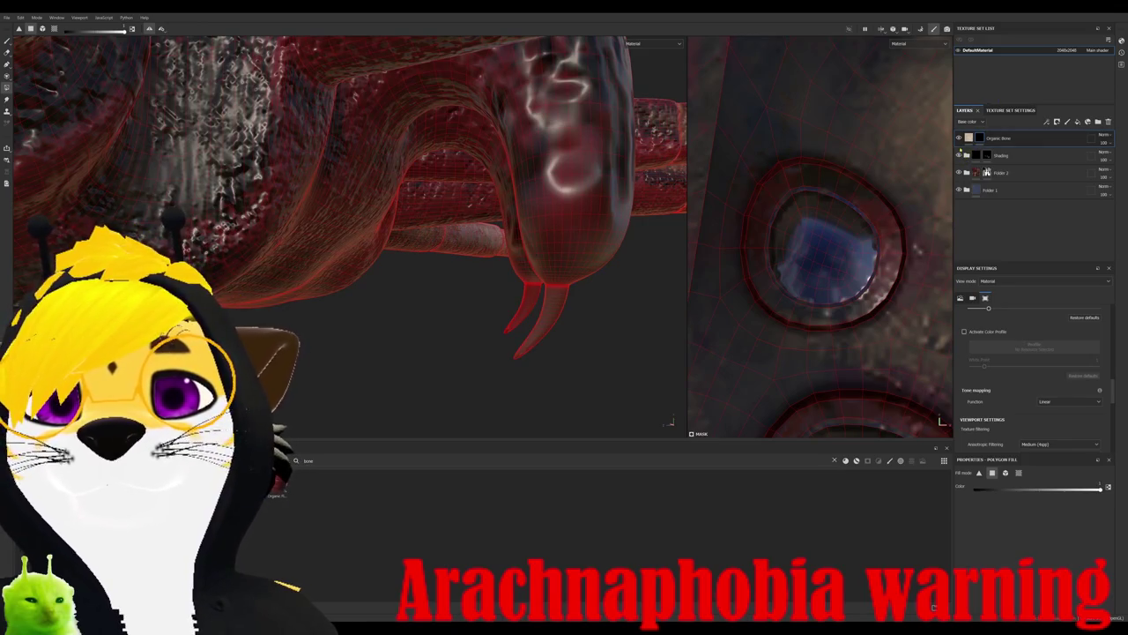
{"action": "left_click", "coordinate": [969, 137]}
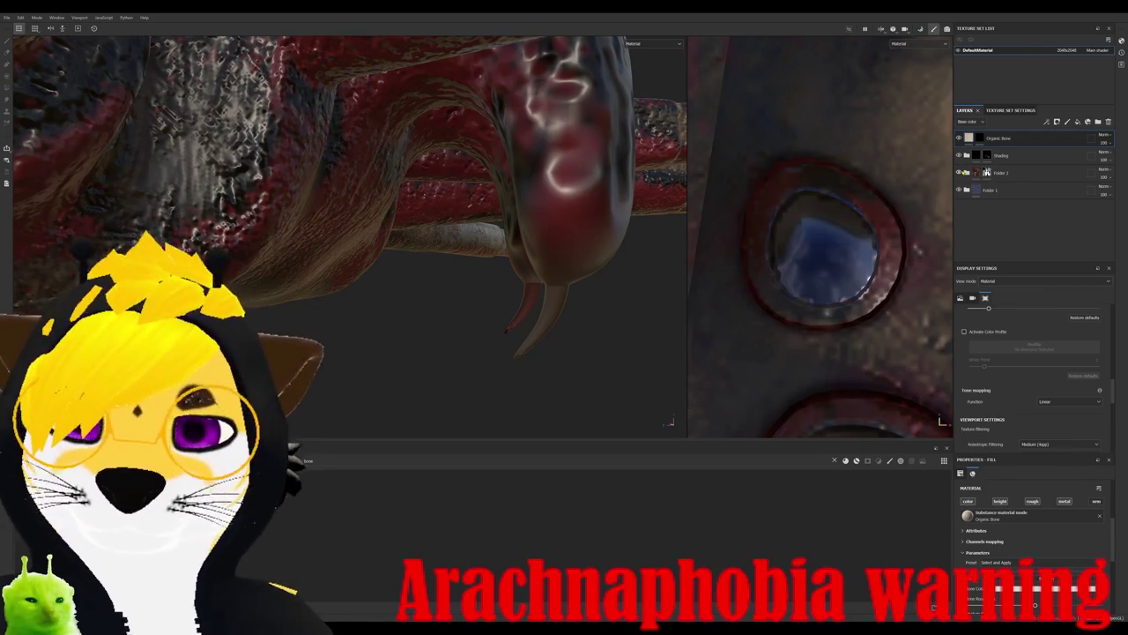
- Zoom and pan the UV layout to inspect the fang and bone-strip shells
{"action": "scroll", "coordinate": [823, 244], "scroll_direction": "down", "scroll_amount": 3}
{"action": "scroll", "coordinate": [823, 244], "scroll_direction": "down", "scroll_amount": 2}
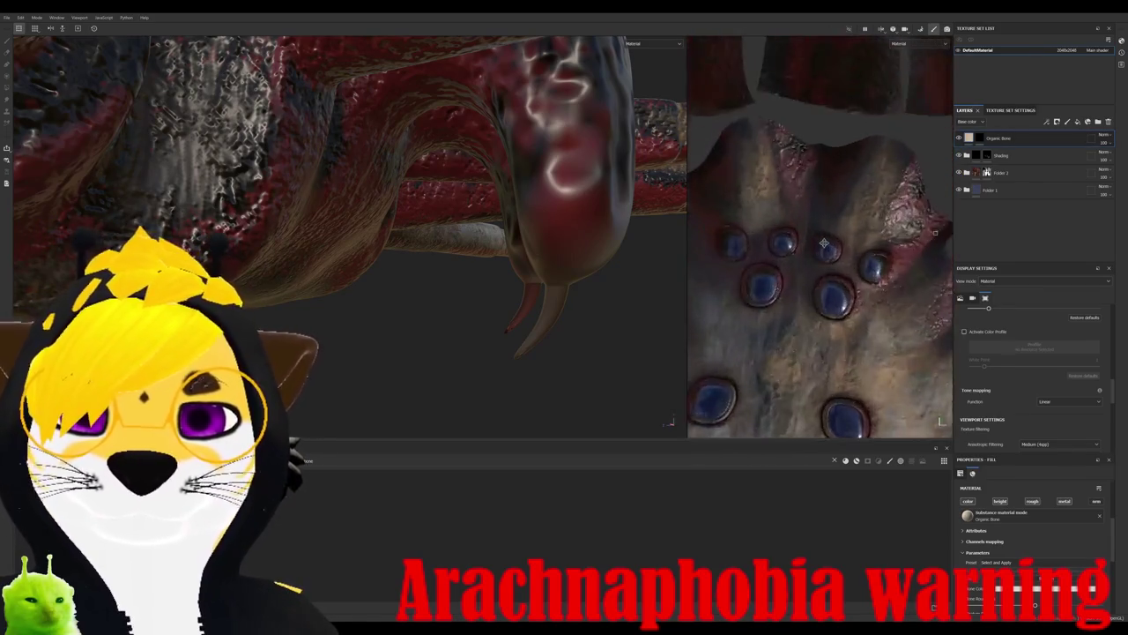
{"action": "scroll", "coordinate": [823, 244], "scroll_direction": "down", "scroll_amount": 2}
{"action": "scroll", "coordinate": [823, 244], "scroll_direction": "down", "scroll_amount": 2}
{"action": "scroll", "coordinate": [824, 244], "scroll_direction": "down", "scroll_amount": 1}
{"action": "scroll", "coordinate": [856, 282], "scroll_direction": "down", "scroll_amount": 1}
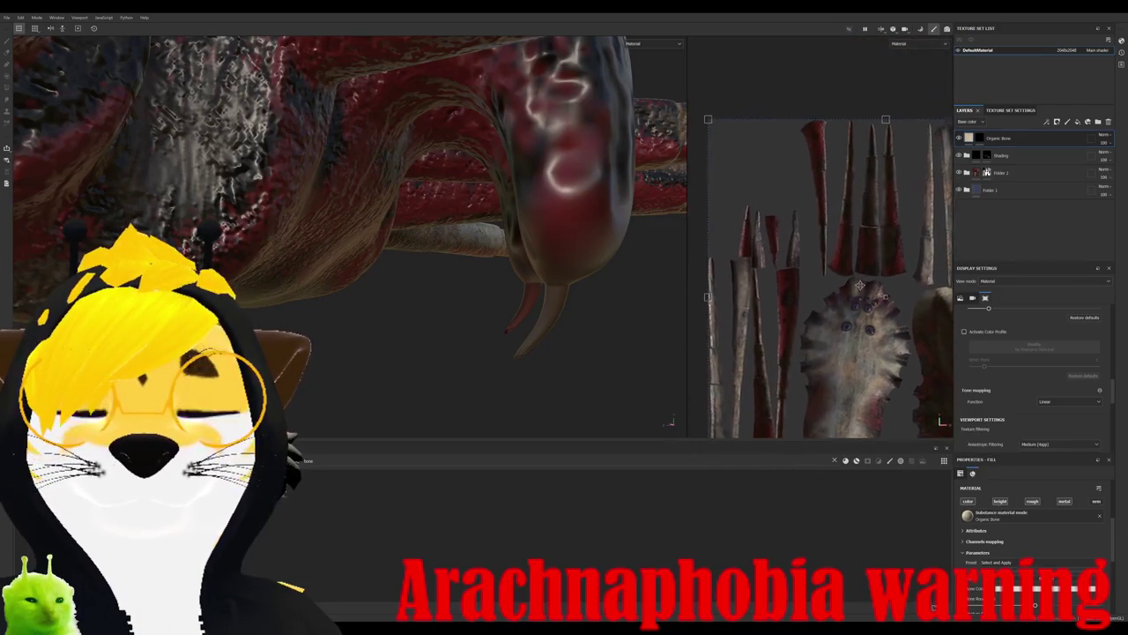
{"action": "middle_click_drag", "start_coordinate": [855, 282], "coordinate": [863, 216]}
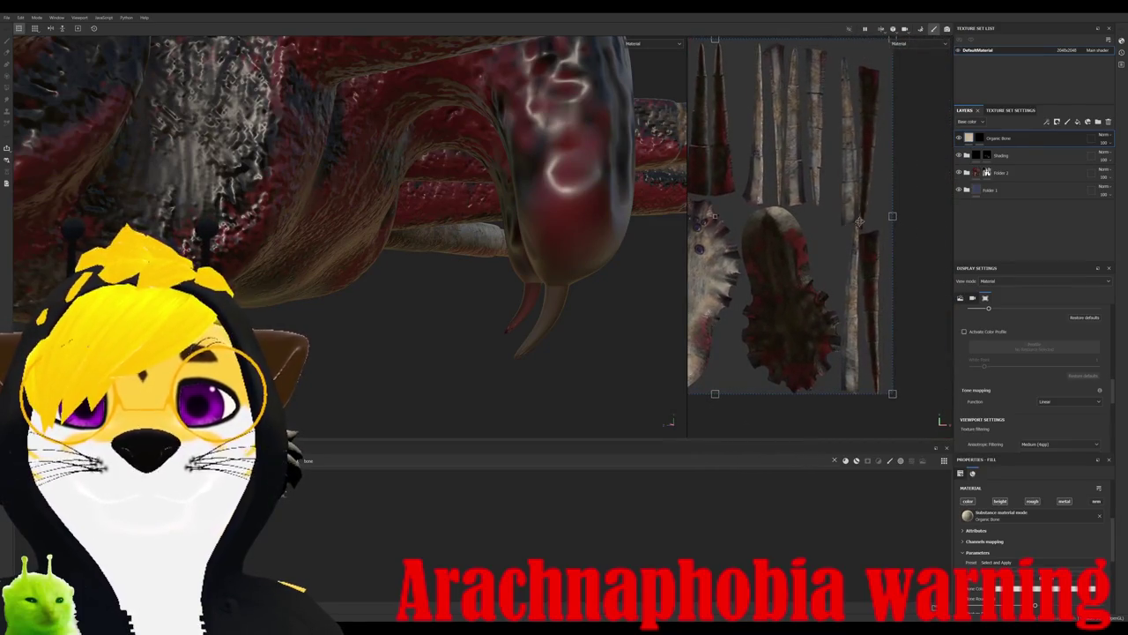
{"action": "scroll", "coordinate": [863, 216], "scroll_direction": "up", "scroll_amount": 1}
{"action": "scroll", "coordinate": [857, 212], "scroll_direction": "up", "scroll_amount": 2}
{"action": "scroll", "coordinate": [850, 209], "scroll_direction": "up", "scroll_amount": 2}
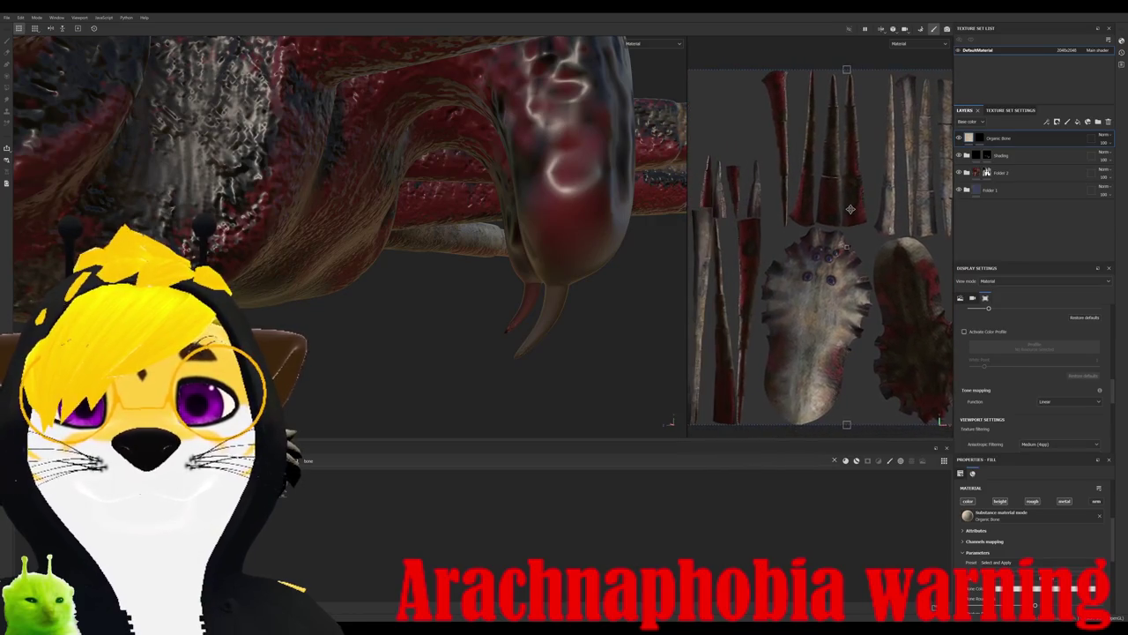
{"action": "scroll", "coordinate": [851, 208], "scroll_direction": "up", "scroll_amount": 2}
{"action": "scroll", "coordinate": [824, 234], "scroll_direction": "up", "scroll_amount": 2}
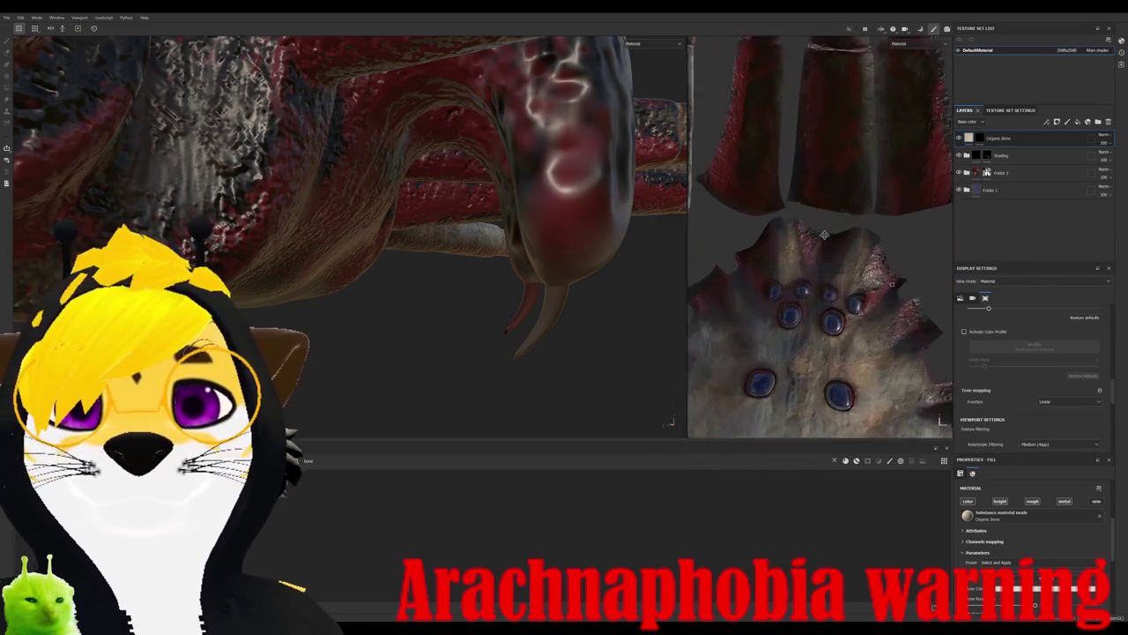
{"action": "middle_click_drag", "start_coordinate": [824, 235], "coordinate": [857, 322]}
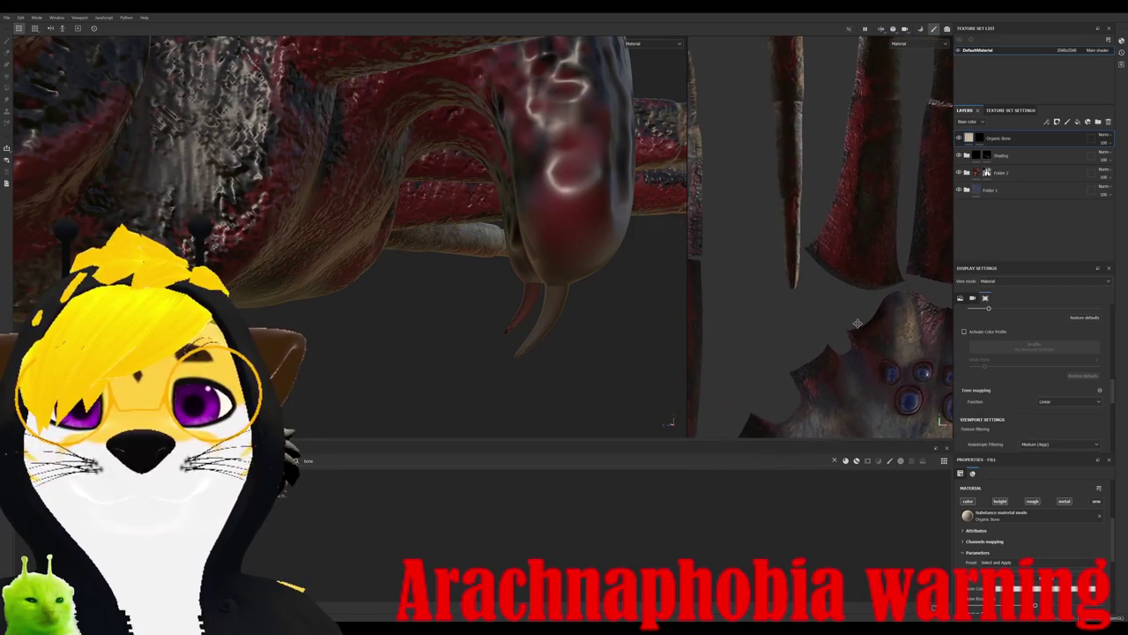
{"action": "left_click_drag", "start_coordinate": [785, 253], "coordinate": [779, 252], "text": "alt"}
{"action": "scroll", "coordinate": [780, 244], "scroll_direction": "down", "scroll_amount": 1}
{"action": "scroll", "coordinate": [778, 245], "scroll_direction": "down", "scroll_amount": 2}
{"action": "scroll", "coordinate": [775, 246], "scroll_direction": "down", "scroll_amount": 1}
{"action": "scroll", "coordinate": [774, 247], "scroll_direction": "down", "scroll_amount": 1}
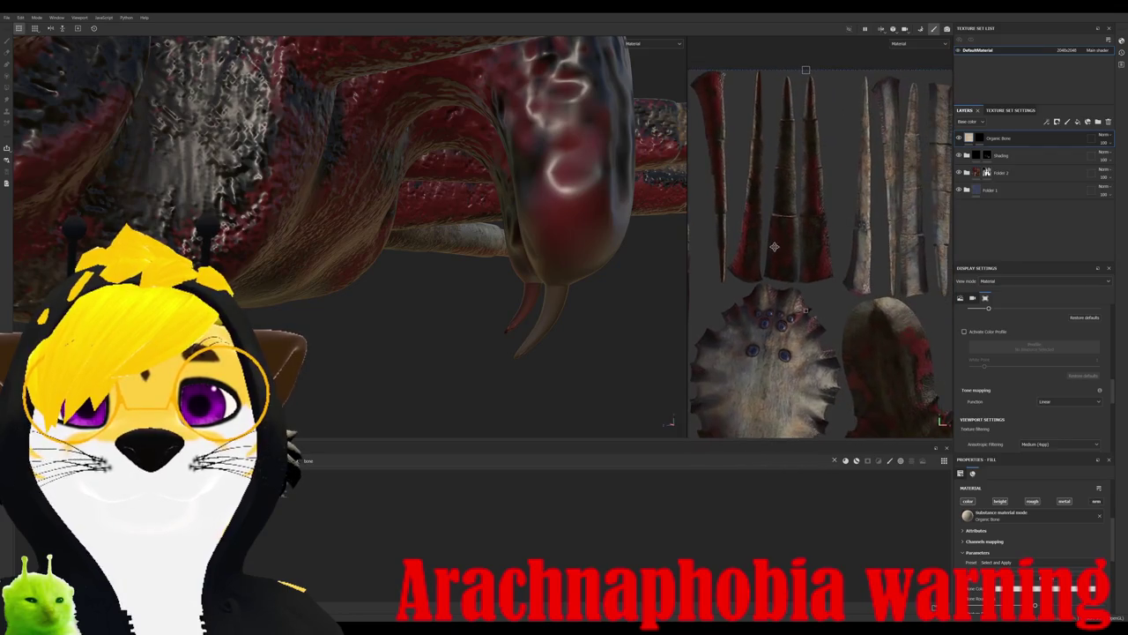
{"action": "middle_click_drag", "start_coordinate": [879, 261], "coordinate": [785, 247]}
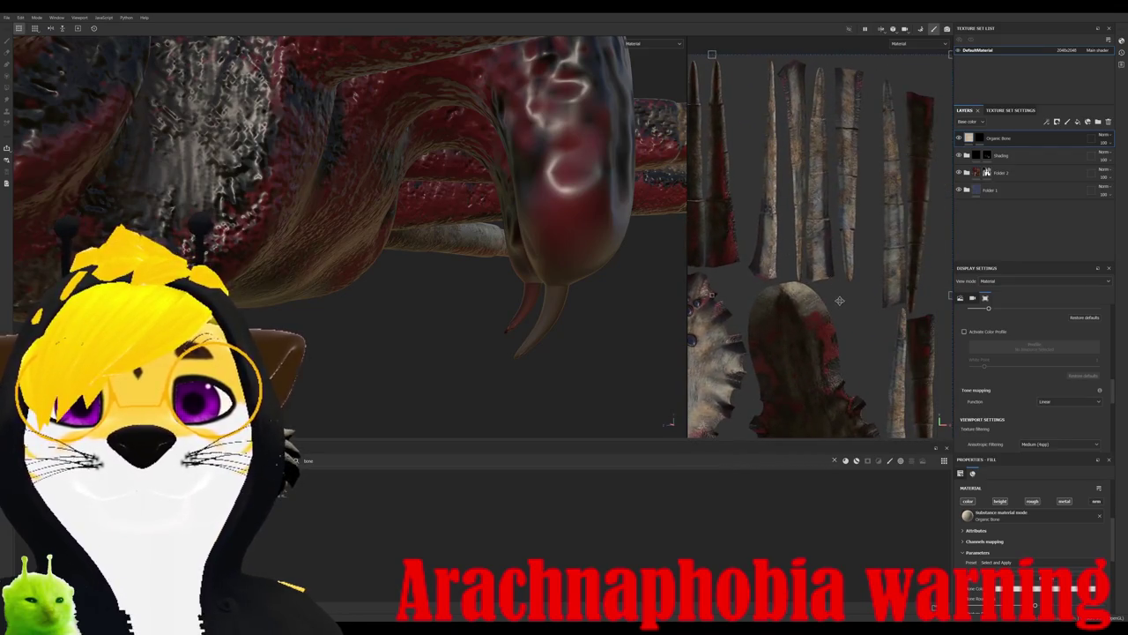
{"action": "left_click_drag", "start_coordinate": [812, 248], "coordinate": [834, 268], "text": "alt"}
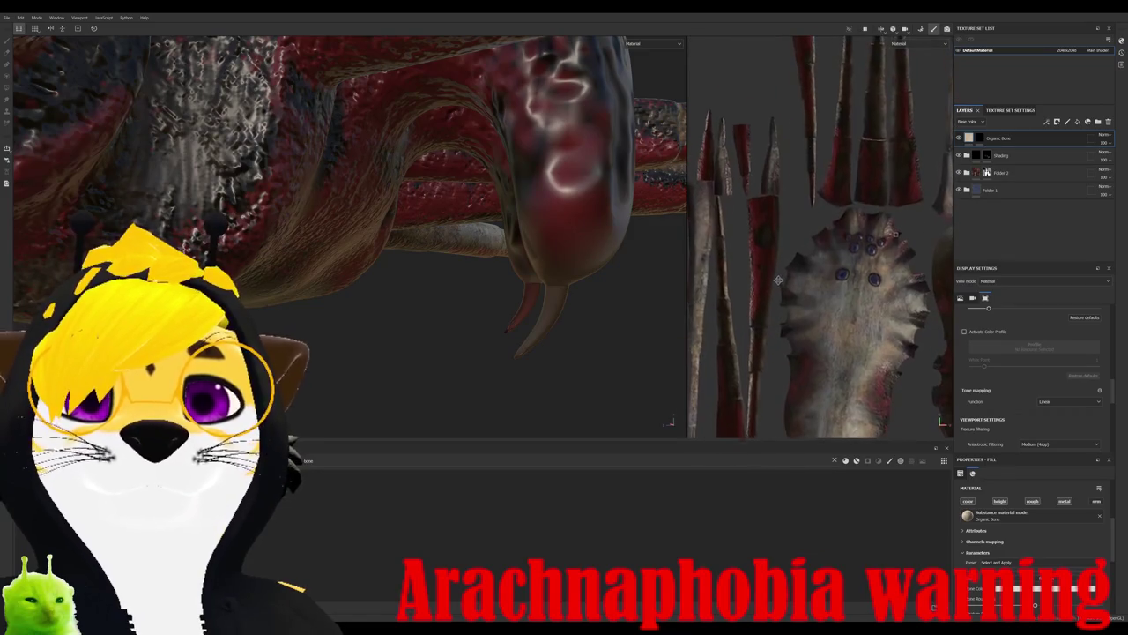
- Pan to the round bone-plate shell, then enable Polygon Fill on the Organic Bone mask
{"action": "scroll", "coordinate": [820, 252], "scroll_direction": "up", "scroll_amount": 1}
{"action": "scroll", "coordinate": [798, 225], "scroll_direction": "up", "scroll_amount": 2}
{"action": "scroll", "coordinate": [780, 203], "scroll_direction": "up", "scroll_amount": 1}
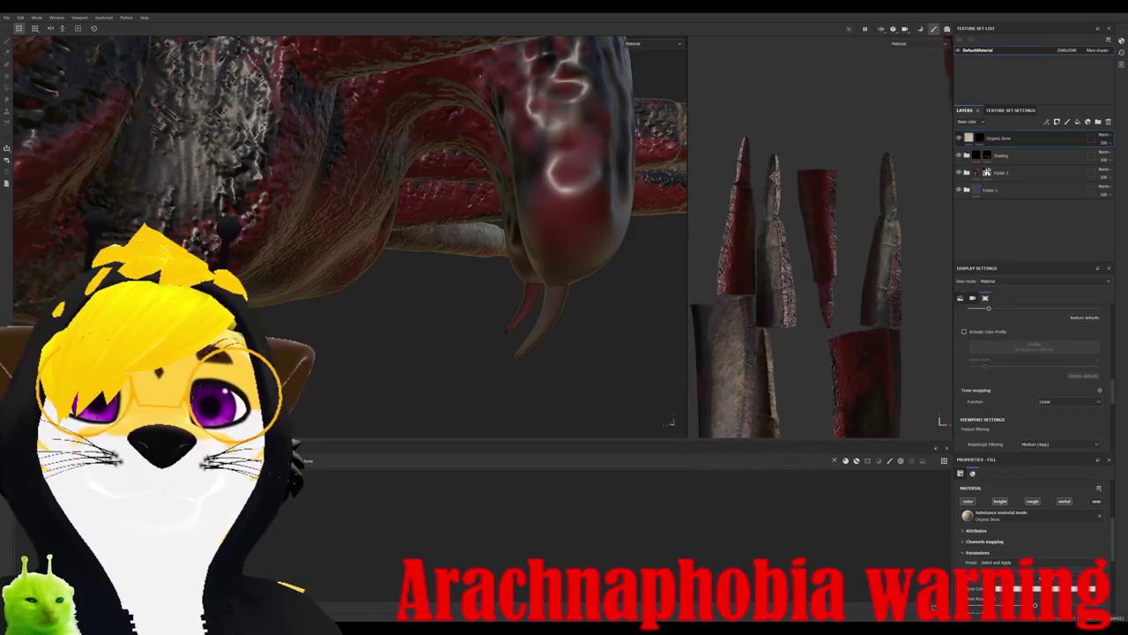
{"action": "scroll", "coordinate": [762, 180], "scroll_direction": "up", "scroll_amount": 1}
{"action": "middle_click_drag", "start_coordinate": [759, 178], "coordinate": [768, 97]}
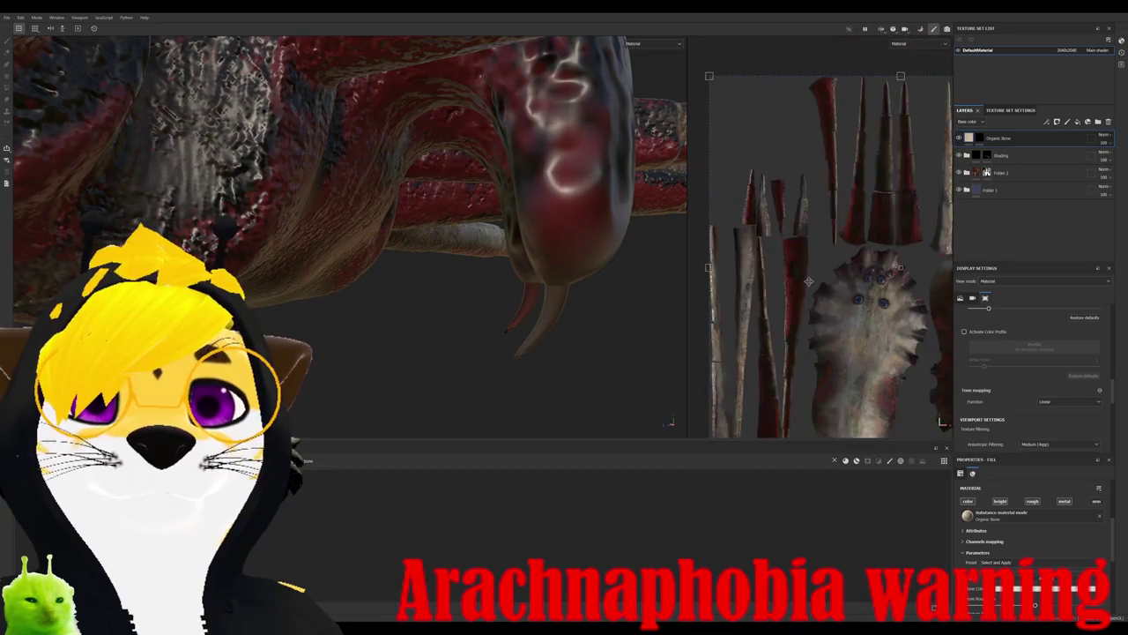
{"action": "scroll", "coordinate": [768, 98], "scroll_direction": "down", "scroll_amount": 1}
{"action": "scroll", "coordinate": [749, 176], "scroll_direction": "down", "scroll_amount": 2}
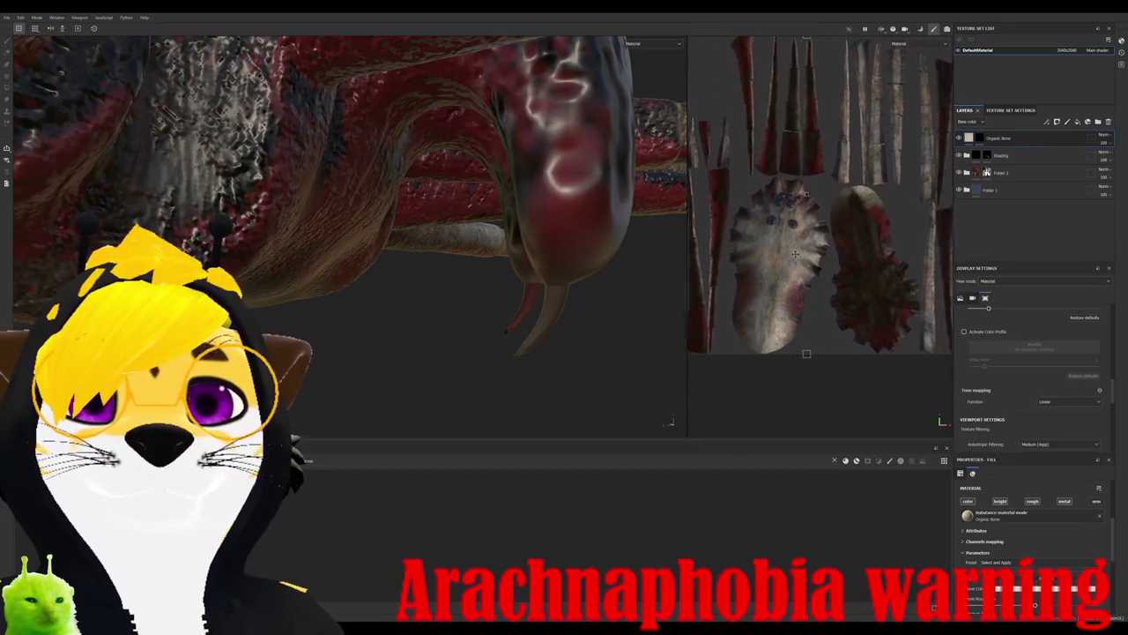
{"action": "scroll", "coordinate": [732, 259], "scroll_direction": "down", "scroll_amount": 1}
{"action": "middle_click_drag", "start_coordinate": [732, 258], "coordinate": [727, 258]}
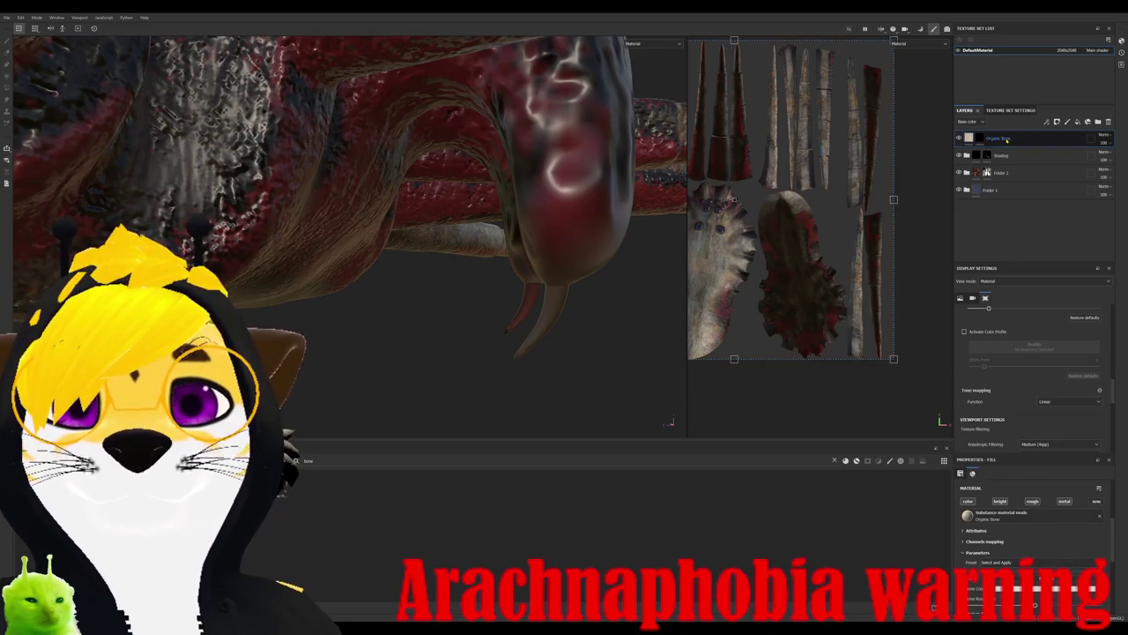
{"action": "key", "text": "4"}
{"action": "mouse_move", "coordinate": [546, 353]}
{"action": "left_mouse_down", "text": "alt"}
{"action": "mouse_move", "coordinate": [650, 365]}
{"action": "mouse_move", "coordinate": [448, 314]}
{"action": "mouse_move", "coordinate": [500, 338]}
{"action": "left_mouse_up", "text": "alt"}
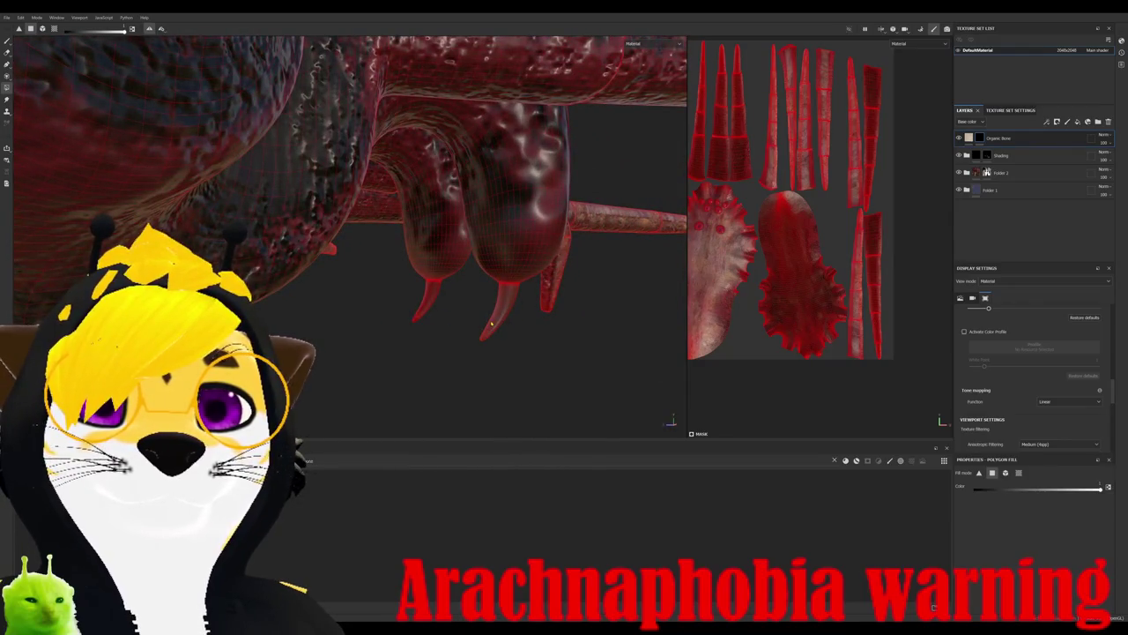
- Box-fill the fang faces into the Organic Bone mask
{"action": "left_click_drag", "start_coordinate": [499, 196], "coordinate": [534, 255]}
{"action": "mouse_move", "coordinate": [508, 155]}
{"action": "left_mouse_down"}
{"action": "mouse_move", "coordinate": [542, 248]}
{"action": "mouse_move", "coordinate": [517, 256]}
{"action": "left_mouse_up"}
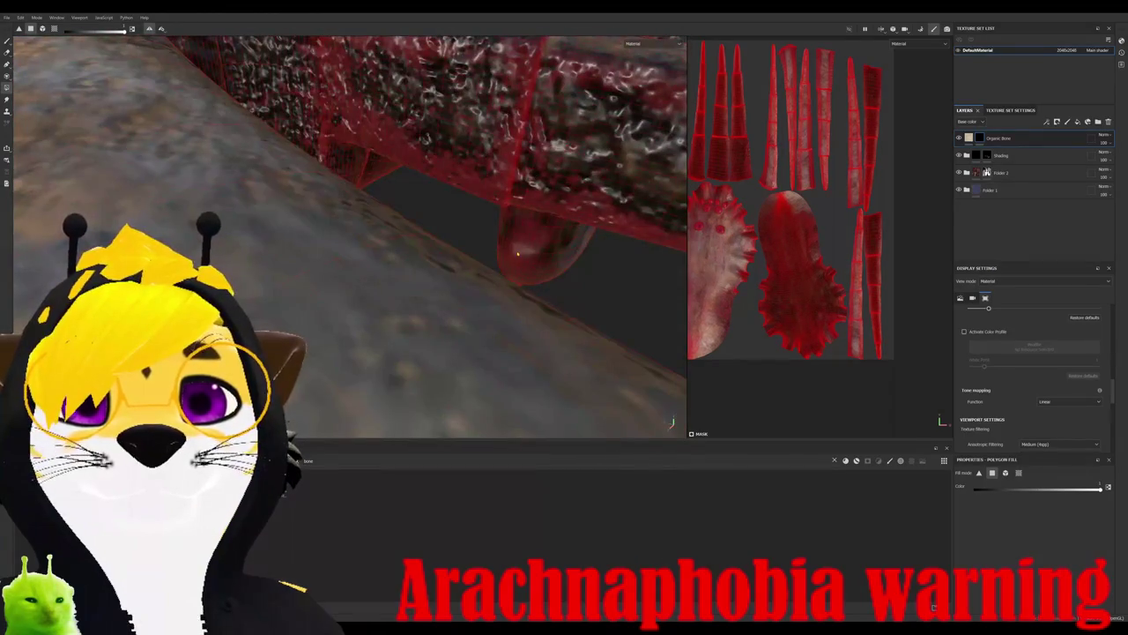
{"action": "scroll", "coordinate": [811, 268], "scroll_direction": "down", "scroll_amount": 2}
{"action": "scroll", "coordinate": [826, 280], "scroll_direction": "up", "scroll_amount": 2}
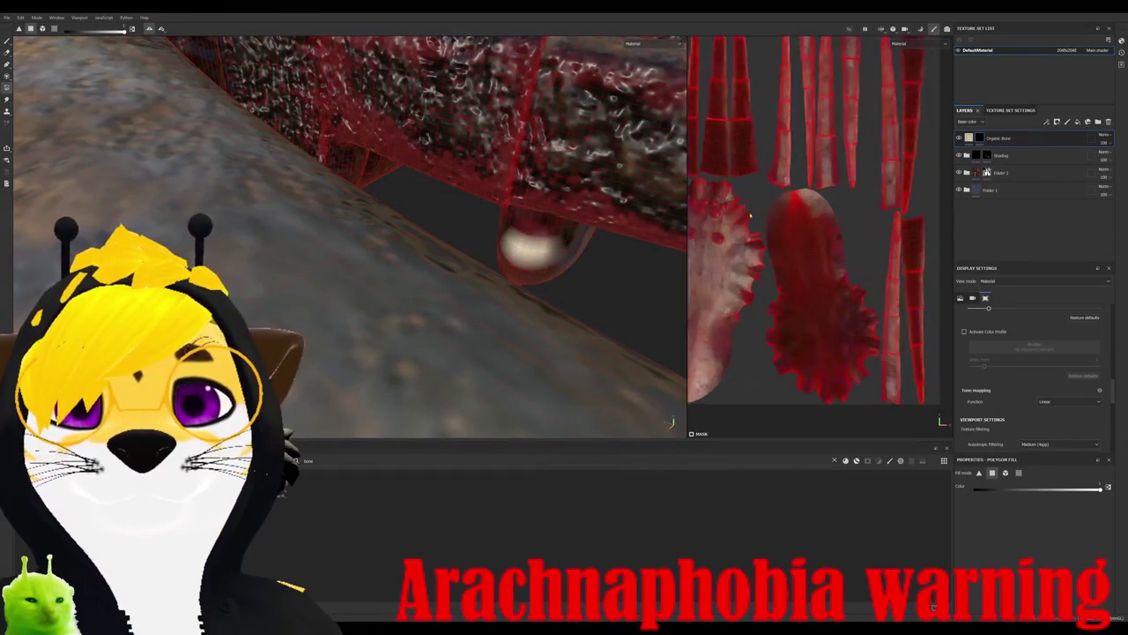
{"action": "scroll", "coordinate": [824, 269], "scroll_direction": "up", "scroll_amount": 1}
{"action": "scroll", "coordinate": [822, 255], "scroll_direction": "up", "scroll_amount": 2}
{"action": "scroll", "coordinate": [820, 236], "scroll_direction": "up", "scroll_amount": 2}
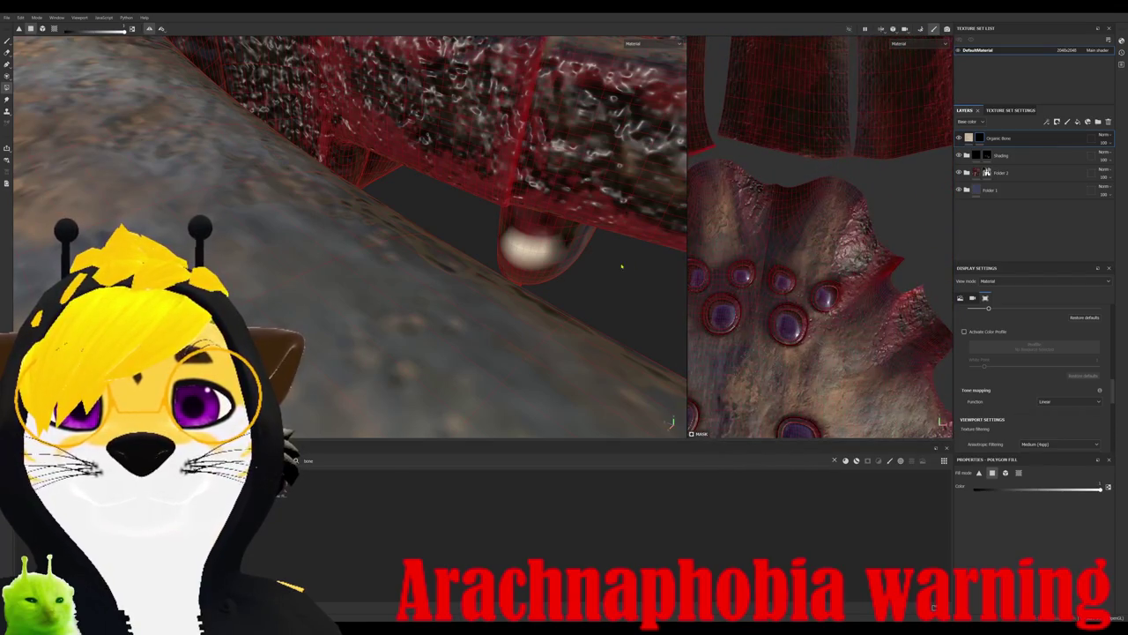
- Fill the bulb-shaped part into the mask and drop Organic Flesh onto the layer stack
{"action": "left_click", "coordinate": [537, 254]}
{"action": "mouse_move", "coordinate": [352, 238]}
{"action": "left_mouse_down", "text": "alt"}
{"action": "mouse_move", "coordinate": [528, 194]}
{"action": "mouse_move", "coordinate": [432, 238]}
{"action": "left_mouse_up", "text": "alt"}
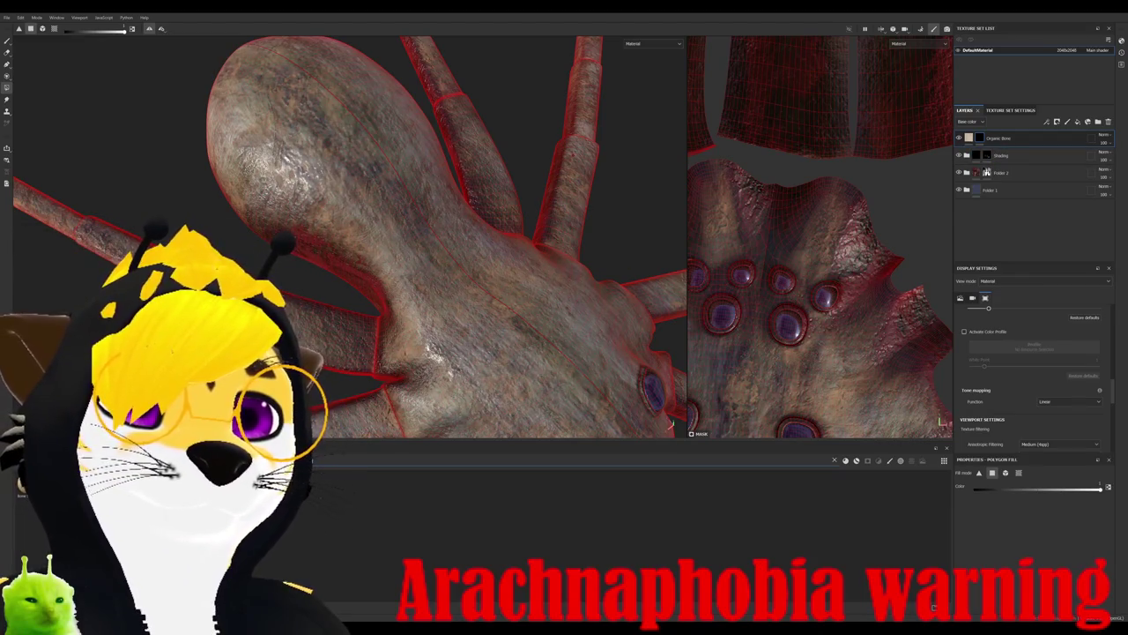
{"action": "left_click_drag", "start_coordinate": [310, 460], "coordinate": [468, 340]}
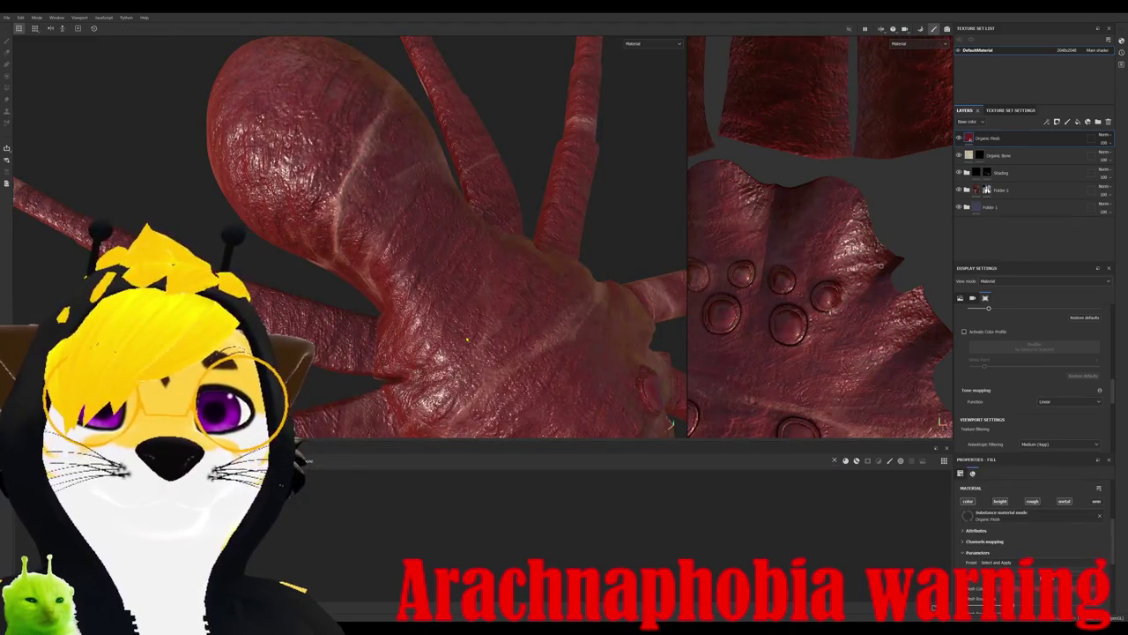
- Lower Flesh Roughness Variation and max out Flesh Roughness and Marbling Roughness on Organic Flesh
{"action": "scroll", "coordinate": [467, 339], "scroll_direction": "down", "scroll_amount": 3}
{"action": "left_click_drag", "start_coordinate": [467, 339], "coordinate": [411, 323], "text": "alt"}
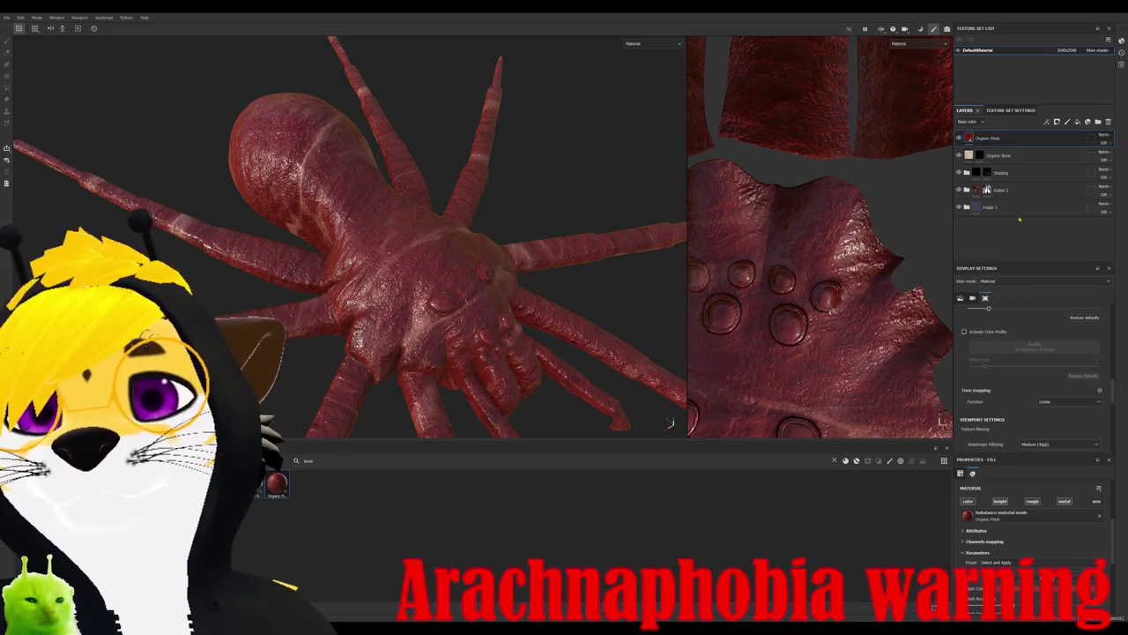
{"action": "scroll", "coordinate": [1038, 491], "scroll_direction": "down", "scroll_amount": 3}
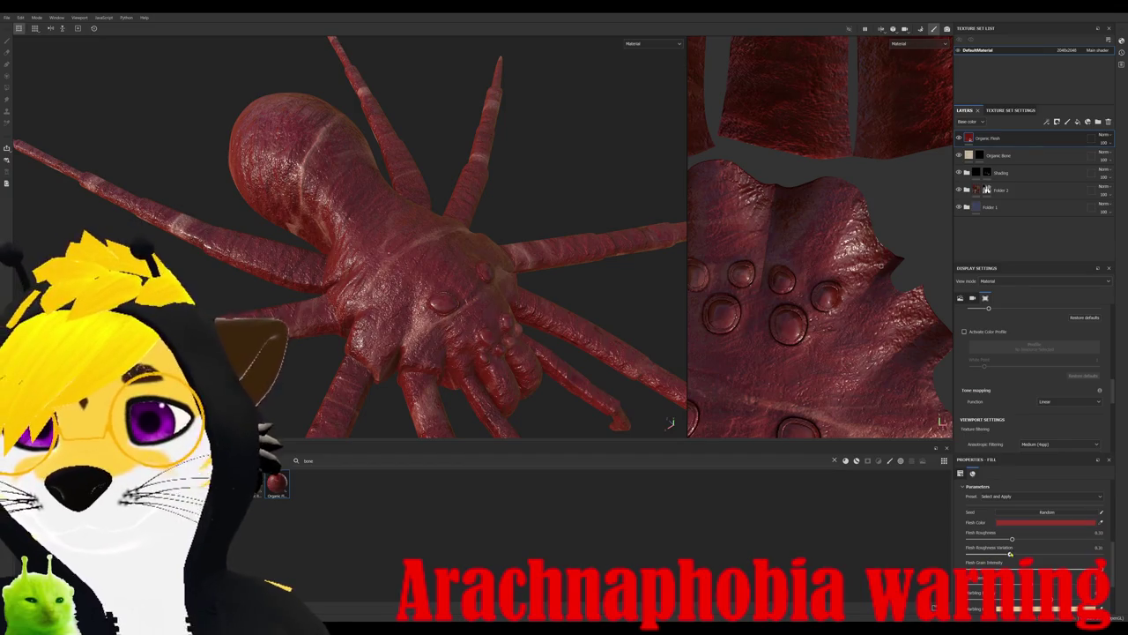
{"action": "left_click_drag", "start_coordinate": [987, 554], "coordinate": [968, 553]}
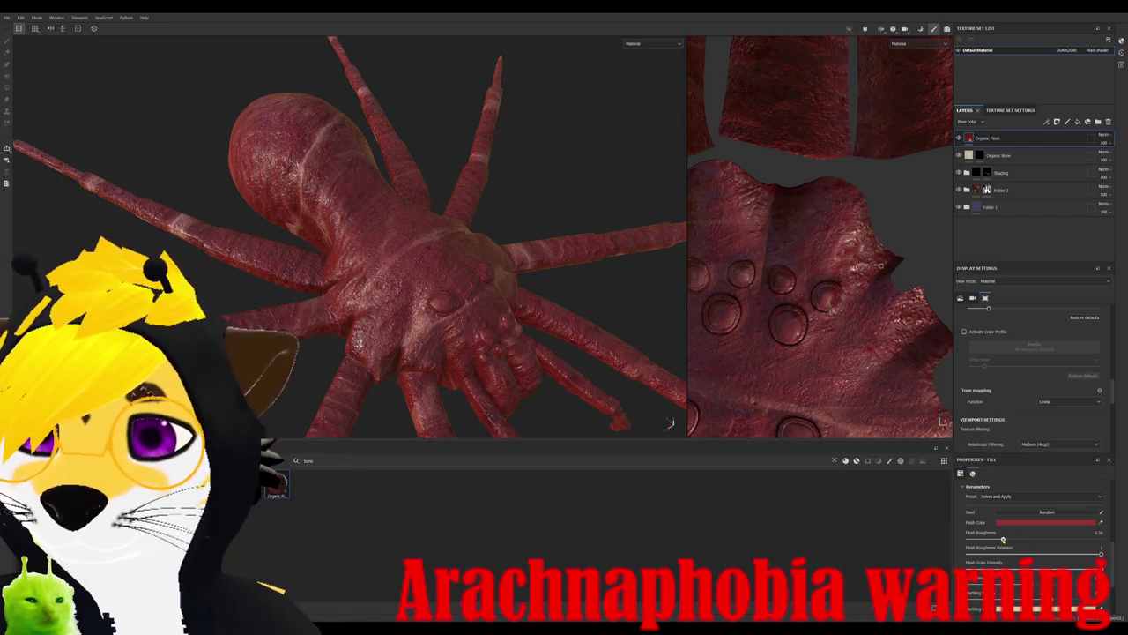
{"action": "left_click_drag", "start_coordinate": [1012, 539], "coordinate": [1101, 540]}
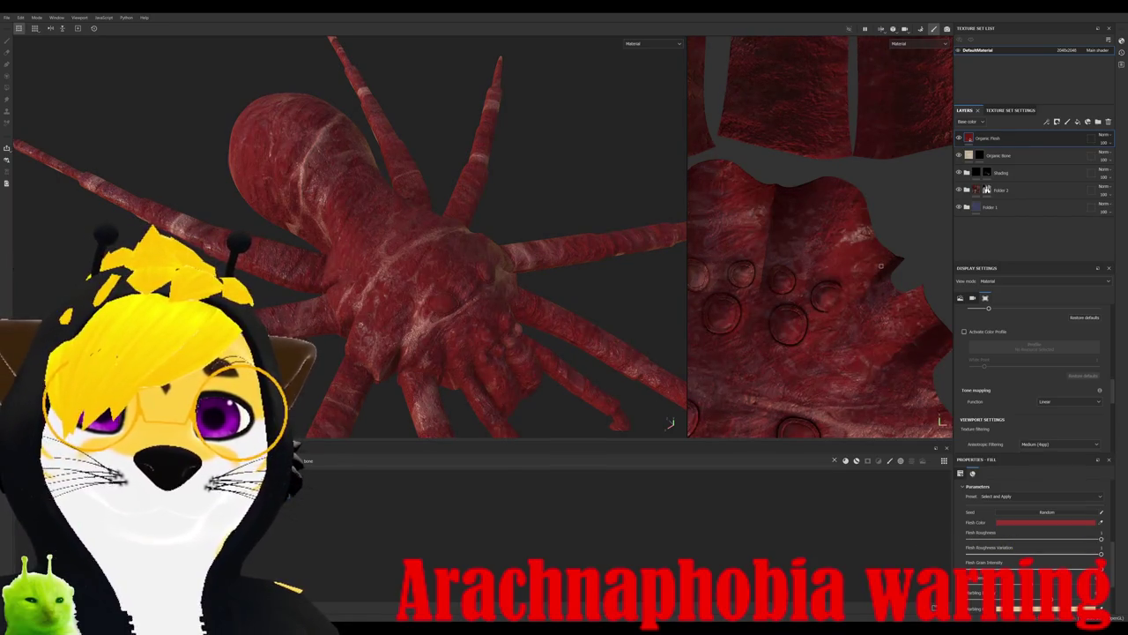
{"action": "scroll", "coordinate": [1038, 520], "scroll_direction": "down", "scroll_amount": 1}
{"action": "scroll", "coordinate": [1037, 520], "scroll_direction": "down", "scroll_amount": 1}
{"action": "scroll", "coordinate": [1038, 511], "scroll_direction": "down", "scroll_amount": 1}
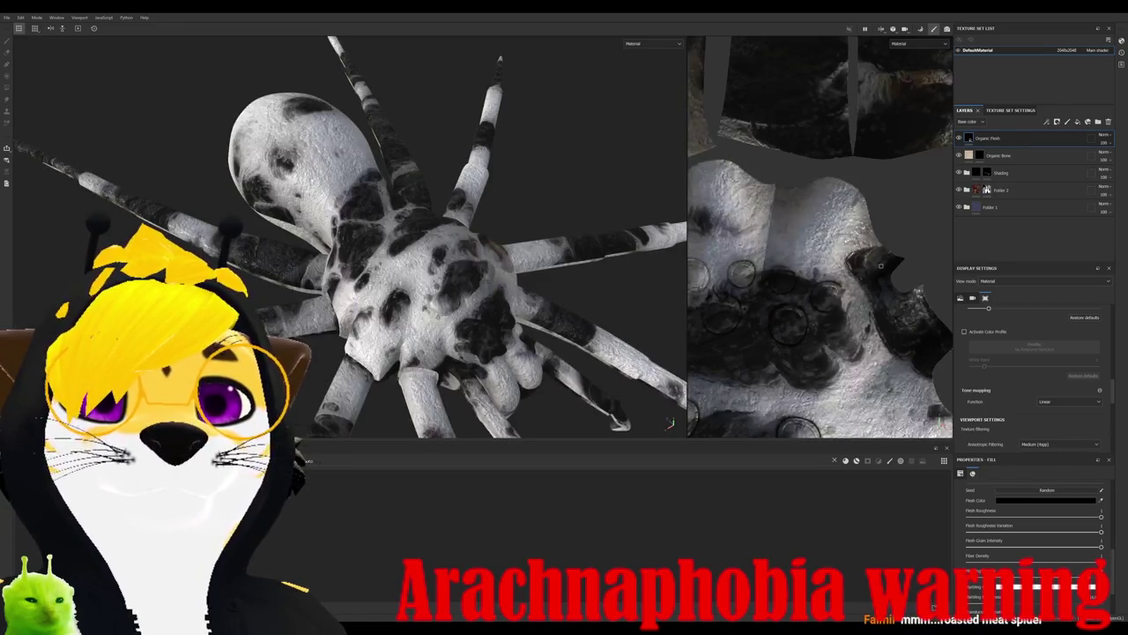
{"action": "scroll", "coordinate": [1000, 571], "scroll_direction": "down", "scroll_amount": 2}
{"action": "left_click_drag", "start_coordinate": [998, 548], "coordinate": [1100, 548]}
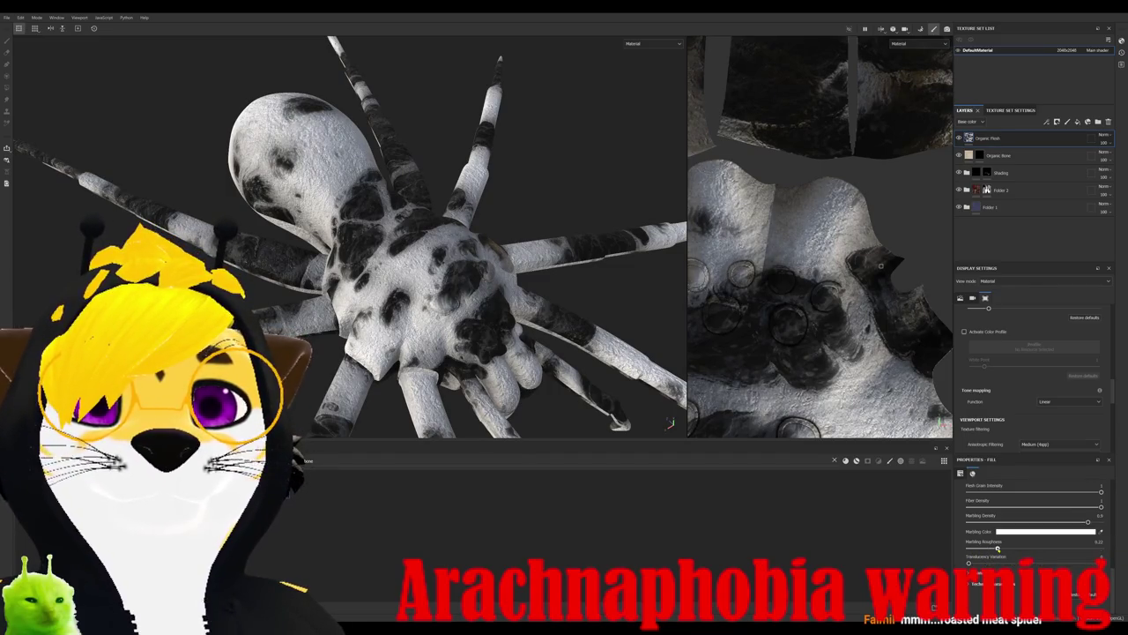
{"action": "scroll", "coordinate": [1007, 547], "scroll_direction": "up", "scroll_amount": 3}
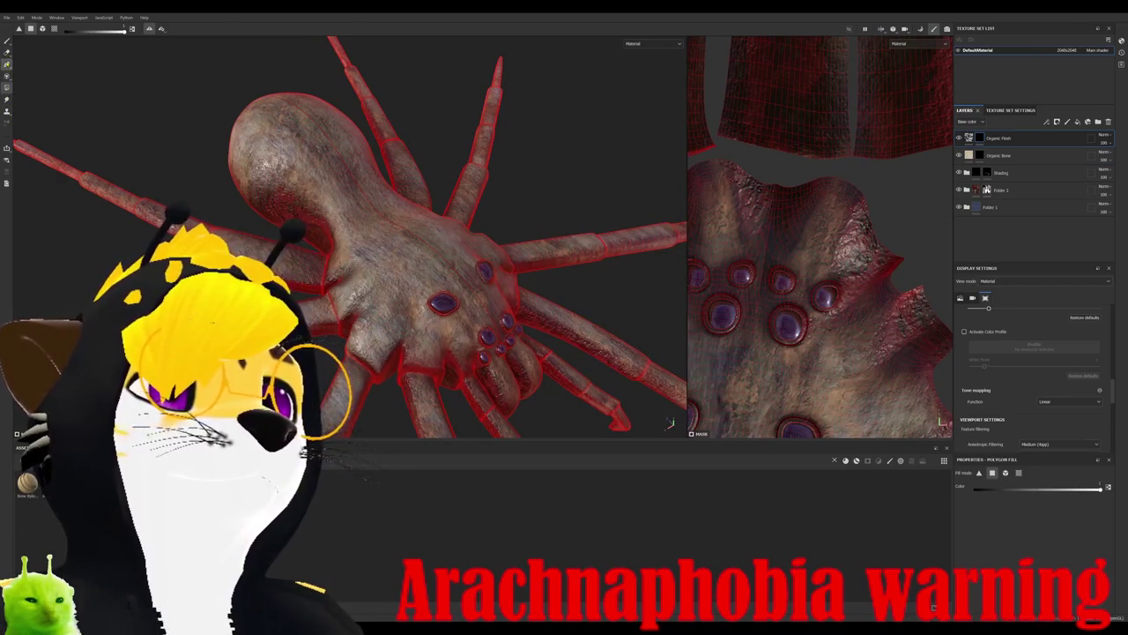
- Paint a first stripe path toward the abdomen tip with stroke size about 1.41
{"action": "left_click", "coordinate": [7, 63]}
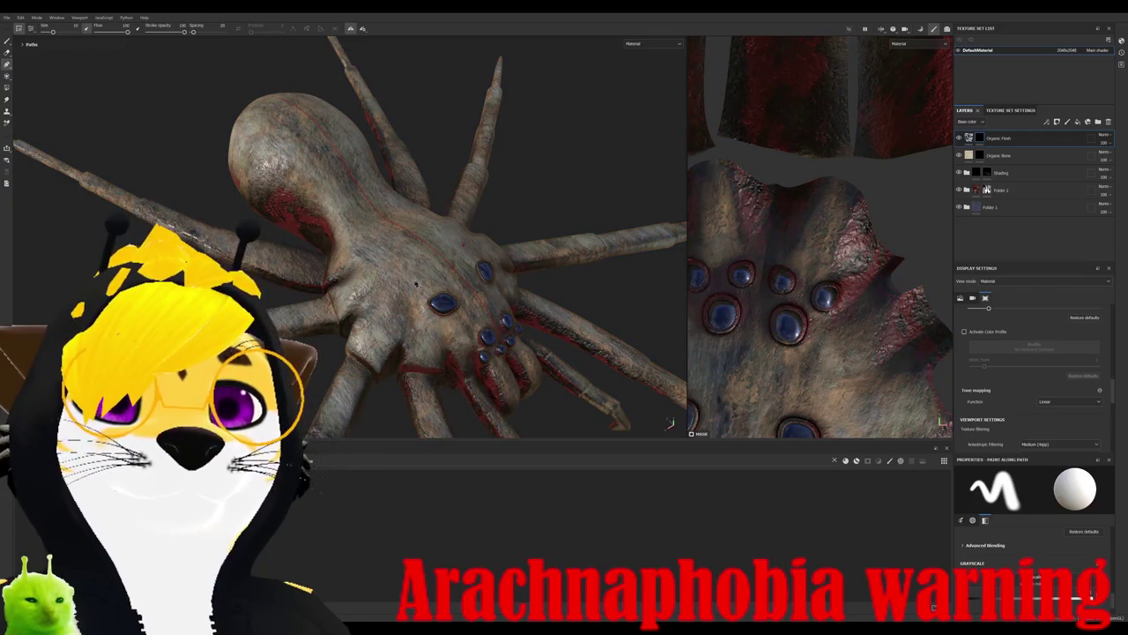
{"action": "left_click", "coordinate": [420, 282]}
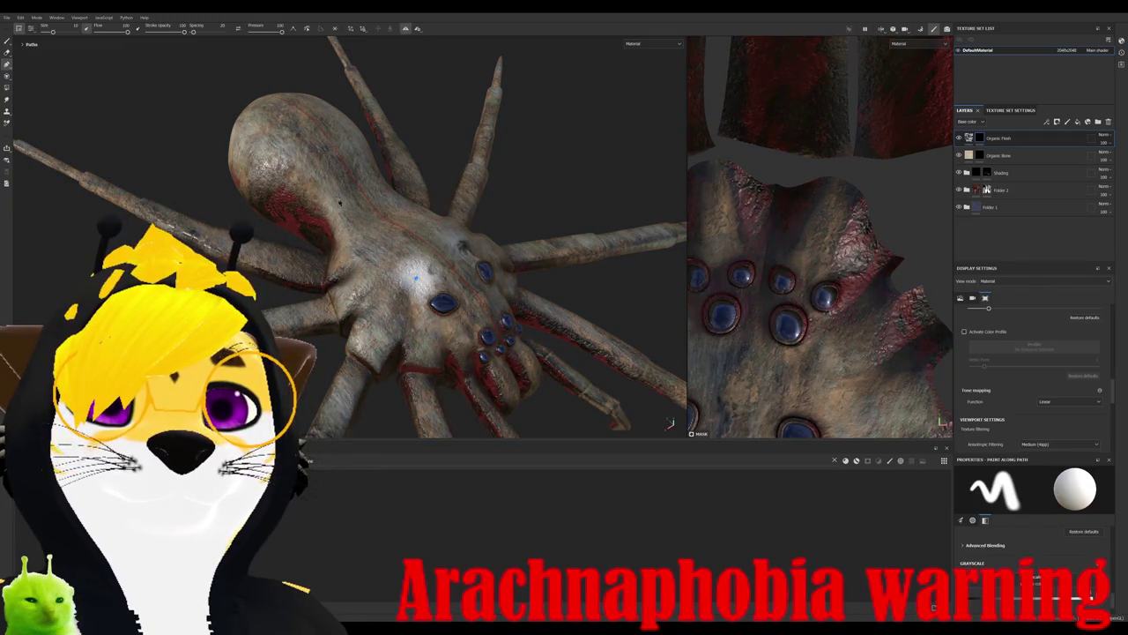
{"action": "left_click", "coordinate": [287, 126]}
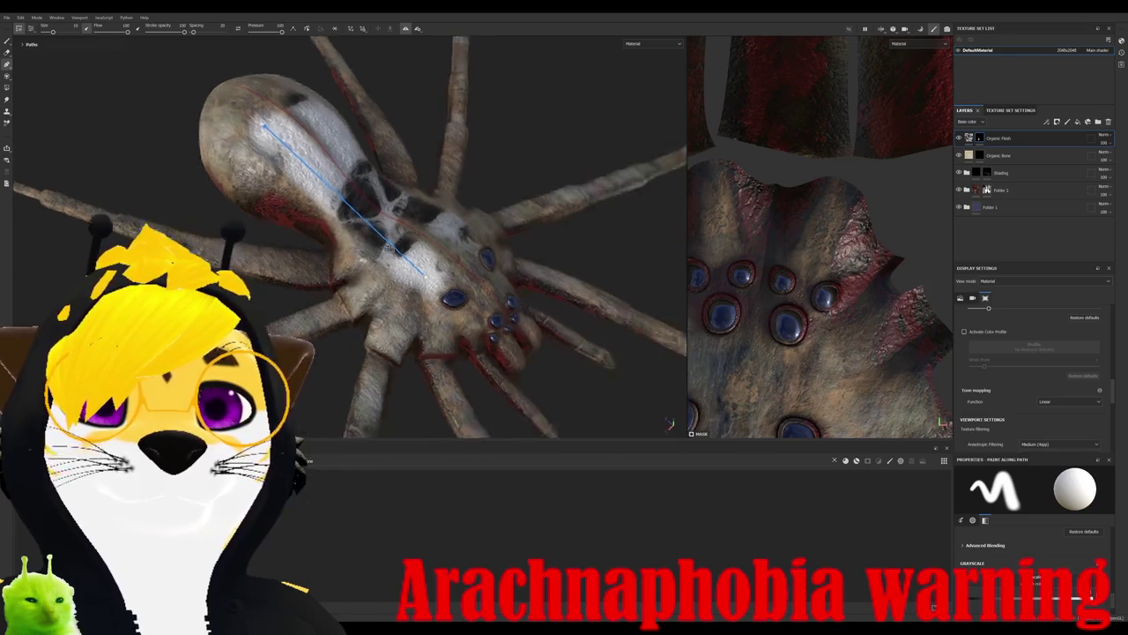
{"action": "left_click_drag", "start_coordinate": [289, 134], "coordinate": [229, 221], "text": "alt"}
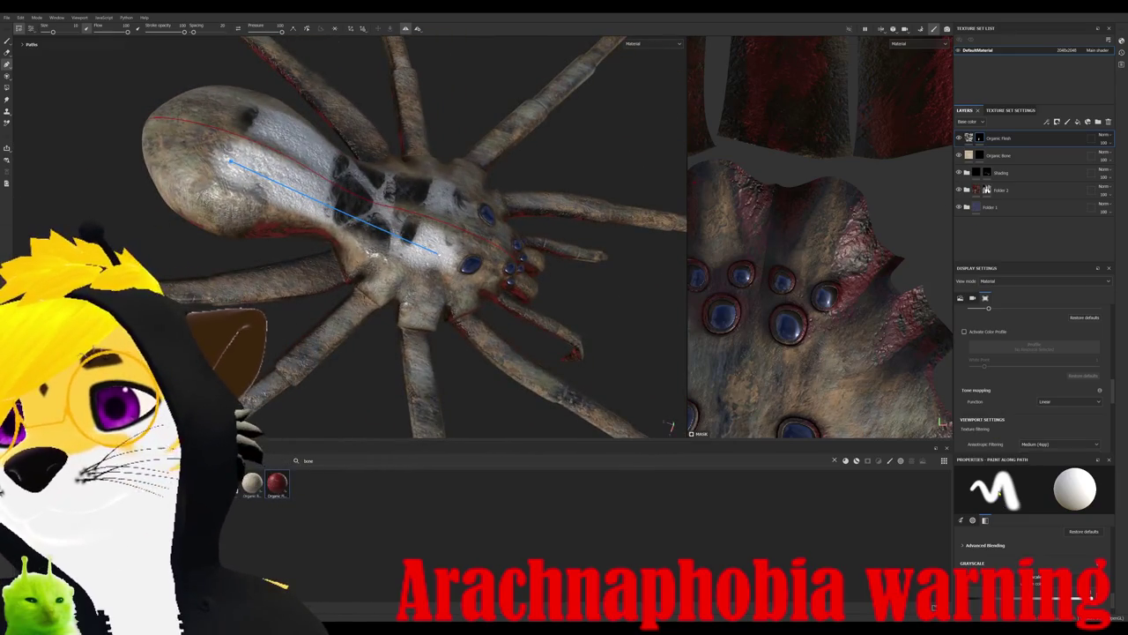
{"action": "scroll", "coordinate": [1001, 403], "scroll_direction": "up", "scroll_amount": 1}
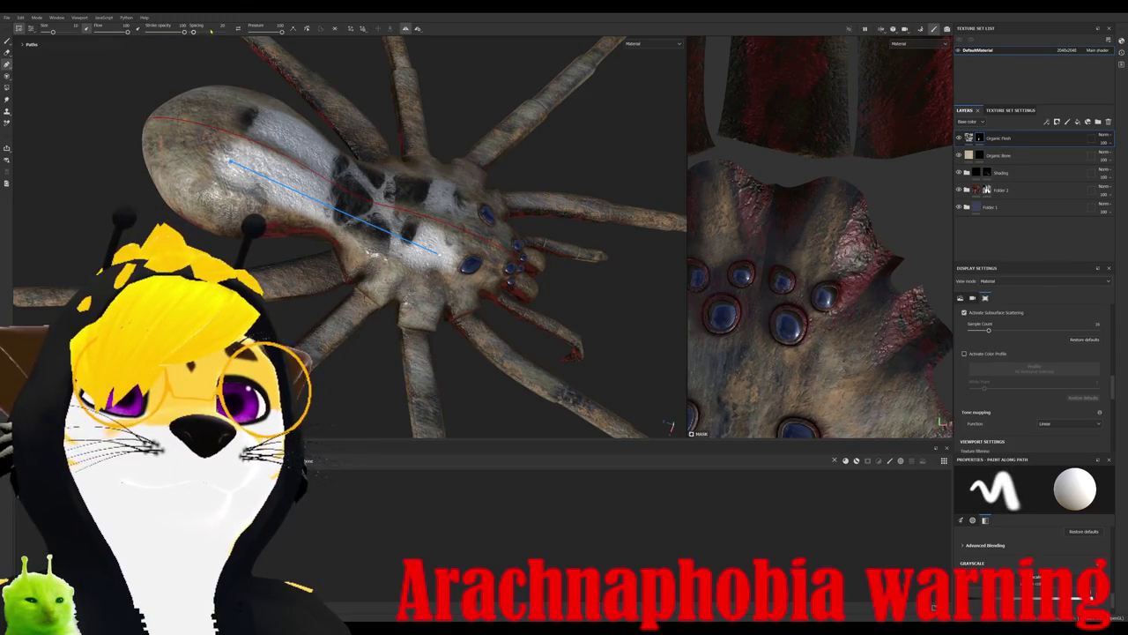
{"action": "left_click_drag", "start_coordinate": [58, 31], "coordinate": [50, 32]}
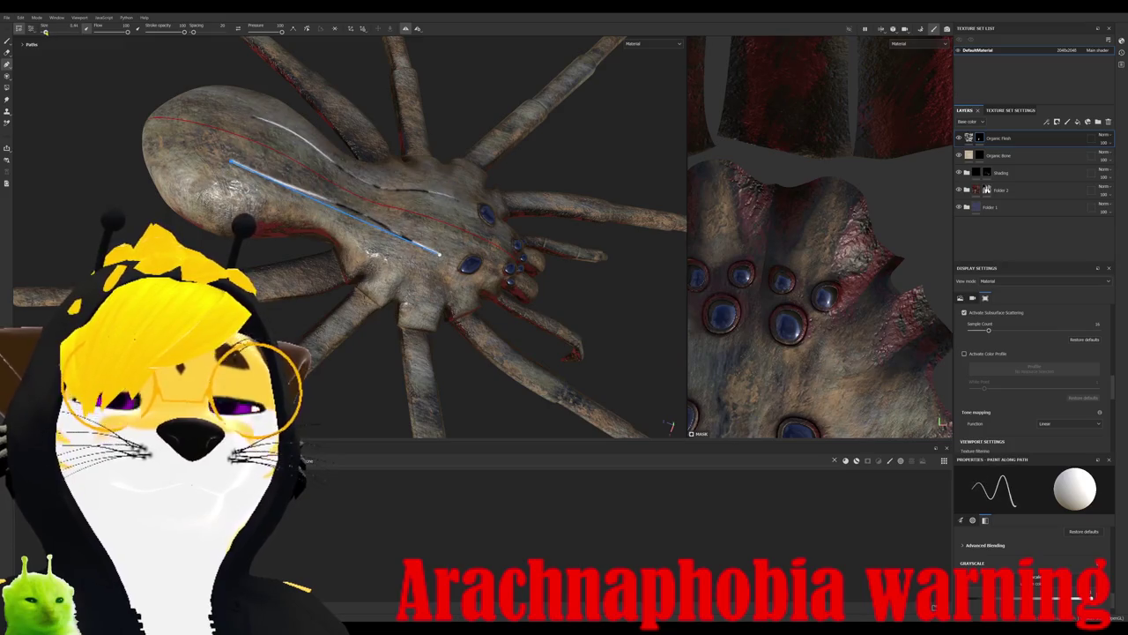
{"action": "mouse_move", "coordinate": [529, 180]}
{"action": "left_mouse_down", "text": "alt"}
{"action": "mouse_move", "coordinate": [502, 201]}
{"action": "mouse_move", "coordinate": [424, 201]}
{"action": "left_mouse_up", "text": "alt"}
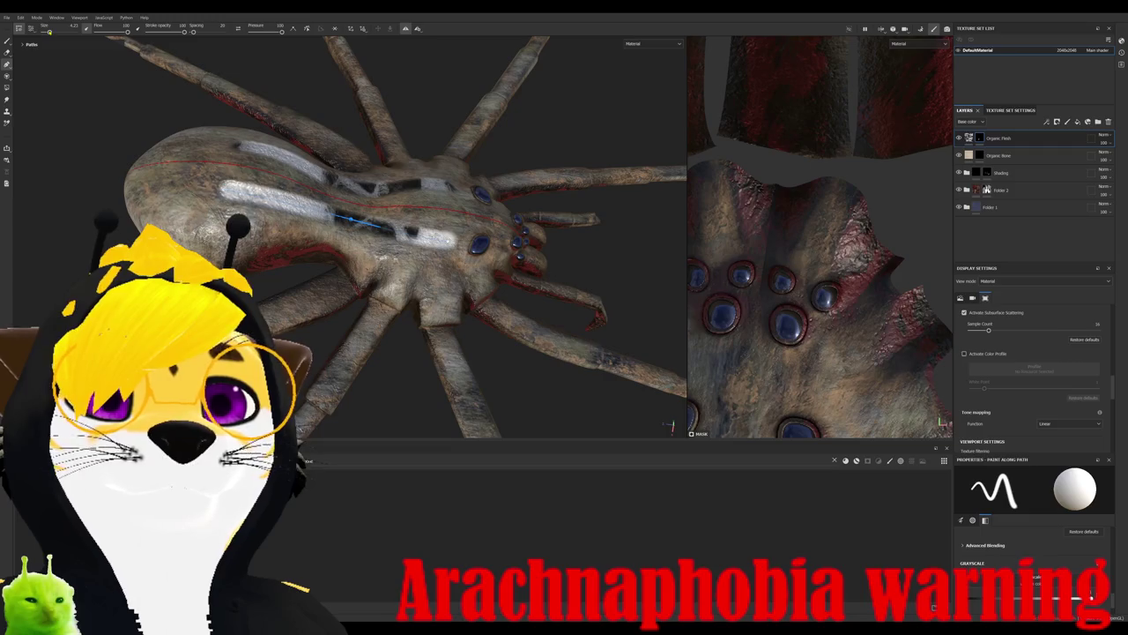
{"action": "left_click_drag", "start_coordinate": [49, 30], "coordinate": [47, 31]}
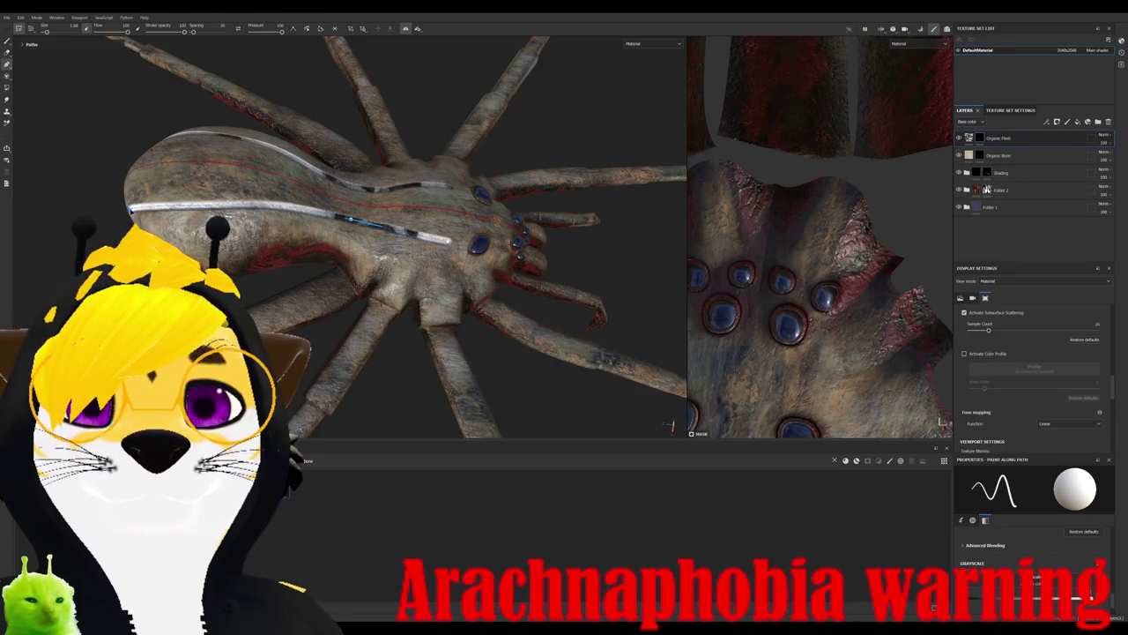
{"action": "left_click_drag", "start_coordinate": [458, 291], "coordinate": [375, 312], "text": "alt"}
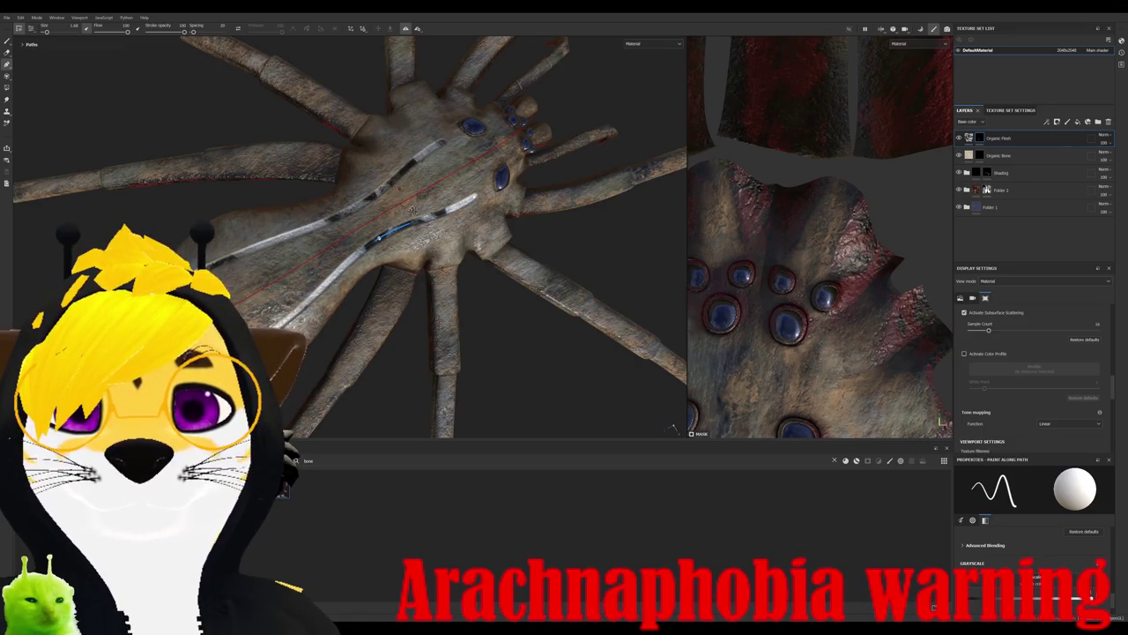
{"action": "left_click", "coordinate": [413, 213]}
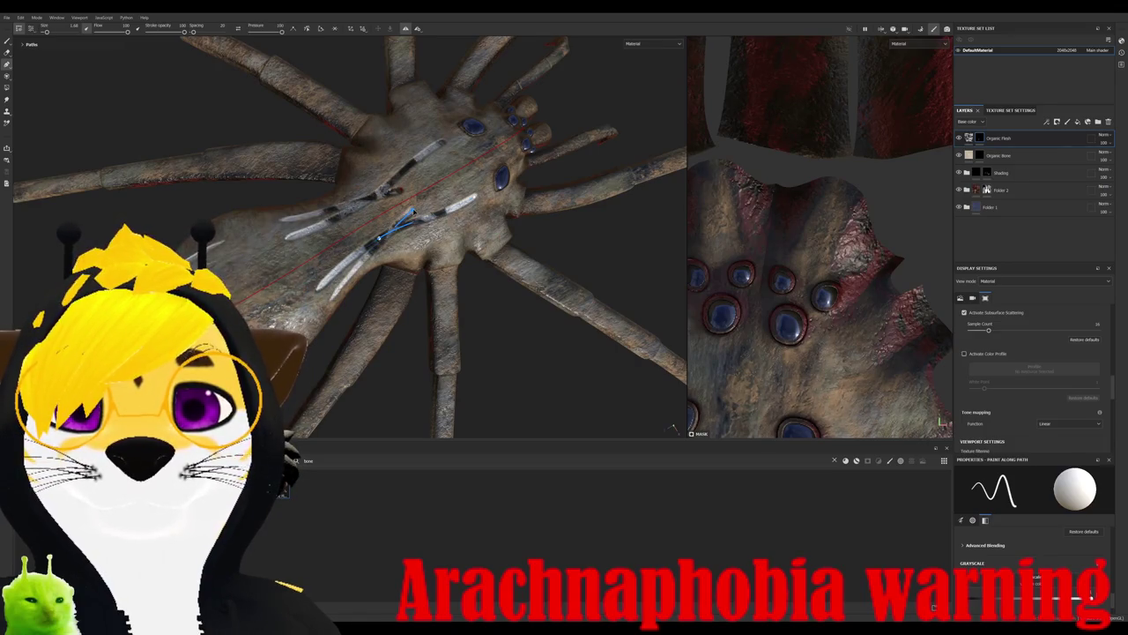
{"action": "key", "text": "ctrl+z"}
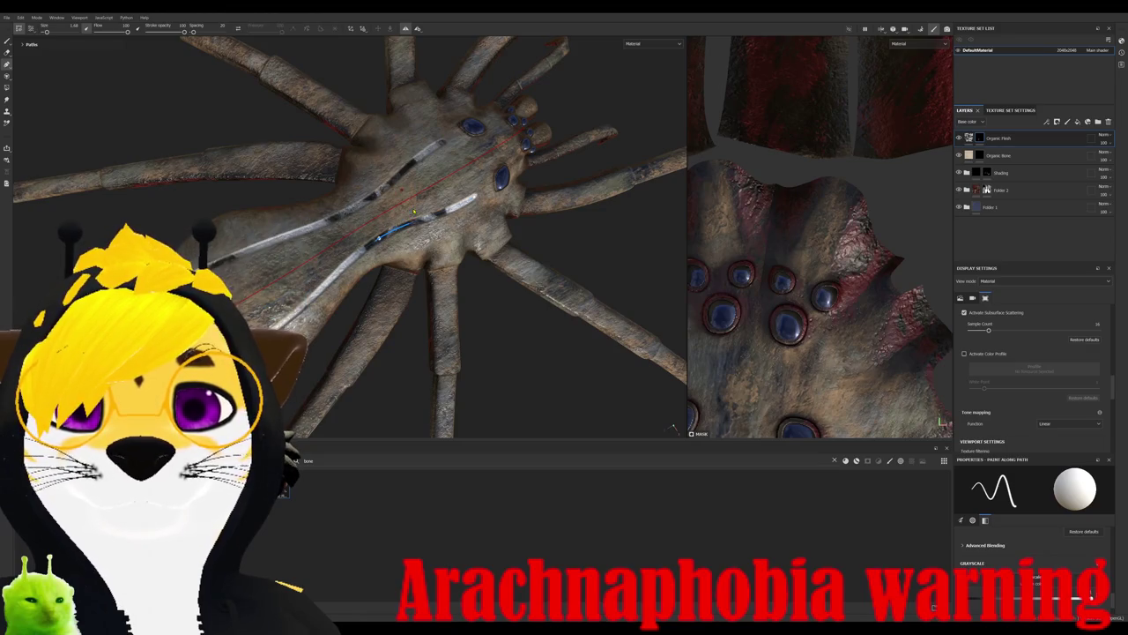
{"action": "key", "text": "Return"}
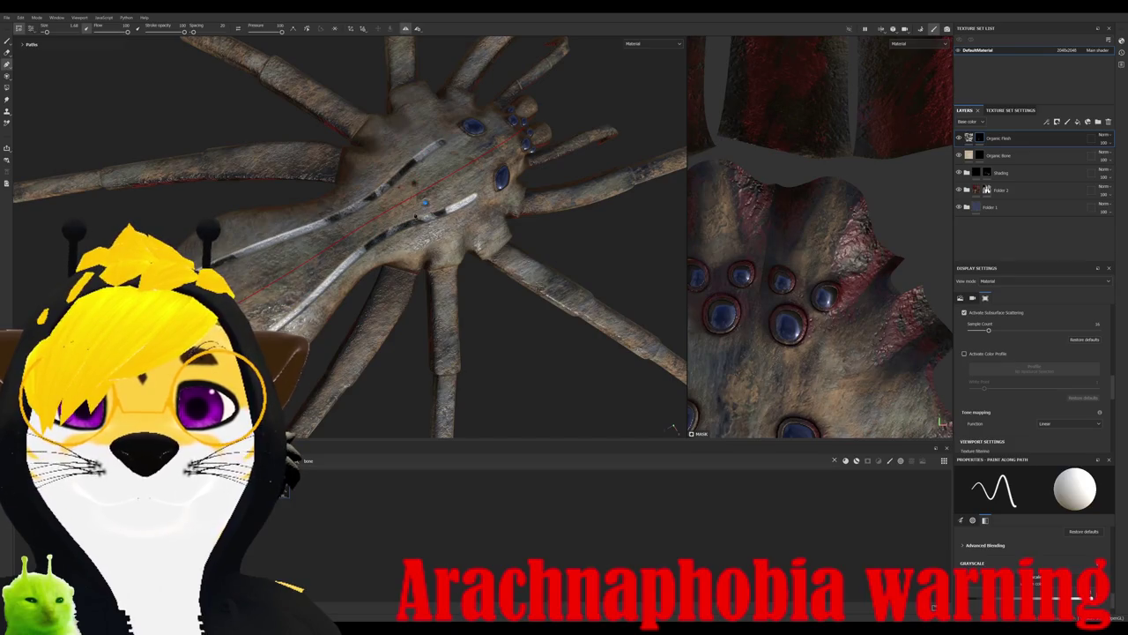
- Paint a second stripe path across the abdomen, reshape it, and return to the fill layer
{"action": "left_click", "coordinate": [424, 201]}
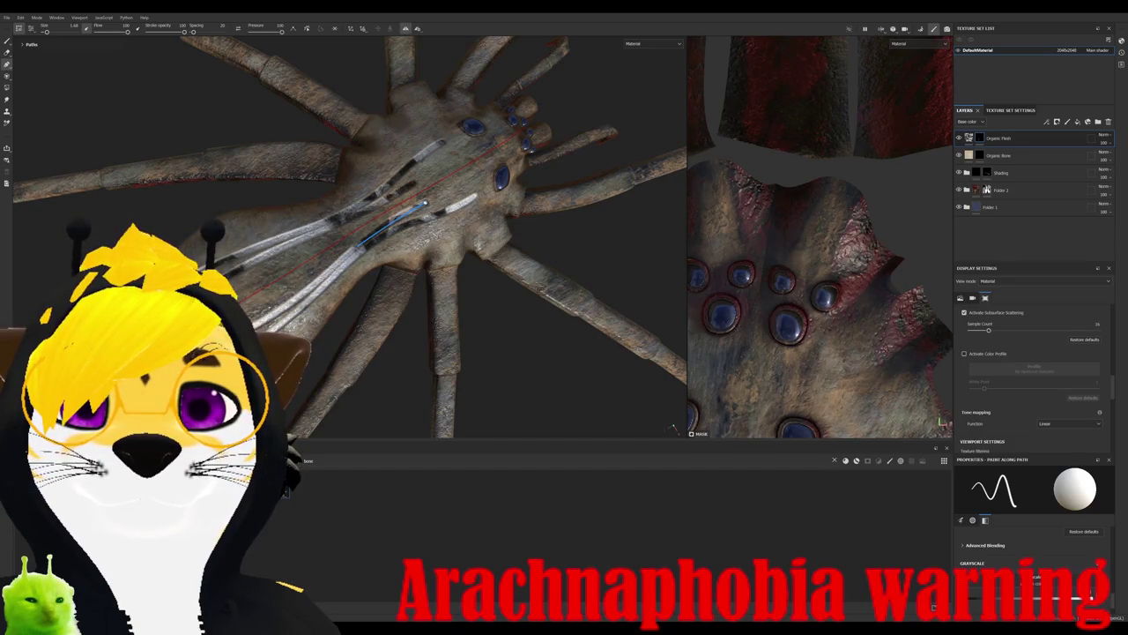
{"action": "left_click", "coordinate": [312, 286]}
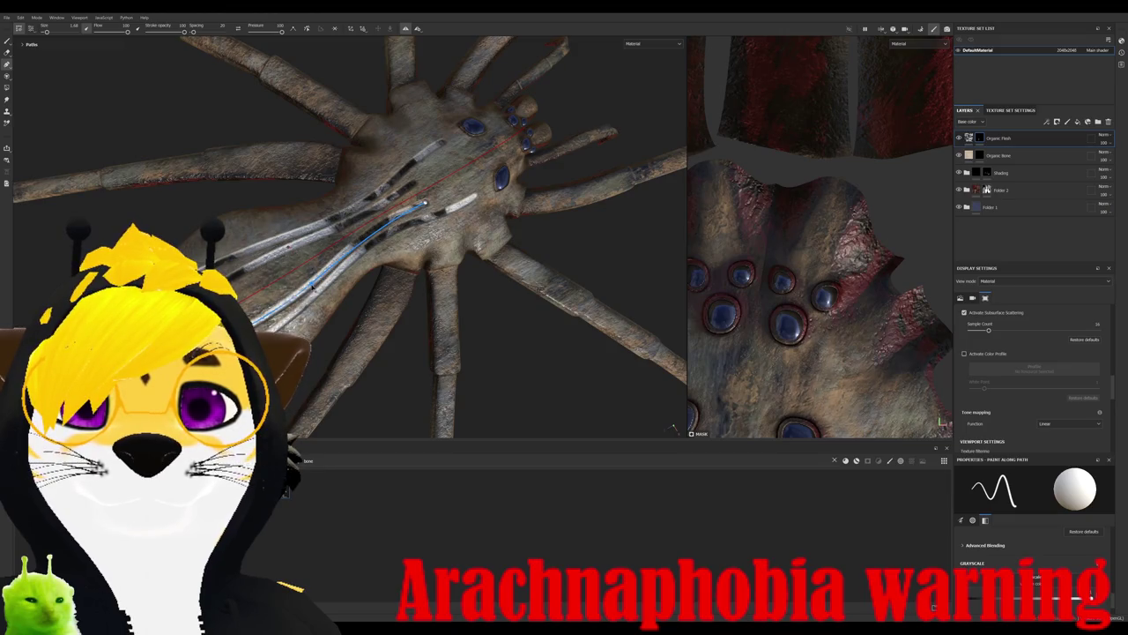
{"action": "mouse_move", "coordinate": [389, 270]}
{"action": "left_mouse_down", "text": "alt"}
{"action": "mouse_move", "coordinate": [423, 199]}
{"action": "mouse_move", "coordinate": [519, 224]}
{"action": "mouse_move", "coordinate": [541, 253]}
{"action": "mouse_move", "coordinate": [241, 195]}
{"action": "mouse_move", "coordinate": [398, 247]}
{"action": "left_mouse_up", "text": "alt"}
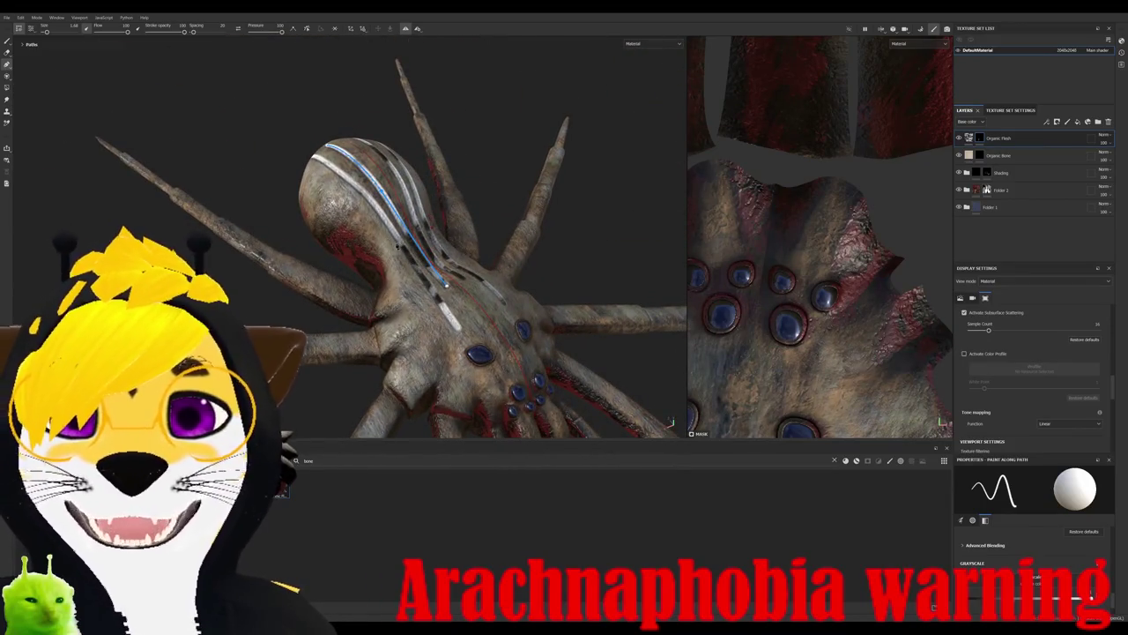
{"action": "key", "text": "Escape"}
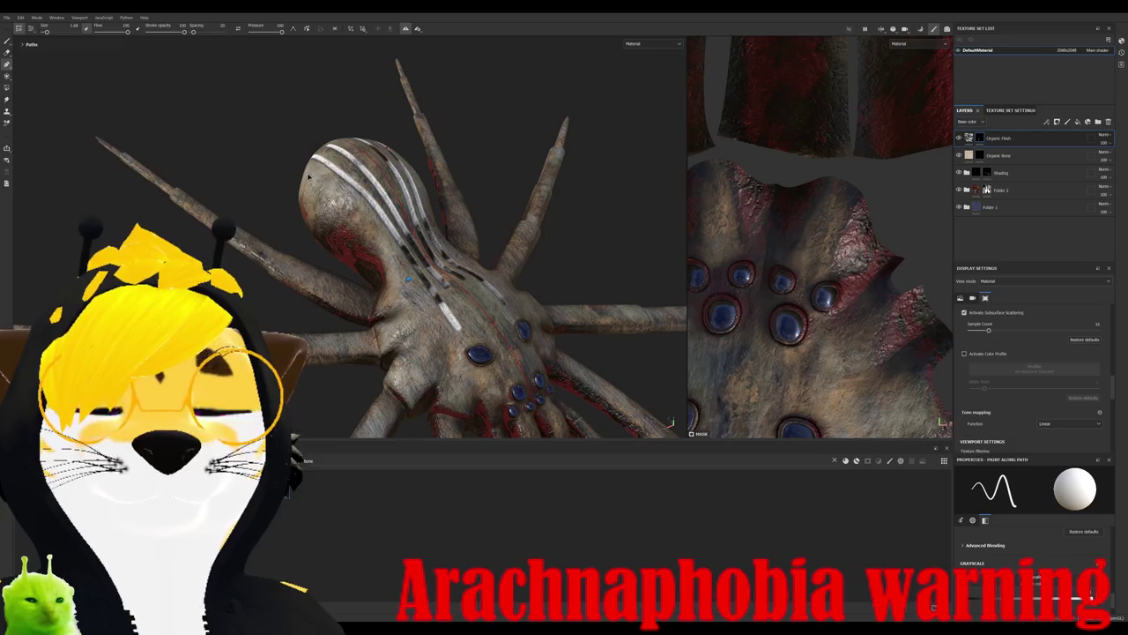
{"action": "mouse_move", "coordinate": [346, 223]}
{"action": "left_mouse_down"}
{"action": "mouse_move", "coordinate": [360, 216]}
{"action": "mouse_move", "coordinate": [273, 226]}
{"action": "mouse_move", "coordinate": [1039, 408]}
{"action": "left_mouse_up"}
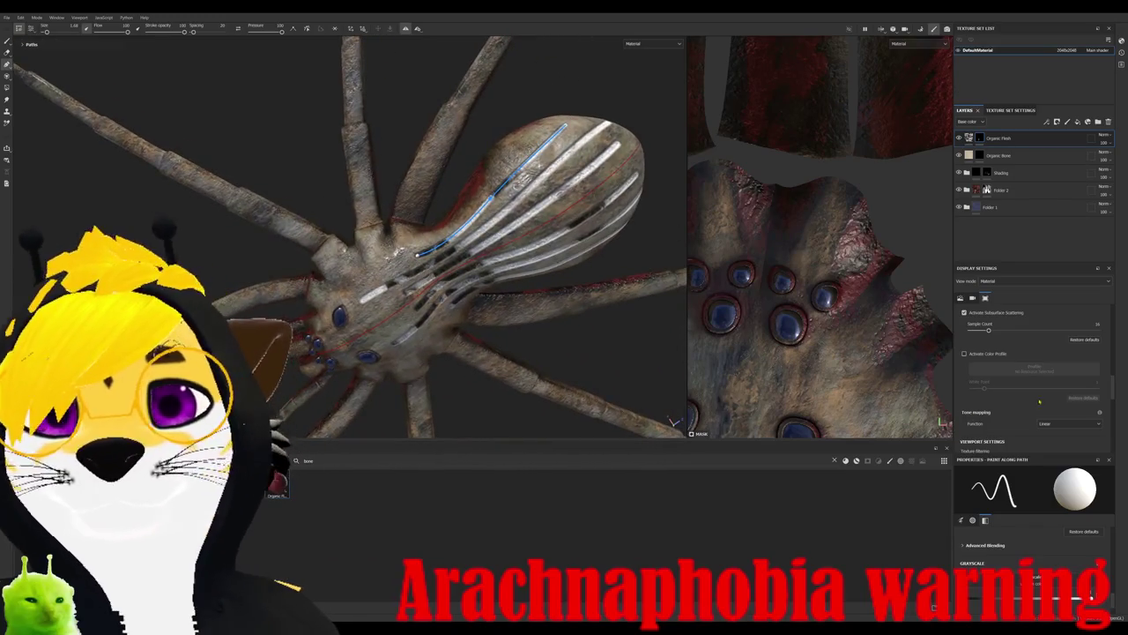
{"action": "left_click", "coordinate": [999, 138]}
- Raise Marbling Roughness and drop Flesh Roughness to about 0.19, then check the abdomen stripes
{"action": "scroll", "coordinate": [1000, 495], "scroll_direction": "down", "scroll_amount": 3}
{"action": "scroll", "coordinate": [1009, 520], "scroll_direction": "down", "scroll_amount": 2}
{"action": "scroll", "coordinate": [1020, 538], "scroll_direction": "down", "scroll_amount": 3}
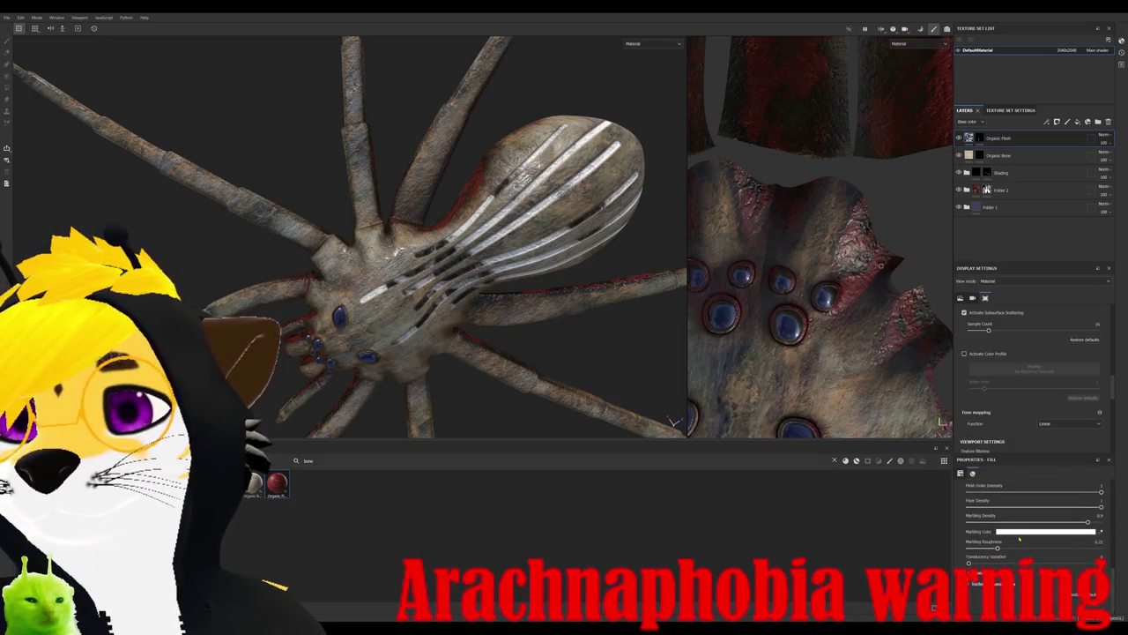
{"action": "left_click_drag", "start_coordinate": [997, 549], "coordinate": [1052, 549]}
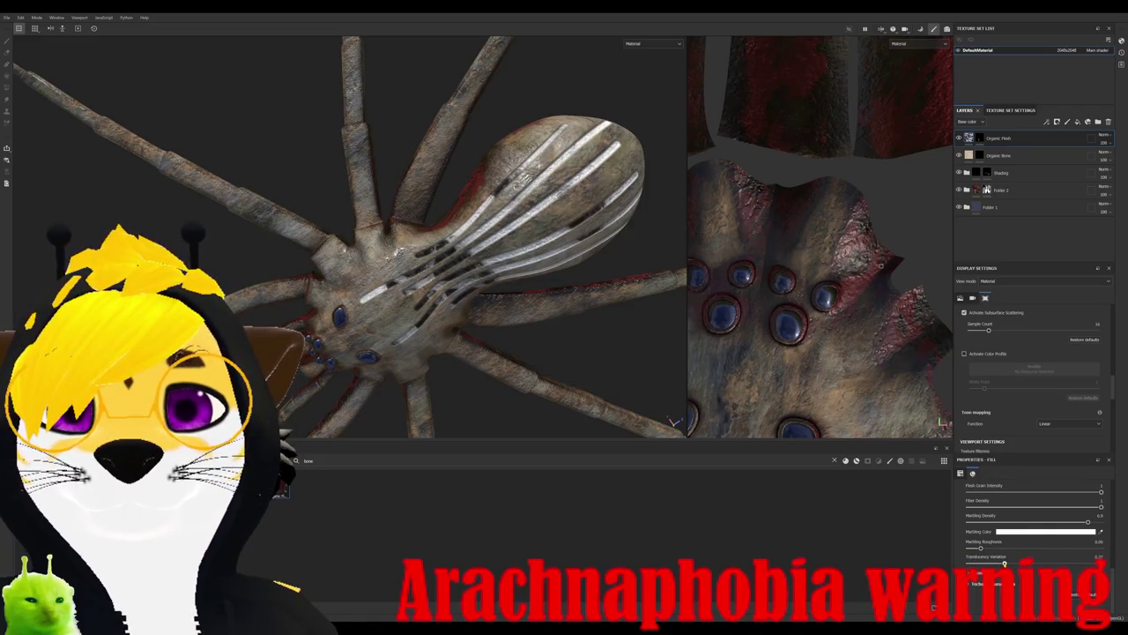
{"action": "scroll", "coordinate": [991, 529], "scroll_direction": "up", "scroll_amount": 2}
{"action": "left_click_drag", "start_coordinate": [997, 505], "coordinate": [994, 506]}
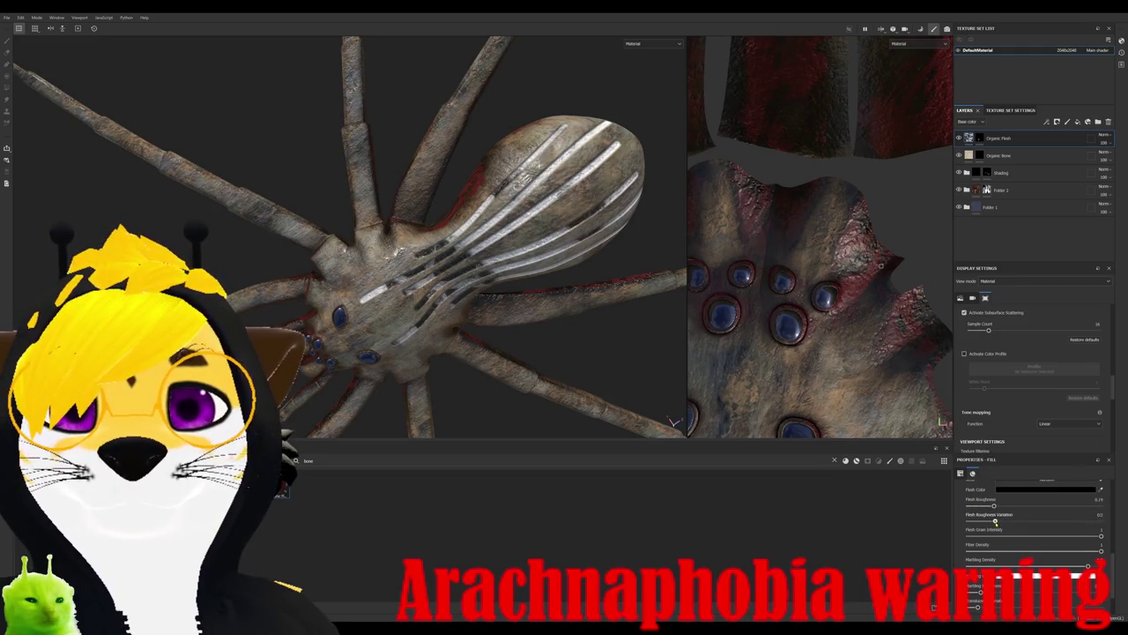
{"action": "scroll", "coordinate": [1049, 520], "scroll_direction": "up", "scroll_amount": 2}
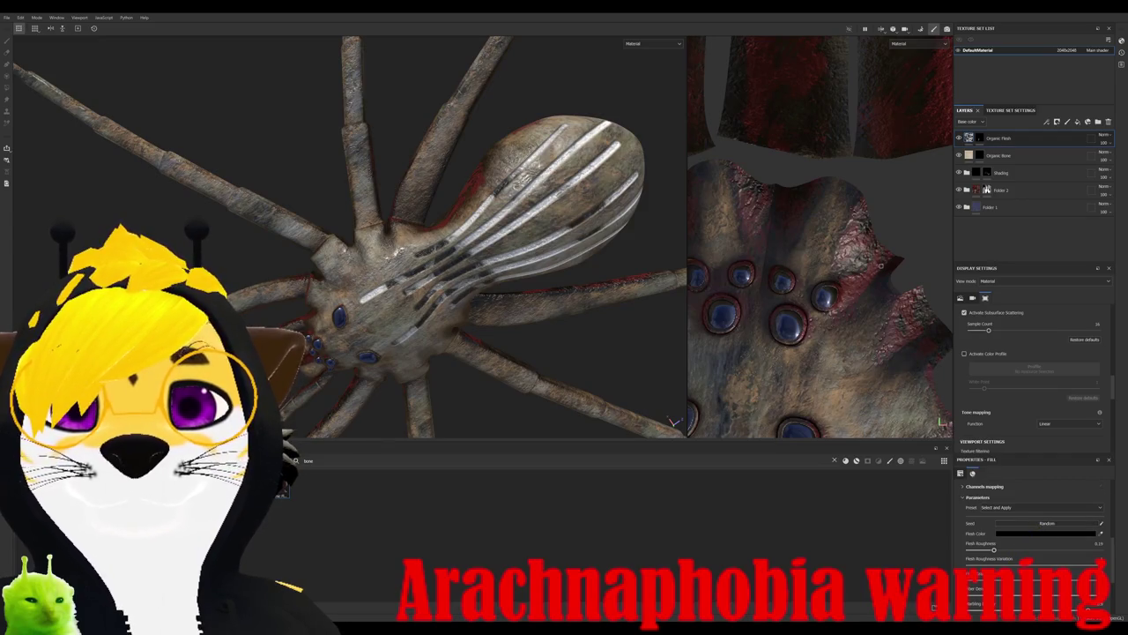
{"action": "scroll", "coordinate": [1031, 537], "scroll_direction": "down", "scroll_amount": 1}
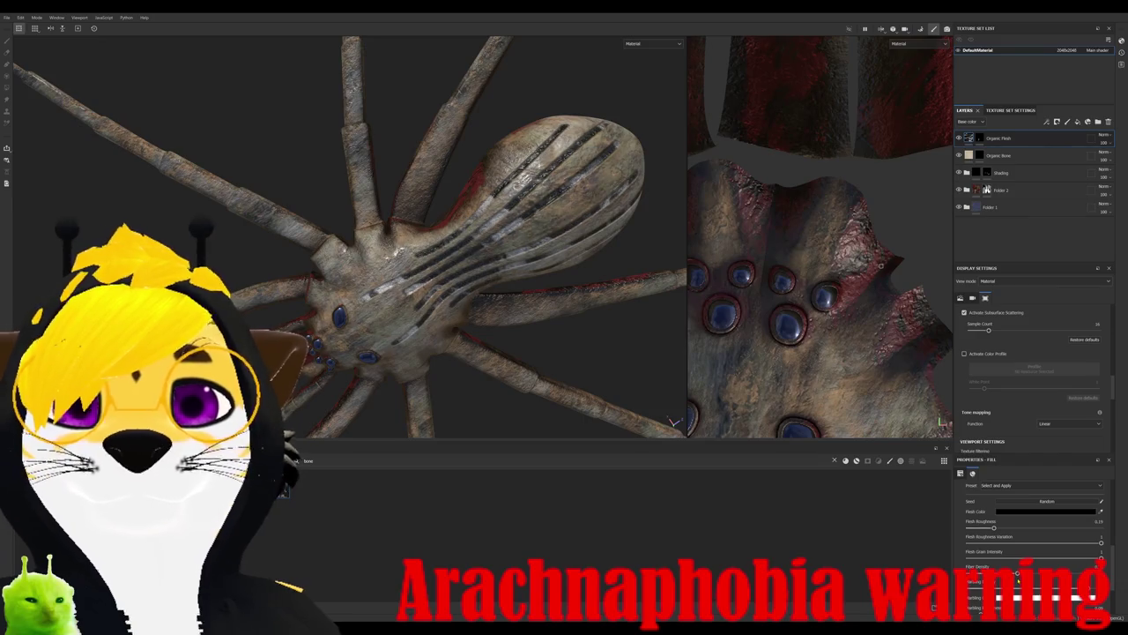
{"action": "mouse_move", "coordinate": [481, 309]}
{"action": "left_mouse_down", "text": "alt"}
{"action": "mouse_move", "coordinate": [445, 249]}
{"action": "mouse_move", "coordinate": [274, 231]}
{"action": "mouse_move", "coordinate": [310, 298]}
{"action": "mouse_move", "coordinate": [385, 343]}
{"action": "mouse_move", "coordinate": [458, 314]}
{"action": "left_mouse_up", "text": "alt"}
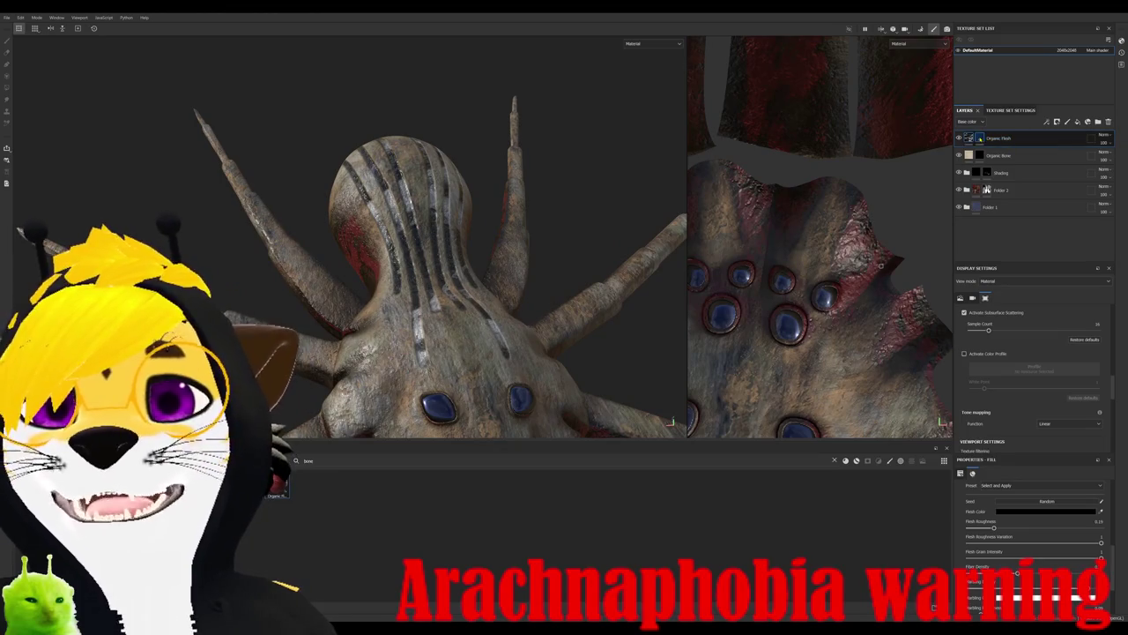
- Resize the path brush, undo the abdomen stripes, and clear the asset search filter
{"action": "key", "text": "p"}
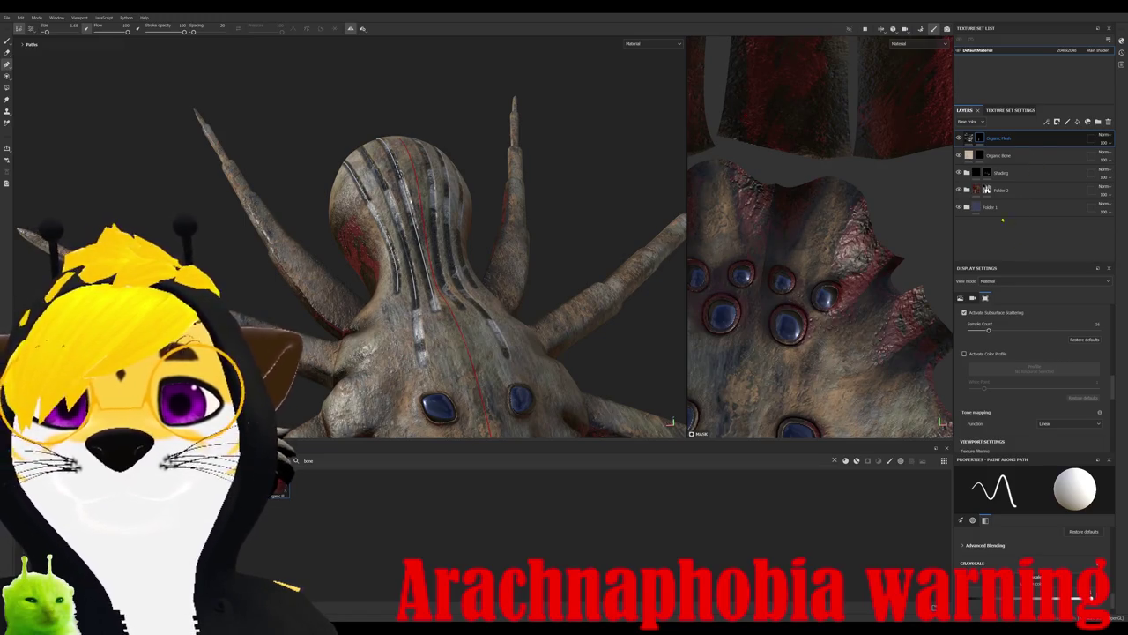
{"action": "left_click_drag", "start_coordinate": [47, 32], "coordinate": [68, 31]}
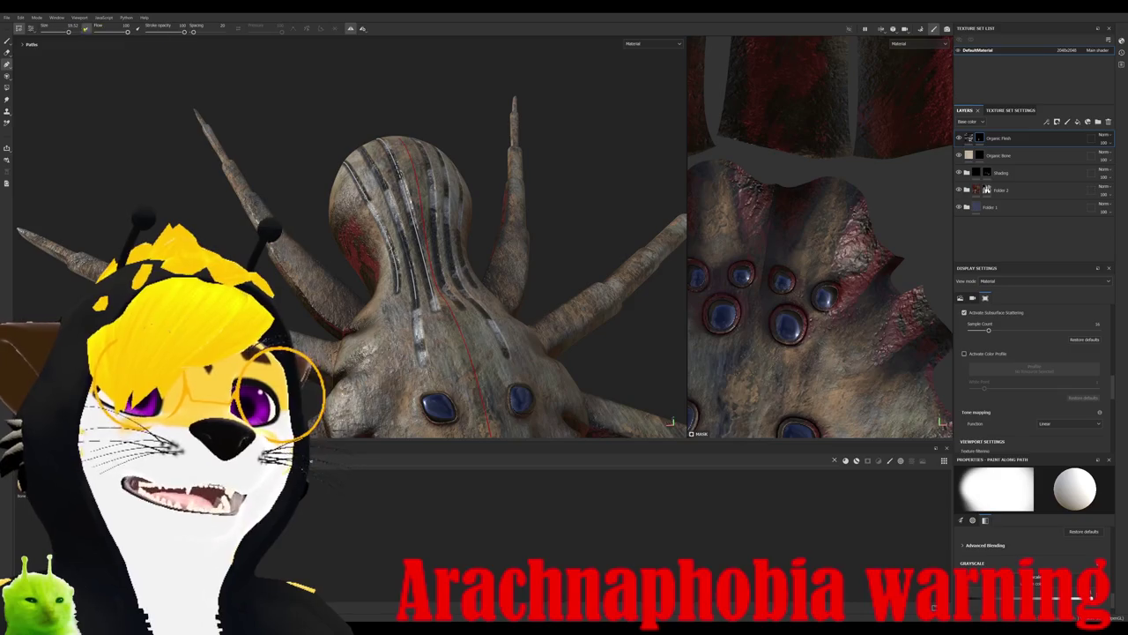
{"action": "key", "text": "bracketleft"}
{"action": "key", "text": "bracketleft"}
{"action": "key", "text": "bracketleft"}
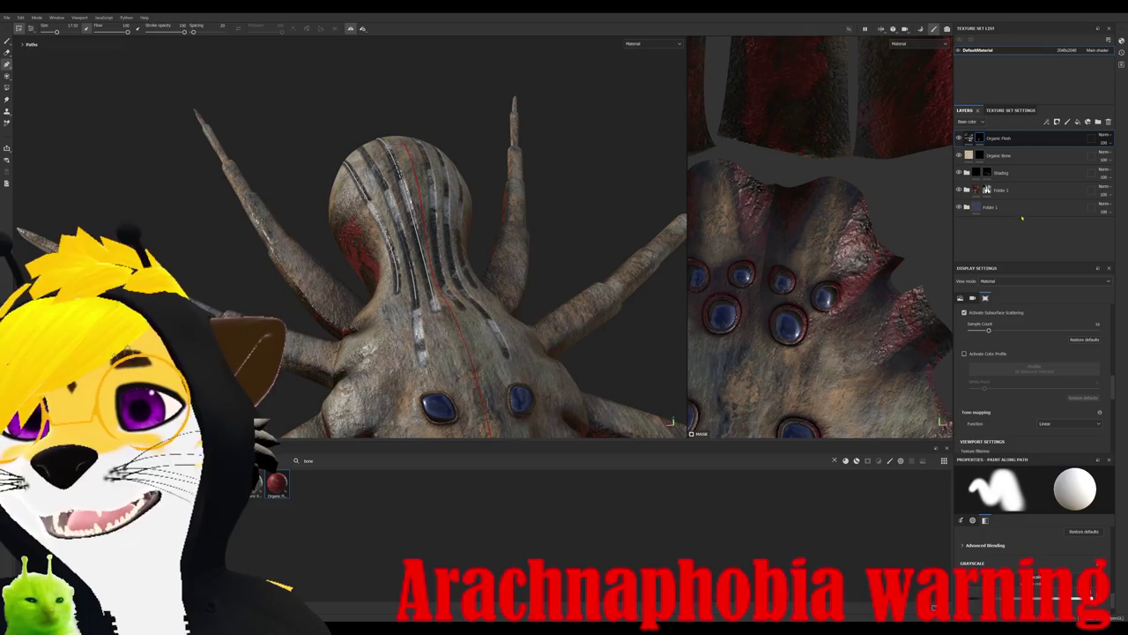
{"action": "key", "text": "ctrl+z"}
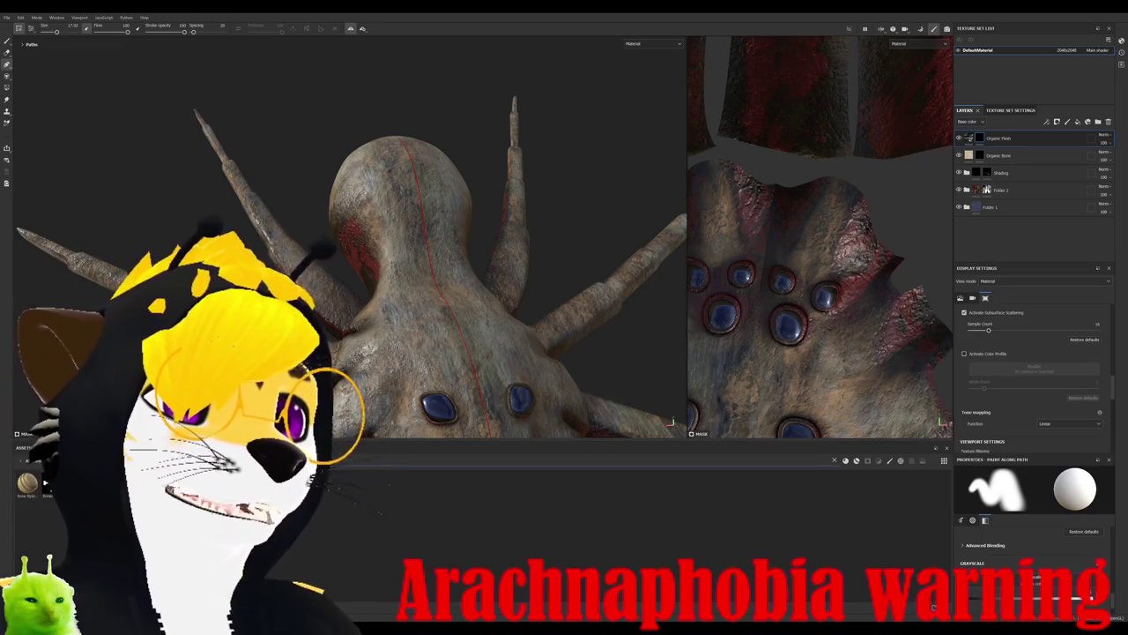
{"action": "key", "text": "BackSpace"}
{"action": "key", "text": "BackSpace"}
{"action": "key", "text": "BackSpace"}
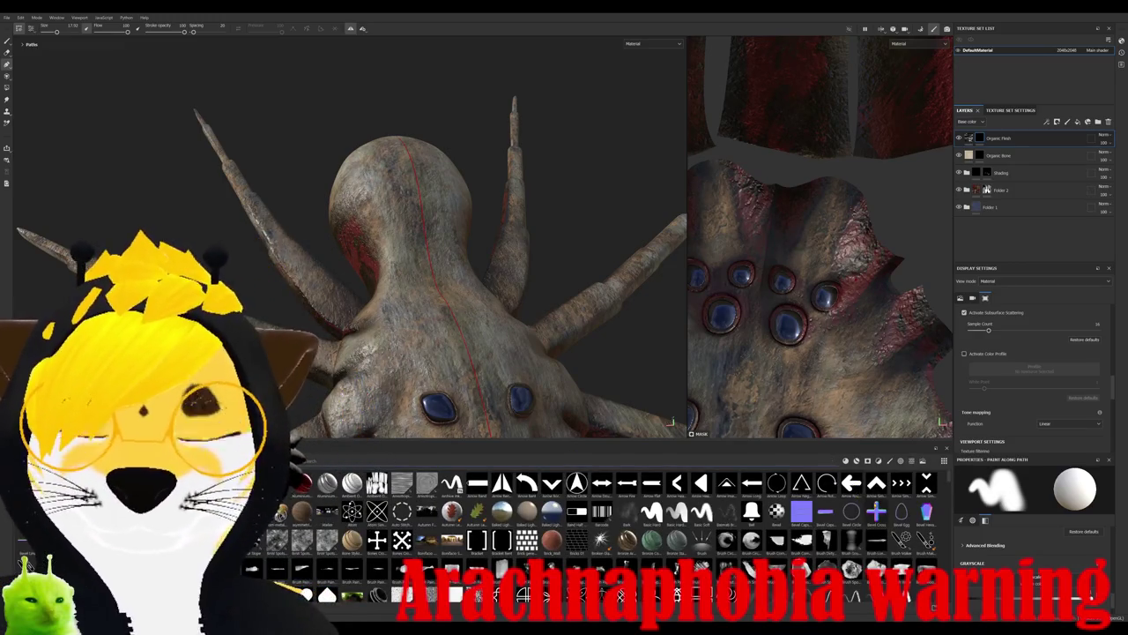
- Paint a path stroke from the lower body up to the abdomen tip, then inspect it from a low angle
{"action": "scroll", "coordinate": [600, 529], "scroll_direction": "down", "scroll_amount": 3}
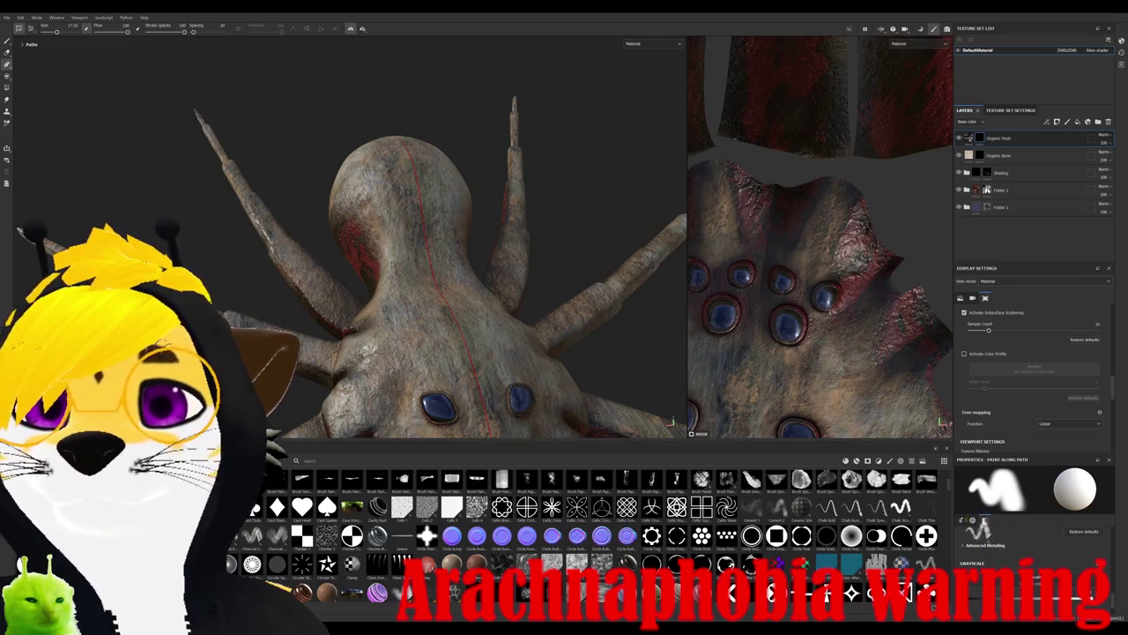
{"action": "scroll", "coordinate": [1031, 547], "scroll_direction": "up", "scroll_amount": 5}
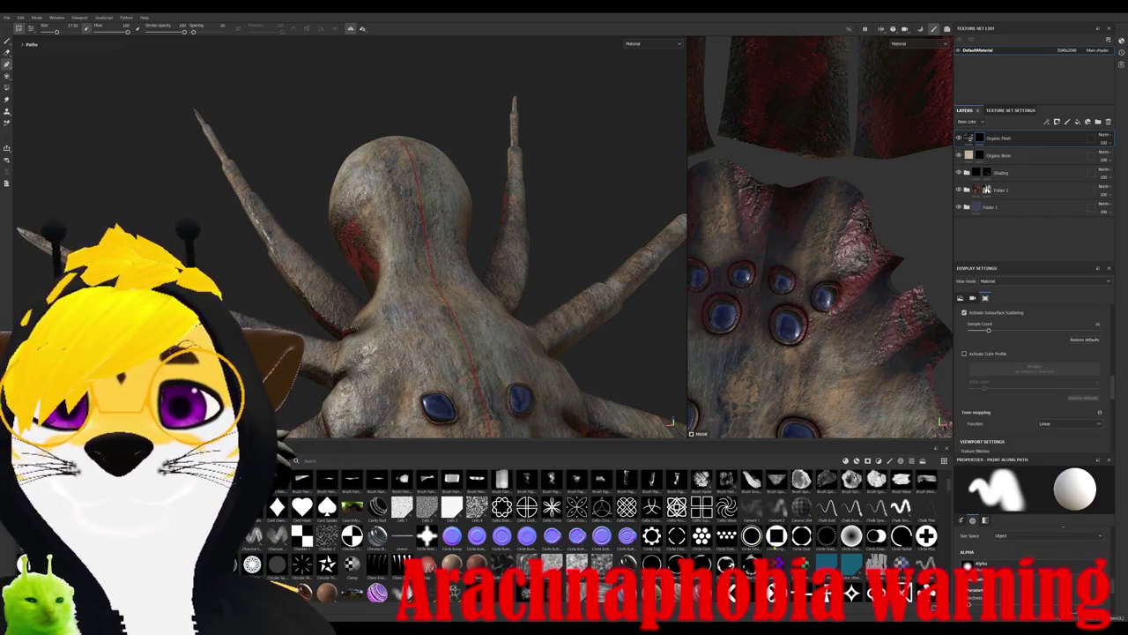
{"action": "scroll", "coordinate": [599, 529], "scroll_direction": "down", "scroll_amount": 3}
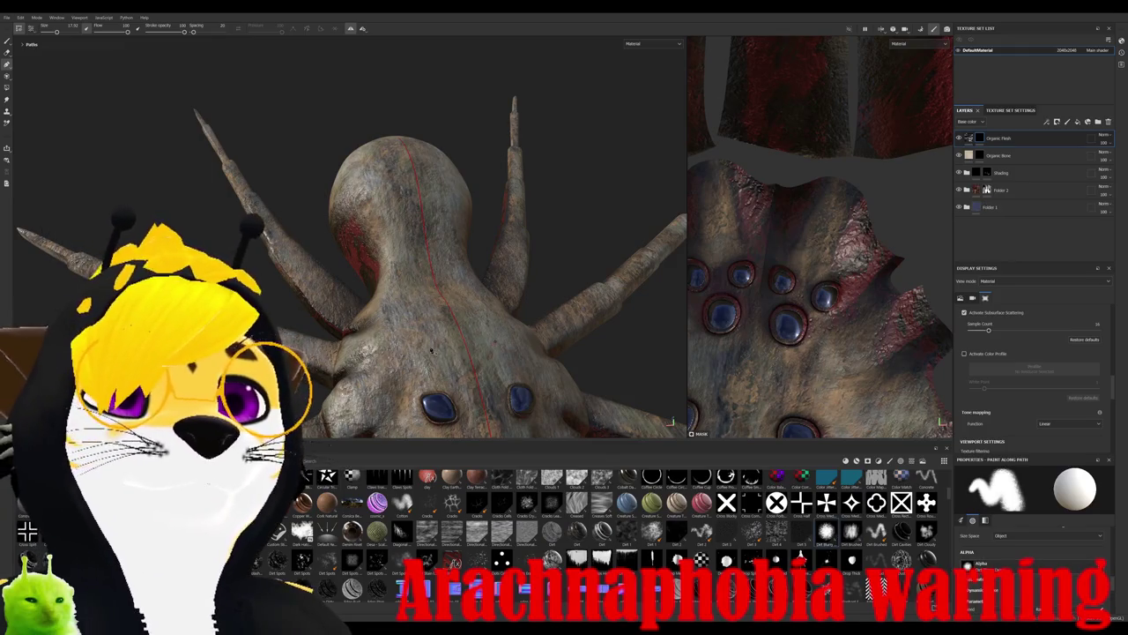
{"action": "left_click_drag", "start_coordinate": [418, 351], "coordinate": [441, 350]}
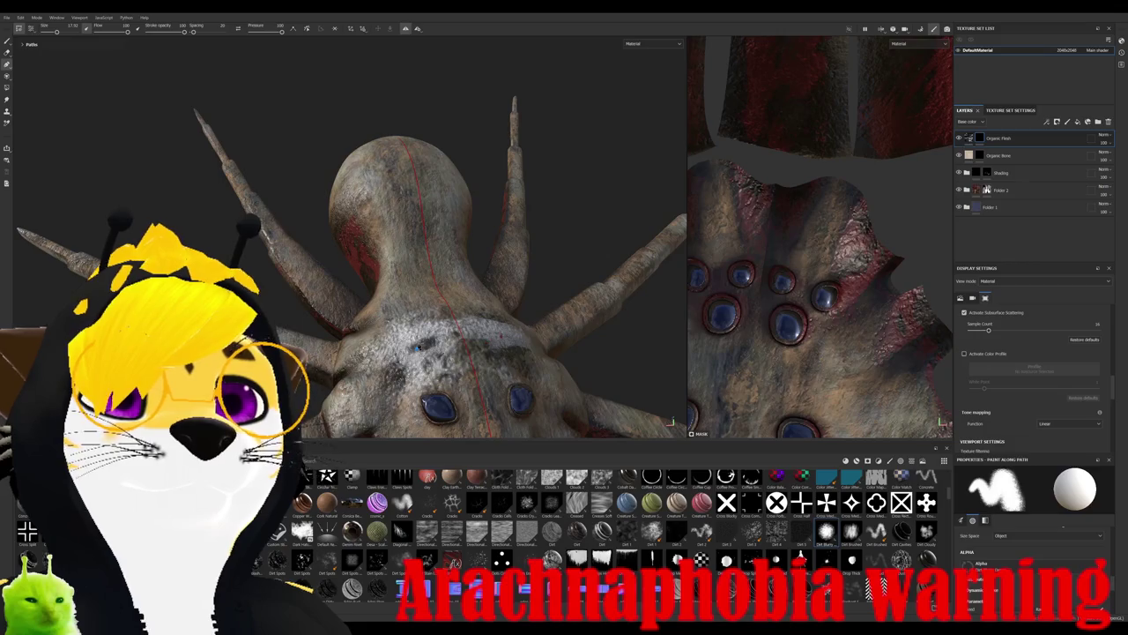
{"action": "left_click_drag", "start_coordinate": [411, 244], "coordinate": [353, 264], "text": "alt"}
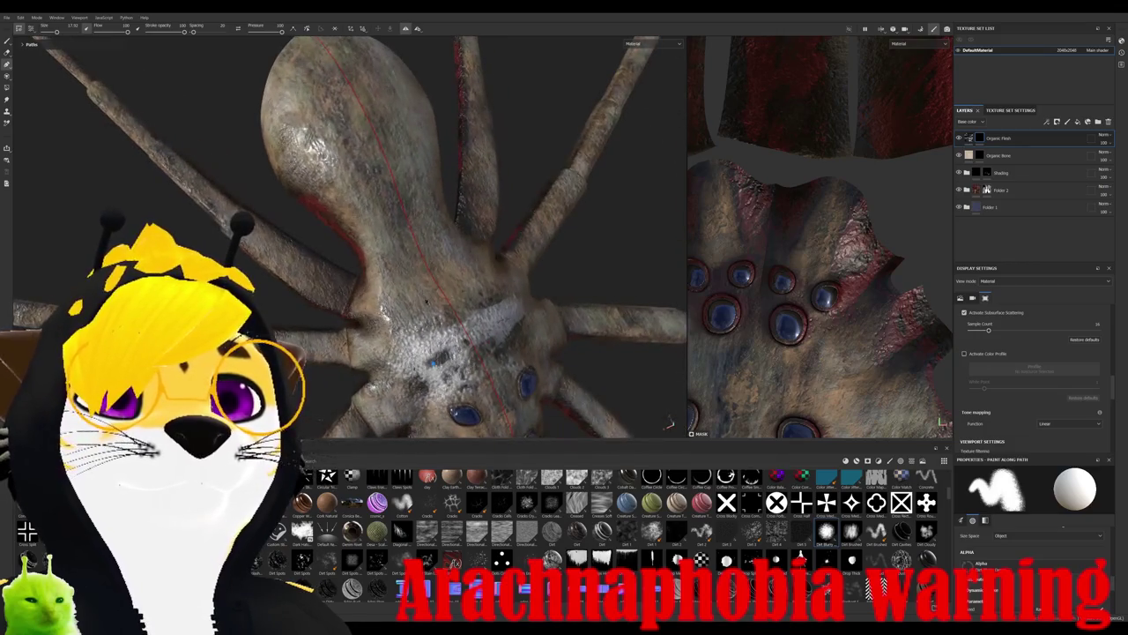
{"action": "left_click", "coordinate": [343, 131], "text": "shift"}
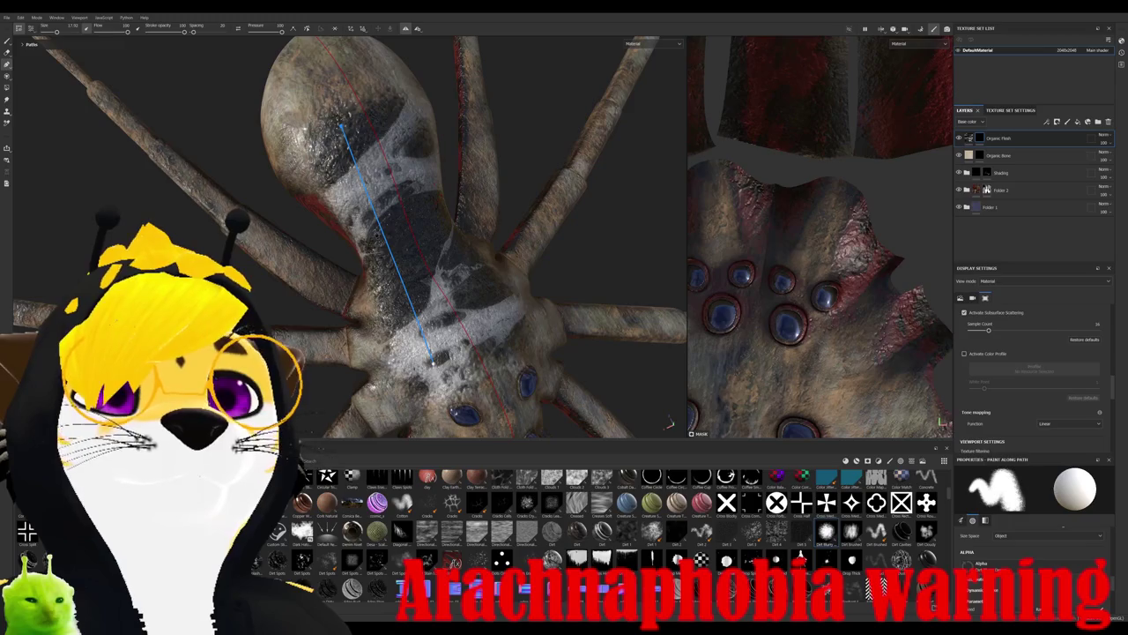
{"action": "left_click", "coordinate": [389, 201], "text": "shift"}
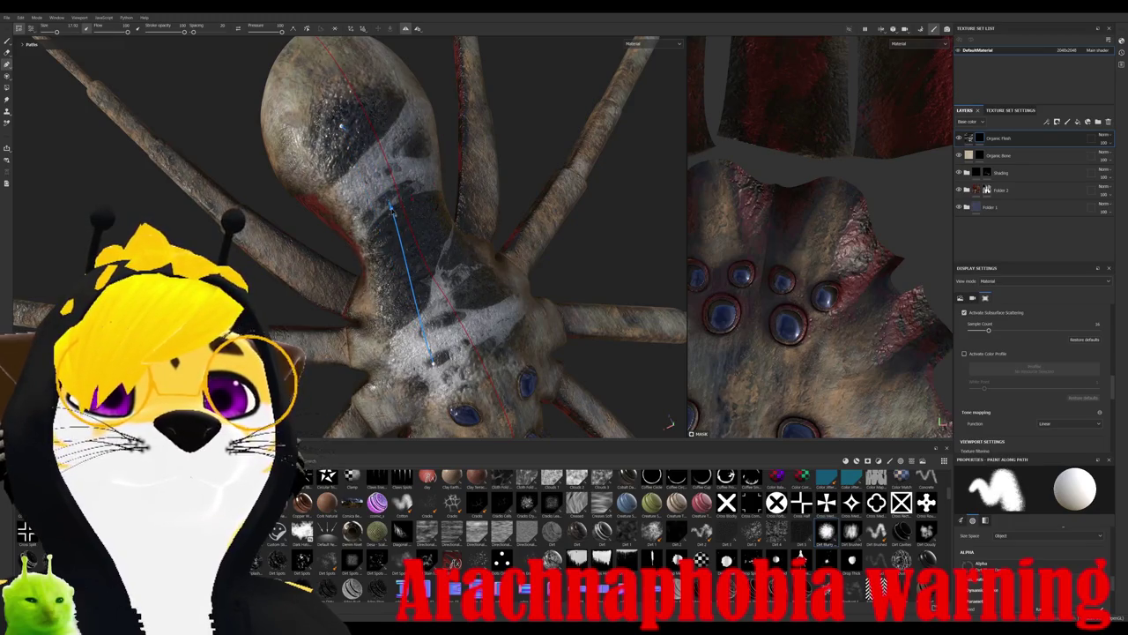
{"action": "left_click_drag", "start_coordinate": [342, 128], "coordinate": [313, 52]}
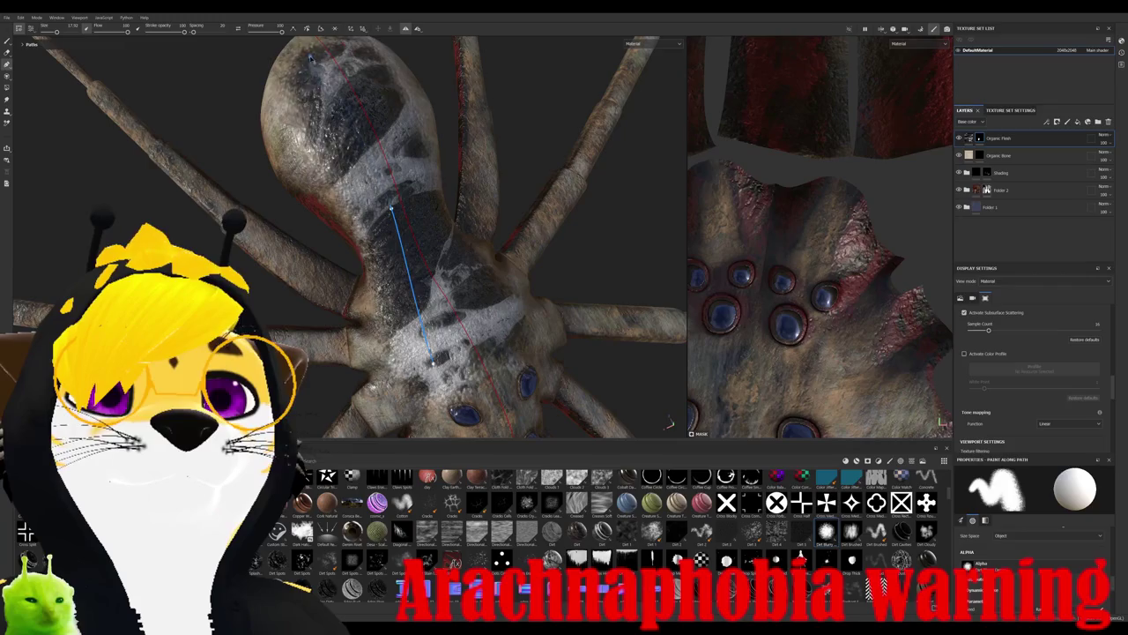
{"action": "left_click_drag", "start_coordinate": [429, 351], "coordinate": [467, 287], "text": "alt"}
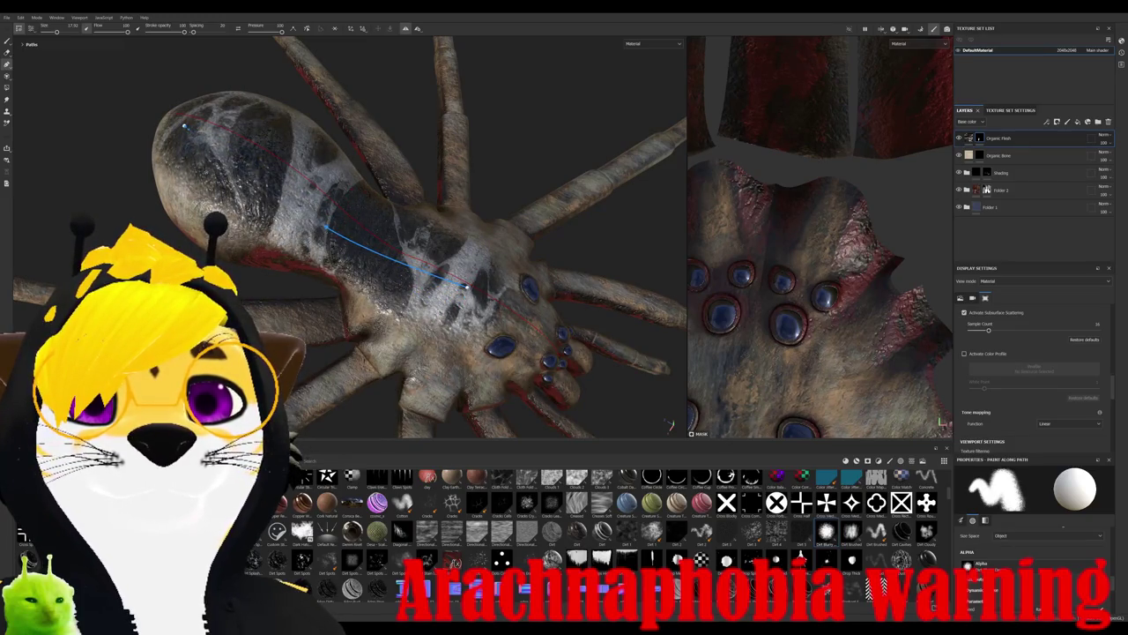
{"action": "left_click_drag", "start_coordinate": [467, 286], "coordinate": [467, 257], "text": "alt"}
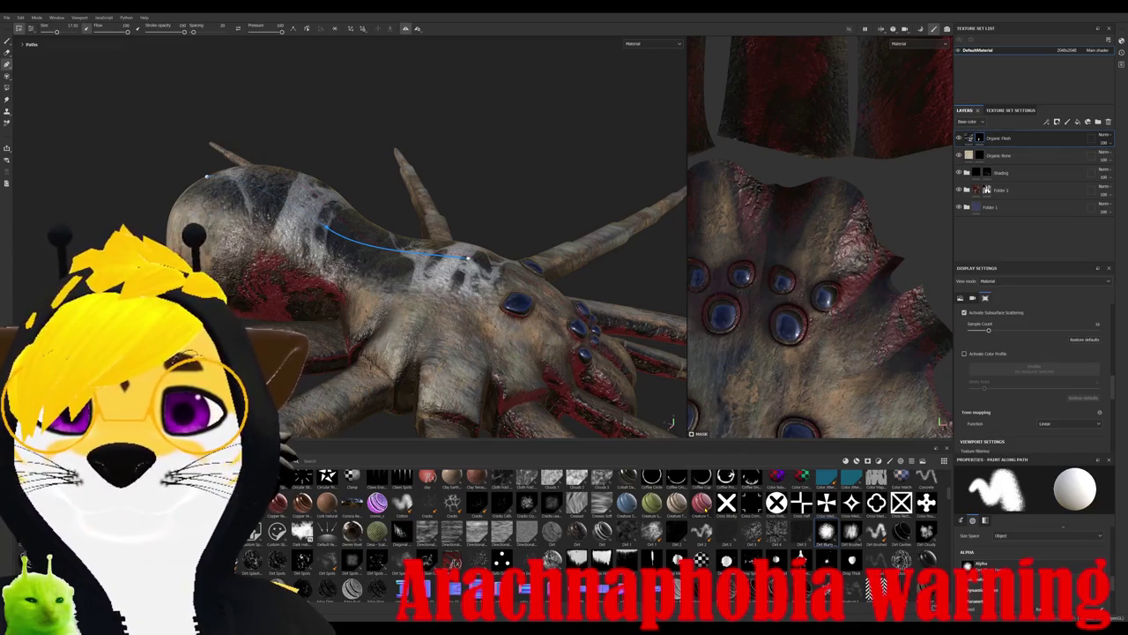
{"action": "scroll", "coordinate": [1004, 550], "scroll_direction": "up", "scroll_amount": 3}
{"action": "scroll", "coordinate": [1004, 550], "scroll_direction": "up", "scroll_amount": 2}
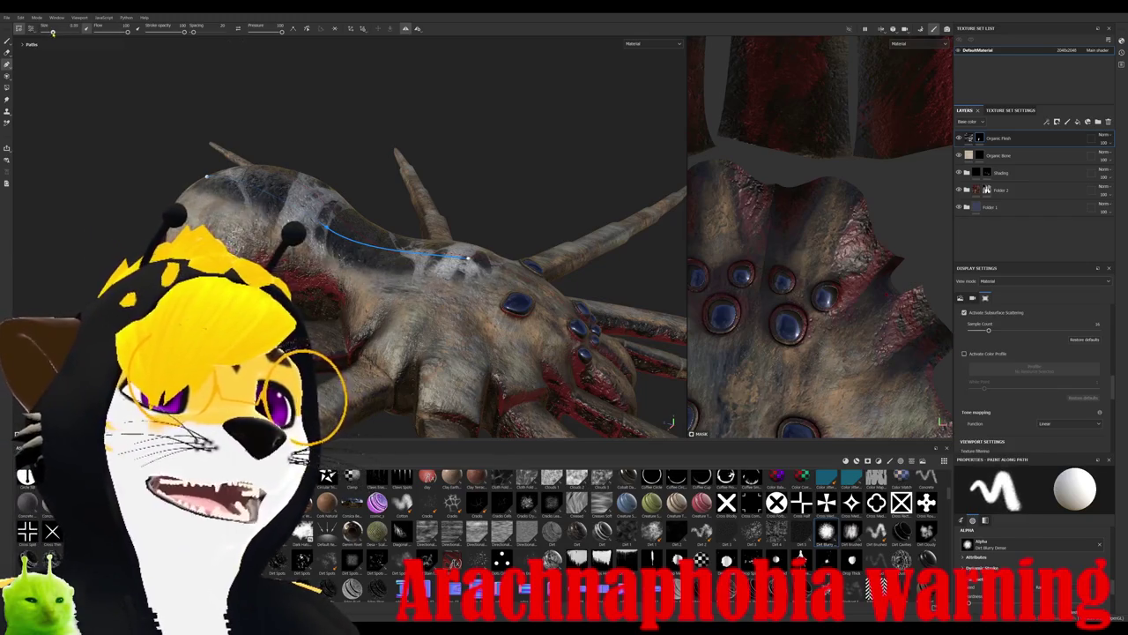
- Place new path points down the abdomen to its narrow waist, undoing a stray point
{"action": "left_click_drag", "start_coordinate": [396, 265], "coordinate": [458, 220], "text": "alt"}
{"action": "left_click_drag", "start_coordinate": [669, 426], "coordinate": [672, 423], "text": "alt"}
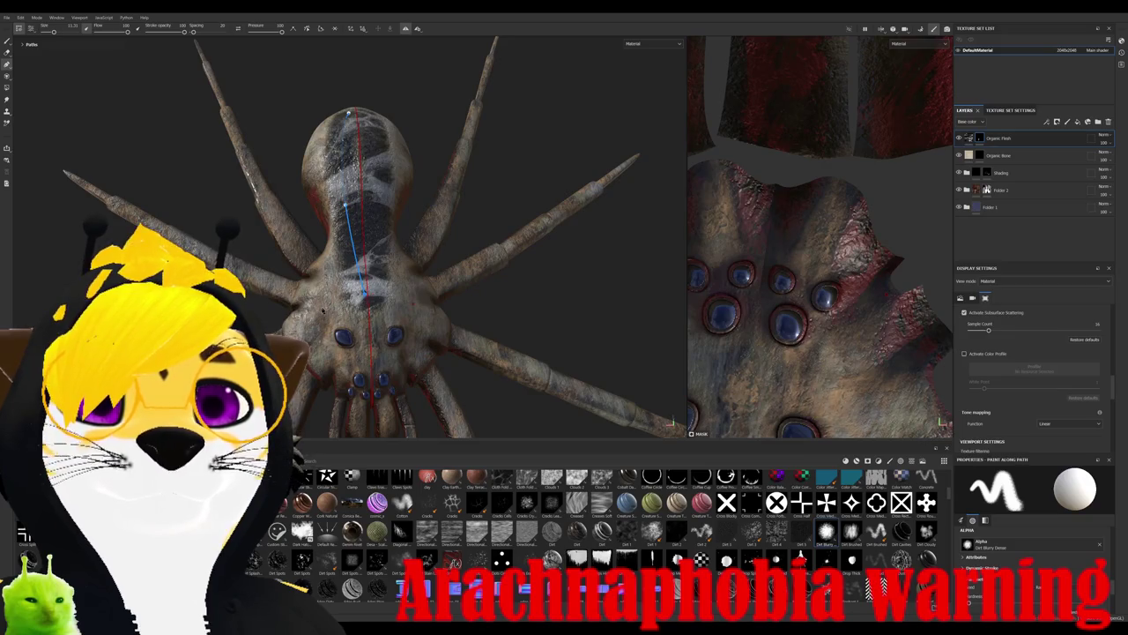
{"action": "left_click", "coordinate": [319, 310]}
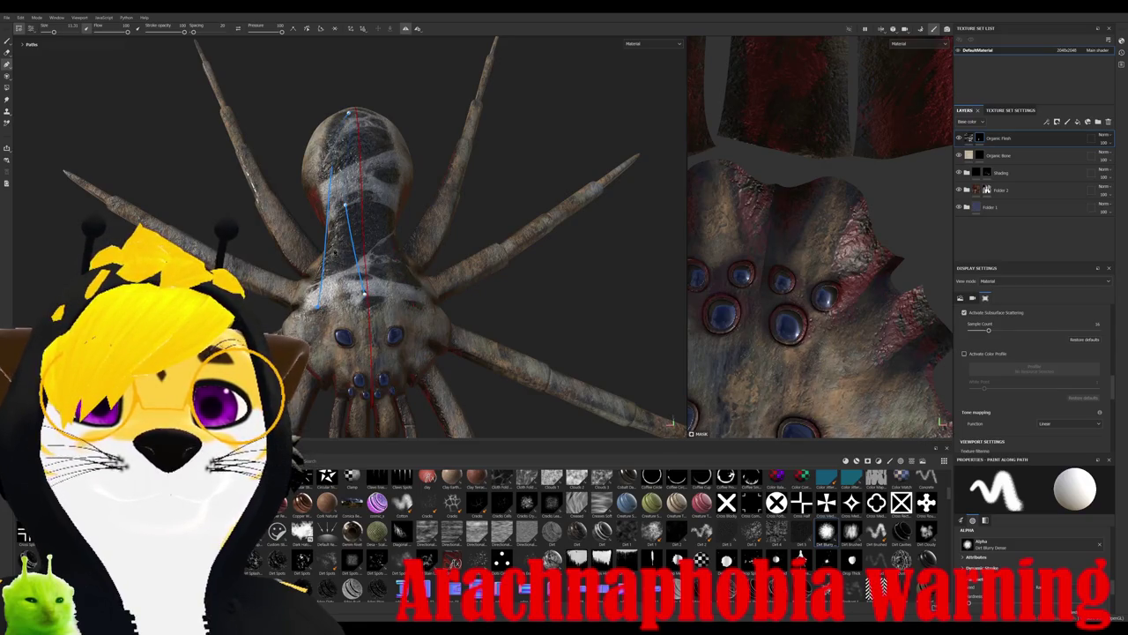
{"action": "left_click", "coordinate": [351, 212]}
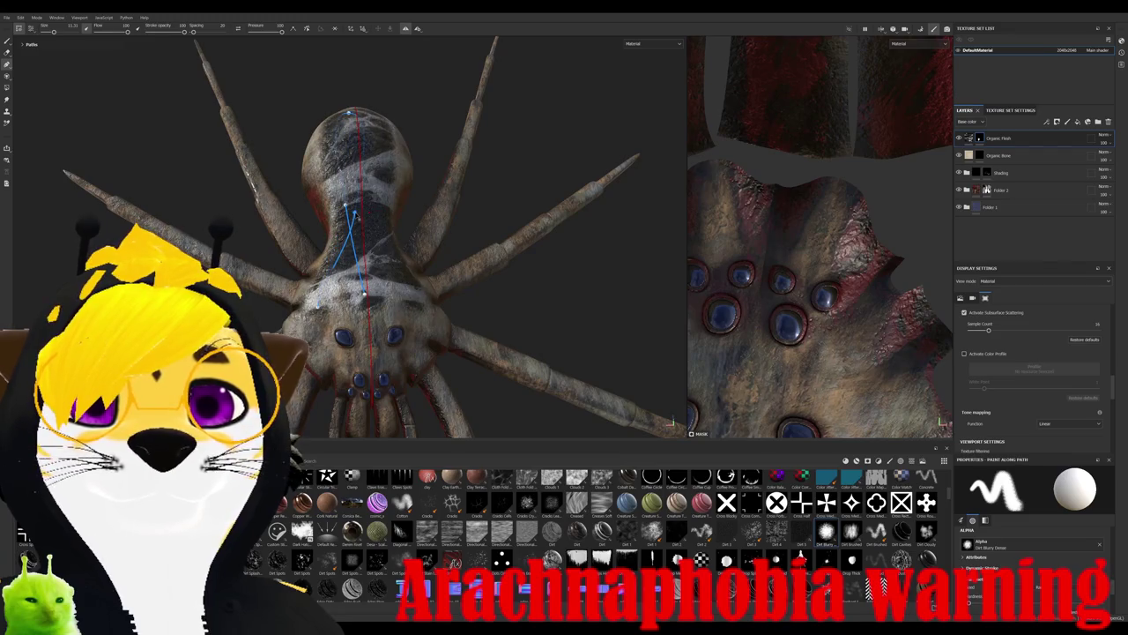
{"action": "left_click_drag", "start_coordinate": [441, 194], "coordinate": [502, 246], "text": "alt"}
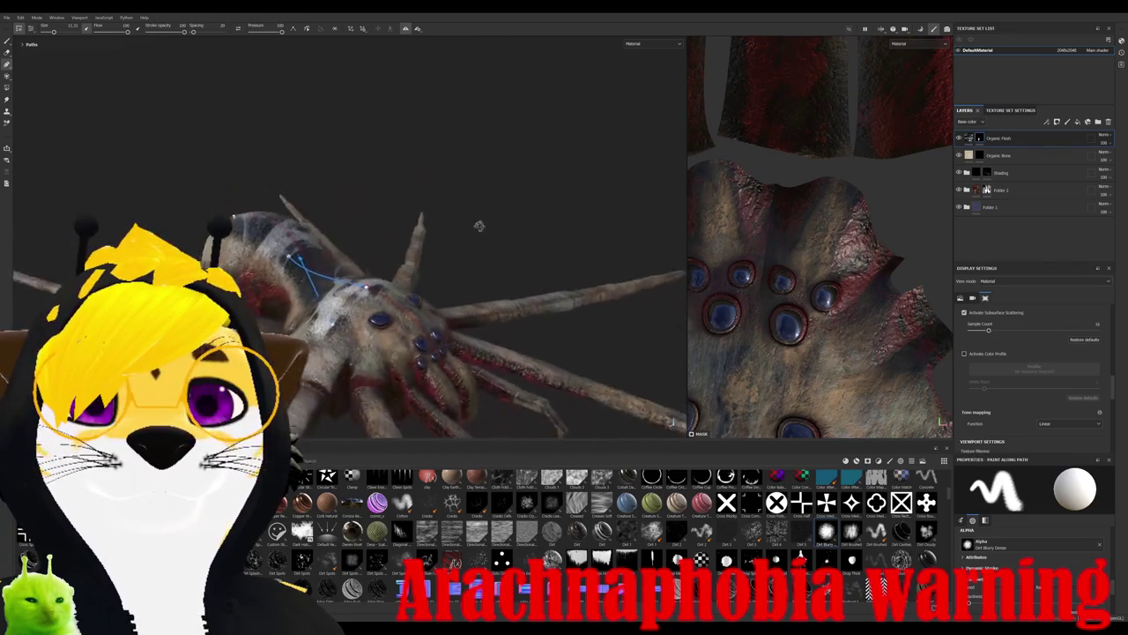
{"action": "key", "text": "ctrl+z"}
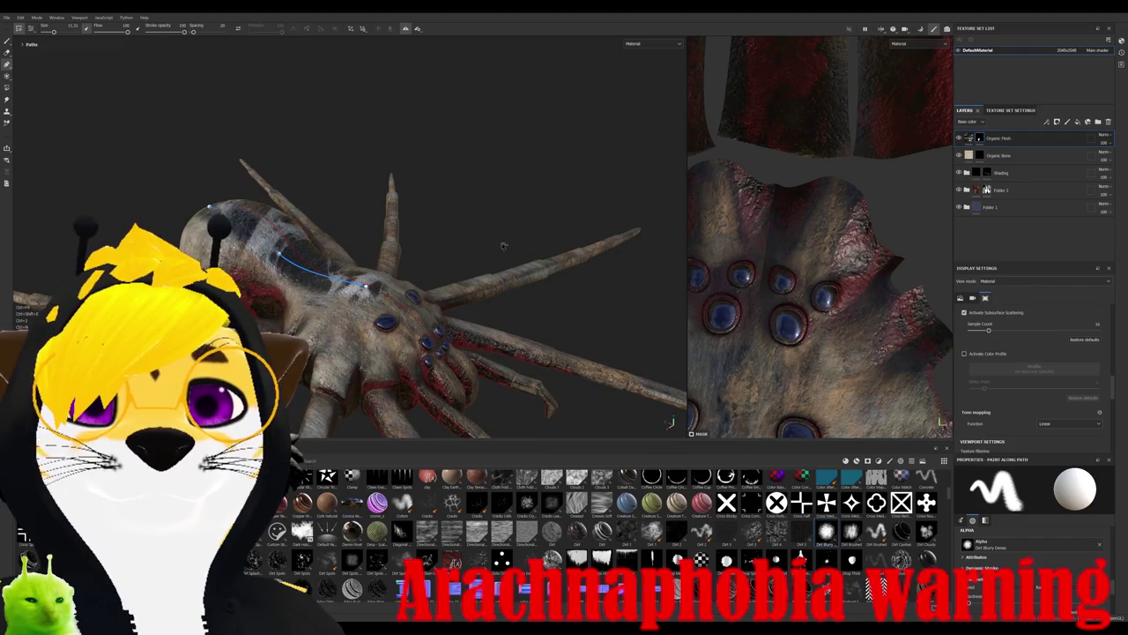
{"action": "left_click_drag", "start_coordinate": [436, 280], "coordinate": [494, 247], "text": "alt"}
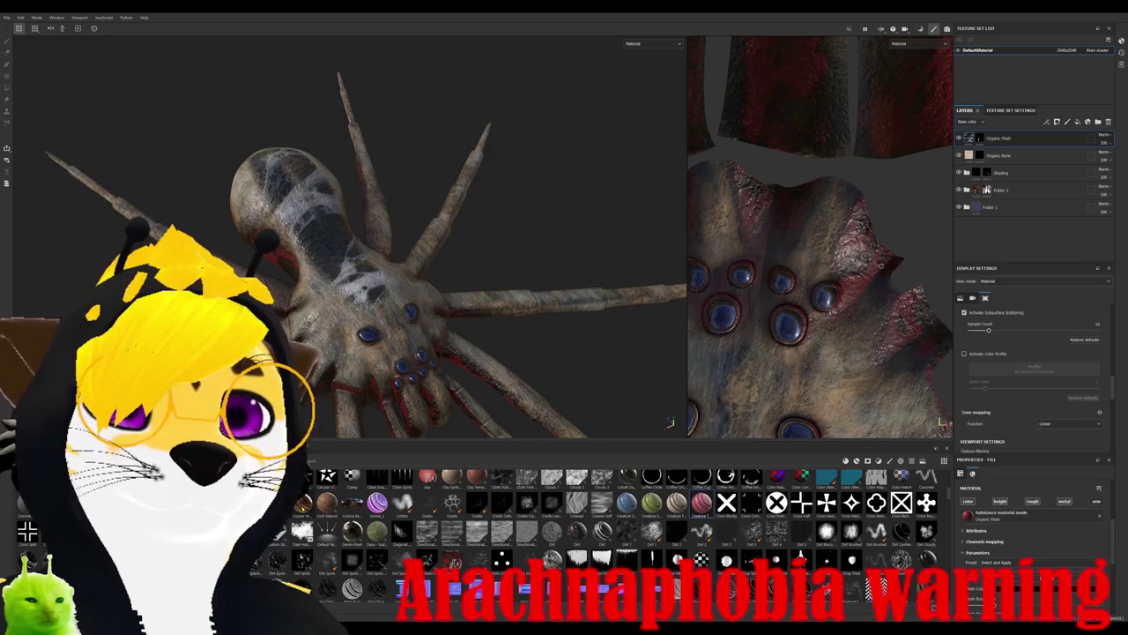
- Try Autumn Leaf and two other materials in the flesh layer's Material slot
{"action": "scroll", "coordinate": [617, 529], "scroll_direction": "up", "scroll_amount": 3}
{"action": "scroll", "coordinate": [617, 529], "scroll_direction": "down", "scroll_amount": 5}
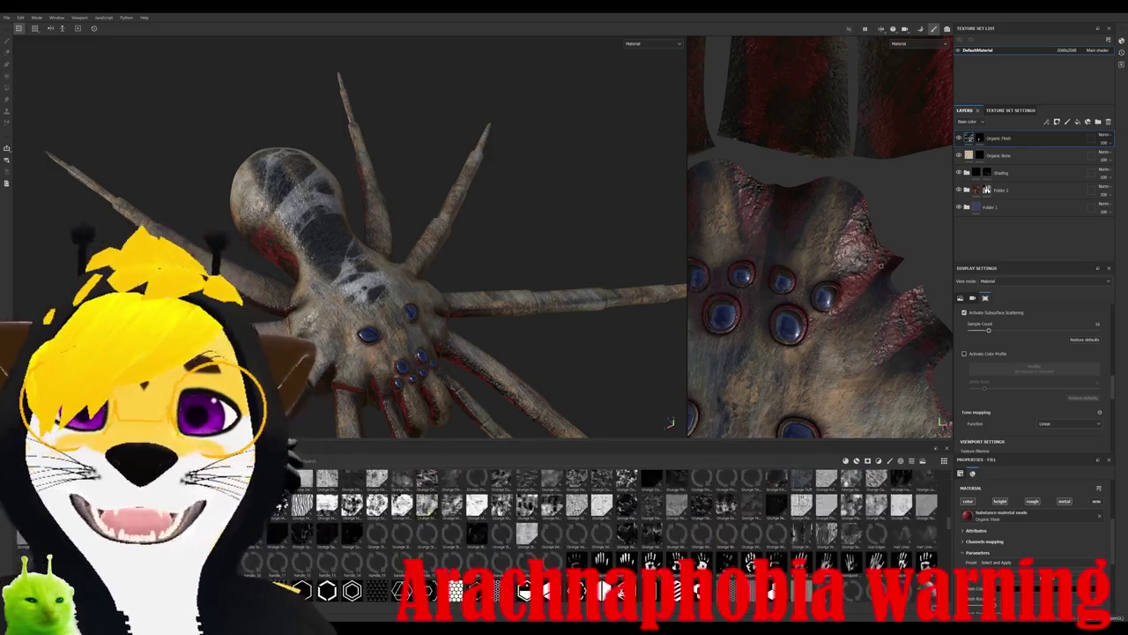
{"action": "scroll", "coordinate": [617, 529], "scroll_direction": "down", "scroll_amount": 3}
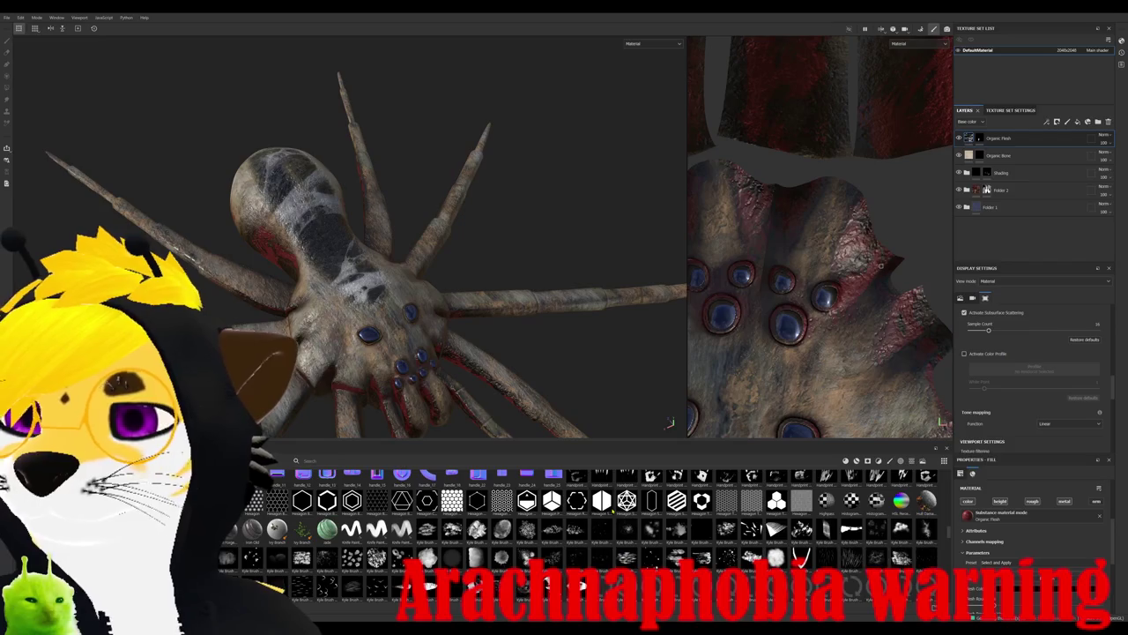
{"action": "scroll", "coordinate": [600, 529], "scroll_direction": "down", "scroll_amount": 5}
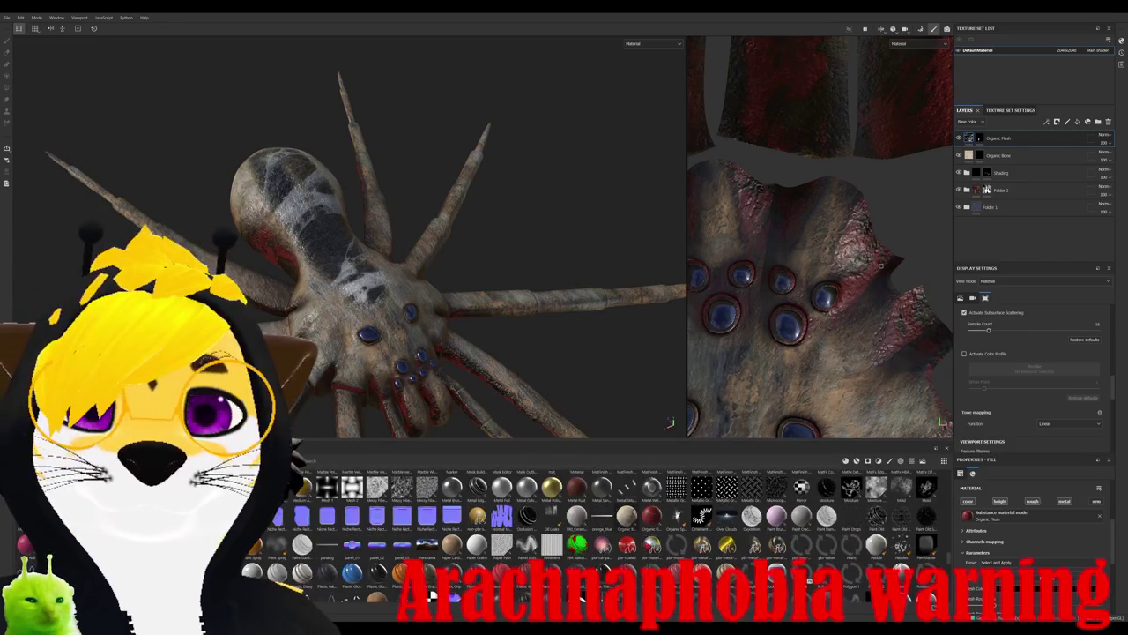
{"action": "scroll", "coordinate": [599, 529], "scroll_direction": "down", "scroll_amount": 5}
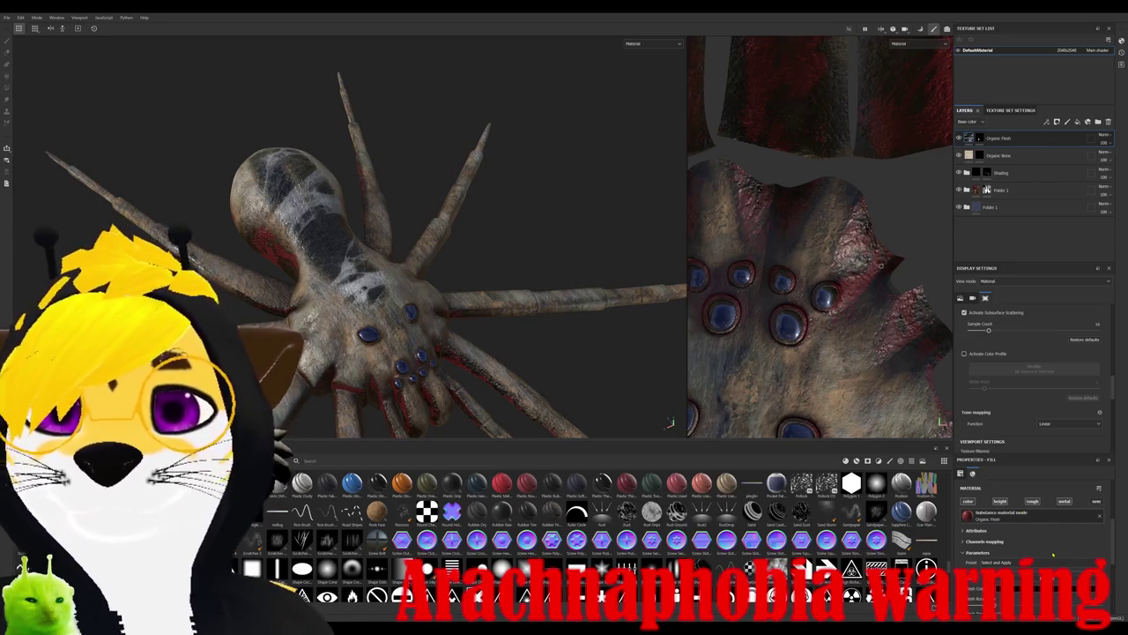
{"action": "left_click", "coordinate": [1047, 533]}
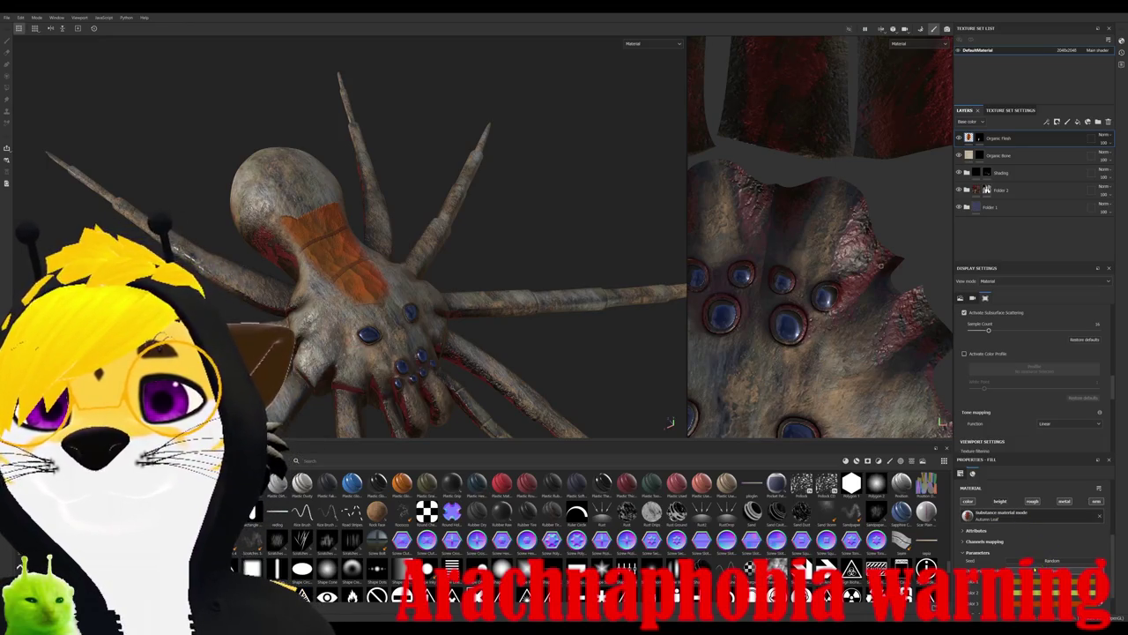
{"action": "left_click", "coordinate": [1029, 520]}
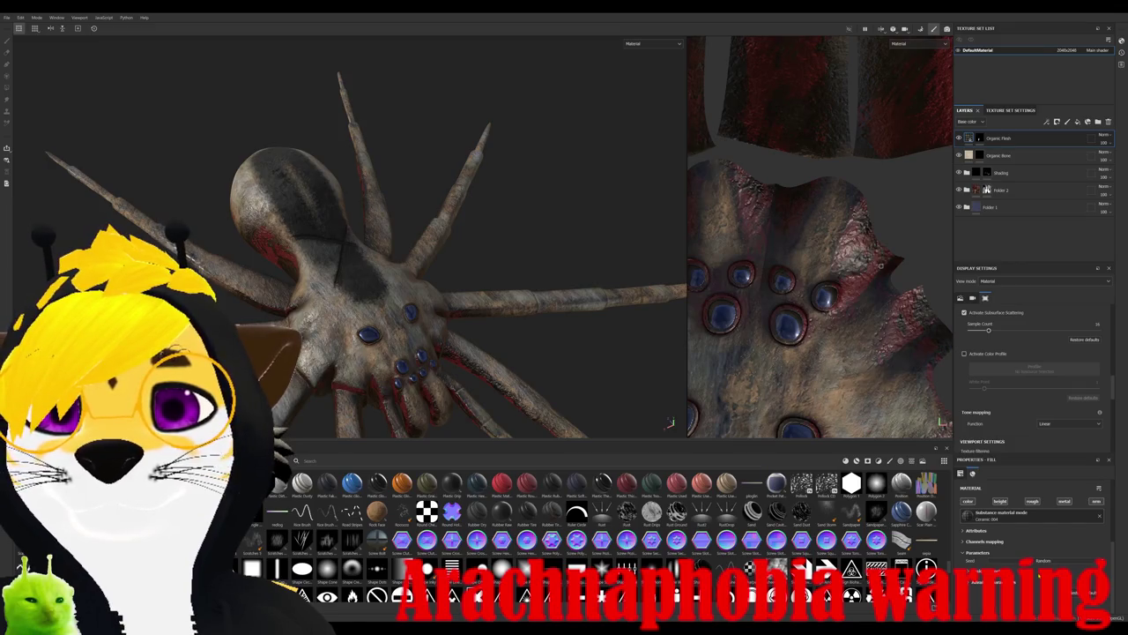
{"action": "left_click", "coordinate": [999, 548]}
- Tint the material blue, undo it, and darken the flesh material on the abdomen
{"action": "scroll", "coordinate": [999, 548], "scroll_direction": "up", "scroll_amount": 3}
{"action": "scroll", "coordinate": [998, 548], "scroll_direction": "up", "scroll_amount": 3}
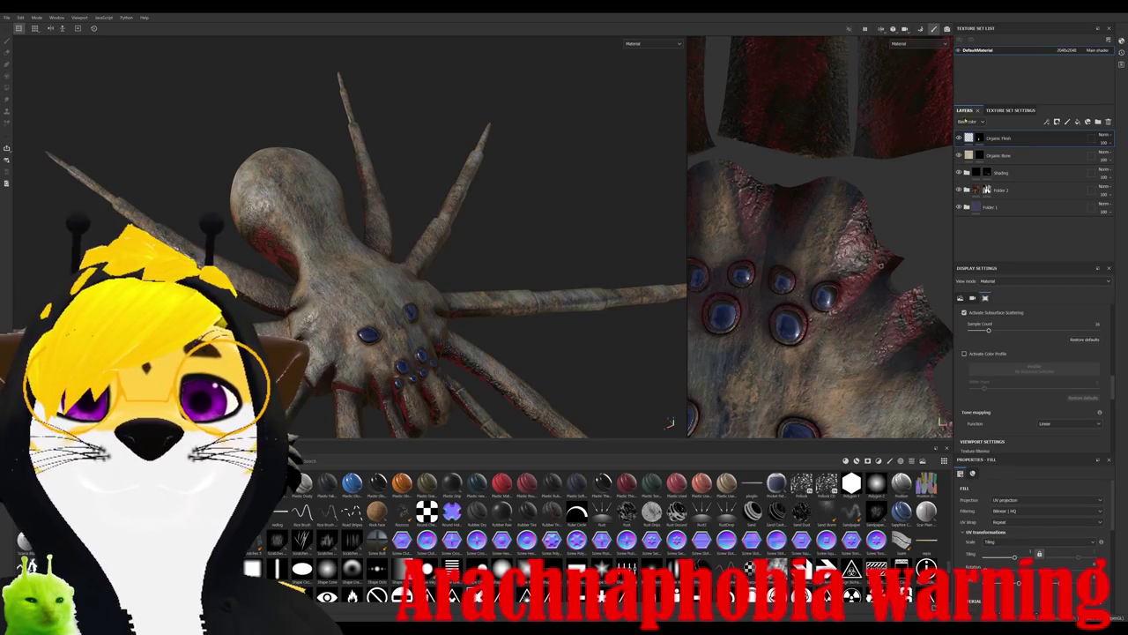
{"action": "scroll", "coordinate": [1020, 550], "scroll_direction": "down", "scroll_amount": 2}
{"action": "scroll", "coordinate": [1020, 550], "scroll_direction": "down", "scroll_amount": 2}
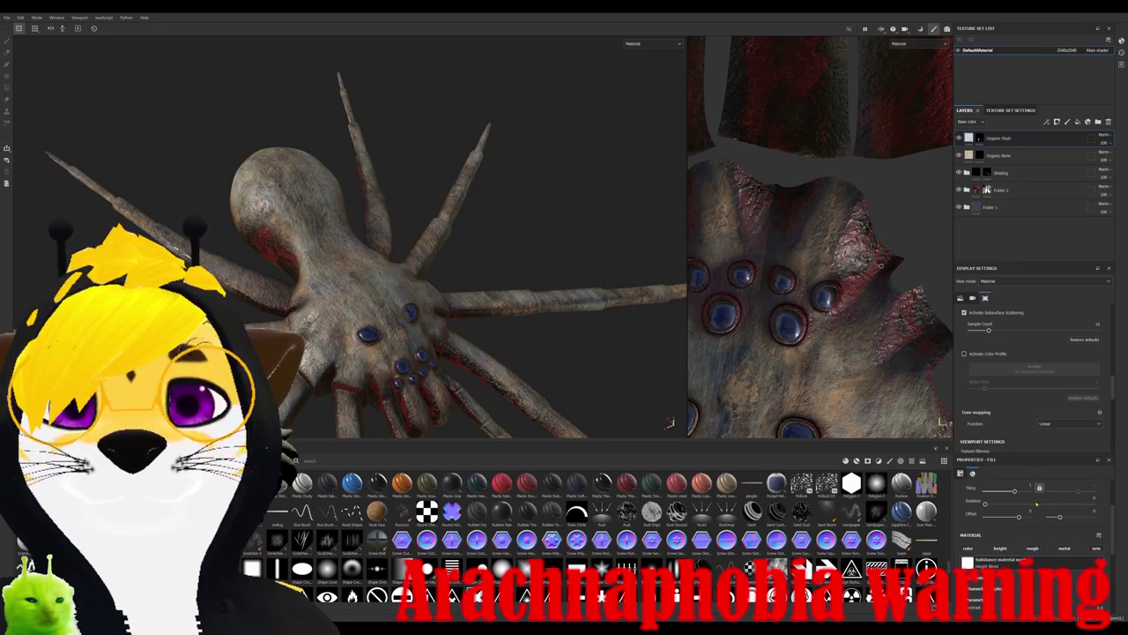
{"action": "left_click", "coordinate": [1029, 505]}
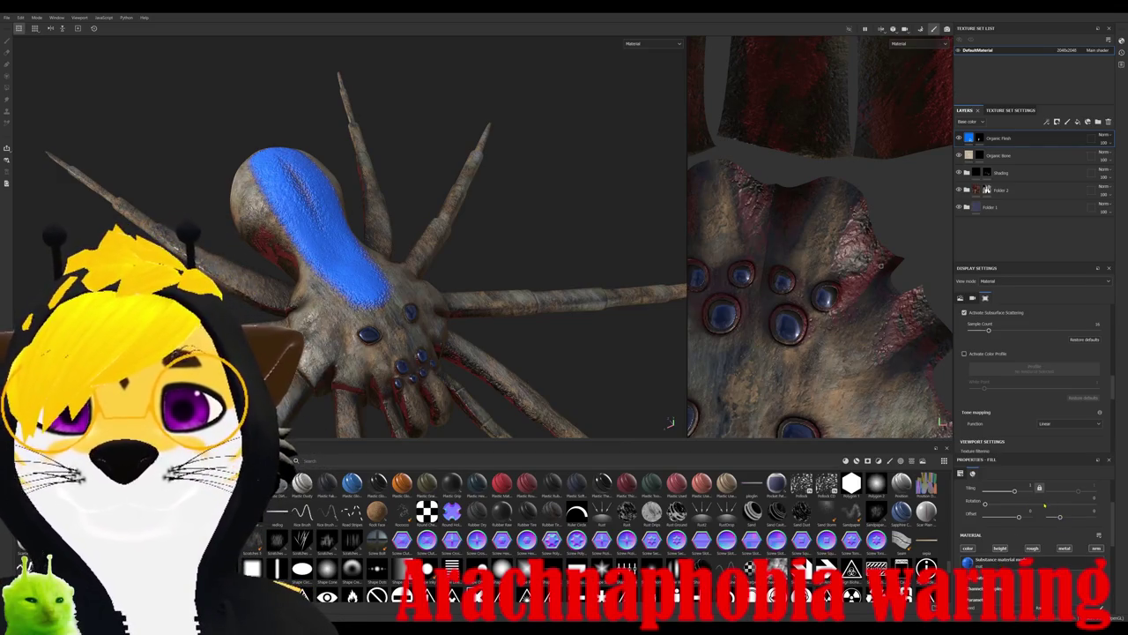
{"action": "key", "text": "ctrl+z"}
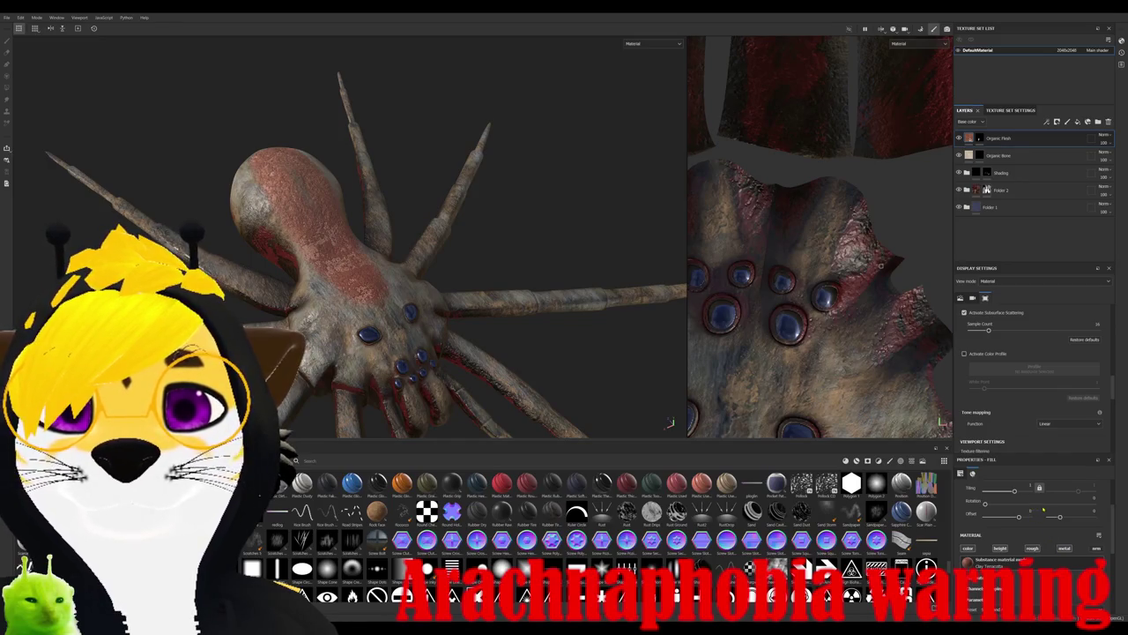
{"action": "left_click_drag", "start_coordinate": [352, 291], "coordinate": [423, 297], "text": "alt"}
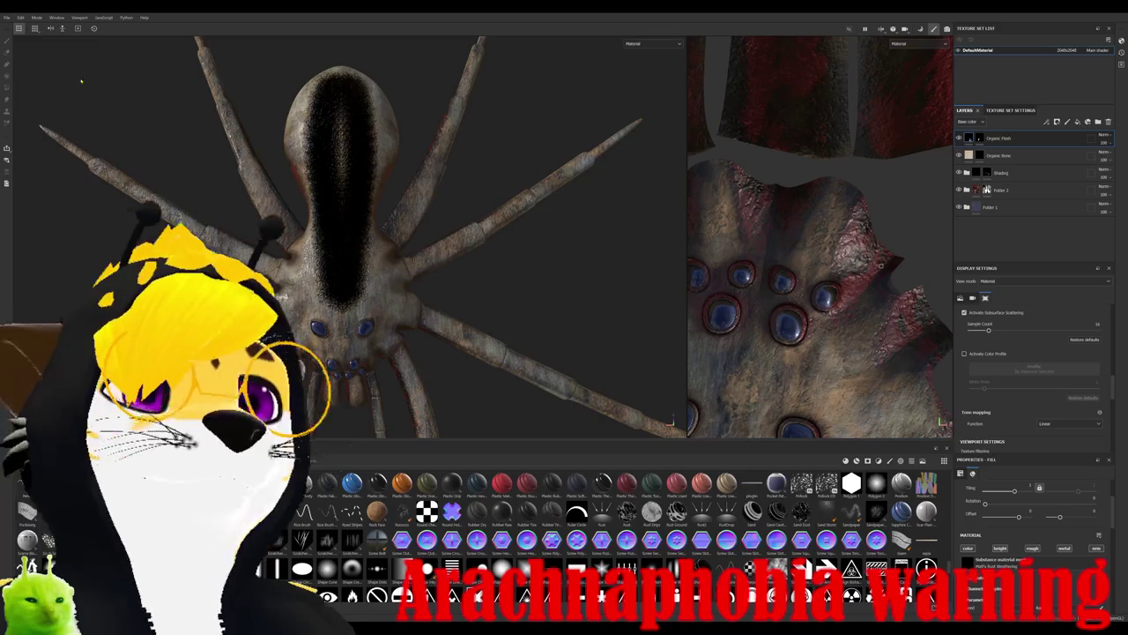
- Draw a Paint Along Path curve on the abdomen and bend it leftward along the body
{"action": "left_click", "coordinate": [7, 64]}
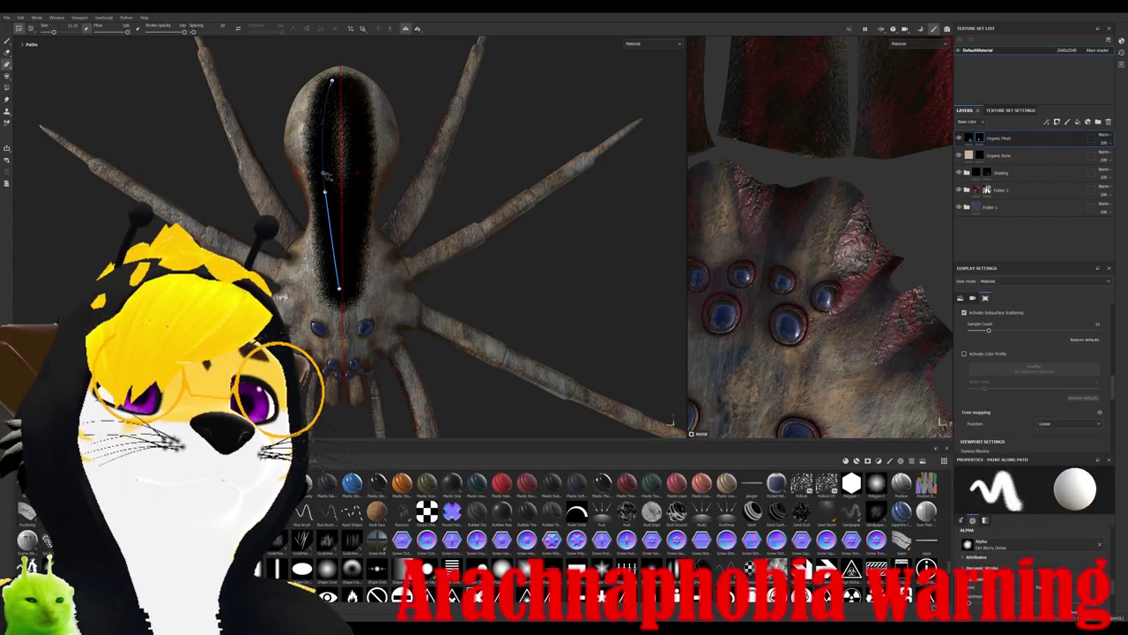
{"action": "left_click_drag", "start_coordinate": [326, 192], "coordinate": [311, 147]}
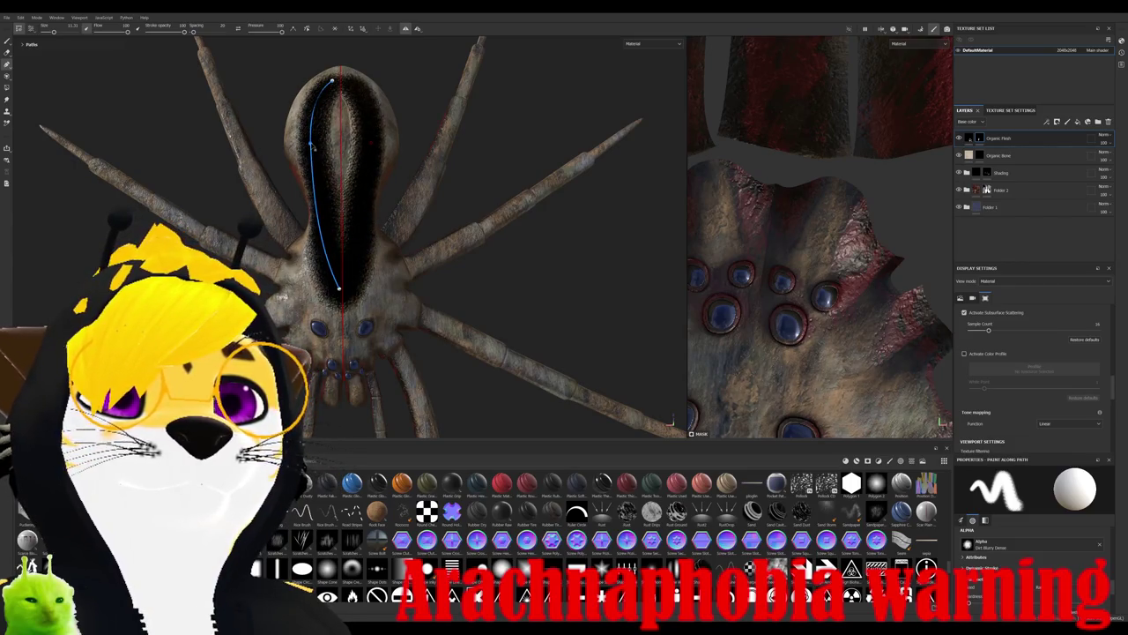
{"action": "mouse_move", "coordinate": [314, 192]}
{"action": "left_mouse_down"}
{"action": "mouse_move", "coordinate": [332, 203]}
{"action": "mouse_move", "coordinate": [345, 187]}
{"action": "left_mouse_up"}
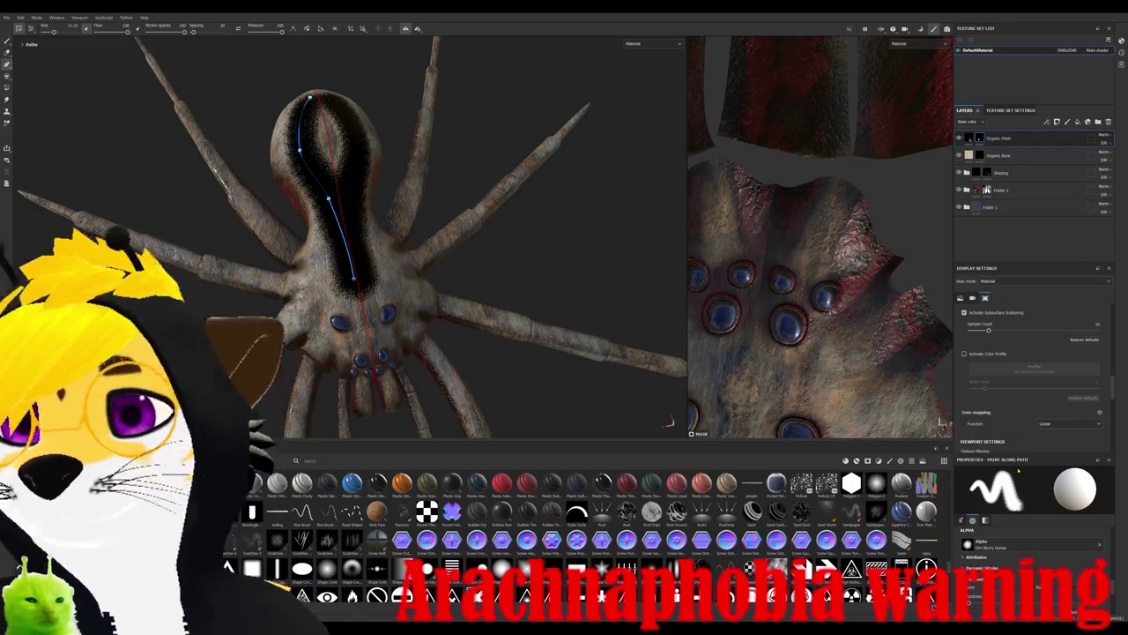
- Set the path stroke to a grayscale value and adjust its brush size
{"action": "left_click", "coordinate": [1046, 555]}
{"action": "left_click", "coordinate": [1046, 555]}
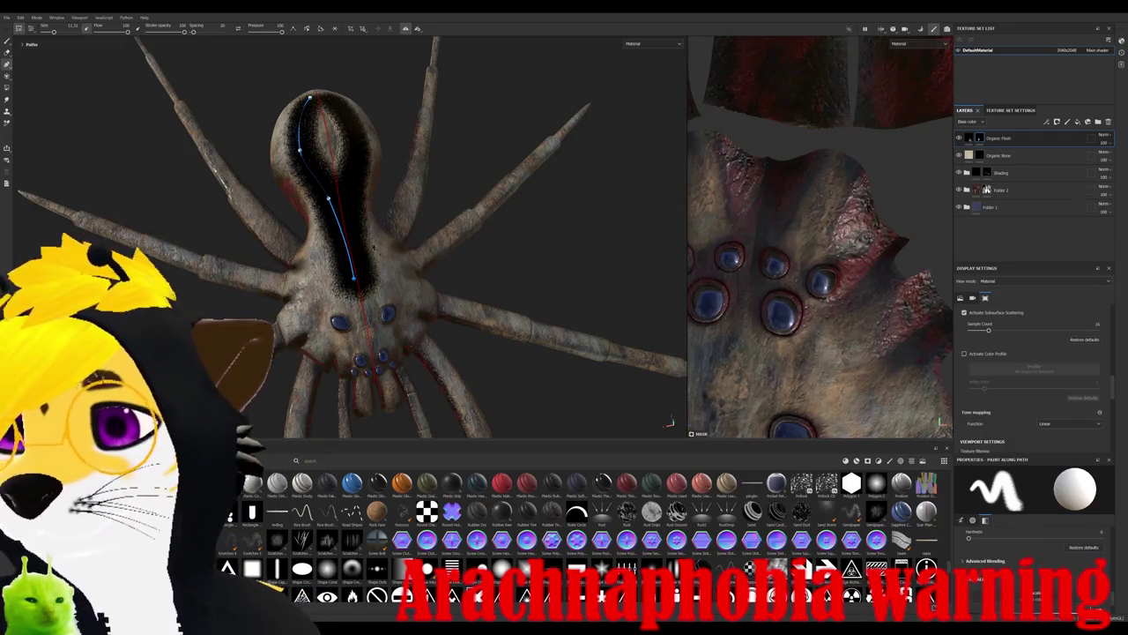
{"action": "left_click_drag", "start_coordinate": [53, 33], "coordinate": [52, 33]}
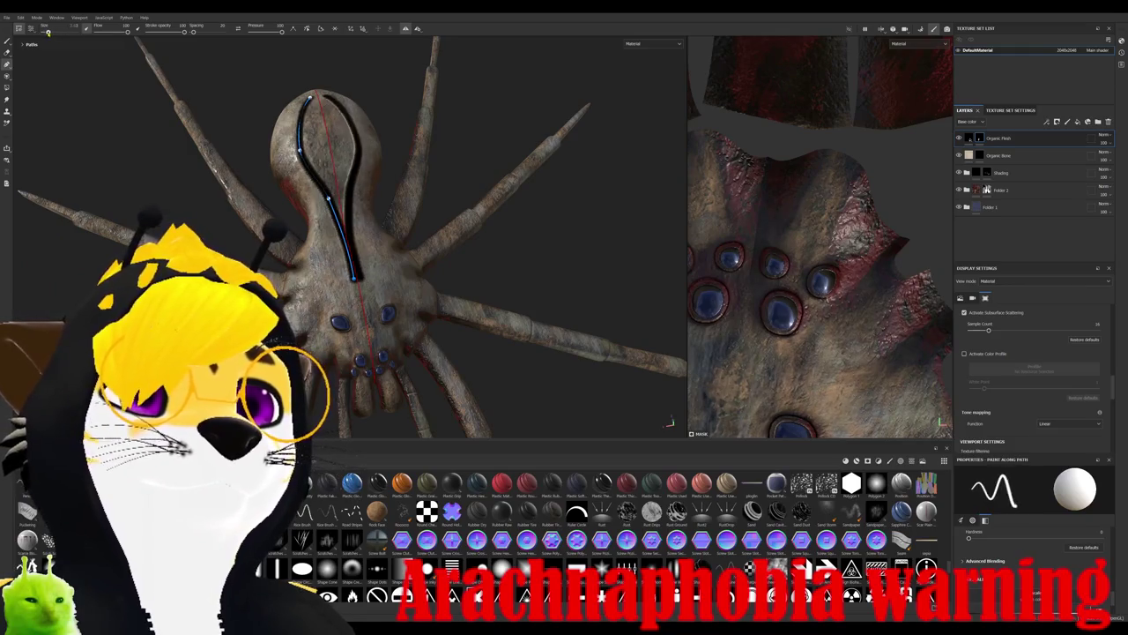
- Pull a tangent from the path's start point to curve the top of the groove
{"action": "left_click_drag", "start_coordinate": [314, 268], "coordinate": [494, 255], "text": "alt"}
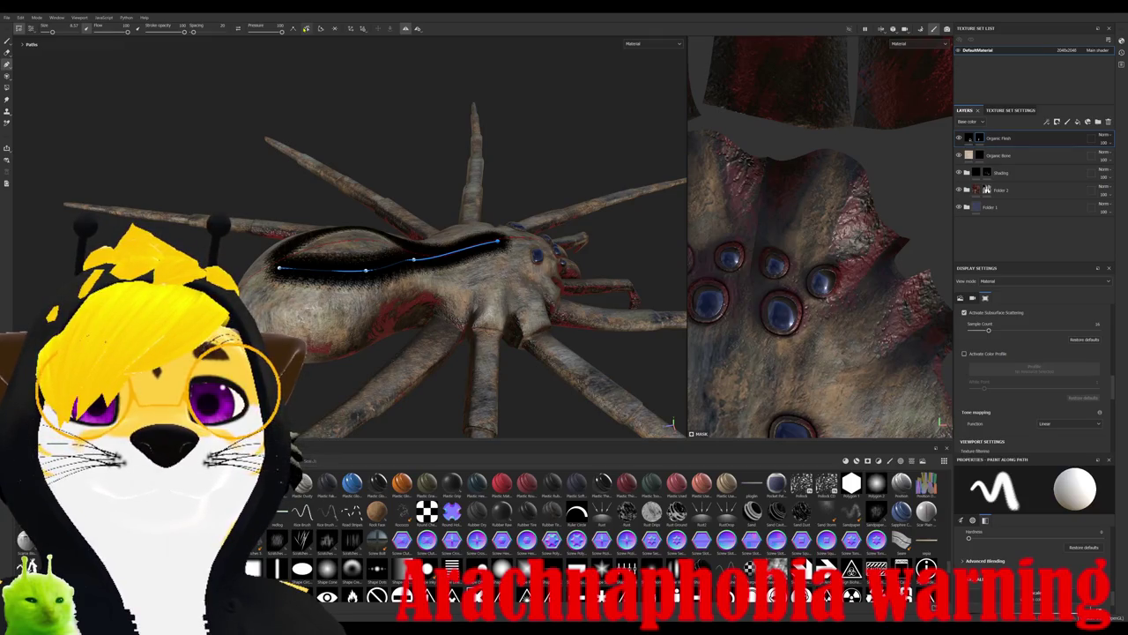
{"action": "mouse_move", "coordinate": [480, 251]}
{"action": "left_mouse_down", "text": "alt"}
{"action": "mouse_move", "coordinate": [464, 244]}
{"action": "mouse_move", "coordinate": [522, 281]}
{"action": "mouse_move", "coordinate": [487, 284]}
{"action": "left_mouse_up", "text": "alt"}
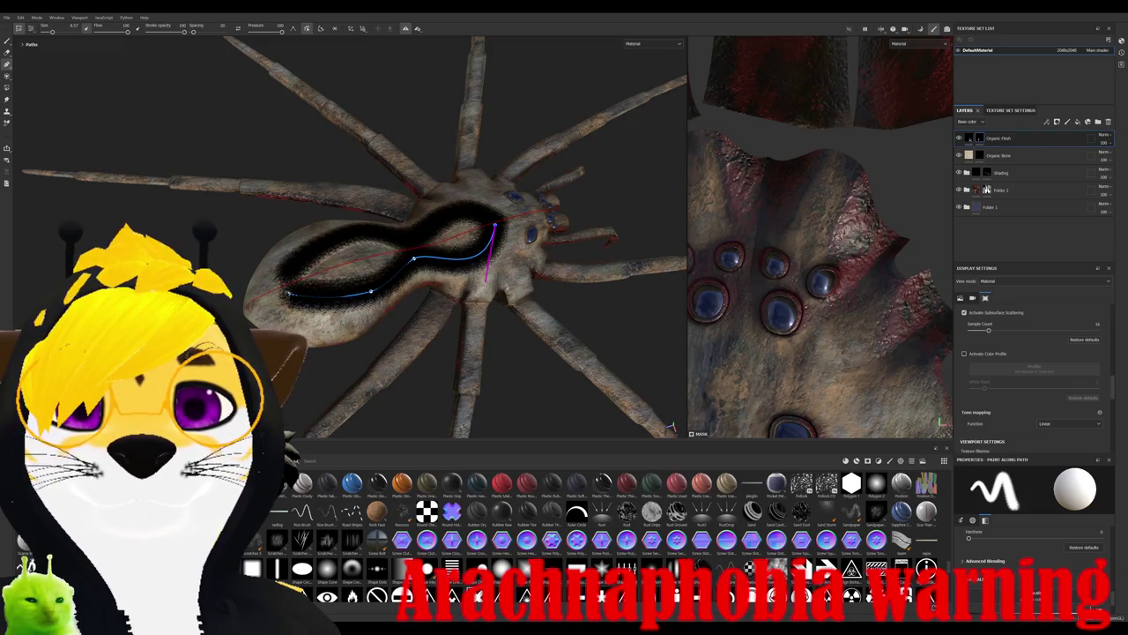
{"action": "left_click", "coordinate": [286, 293]}
{"action": "mouse_move", "coordinate": [286, 292]}
{"action": "left_mouse_down"}
{"action": "mouse_move", "coordinate": [328, 307]}
{"action": "mouse_move", "coordinate": [341, 292]}
{"action": "mouse_move", "coordinate": [251, 305]}
{"action": "mouse_move", "coordinate": [338, 300]}
{"action": "mouse_move", "coordinate": [314, 233]}
{"action": "left_mouse_up"}
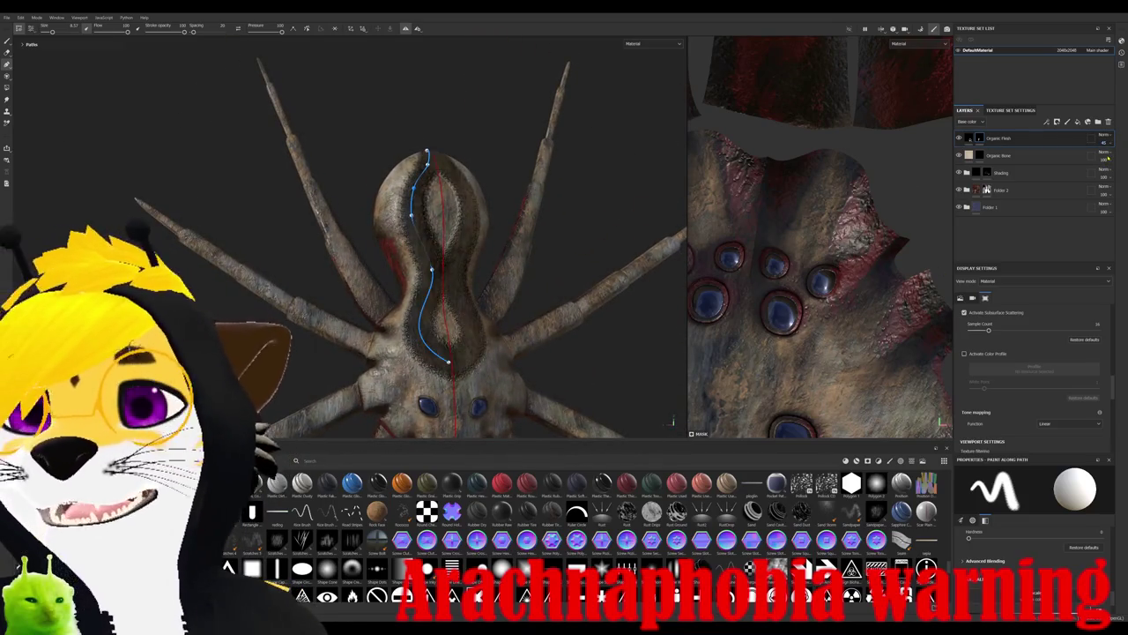
- Lower the path stroke's hardness to soften the abdomen groove
{"action": "mouse_move", "coordinate": [617, 335]}
{"action": "left_mouse_down", "text": "alt"}
{"action": "mouse_move", "coordinate": [695, 189]}
{"action": "mouse_move", "coordinate": [676, 422]}
{"action": "left_mouse_up", "text": "alt"}
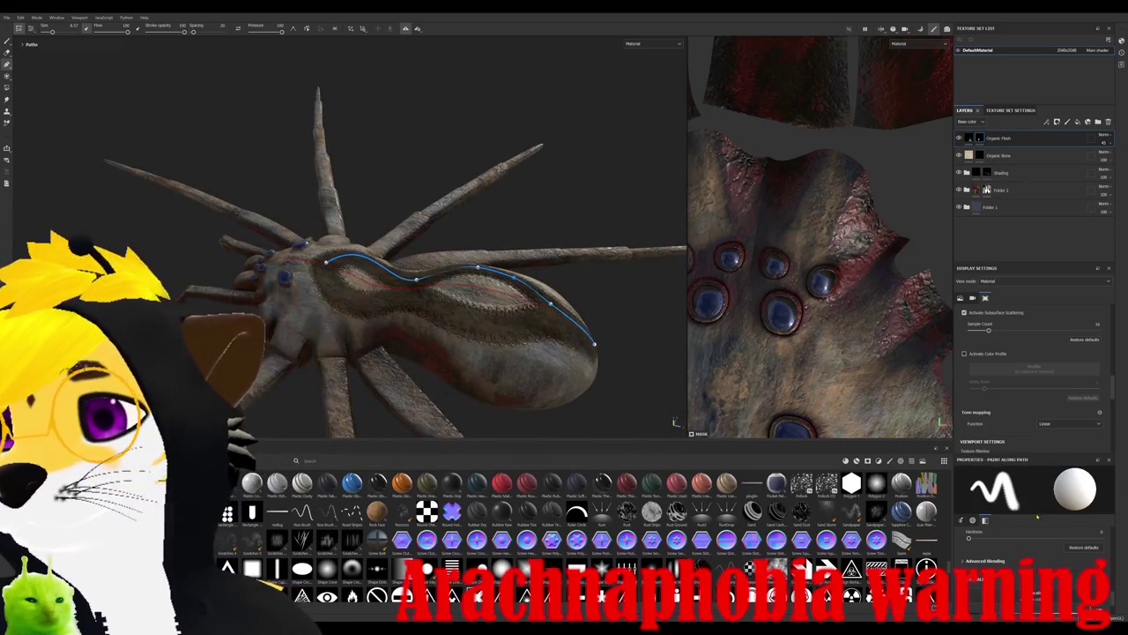
{"action": "mouse_move", "coordinate": [968, 538]}
{"action": "left_mouse_down"}
{"action": "mouse_move", "coordinate": [1023, 538]}
{"action": "mouse_move", "coordinate": [972, 538]}
{"action": "left_mouse_up"}
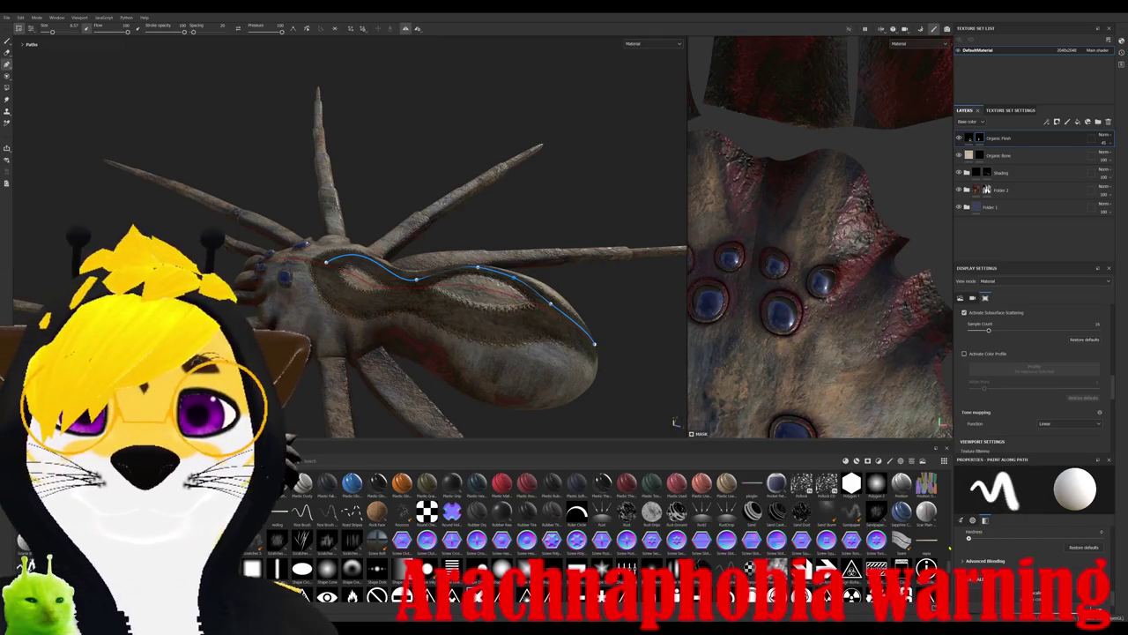
{"action": "scroll", "coordinate": [1027, 546], "scroll_direction": "down", "scroll_amount": 3}
{"action": "scroll", "coordinate": [1031, 564], "scroll_direction": "down", "scroll_amount": 3}
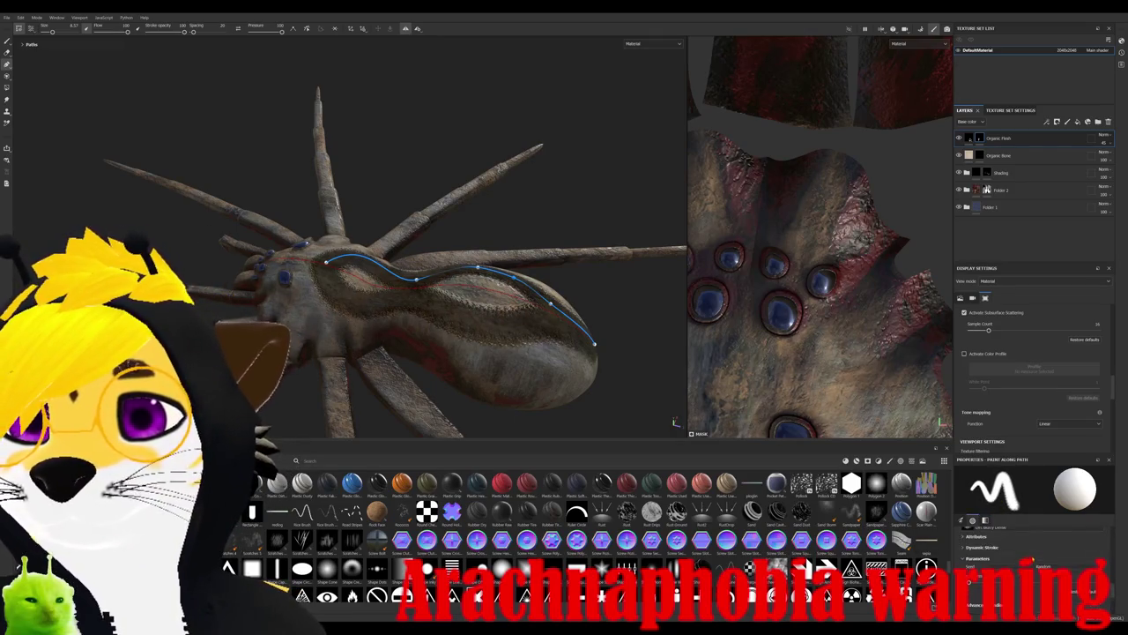
{"action": "scroll", "coordinate": [1031, 555], "scroll_direction": "down", "scroll_amount": 3}
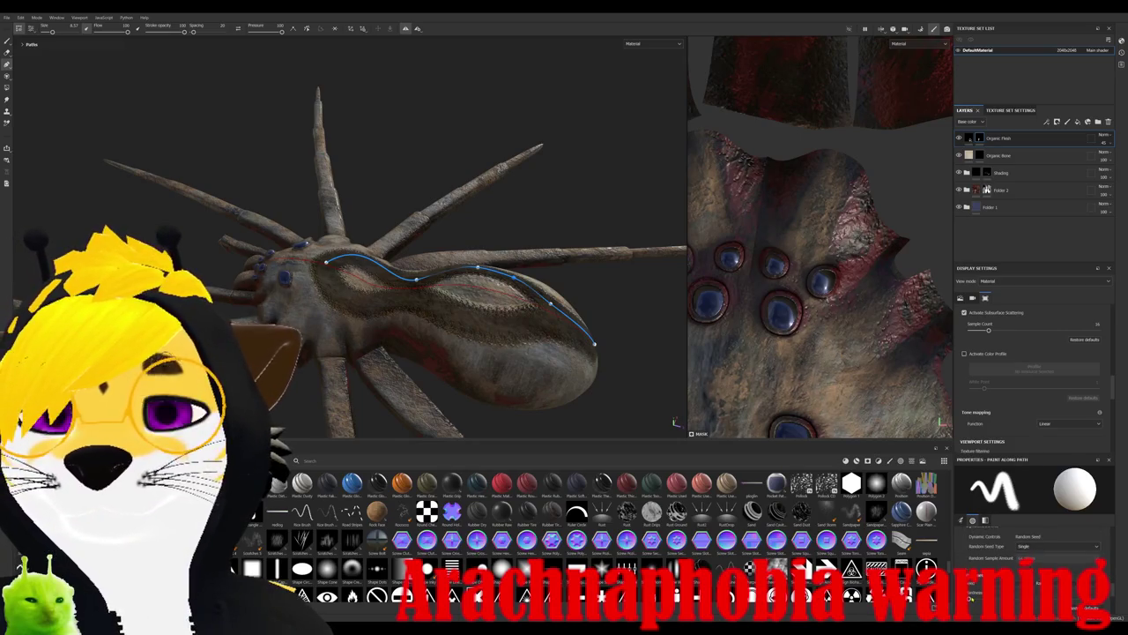
{"action": "scroll", "coordinate": [1031, 555], "scroll_direction": "up", "scroll_amount": 3}
{"action": "left_click_drag", "start_coordinate": [401, 335], "coordinate": [401, 275], "text": "alt"}
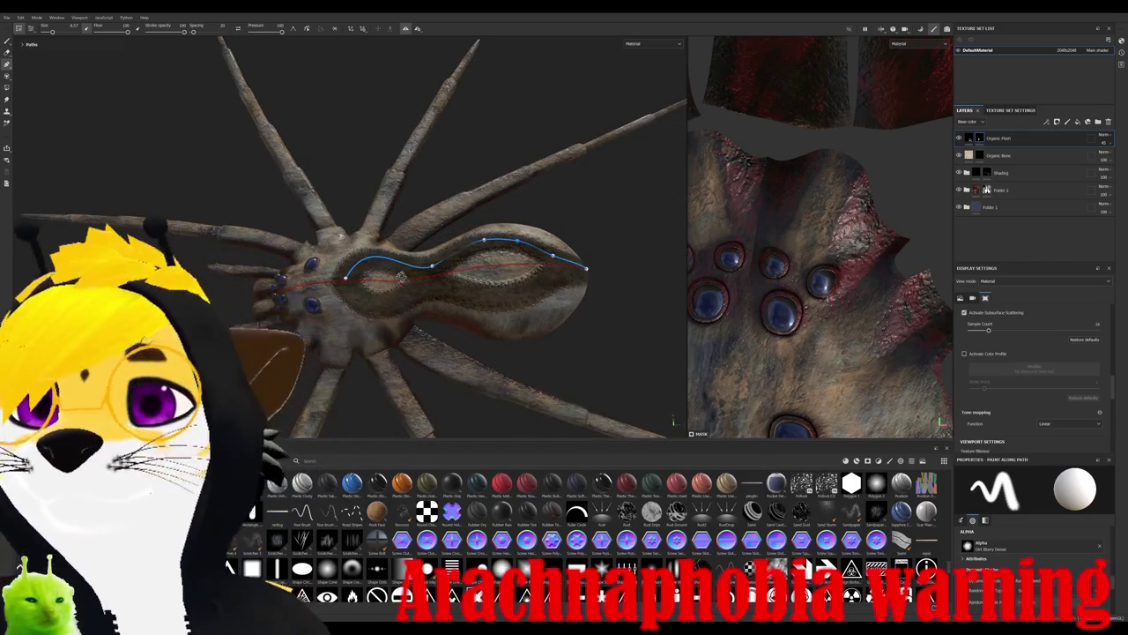
{"action": "scroll", "coordinate": [403, 280], "scroll_direction": "down", "scroll_amount": 2}
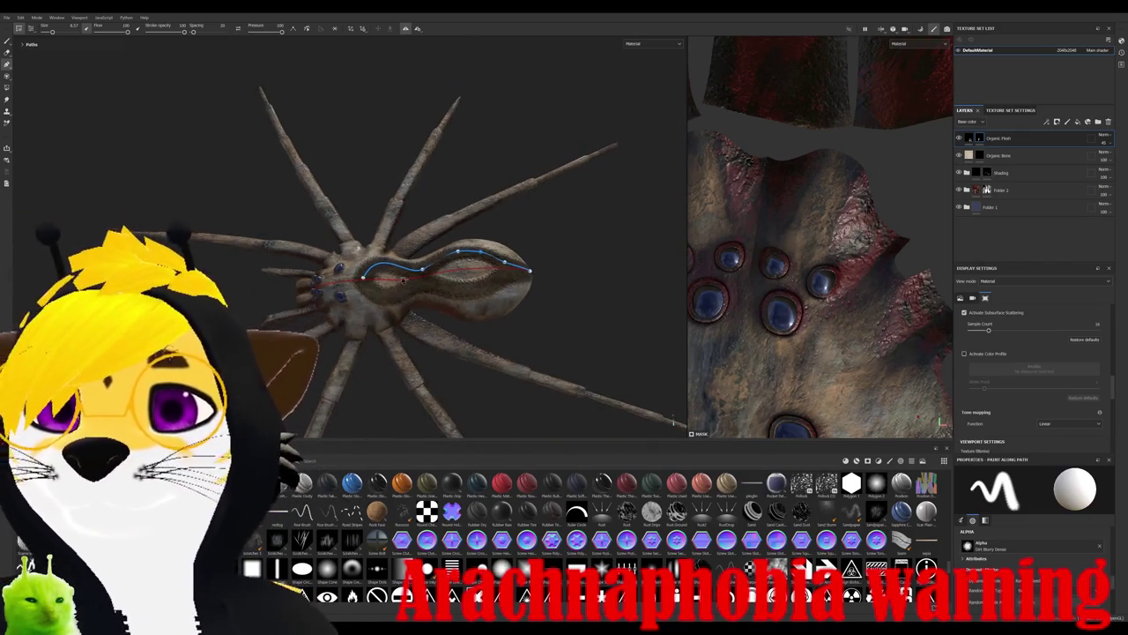
{"action": "left_click_drag", "start_coordinate": [402, 280], "coordinate": [385, 236], "text": "alt"}
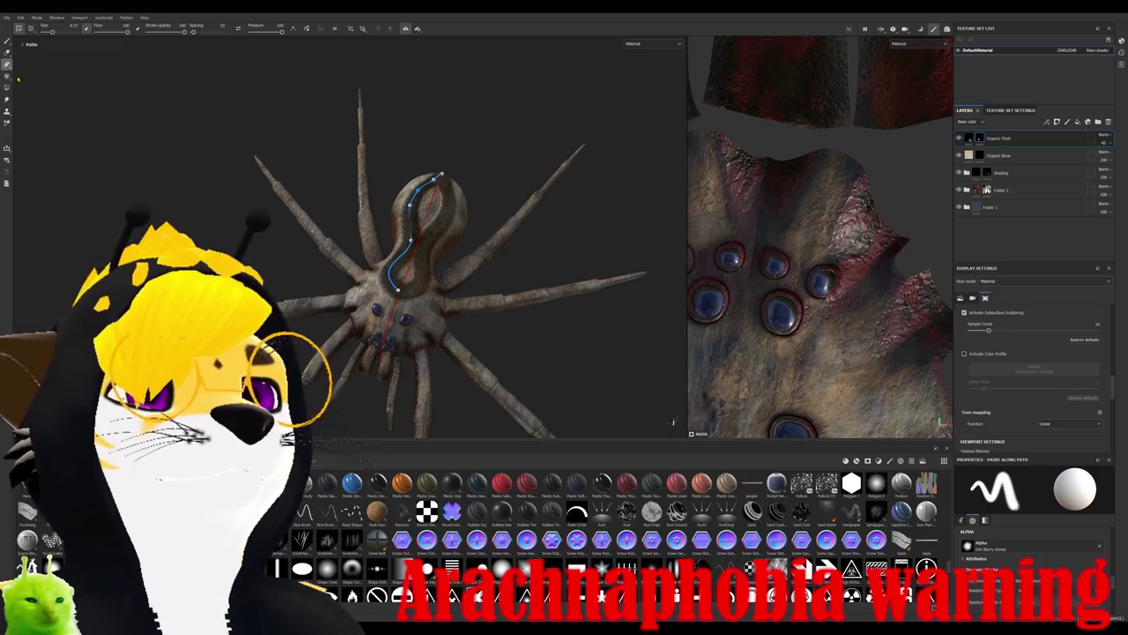
- Briefly switch to Smudge Along Path, then return to Paint Along Path
{"action": "key", "text": "5"}
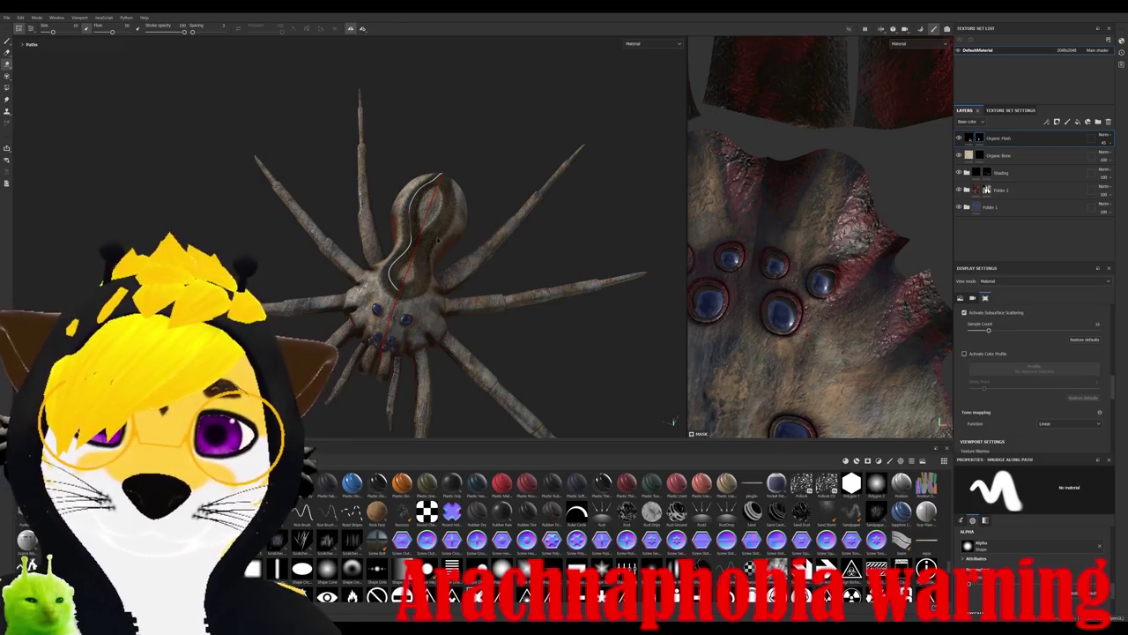
{"action": "key", "text": "1"}
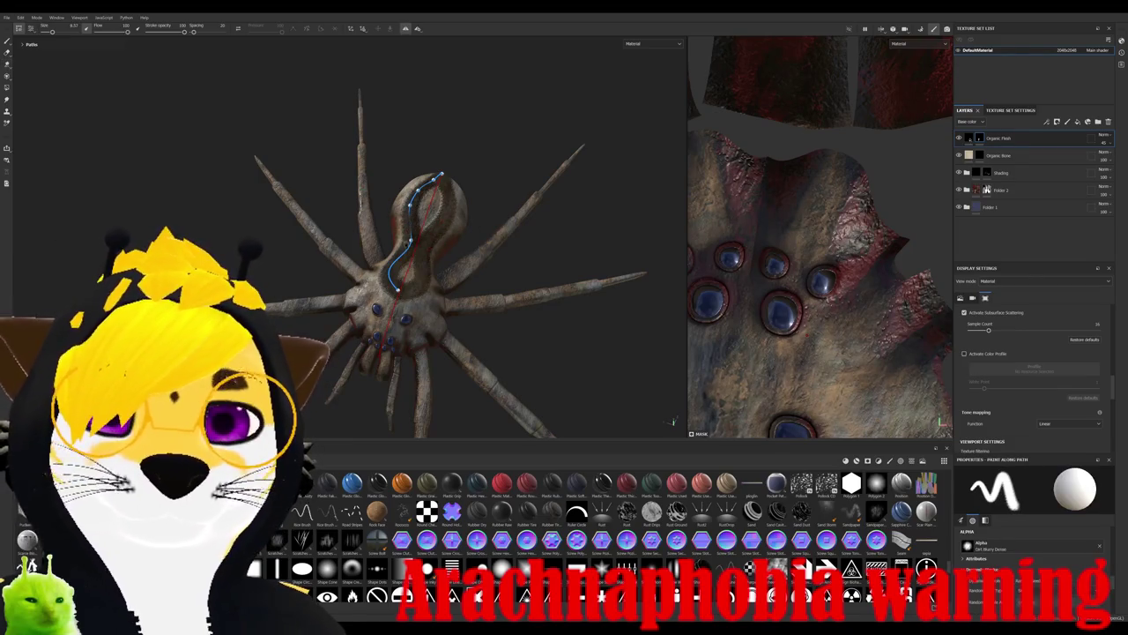
{"action": "scroll", "coordinate": [1046, 388], "scroll_direction": "down", "scroll_amount": 2}
{"action": "scroll", "coordinate": [1046, 411], "scroll_direction": "down", "scroll_amount": 1}
{"action": "scroll", "coordinate": [1047, 414], "scroll_direction": "down", "scroll_amount": 3}
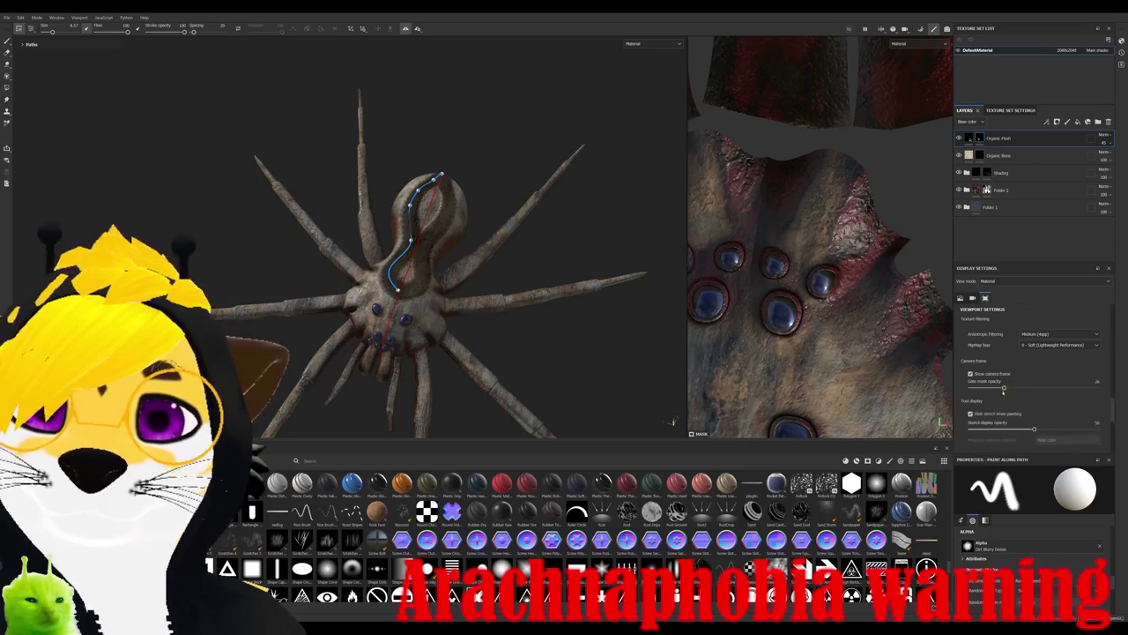
{"action": "scroll", "coordinate": [1003, 389], "scroll_direction": "up", "scroll_amount": 3}
{"action": "scroll", "coordinate": [1005, 387], "scroll_direction": "up", "scroll_amount": 2}
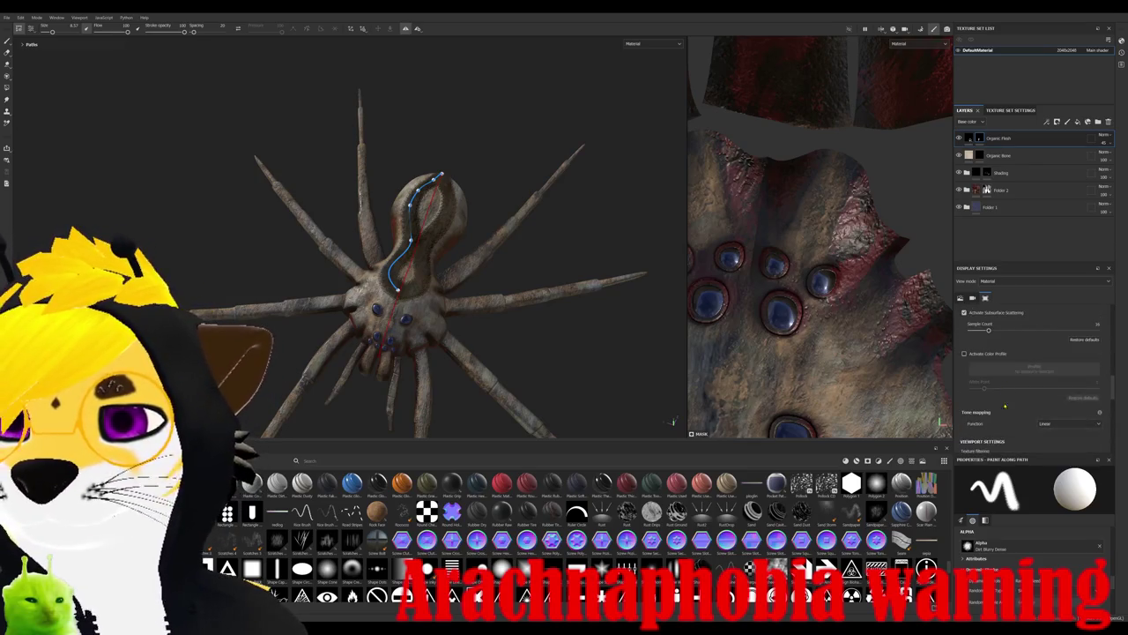
{"action": "scroll", "coordinate": [1004, 397], "scroll_direction": "down", "scroll_amount": 2}
{"action": "scroll", "coordinate": [1031, 542], "scroll_direction": "down", "scroll_amount": 3}
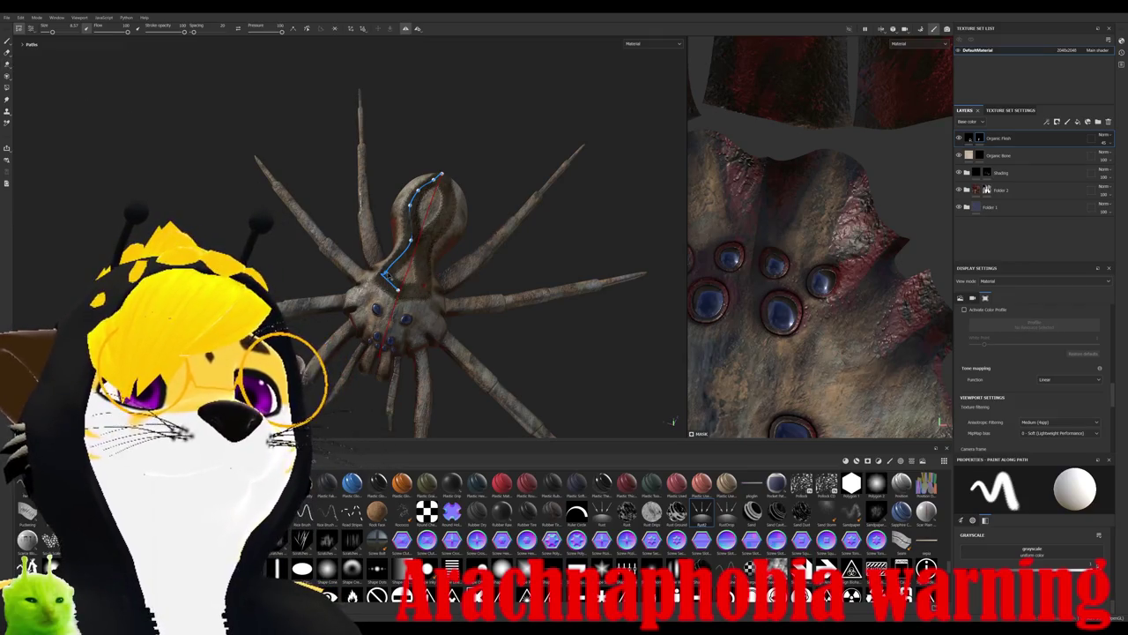
- Pull the groove's end points up and outward, then move Organic Flesh between Folder 2 and Folder 1
{"action": "mouse_move", "coordinate": [398, 288]}
{"action": "left_mouse_down"}
{"action": "mouse_move", "coordinate": [376, 274]}
{"action": "mouse_move", "coordinate": [389, 277]}
{"action": "left_mouse_up"}
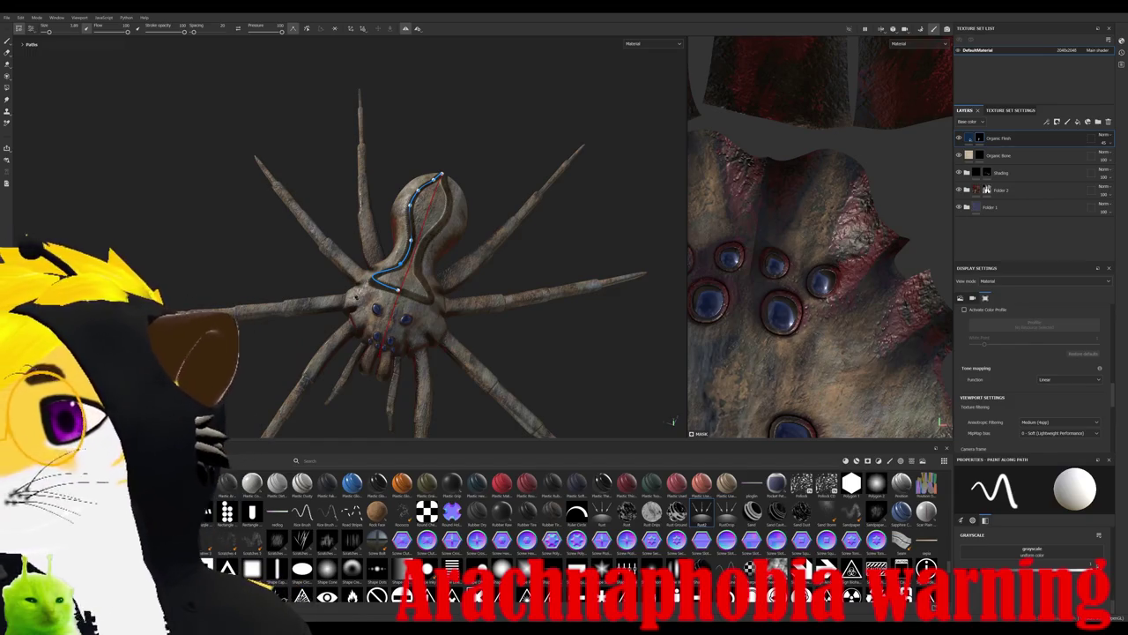
{"action": "left_click_drag", "start_coordinate": [398, 293], "coordinate": [407, 277]}
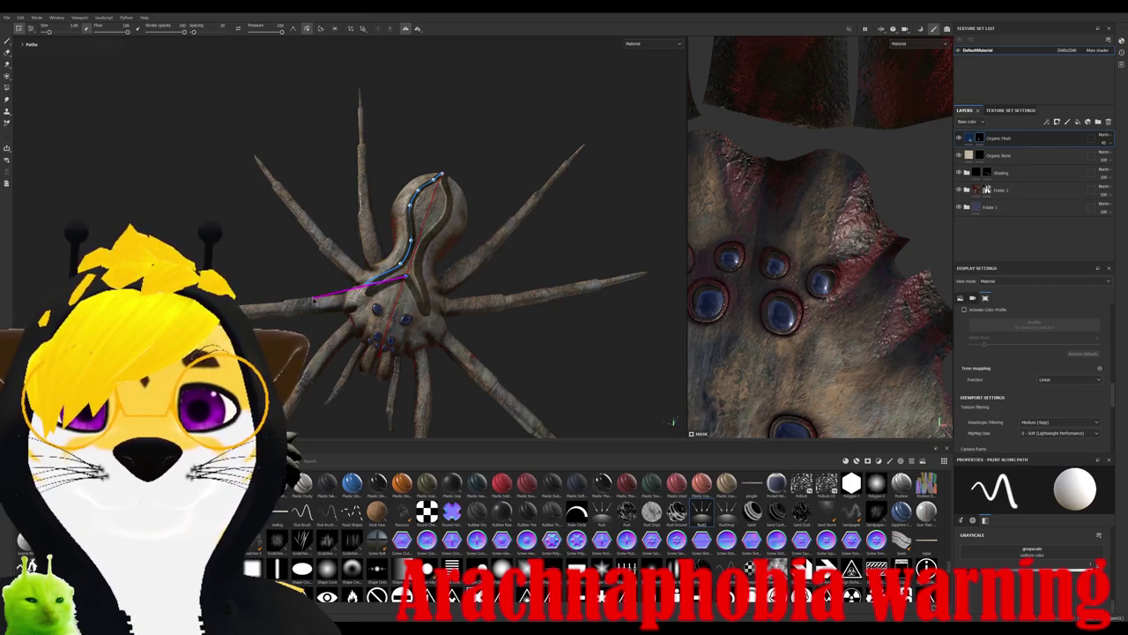
{"action": "left_click_drag", "start_coordinate": [314, 301], "coordinate": [635, 333], "text": "alt"}
{"action": "left_click", "coordinate": [970, 138]}
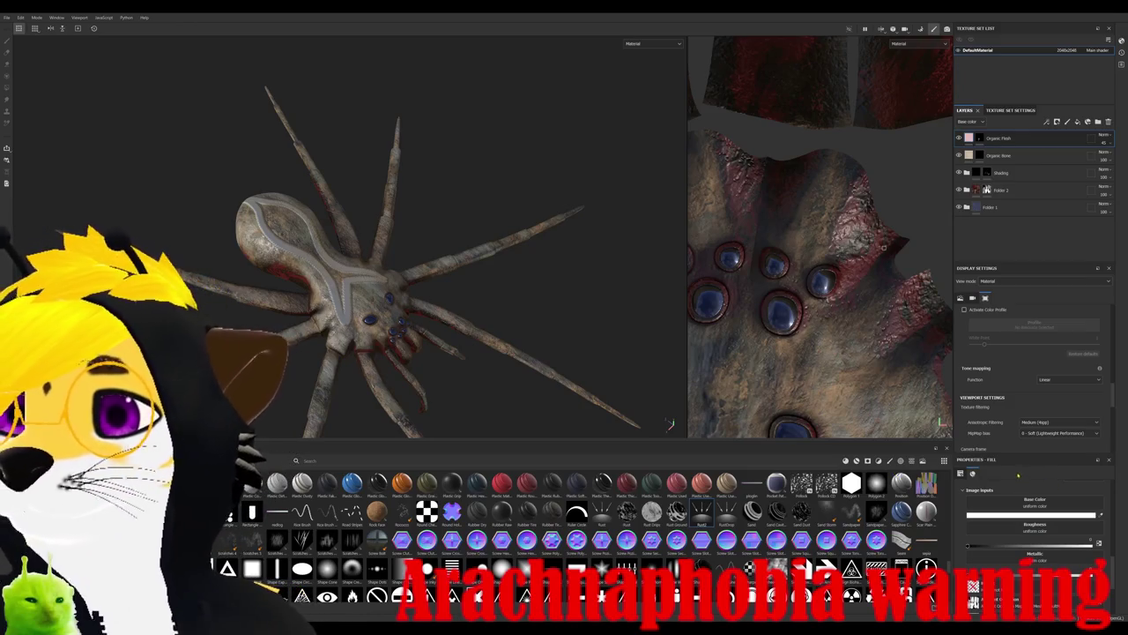
{"action": "mouse_move", "coordinate": [999, 139]}
{"action": "left_mouse_down"}
{"action": "mouse_move", "coordinate": [1023, 209]}
{"action": "mouse_move", "coordinate": [1023, 198]}
{"action": "left_mouse_up"}
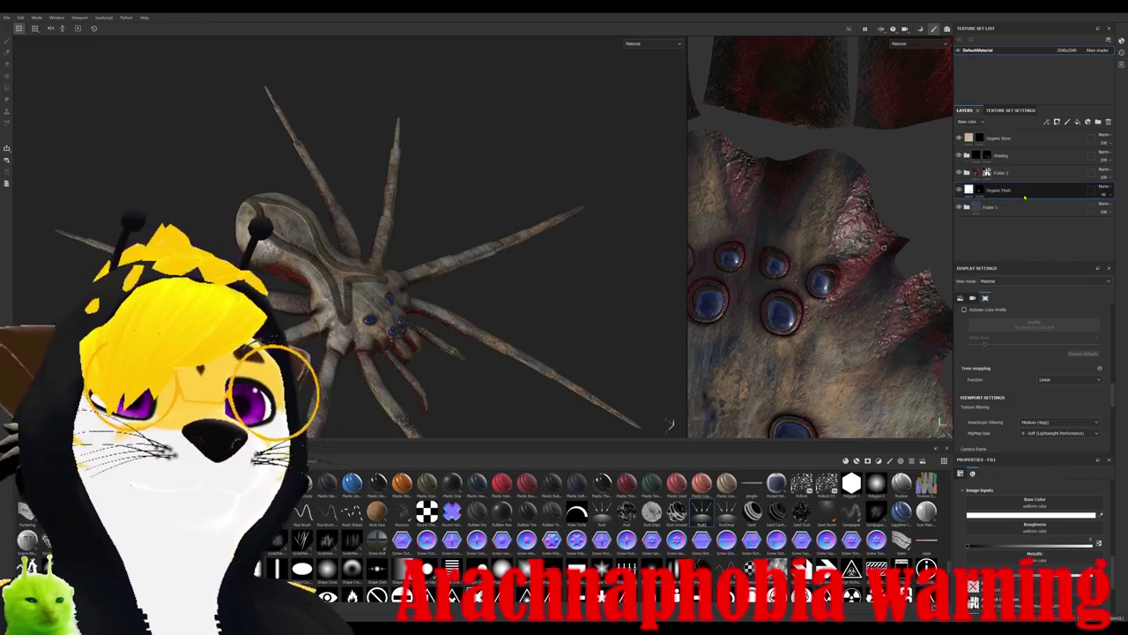